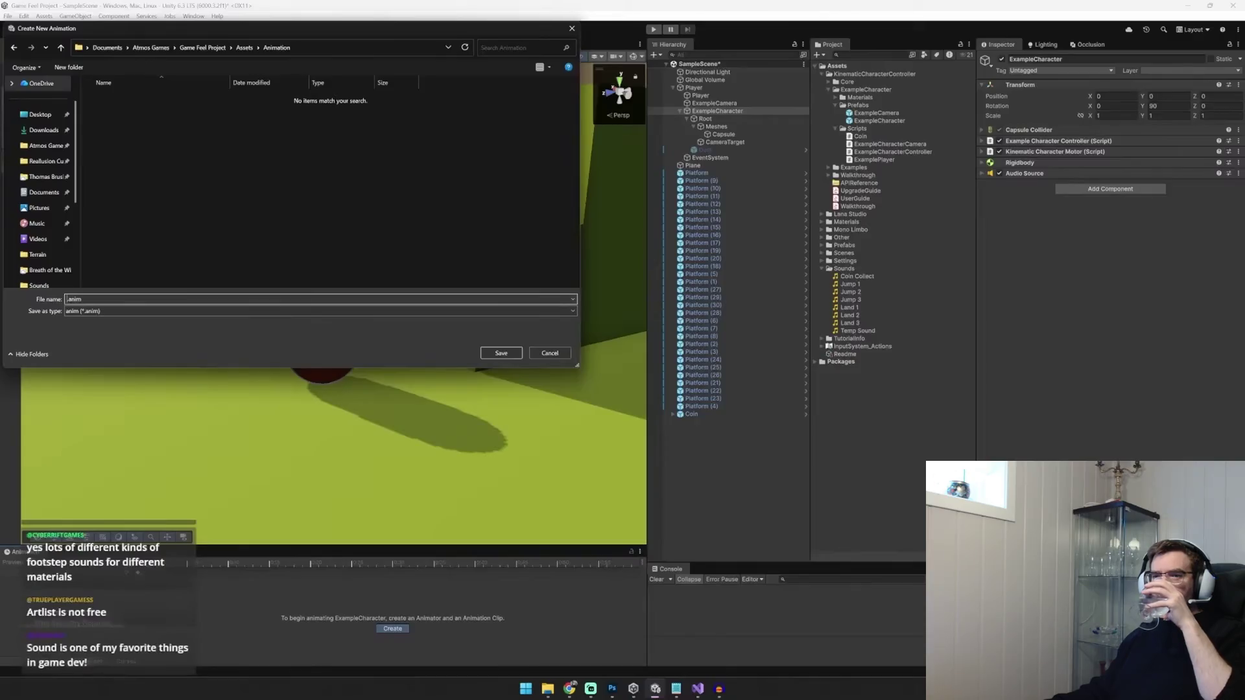
pyautogui.write('PlayerIdle')
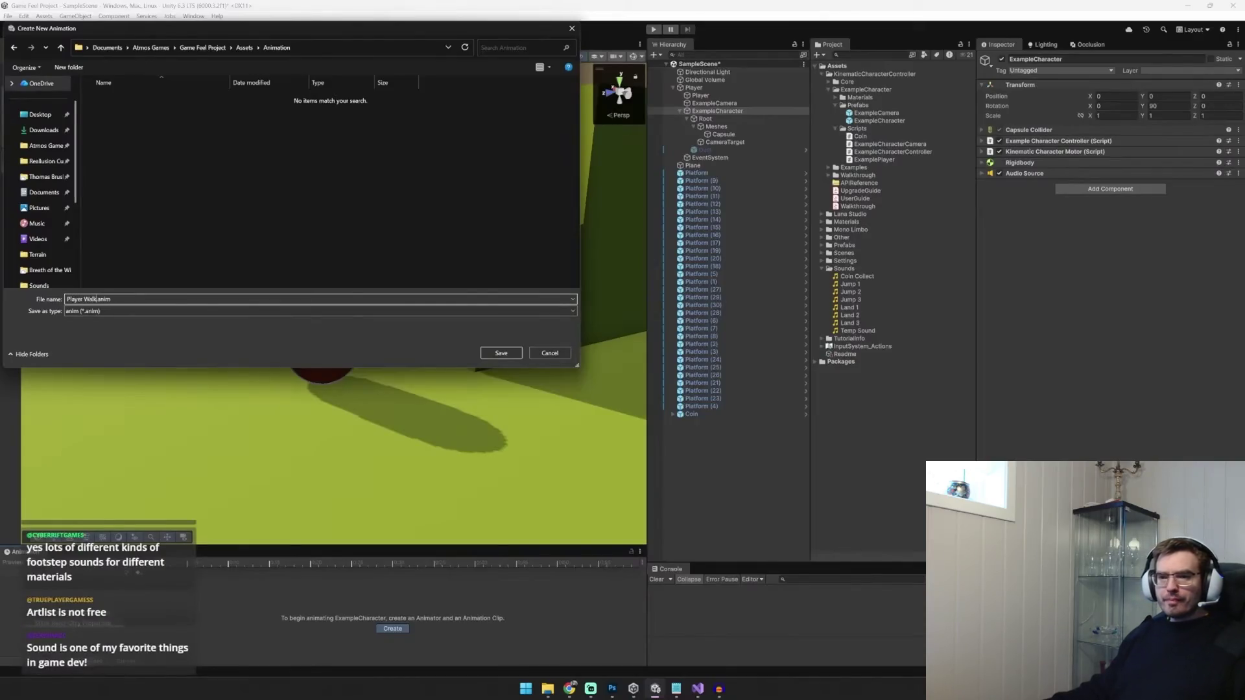
# Save the Player Walk clip, select the character's Root, and arm keyframe recording
pyautogui.press('Return')
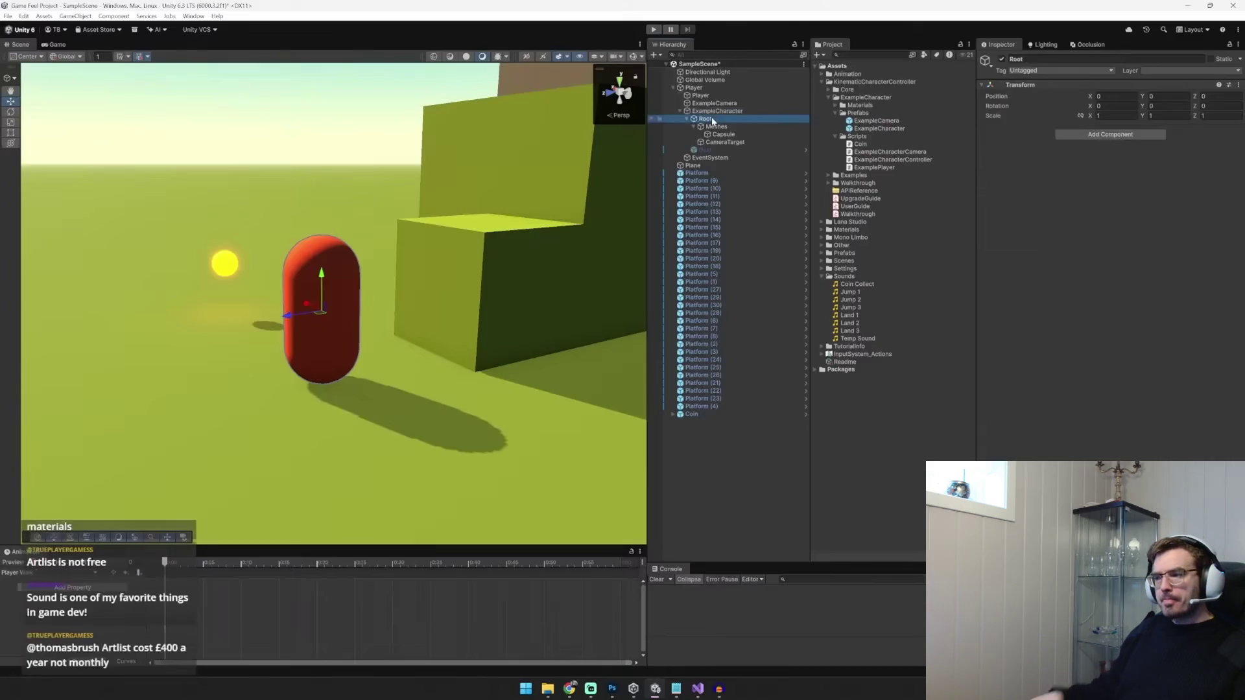
pyautogui.click(720, 134)
pyautogui.press('Up')
pyautogui.press('Up')
pyautogui.press('Up')
pyautogui.press('Up')
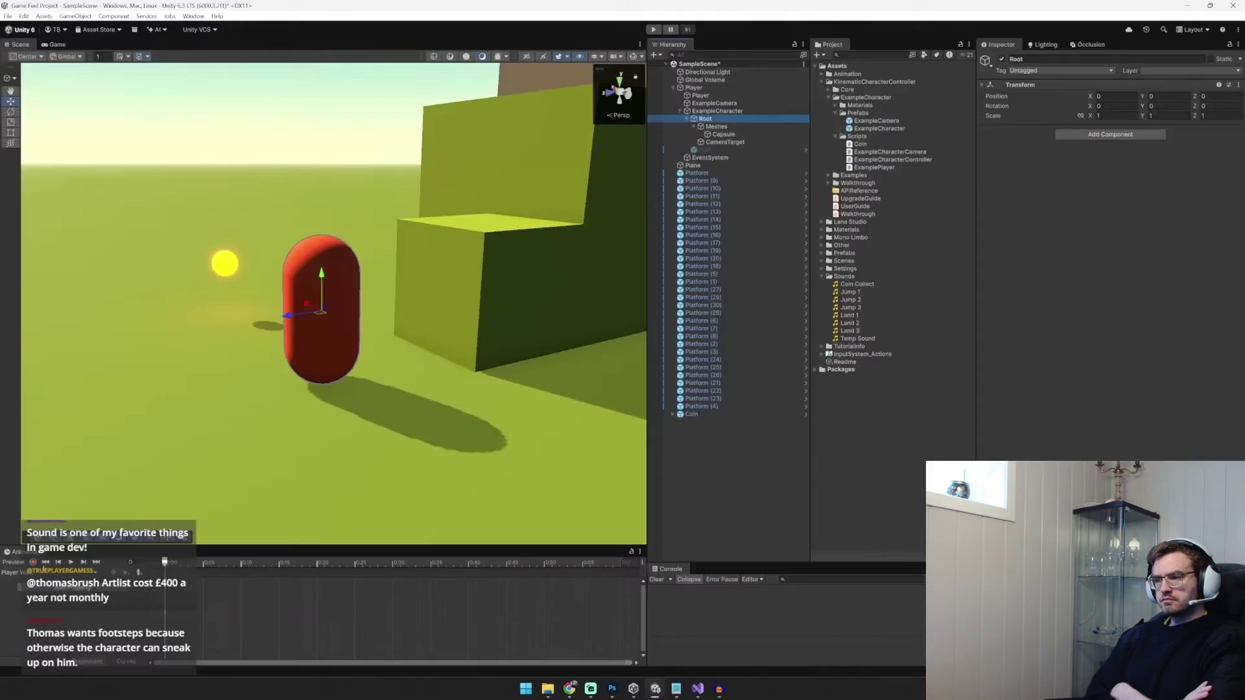
pyautogui.click(33, 563)
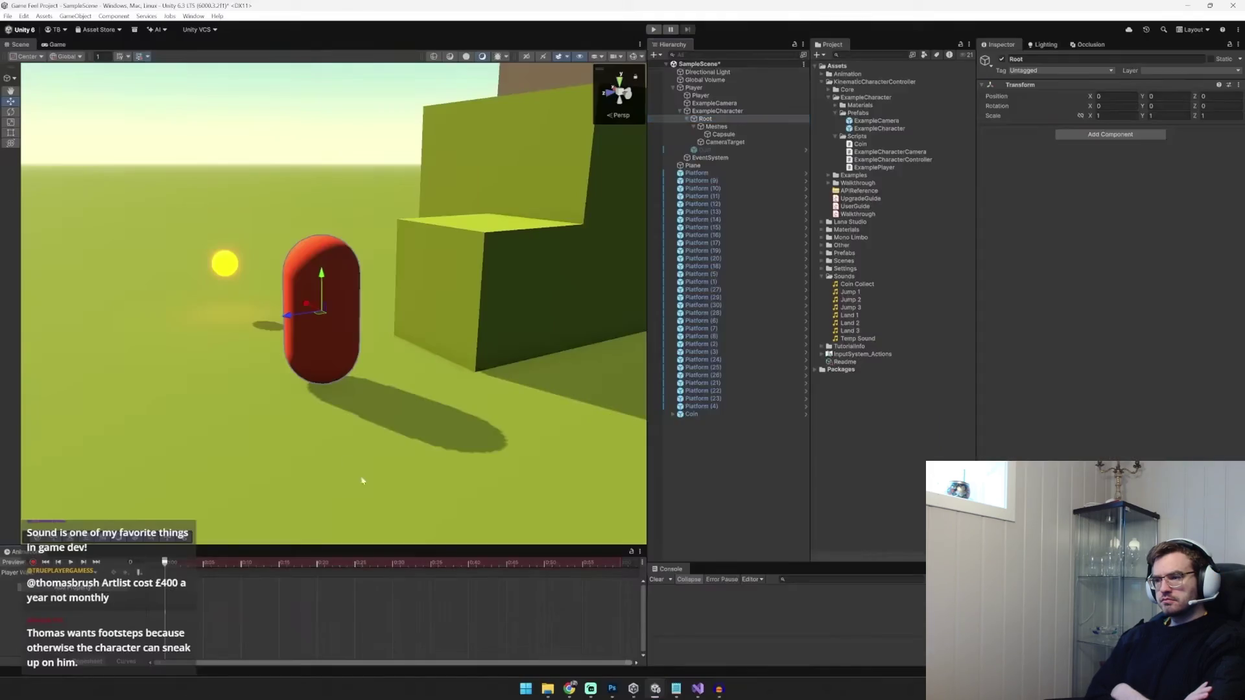
# Key the Root's Y rise mid-clip, then view the clip as curves in an enlarged window
pyautogui.moveTo(324, 275); pyautogui.dragTo(340, 224)
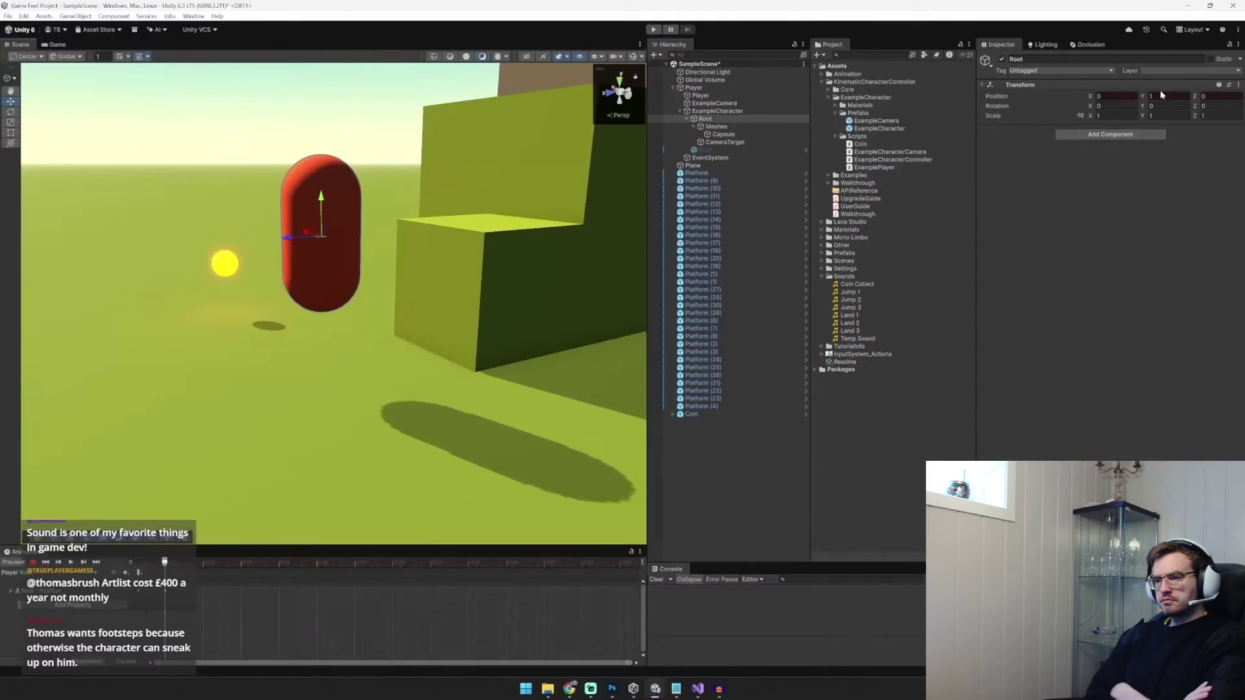
pyautogui.write('0')
pyautogui.write('.3')
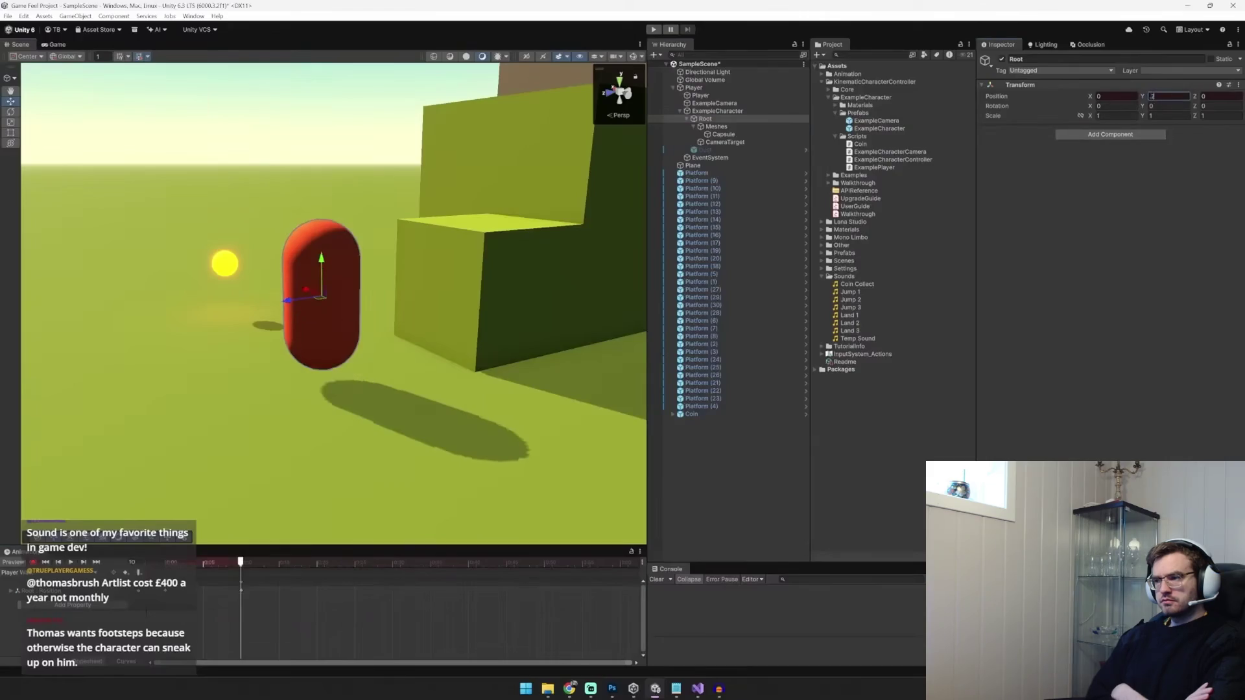
pyautogui.moveTo(310, 564); pyautogui.dragTo(324, 565)
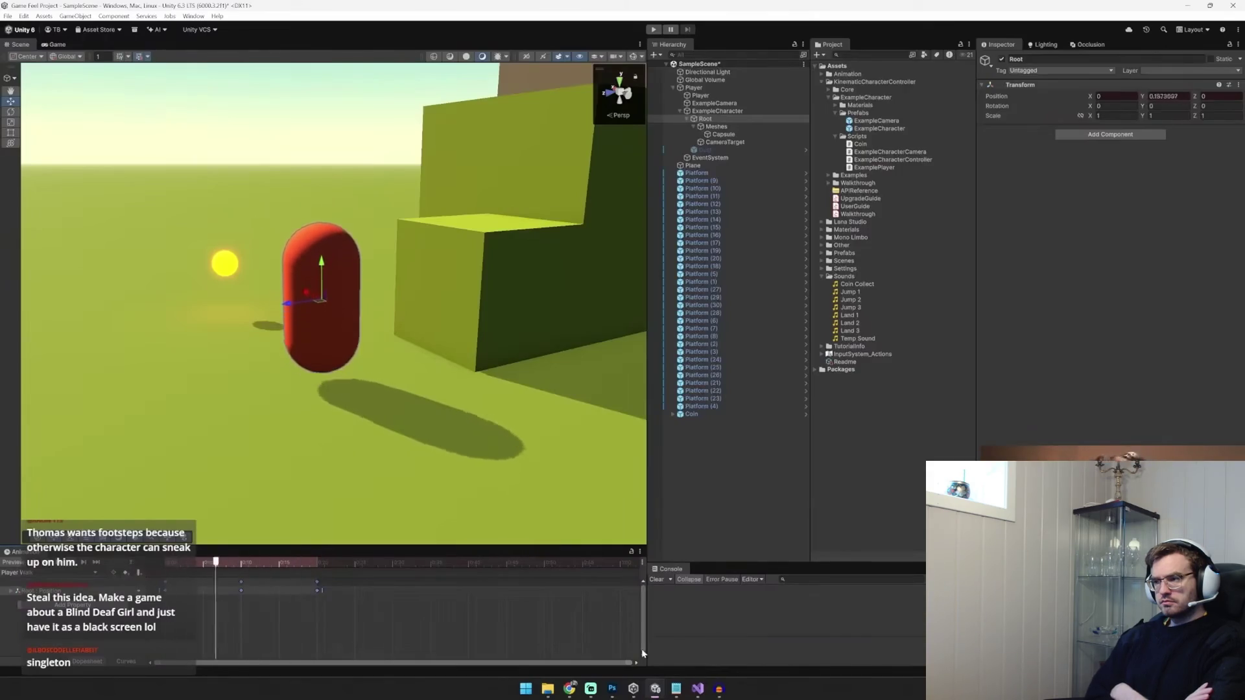
pyautogui.hotkey('ctrl', 'Tab')
pyautogui.moveTo(328, 548); pyautogui.dragTo(328, 318)
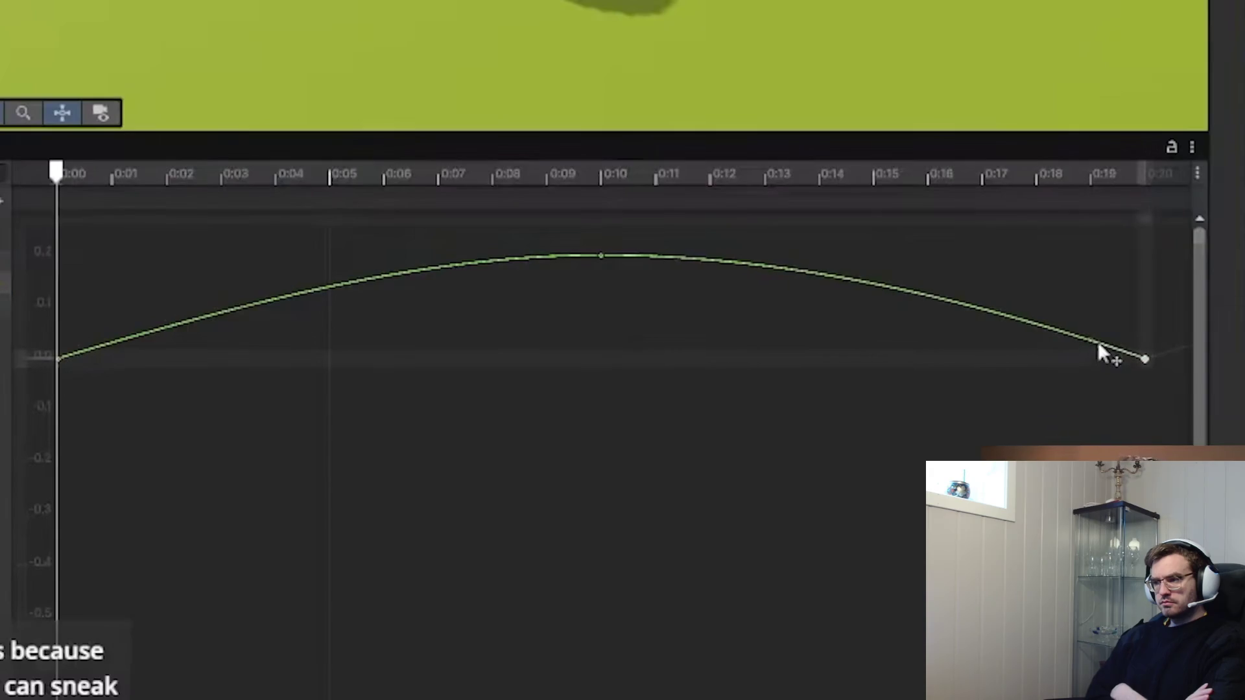
# Preview the walk bob in the Animation window, select Root, and enter Play mode
pyautogui.click(73, 334)
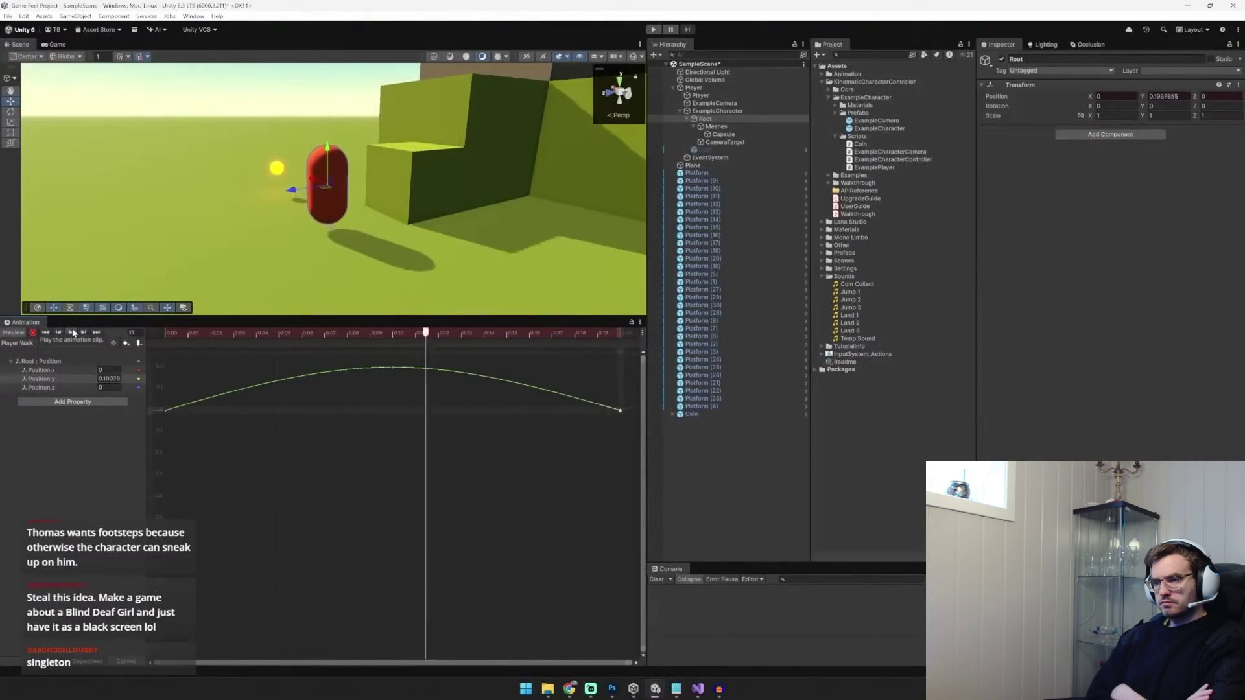
pyautogui.click(73, 334)
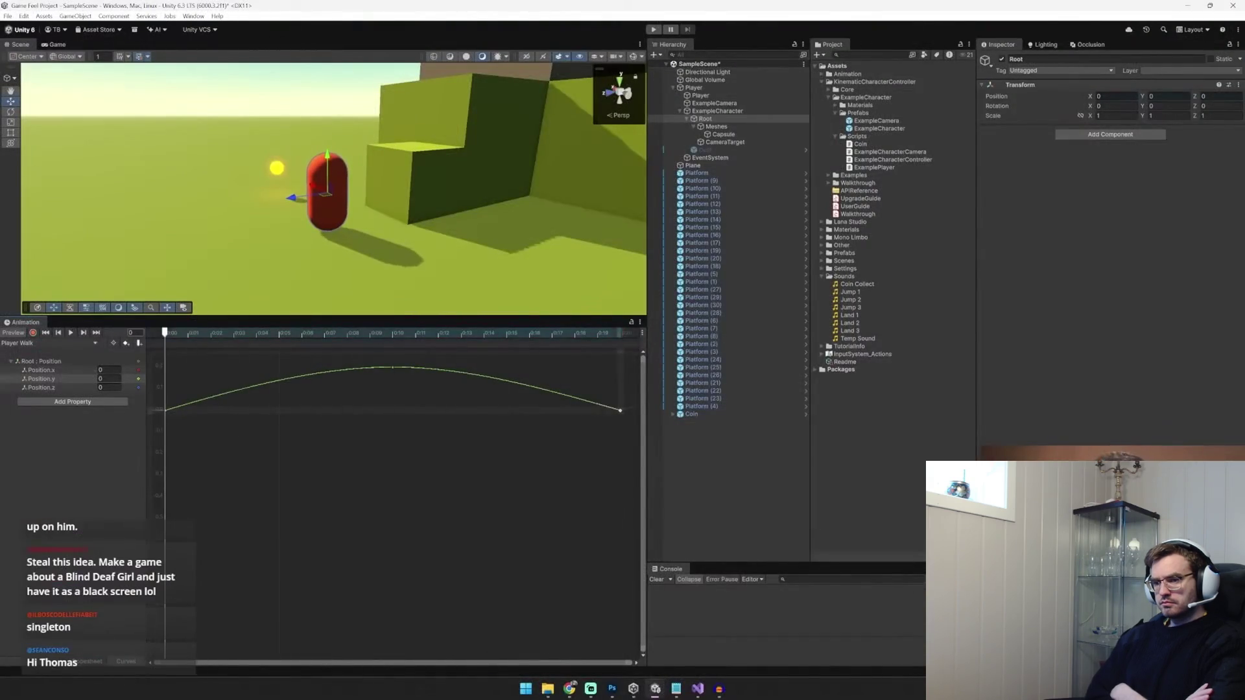
pyautogui.click(70, 333)
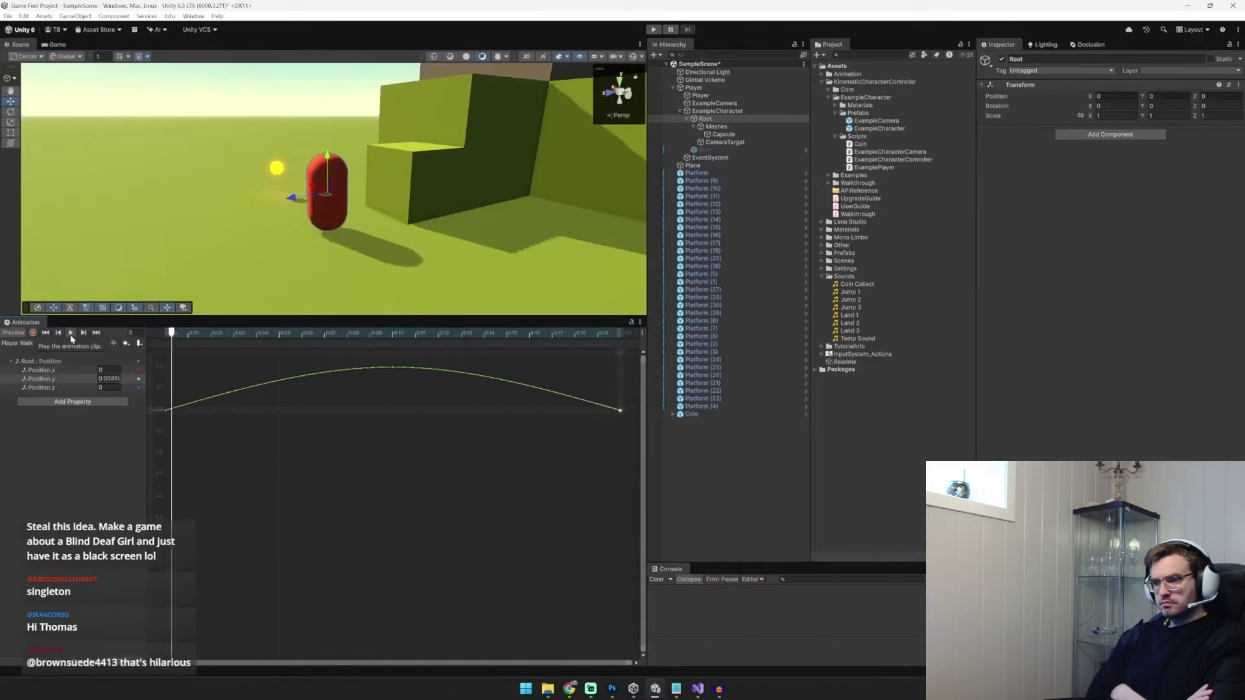
pyautogui.click(706, 119)
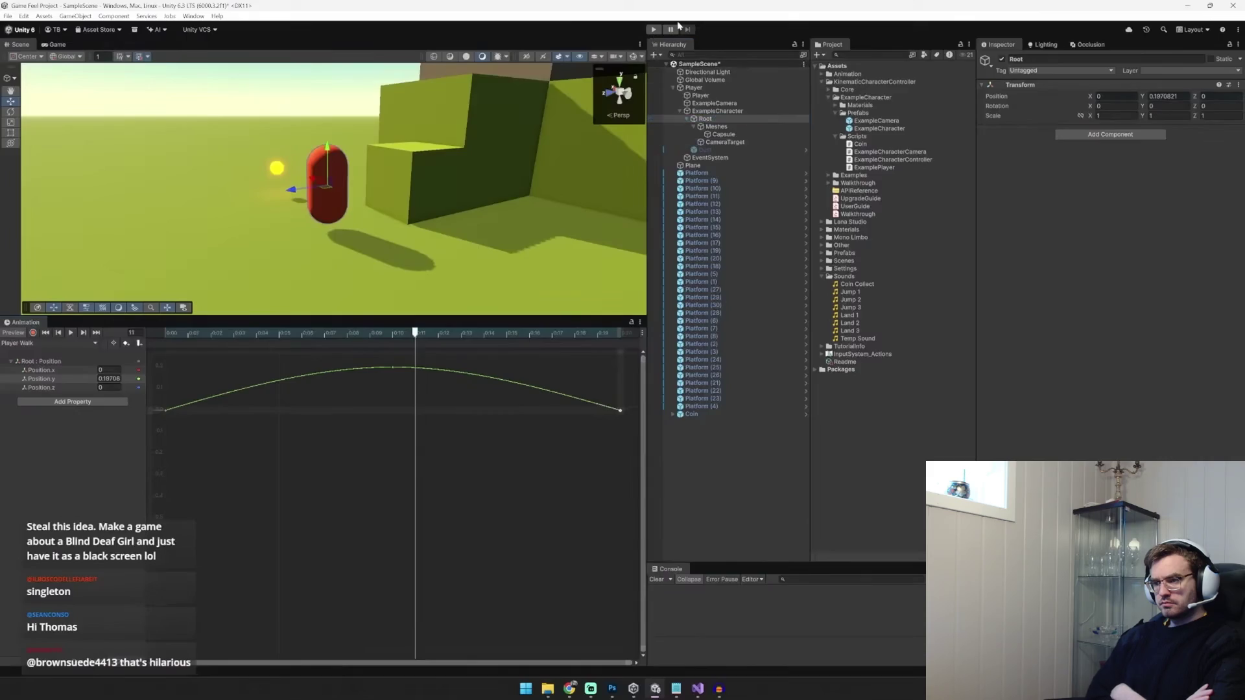
pyautogui.click(654, 29)
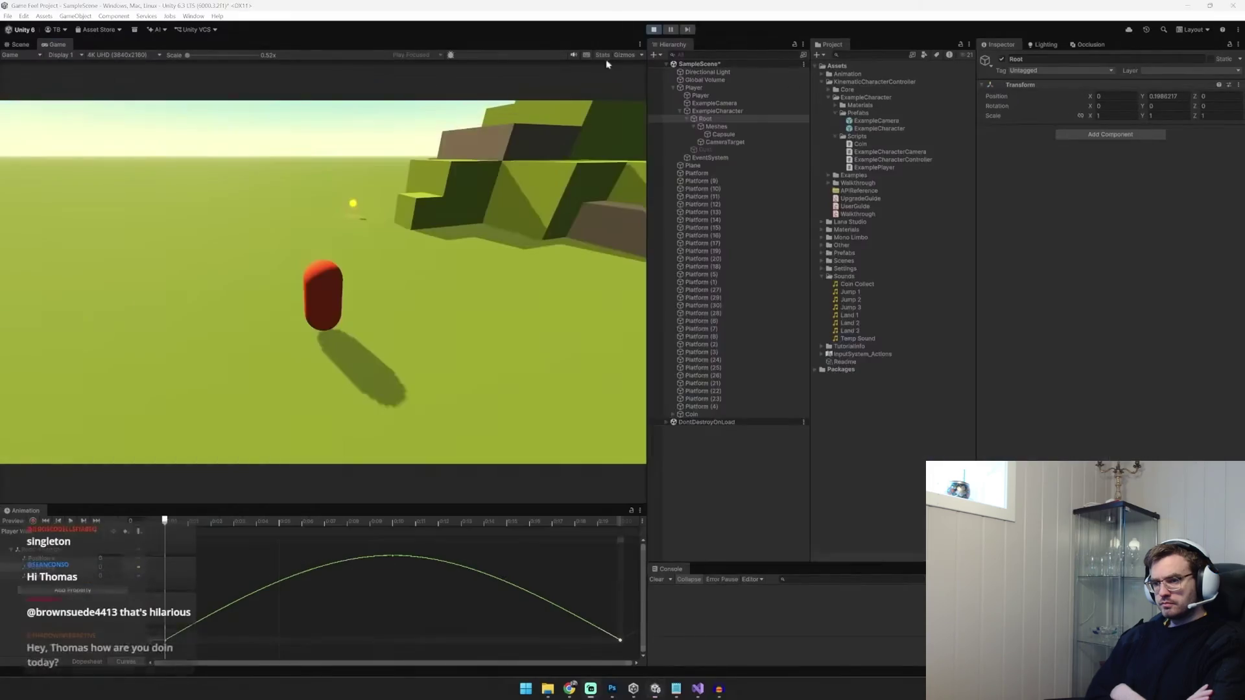
# Restart Play mode to watch the capsule bob, stop it, and select ExampleCharacter
pyautogui.hotkey('ctrl', 'p')
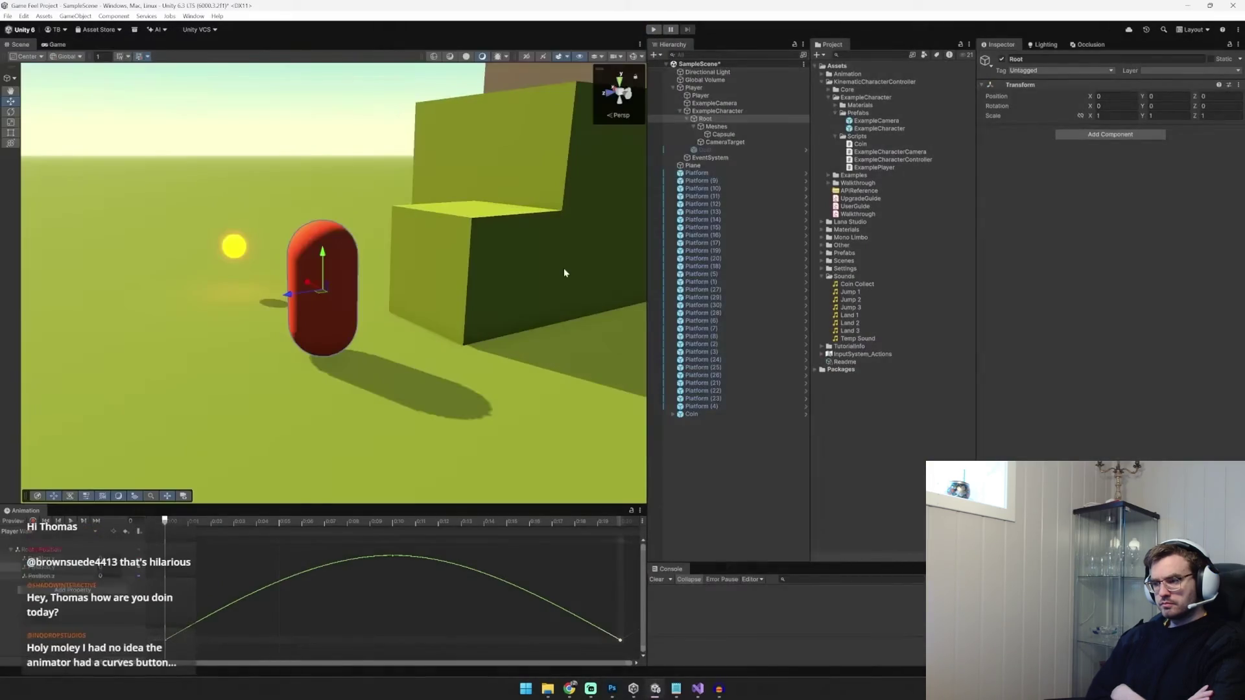
pyautogui.hotkey('ctrl', 'p')
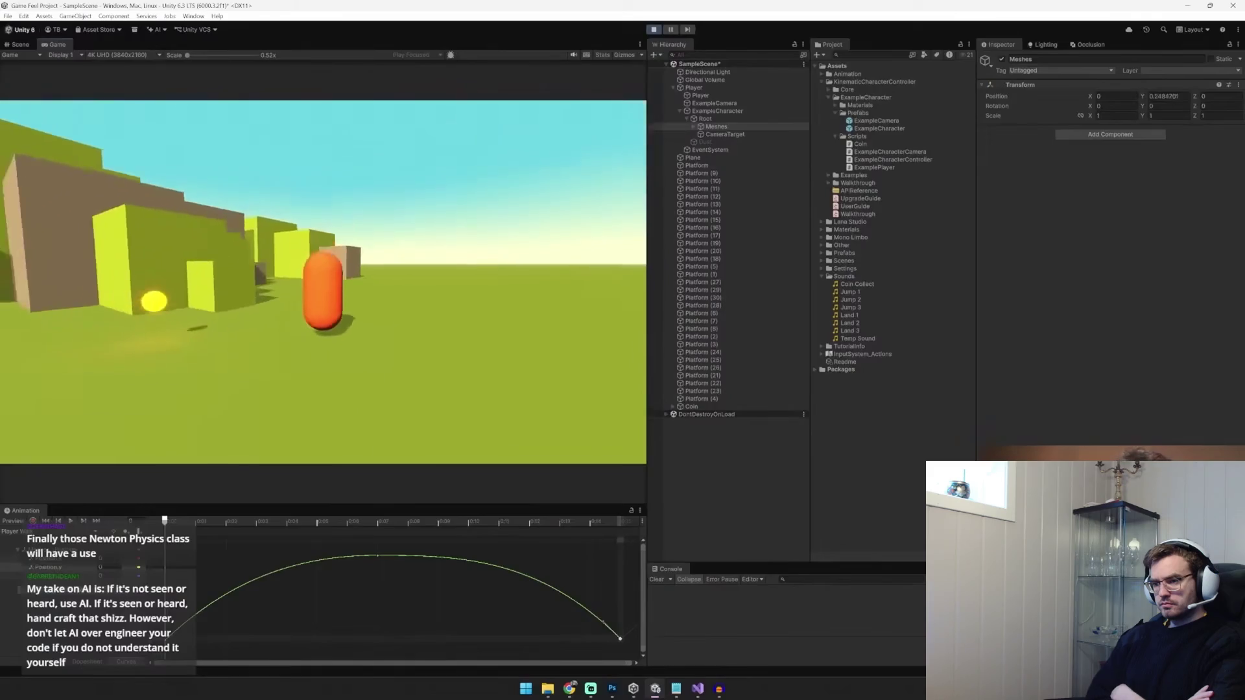
pyautogui.hotkey('ctrl', 'p')
pyautogui.click(722, 113)
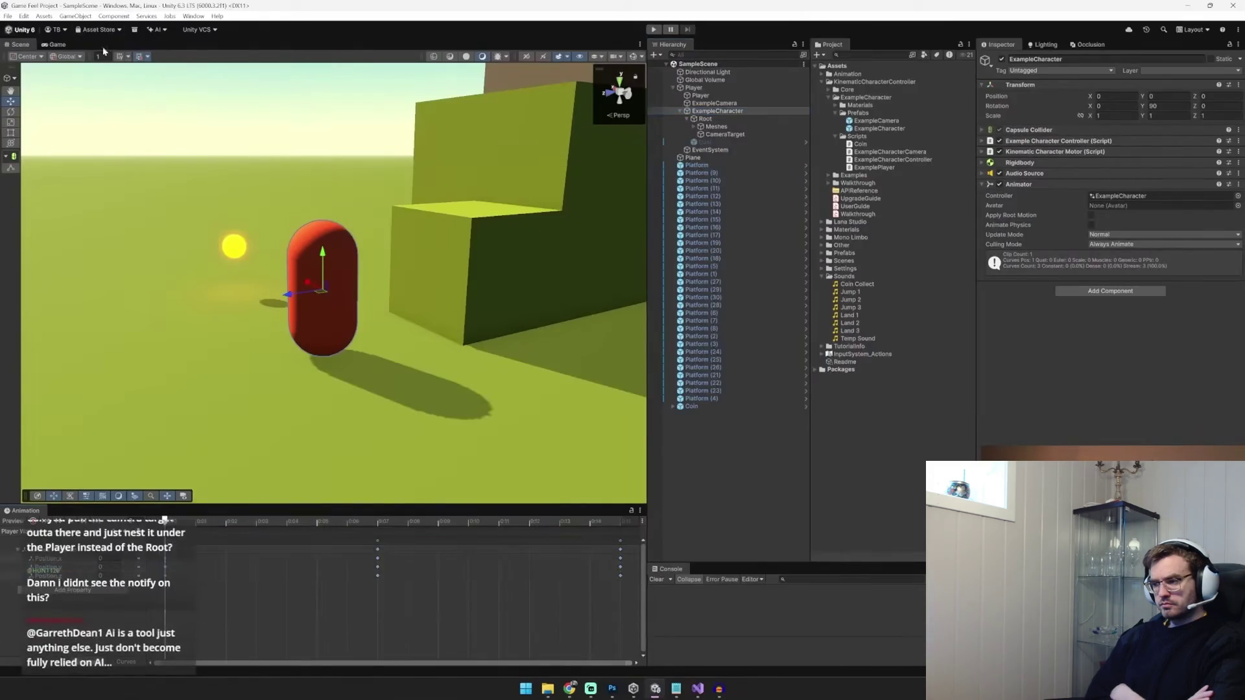
# Create Player Idle.anim keyed on Root Position Y and make Player Idle the layer default state
pyautogui.click(43, 556)
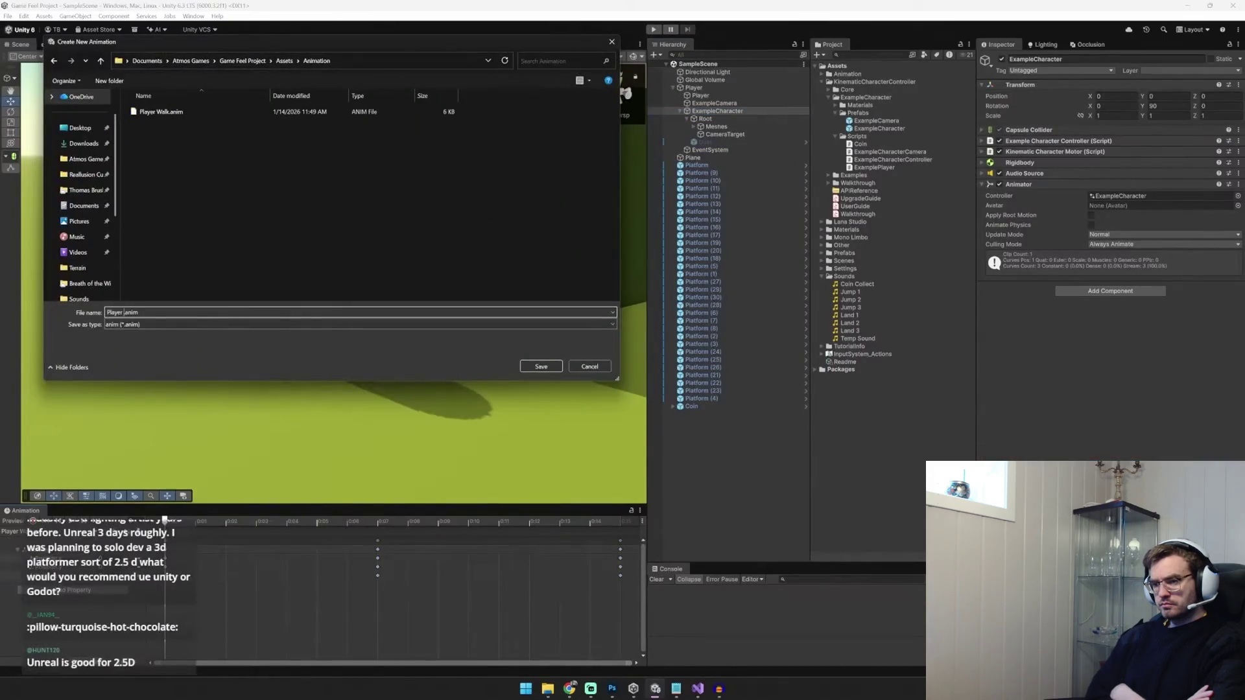
pyautogui.press('Return')
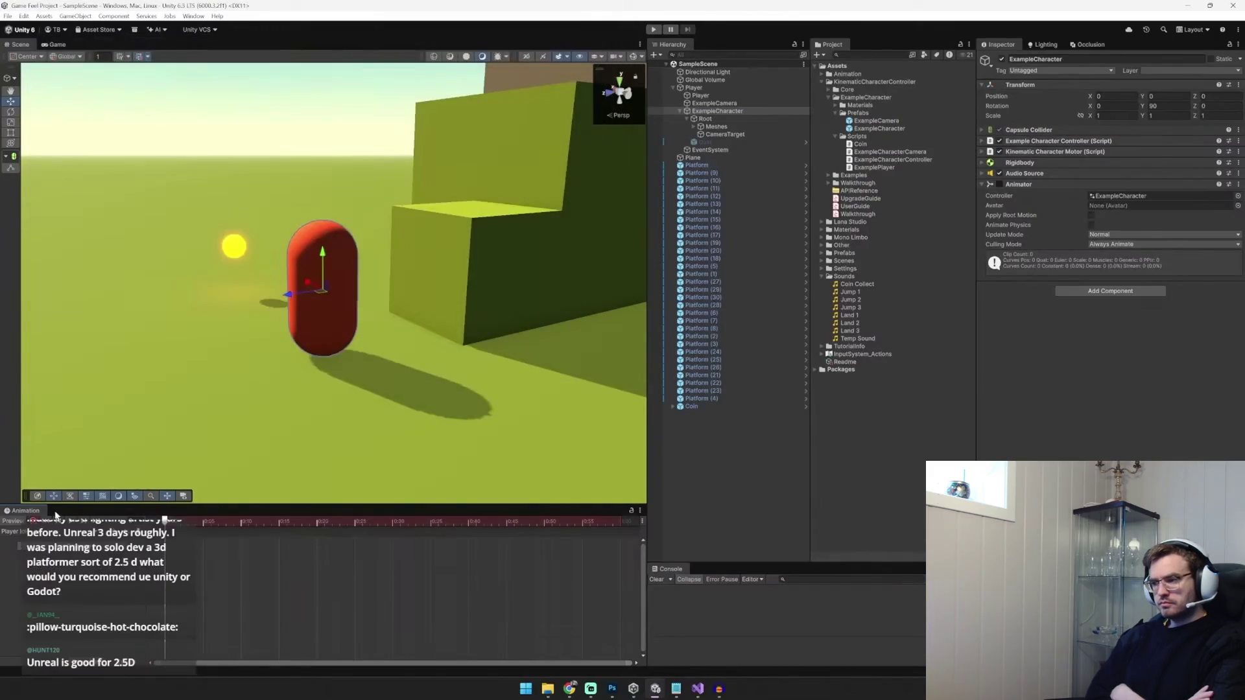
pyautogui.click(706, 117)
pyautogui.click(1167, 96)
pyautogui.write('0.64')
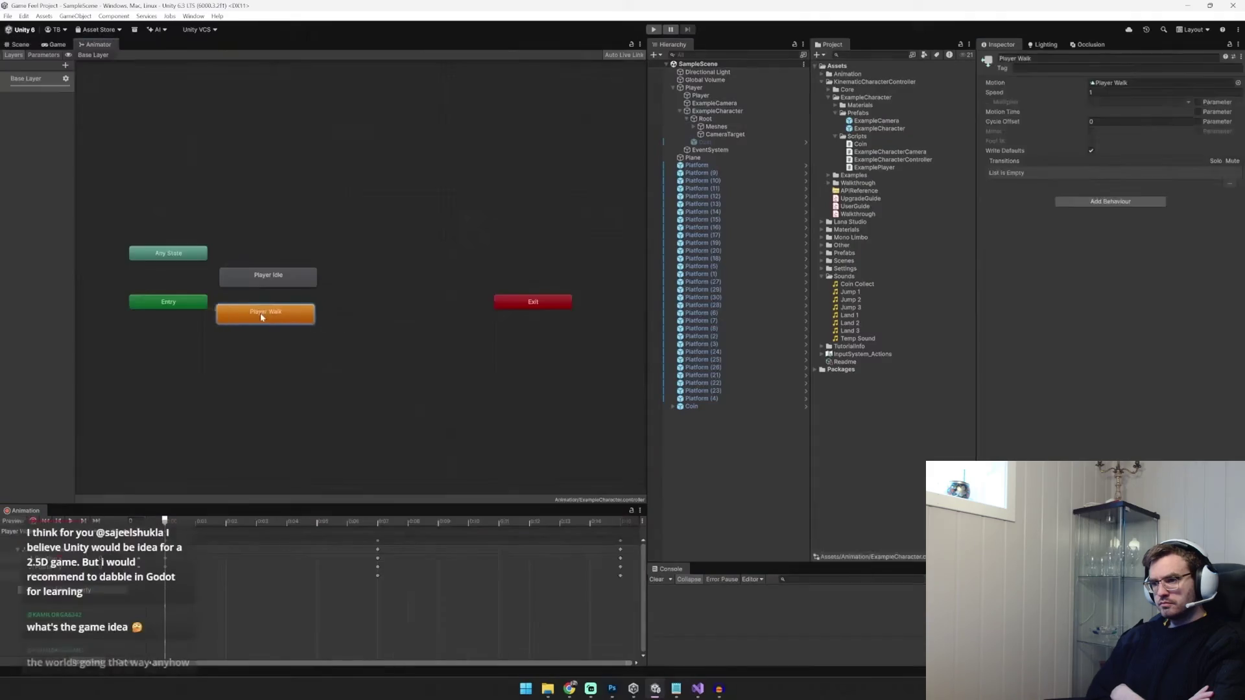
pyautogui.rightClick(270, 278)
pyautogui.click(303, 297)
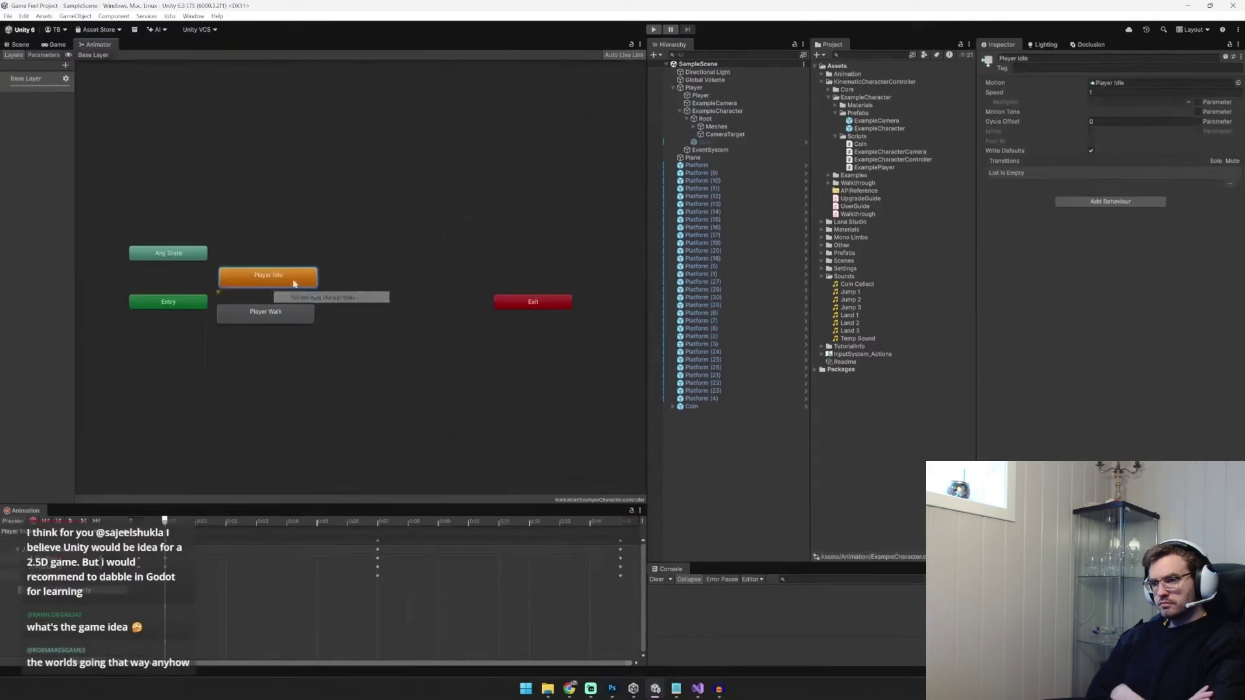
# Add a new Bool parameter to the animator's Parameters list
pyautogui.click(43, 54)
pyautogui.click(174, 65)
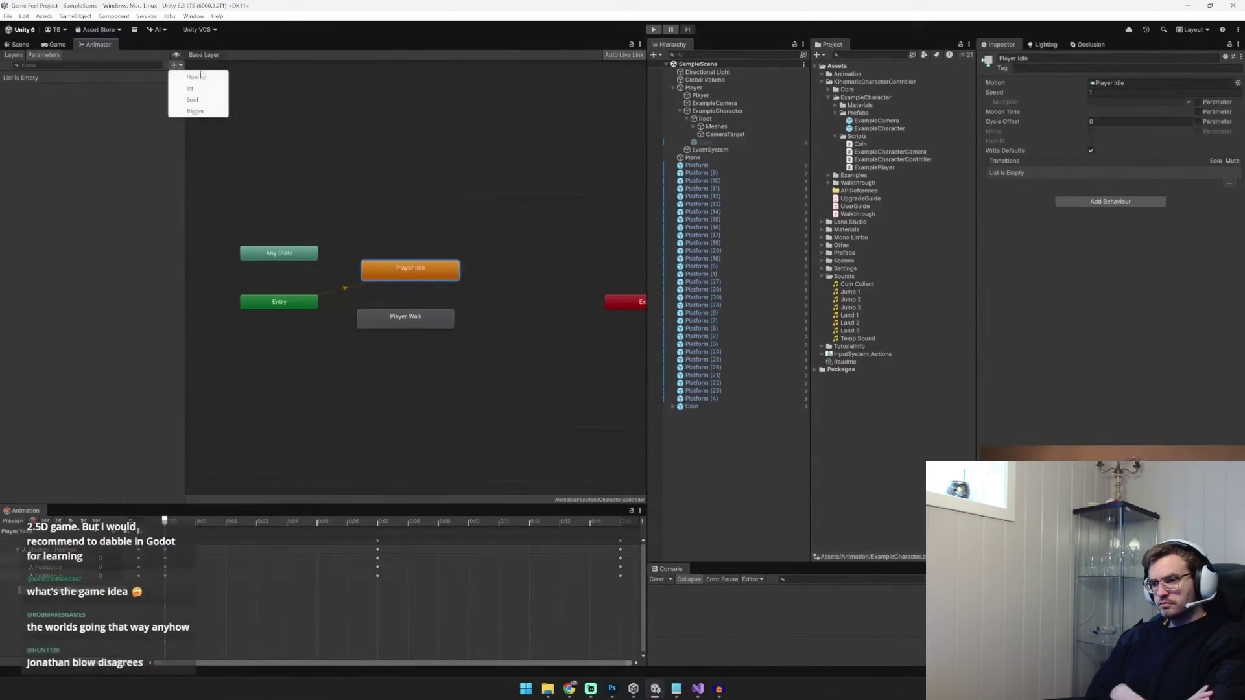
pyautogui.click(206, 102)
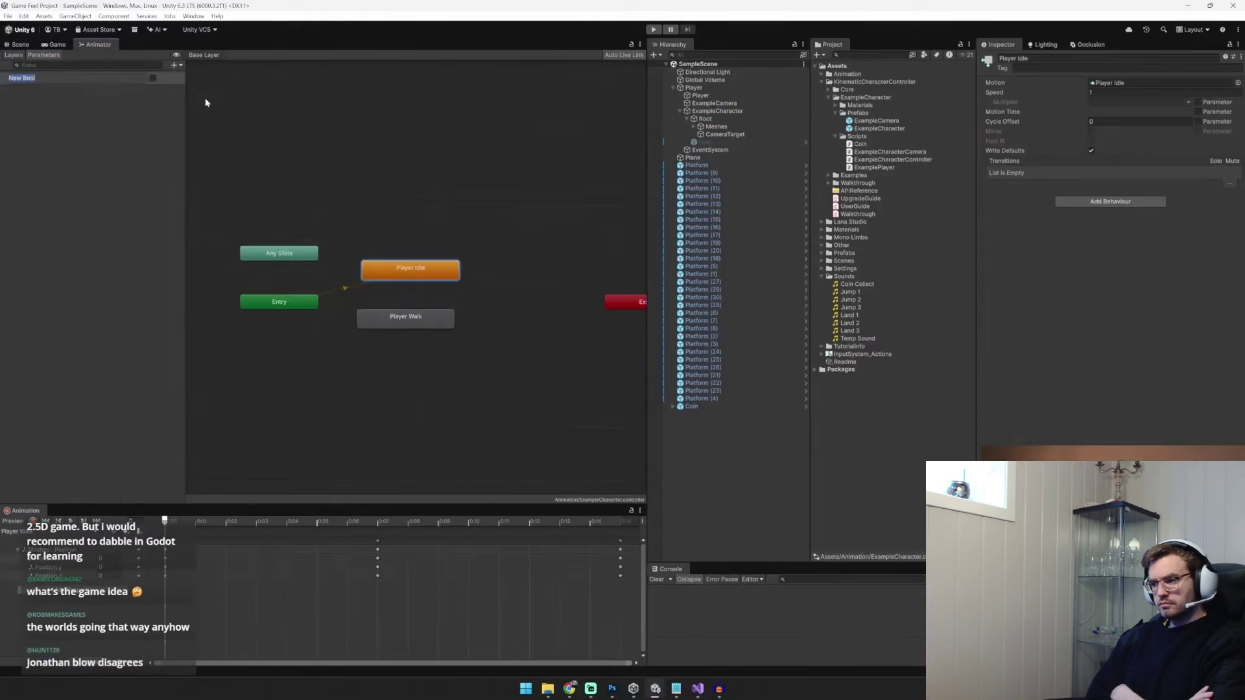
pyautogui.write('walk')
# Create a transition from Player Idle to Player Walk and expand its settings
pyautogui.rightClick(453, 276)
pyautogui.click(477, 282)
pyautogui.moveTo(425, 325); pyautogui.dragTo(431, 332)
pyautogui.click(415, 314)
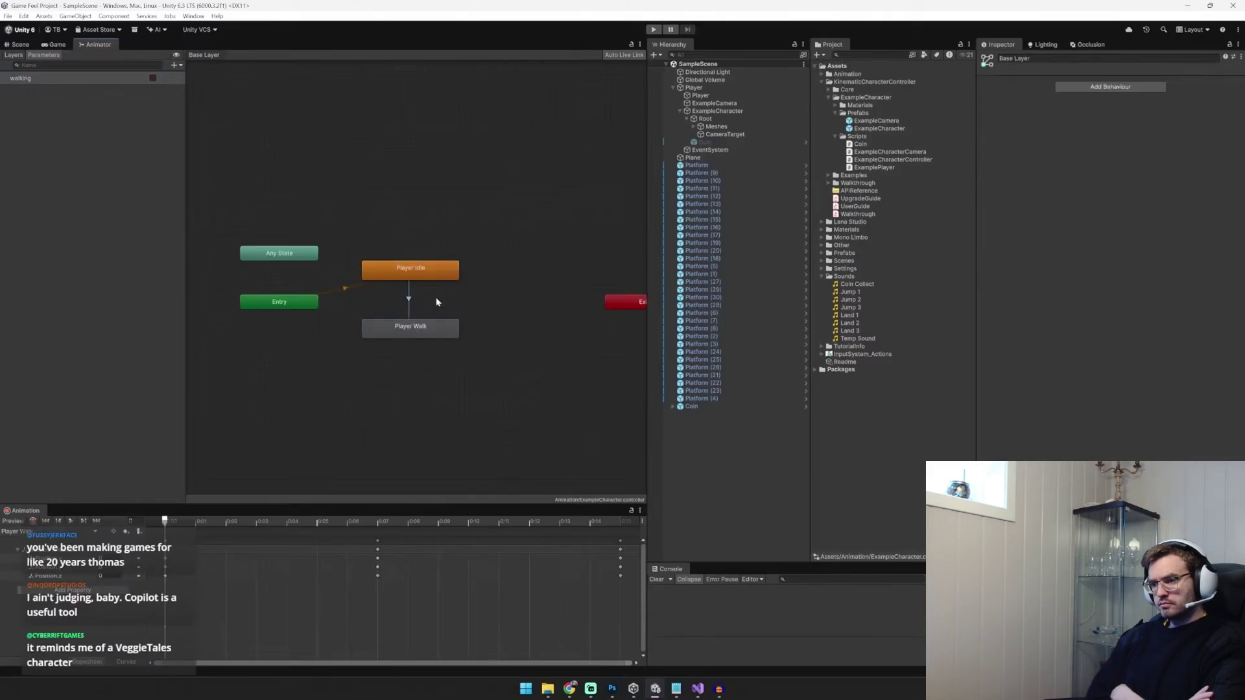
pyautogui.click(410, 297)
pyautogui.click(1002, 161)
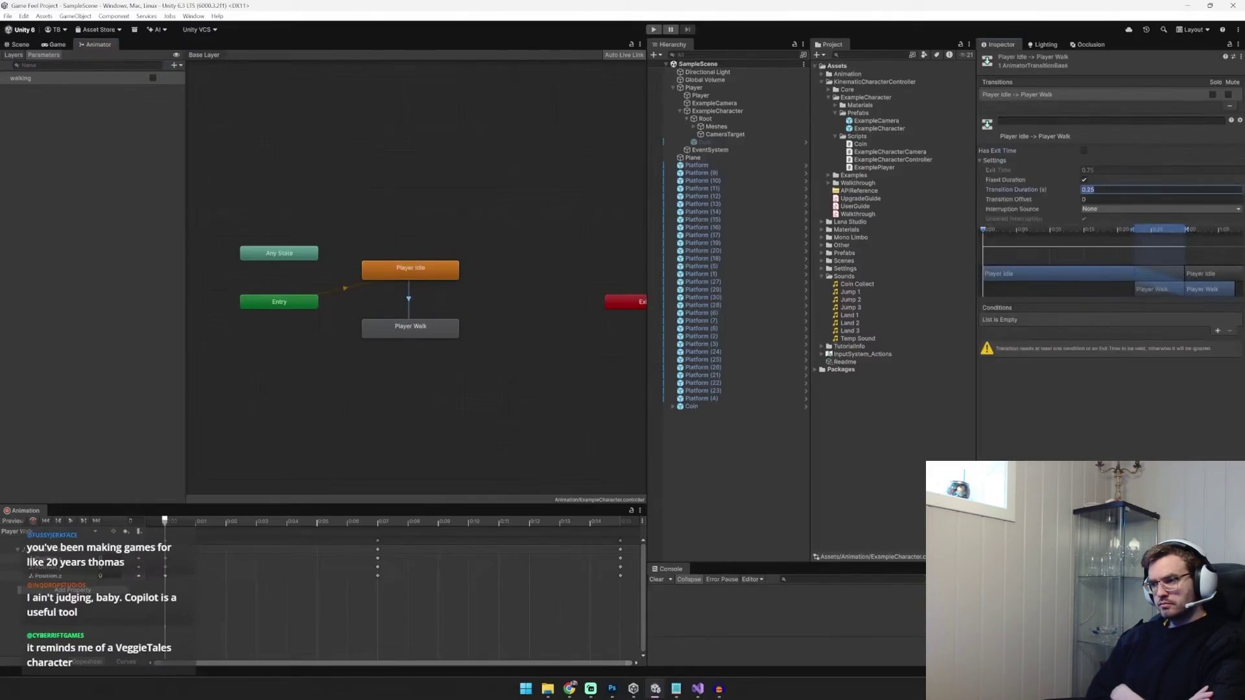
# Add the Walk-to-Idle transition, disable exit time, and review both transitions
pyautogui.rightClick(443, 327)
pyautogui.click(473, 336)
pyautogui.click(410, 273)
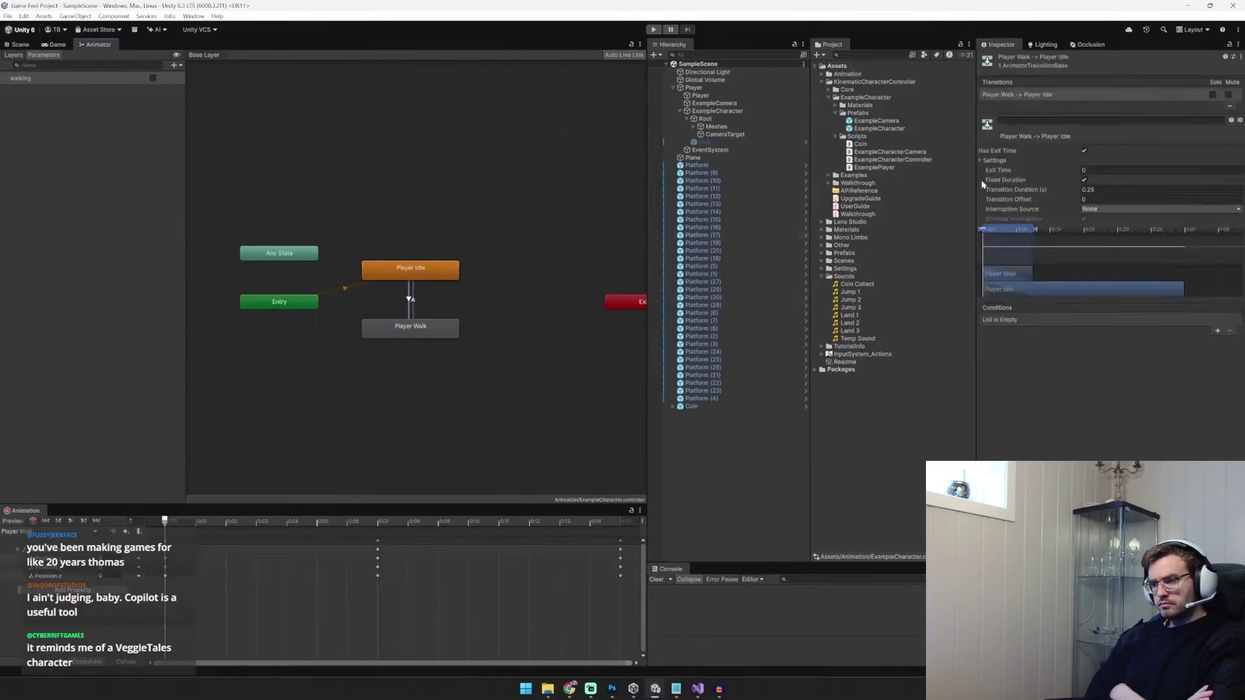
pyautogui.click(1084, 151)
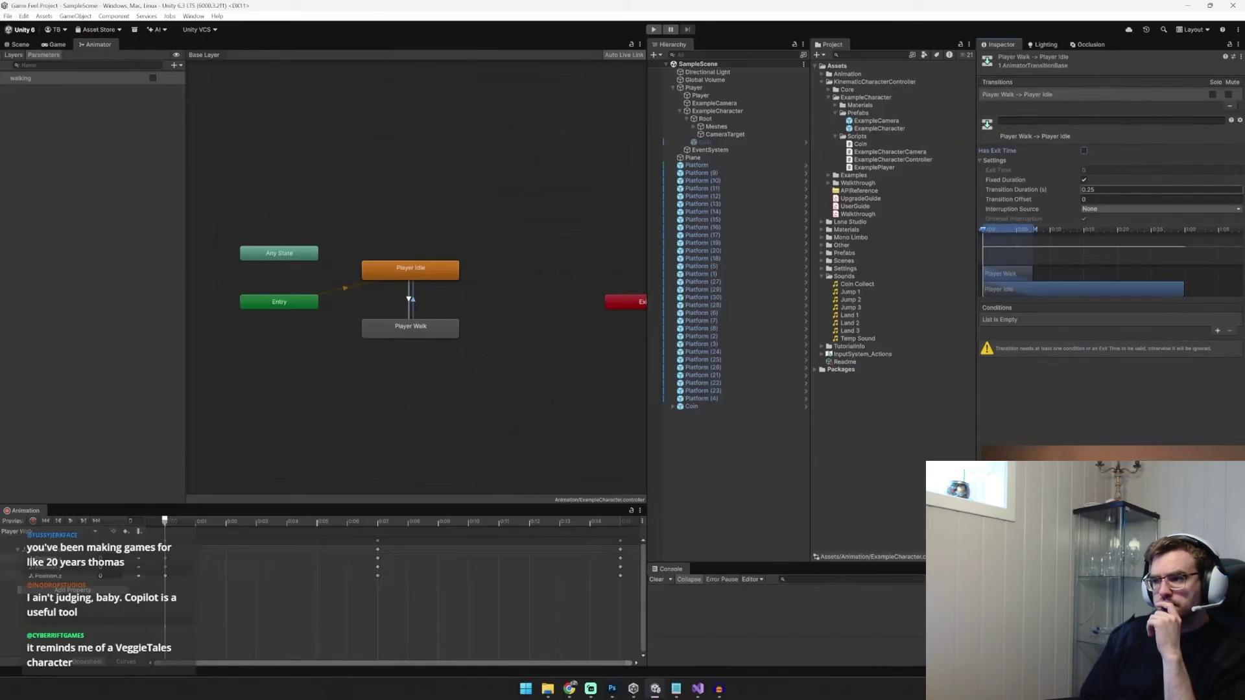
pyautogui.doubleClick(417, 275)
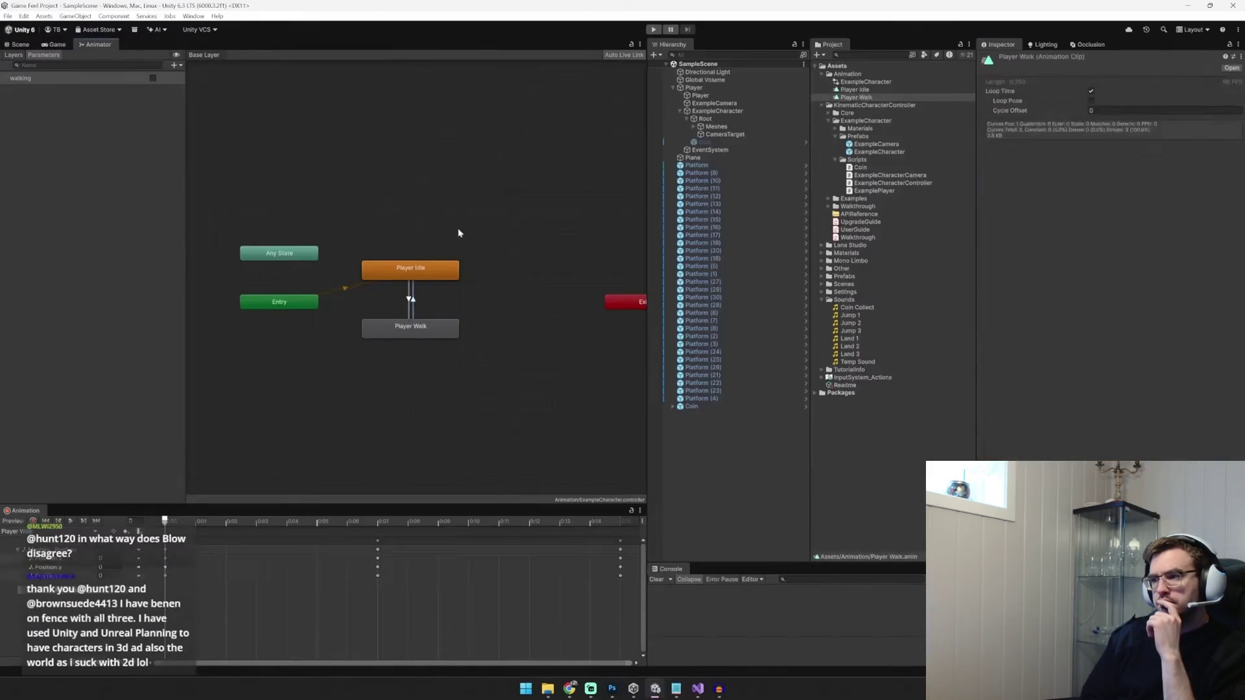
pyautogui.click(410, 299)
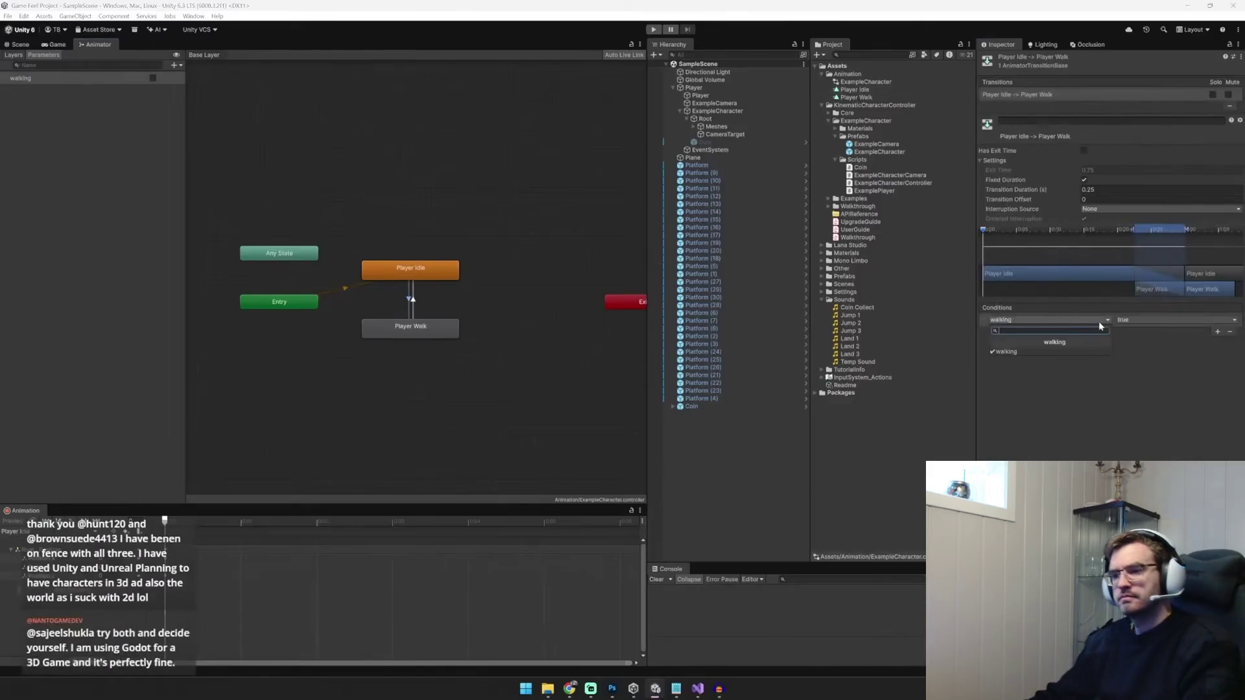
pyautogui.click(412, 303)
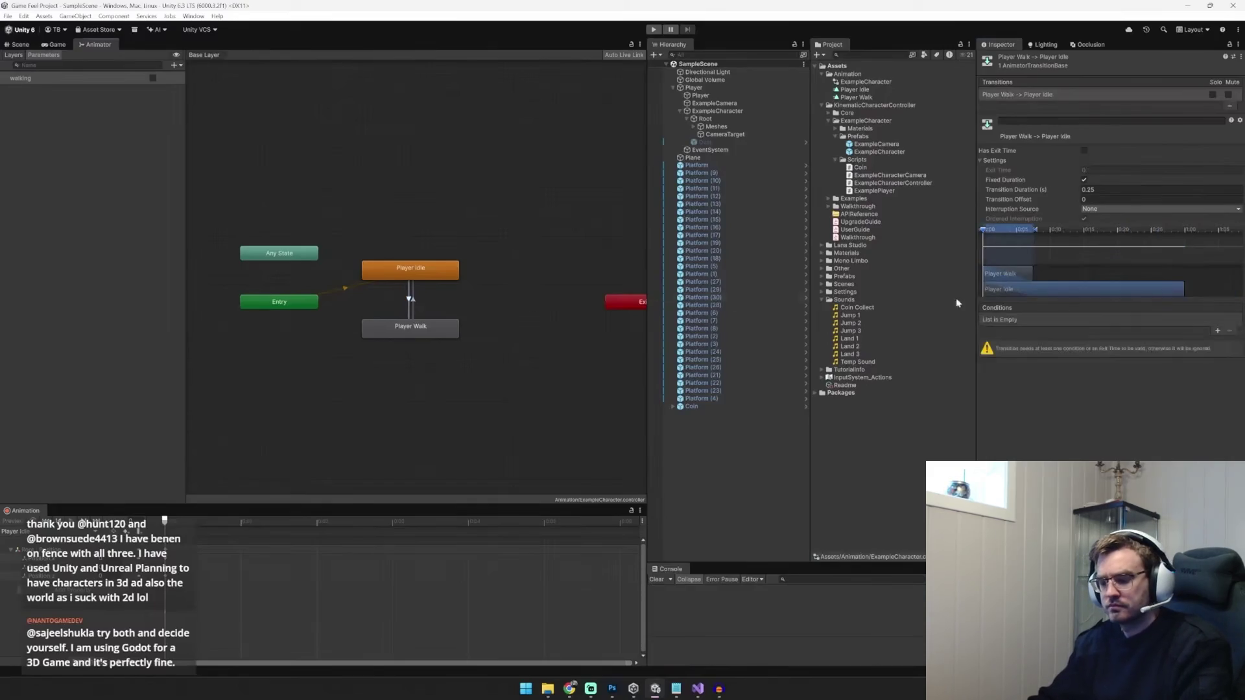
# Reposition both states, name the parameter 'walking', and select the Player
pyautogui.moveTo(411, 233); pyautogui.dragTo(404, 386)
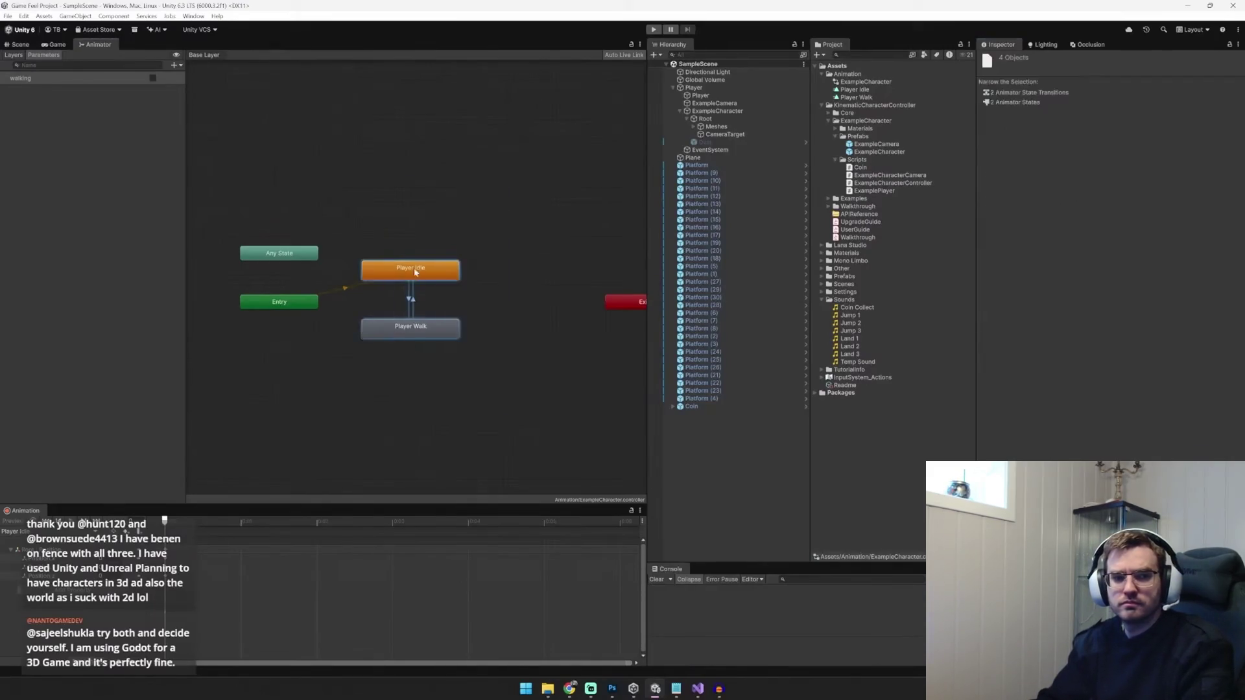
pyautogui.moveTo(411, 326); pyautogui.dragTo(411, 355)
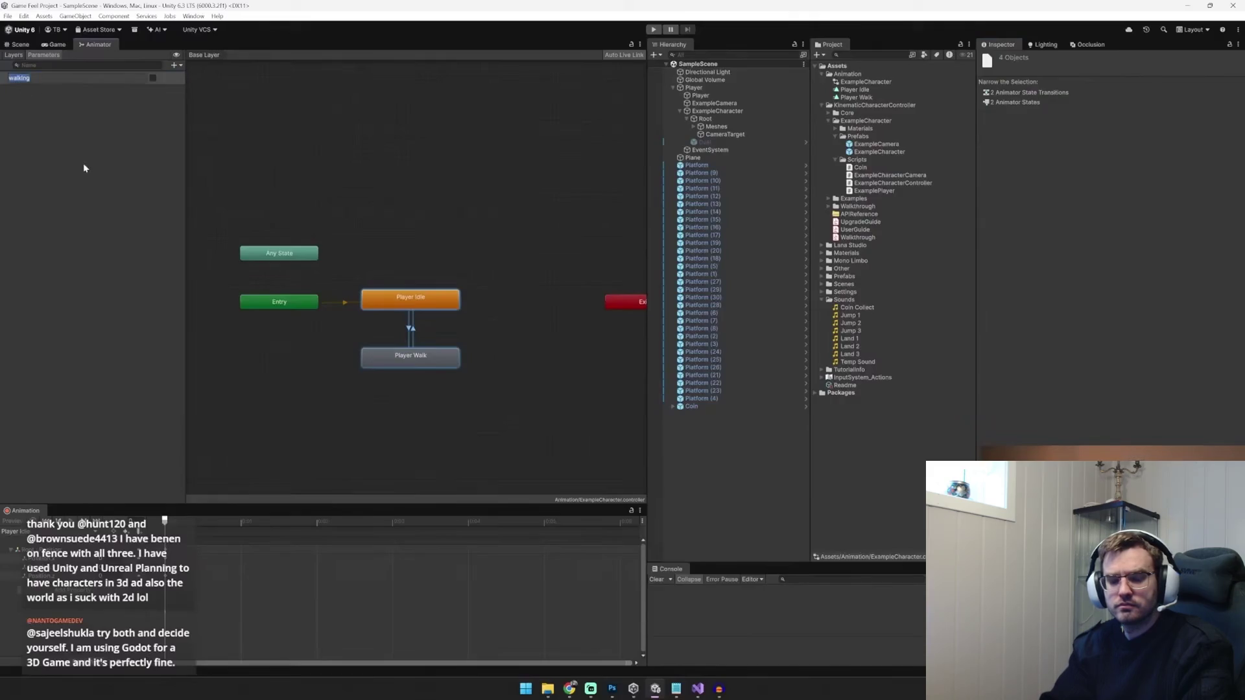
pyautogui.click(694, 87)
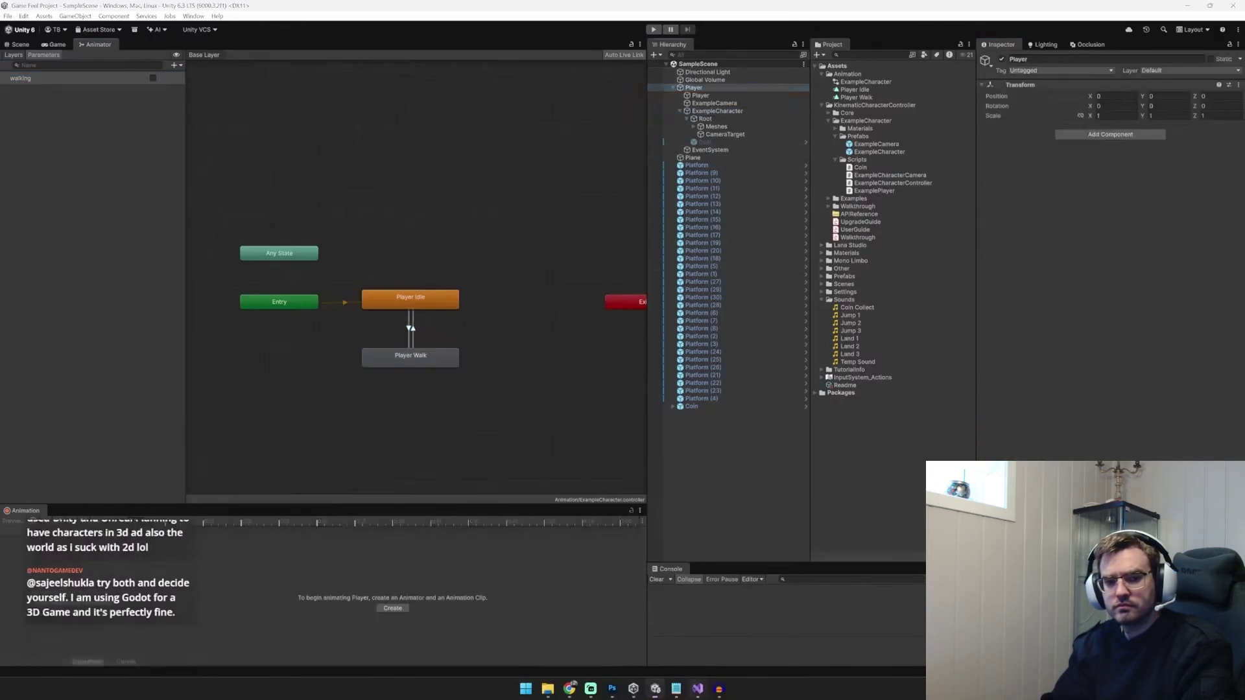
pyautogui.scroll(9, 437, 360)
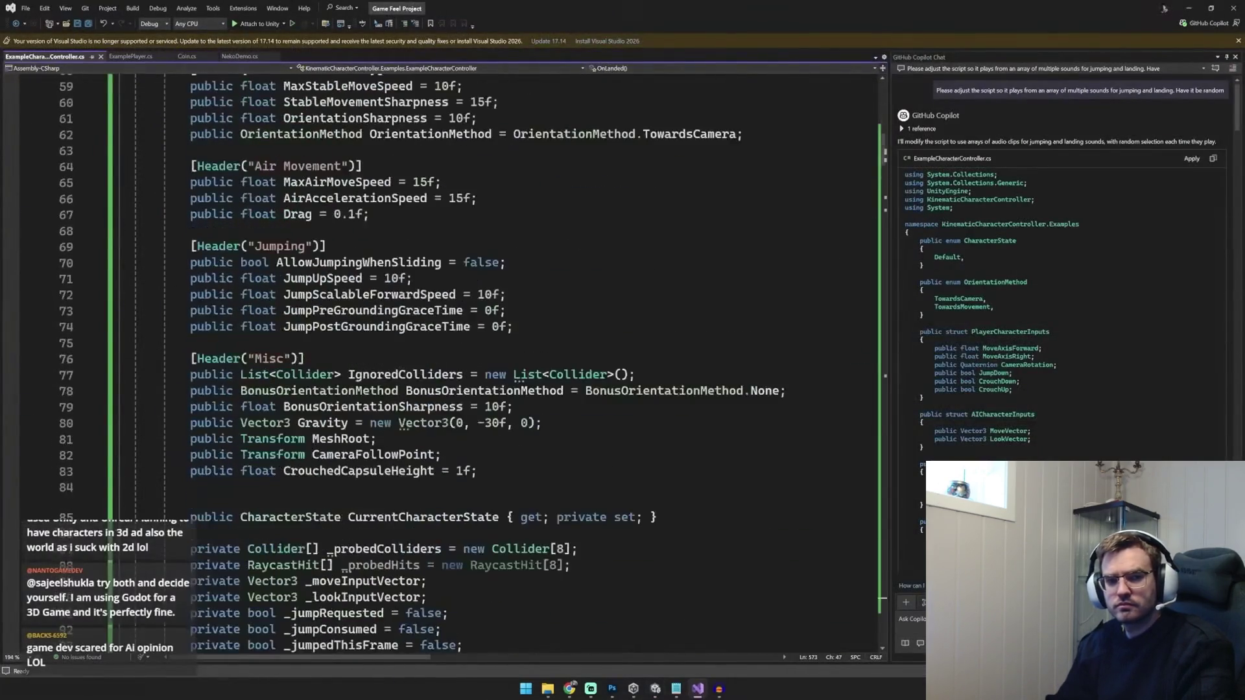
# Declare 'public Animator animator;' under the Misc header and start a new Copilot thread
pyautogui.click(253, 389)
pyautogui.press('Return')
pyautogui.write('public Animator anim')
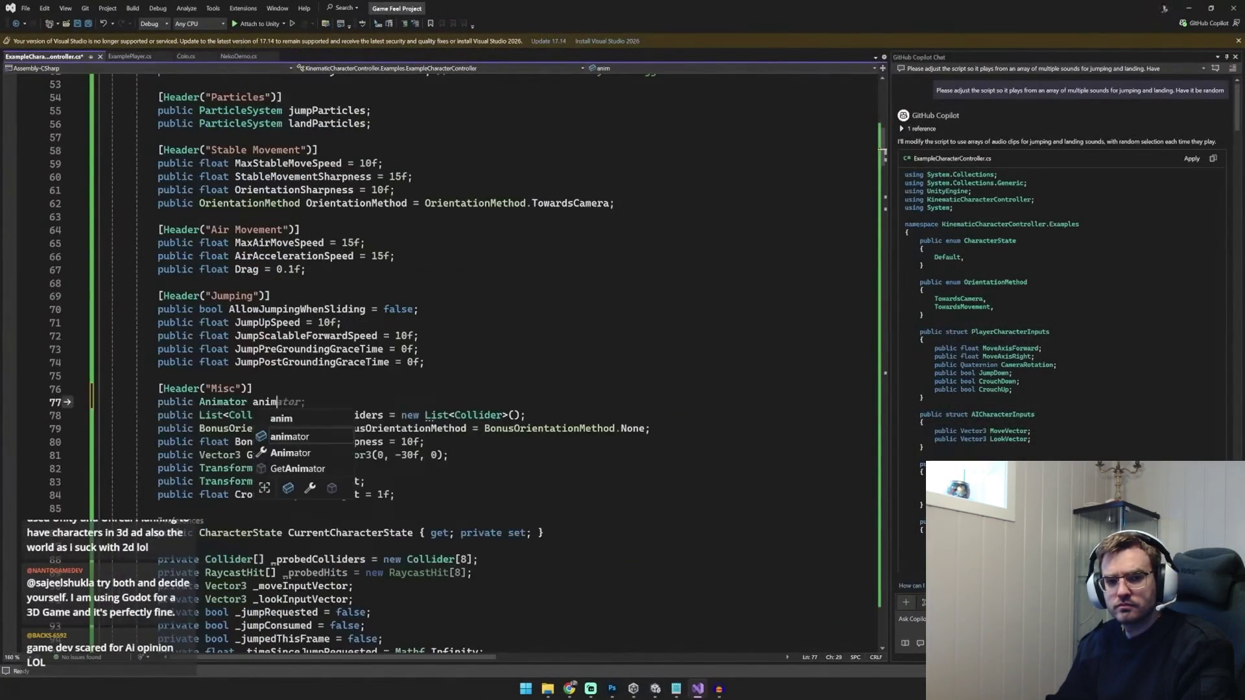
pyautogui.press('Tab')
pyautogui.click(1230, 69)
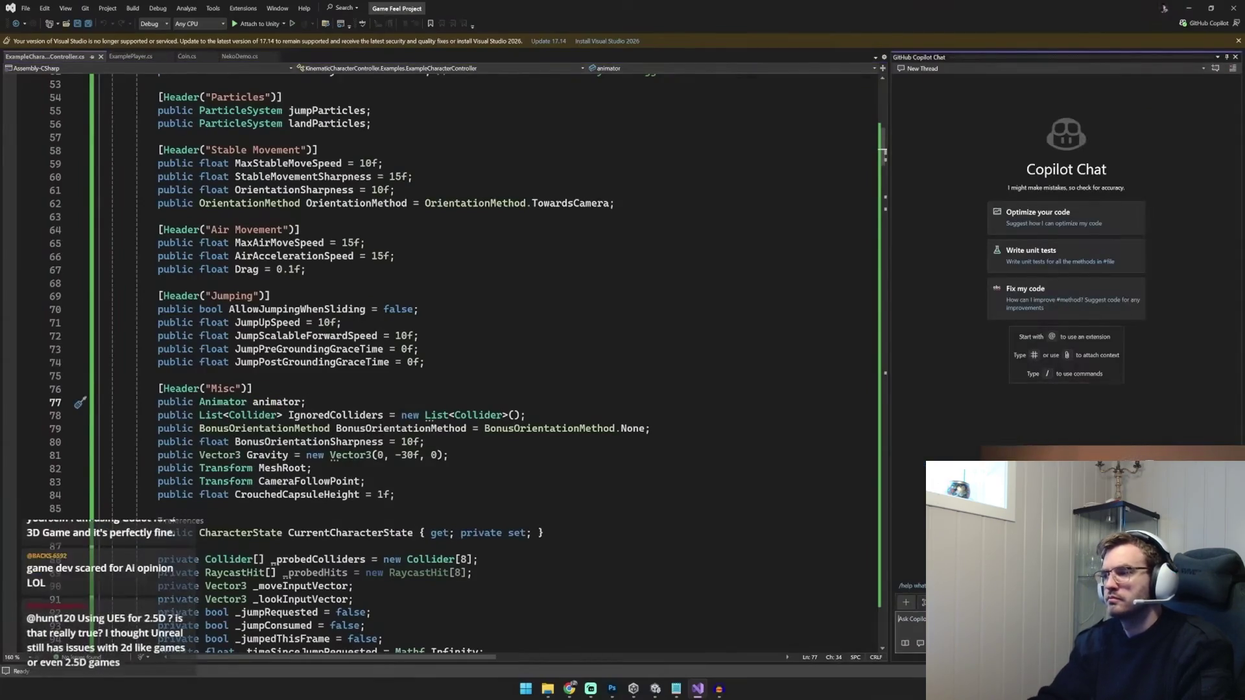
pyautogui.write('Ensure the animator sets a bool called "walking" to t')
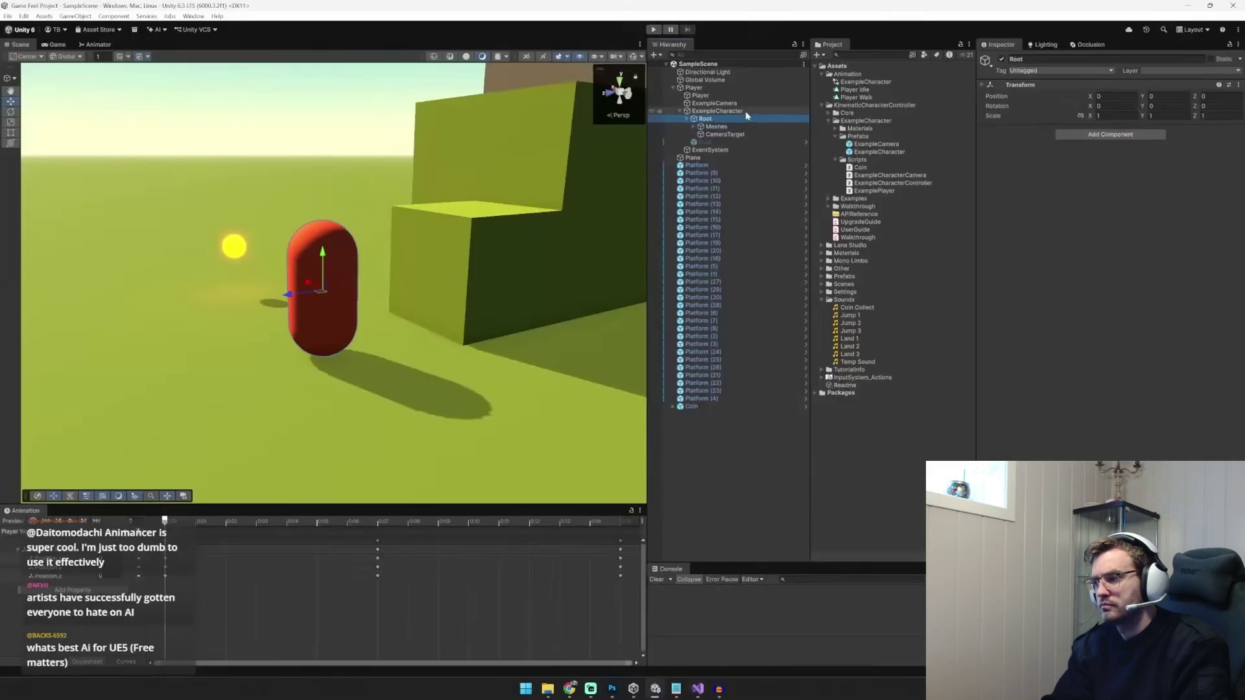
pyautogui.scroll(3, 168, 525)
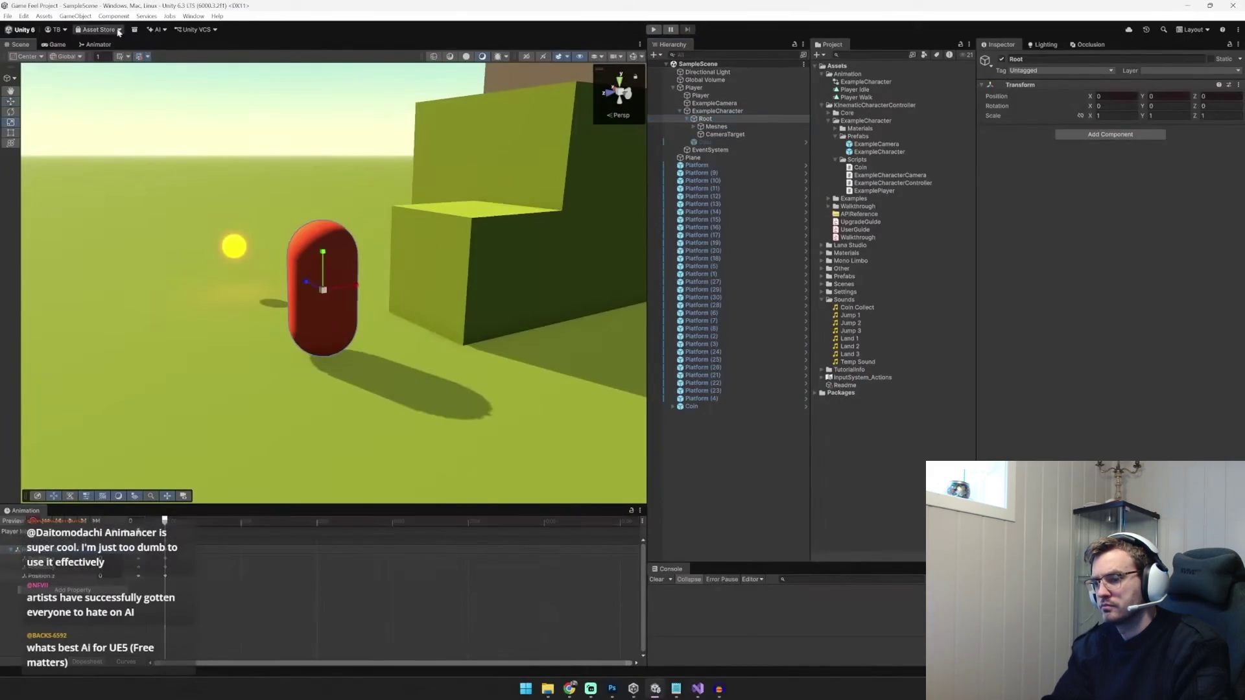
# With Pivot handles, key a squashed Root Scale Y, advance the playhead, and frame the capsule
pyautogui.click(42, 81)
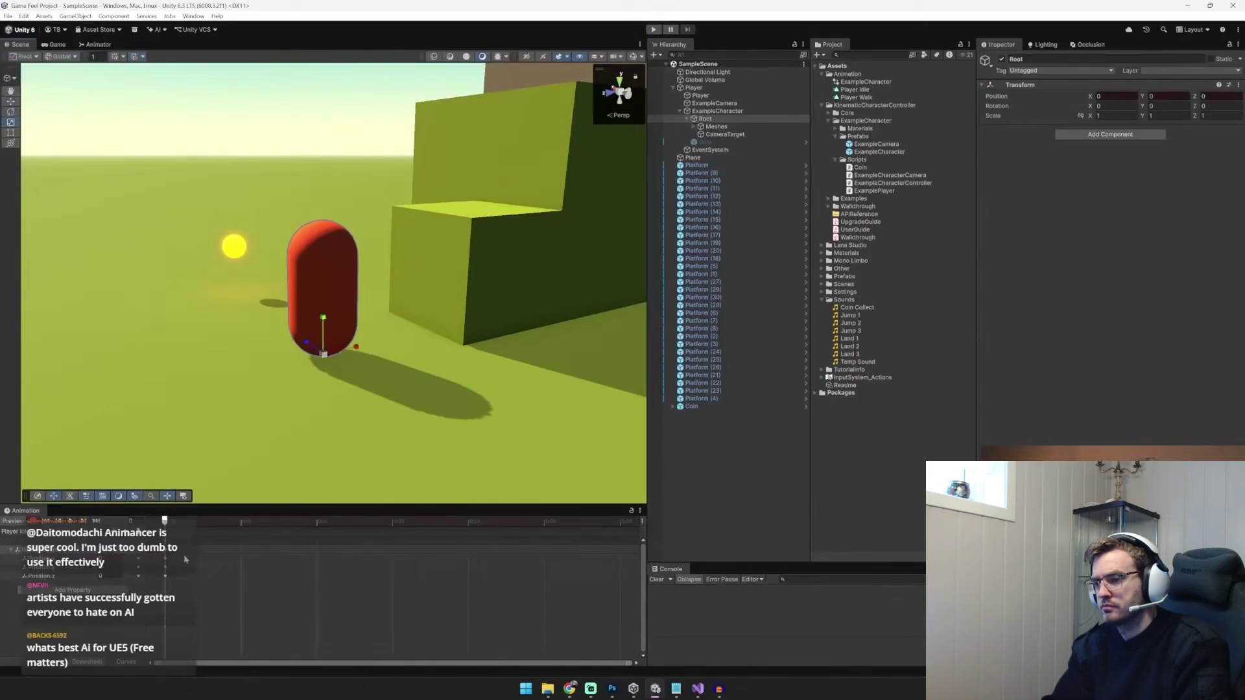
pyautogui.moveTo(1144, 115); pyautogui.dragTo(1119, 117)
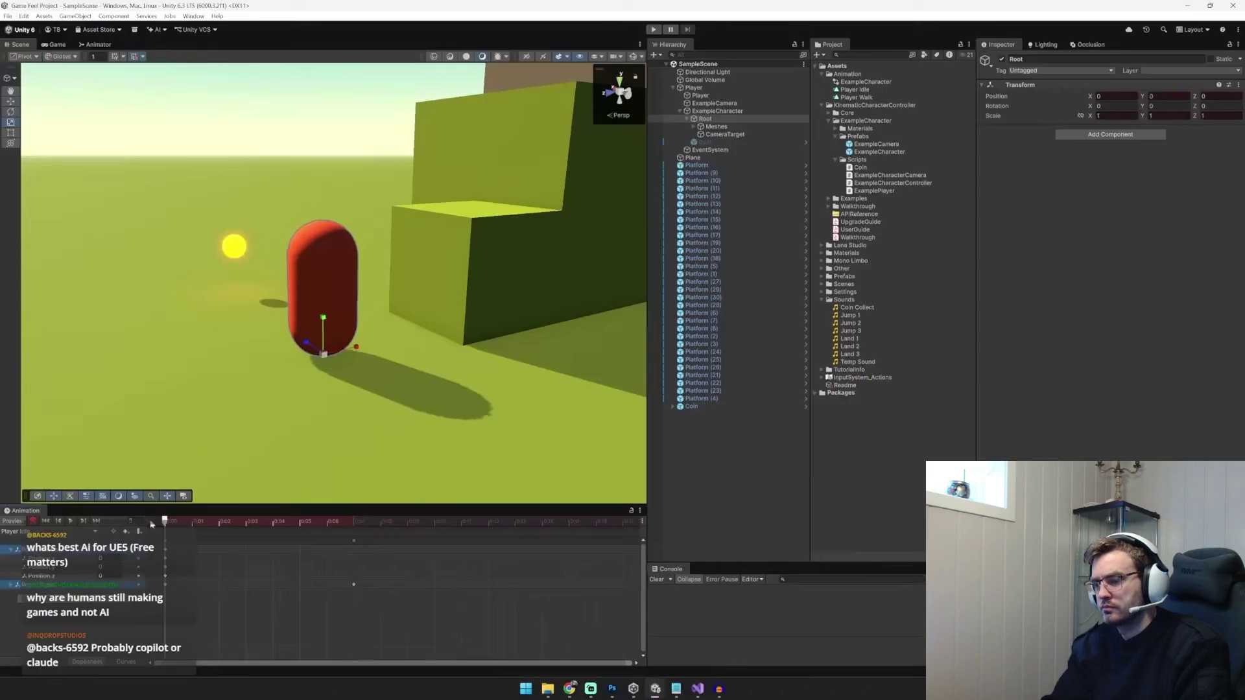
pyautogui.moveTo(151, 524); pyautogui.dragTo(285, 523)
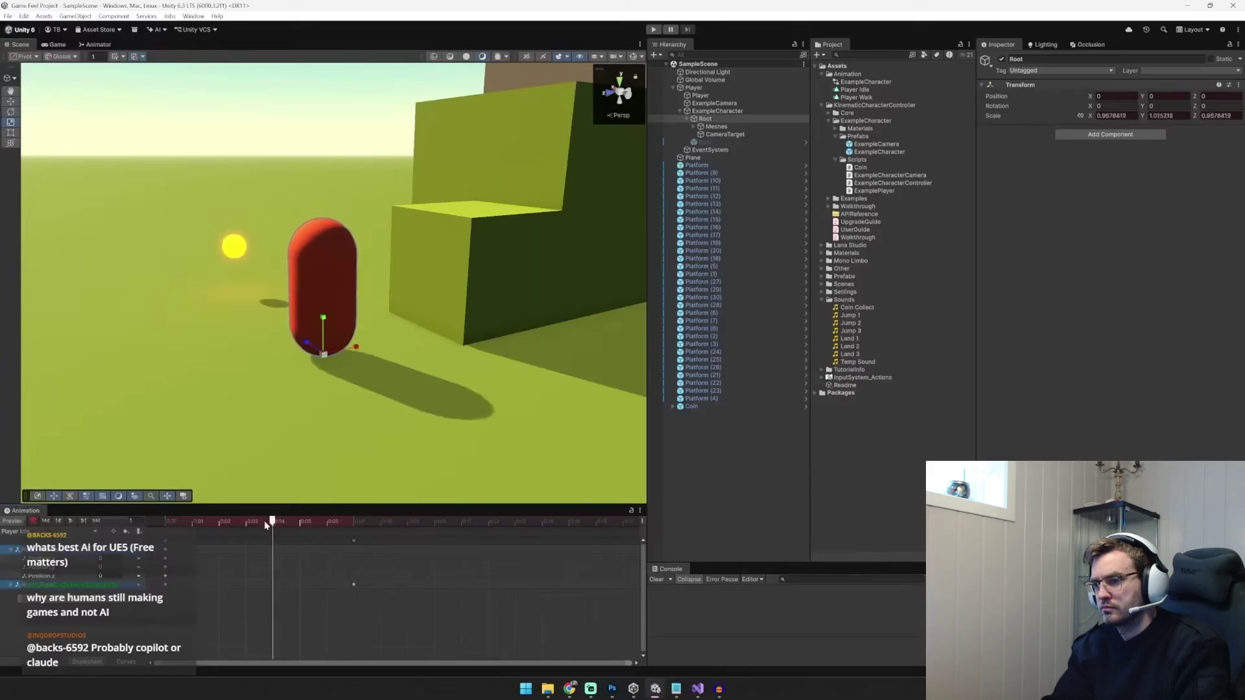
pyautogui.press('f')
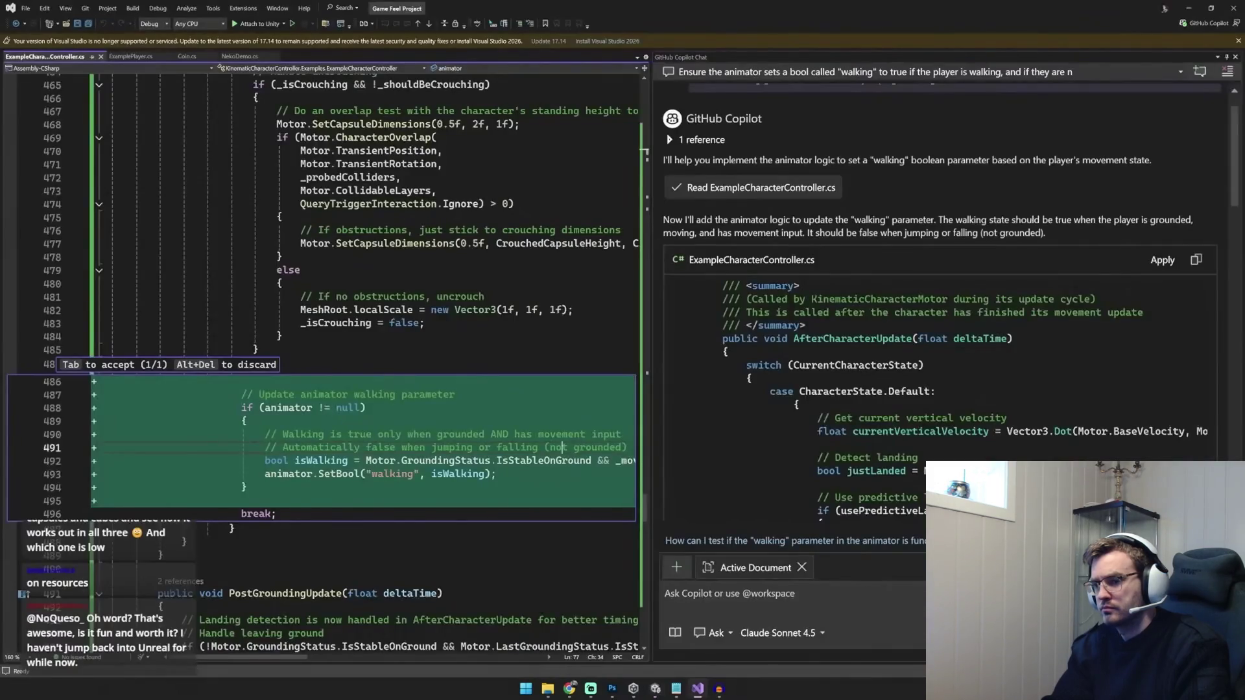
# Accept Copilot's walking-bool code into the controller and switch back to Unity
pyautogui.moveTo(649, 351); pyautogui.dragTo(901, 351)
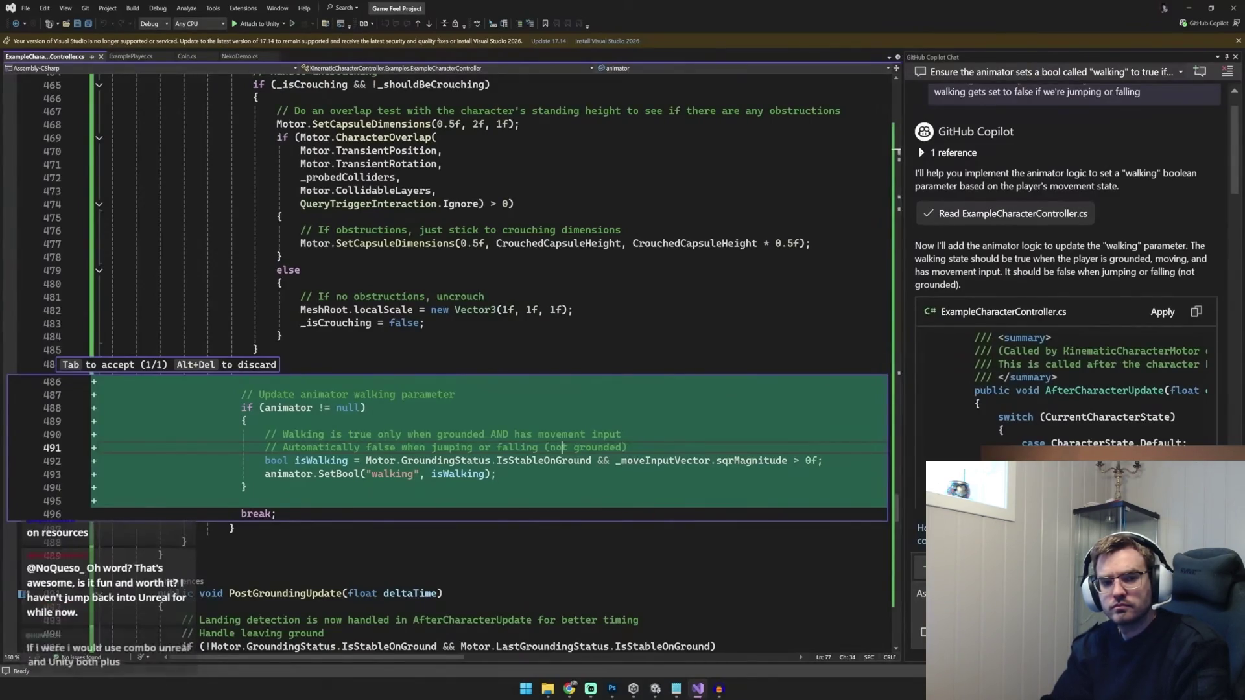
pyautogui.press('Tab')
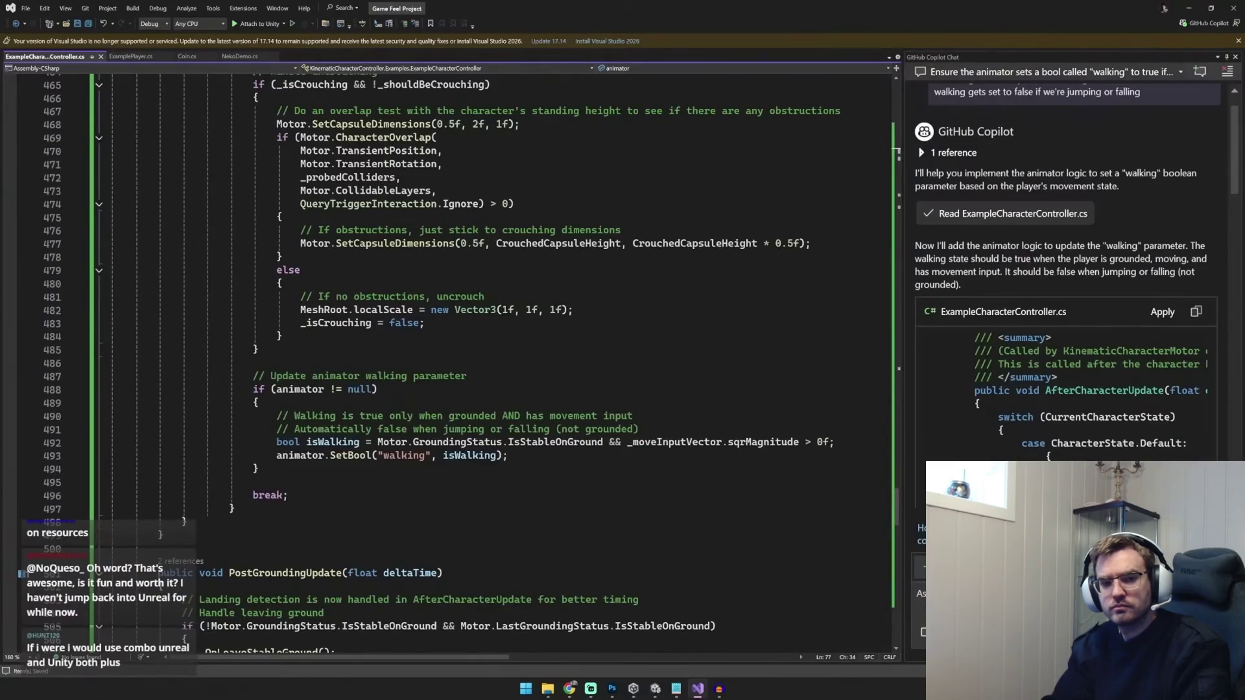
pyautogui.moveTo(240, 375); pyautogui.dragTo(259, 469)
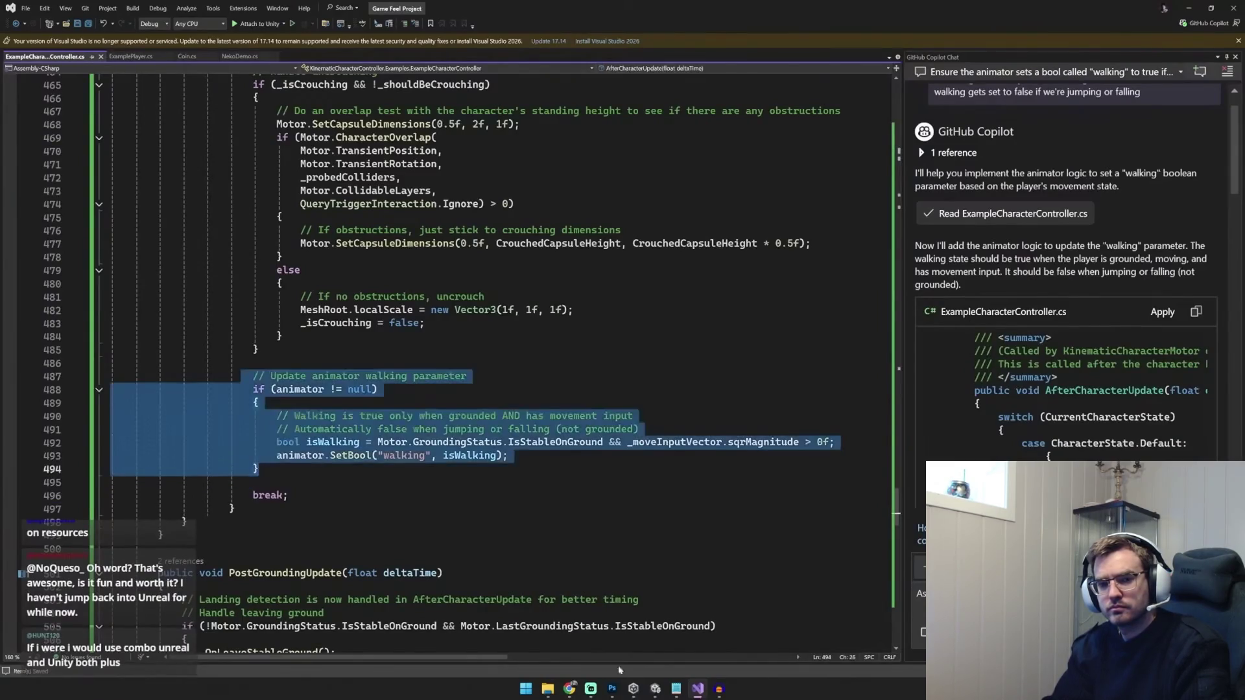
pyautogui.click(655, 689)
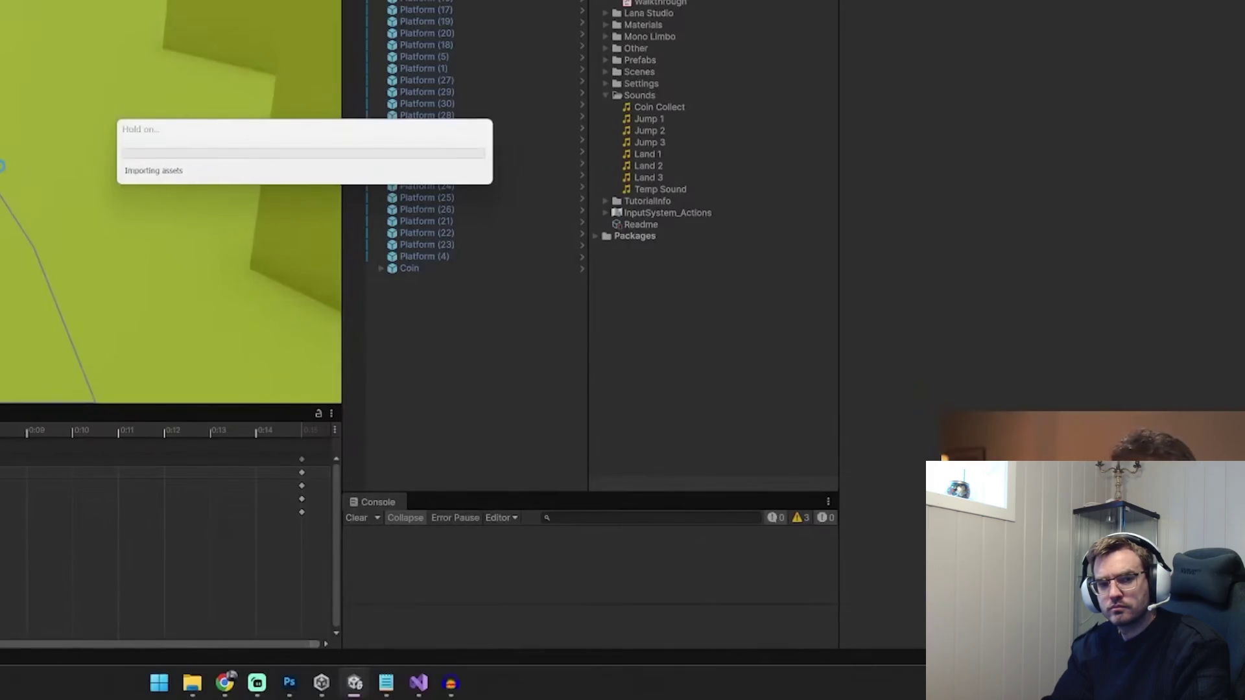
# Play-test with the Animator docked beside the Game view, moving the capsule with W to check walking
pyautogui.hotkey('ctrl', 'p')
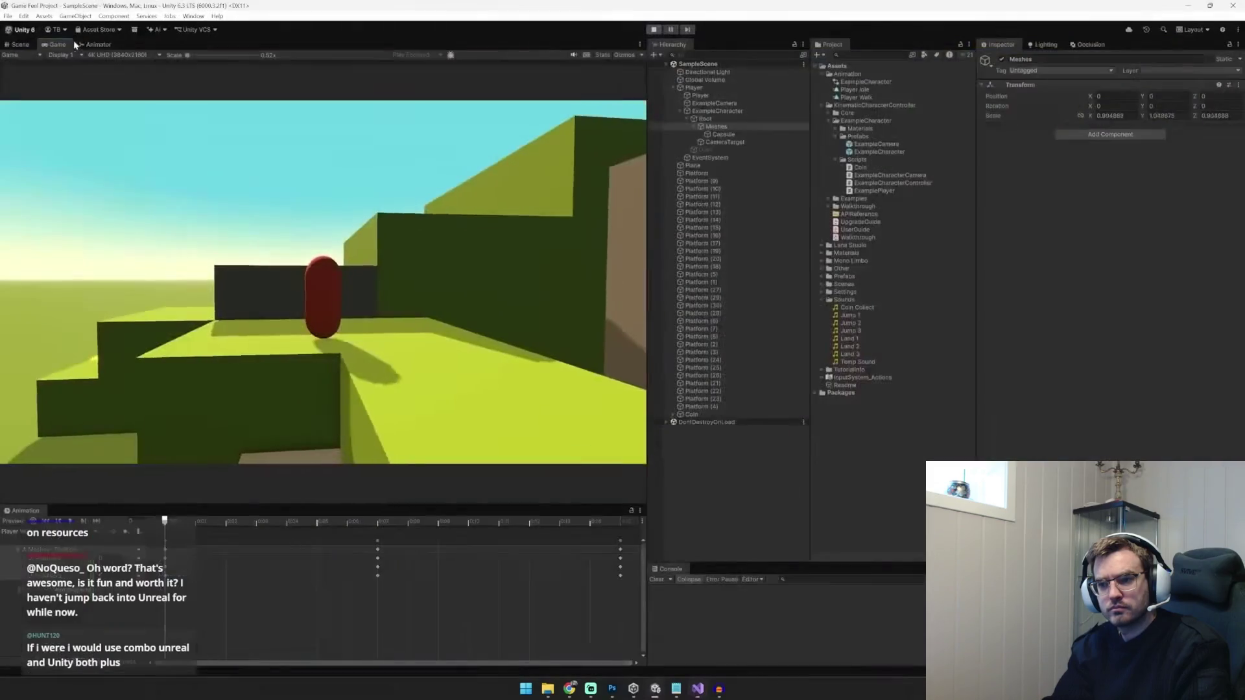
pyautogui.moveTo(98, 45)
pyautogui.mouseDown()
pyautogui.moveTo(366, 140)
pyautogui.moveTo(643, 342)
pyautogui.mouseUp()
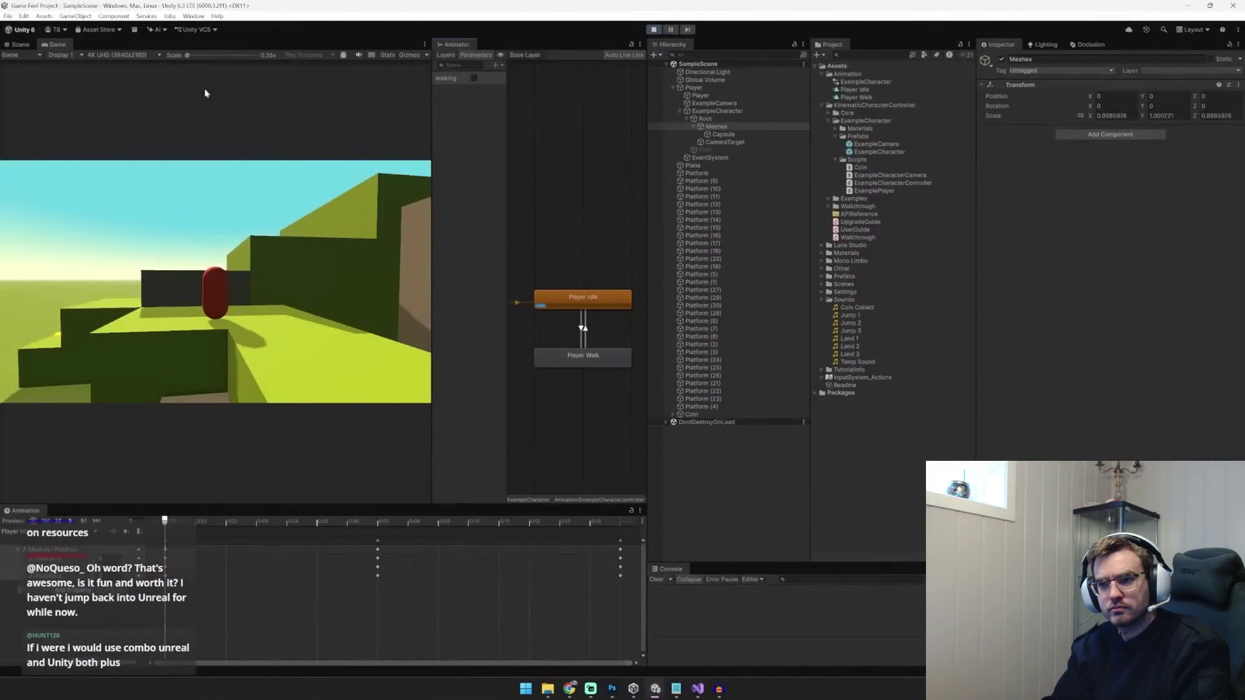
pyautogui.hotkey('ctrl', 'p')
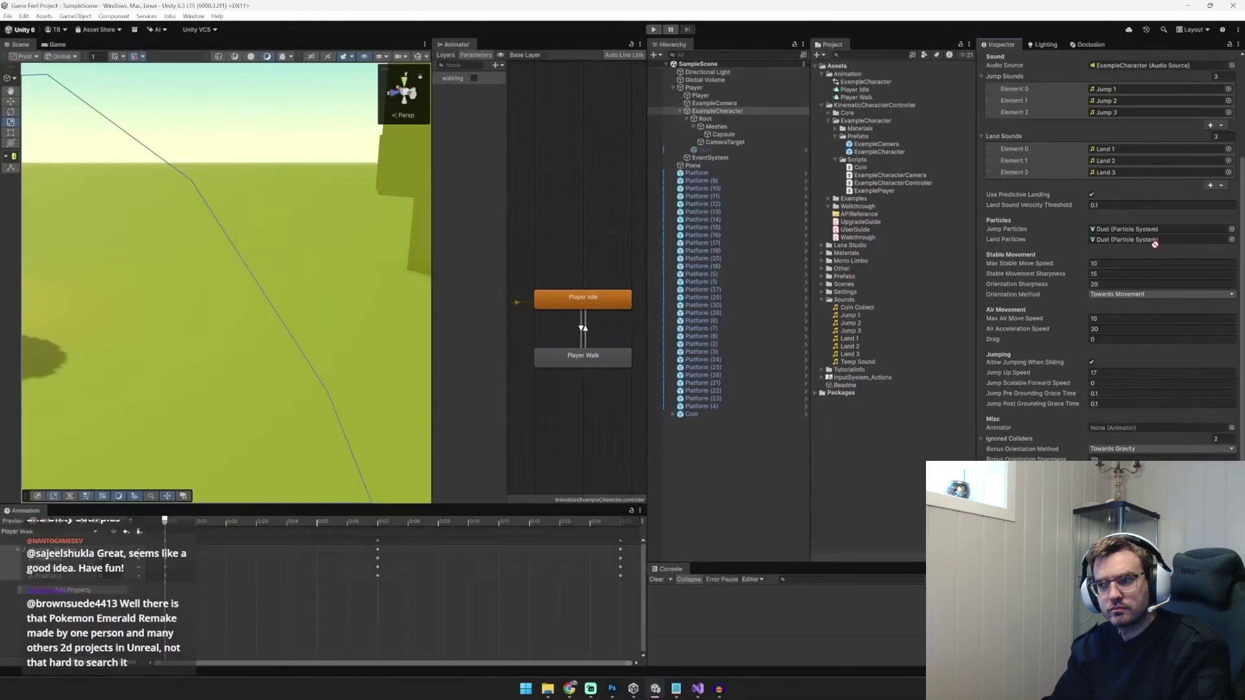
pyautogui.hotkey('ctrl', 'p')
pyautogui.press('w')
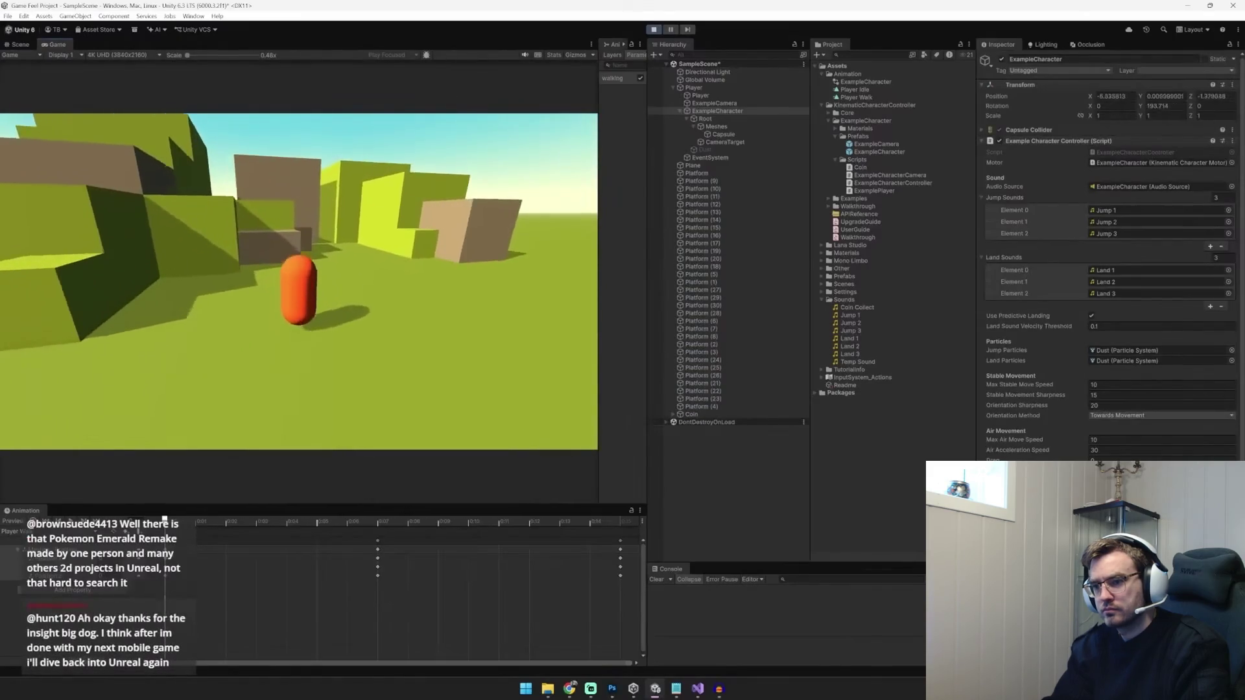
pyautogui.press('w')
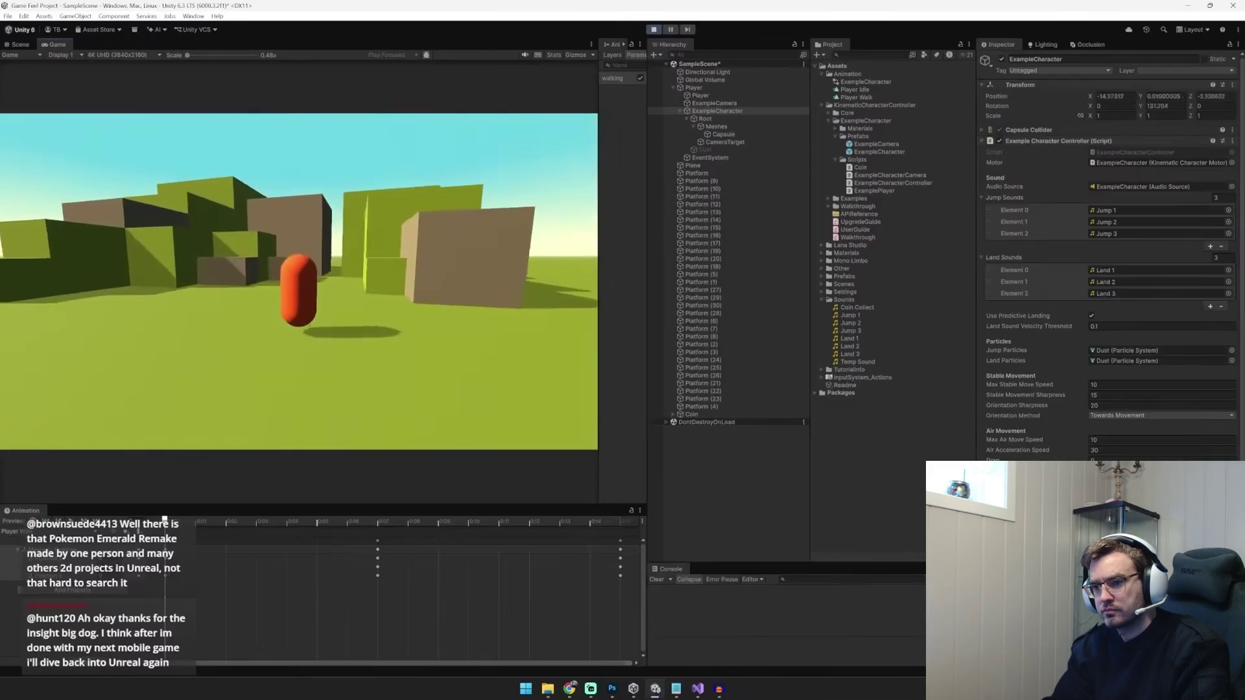
pyautogui.press('w')
pyautogui.press('w')
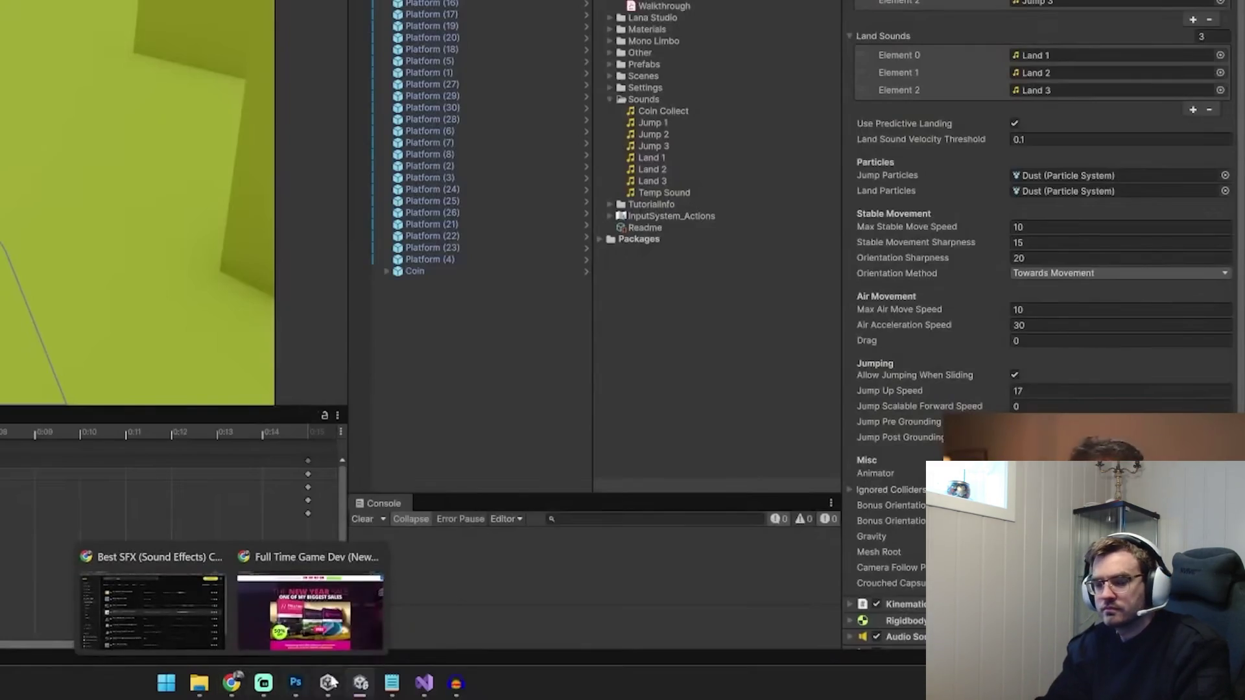
# Check the Reactive Sound topic in Notepad, search Artlist sound effects and copy the Coin script
pyautogui.click(391, 684)
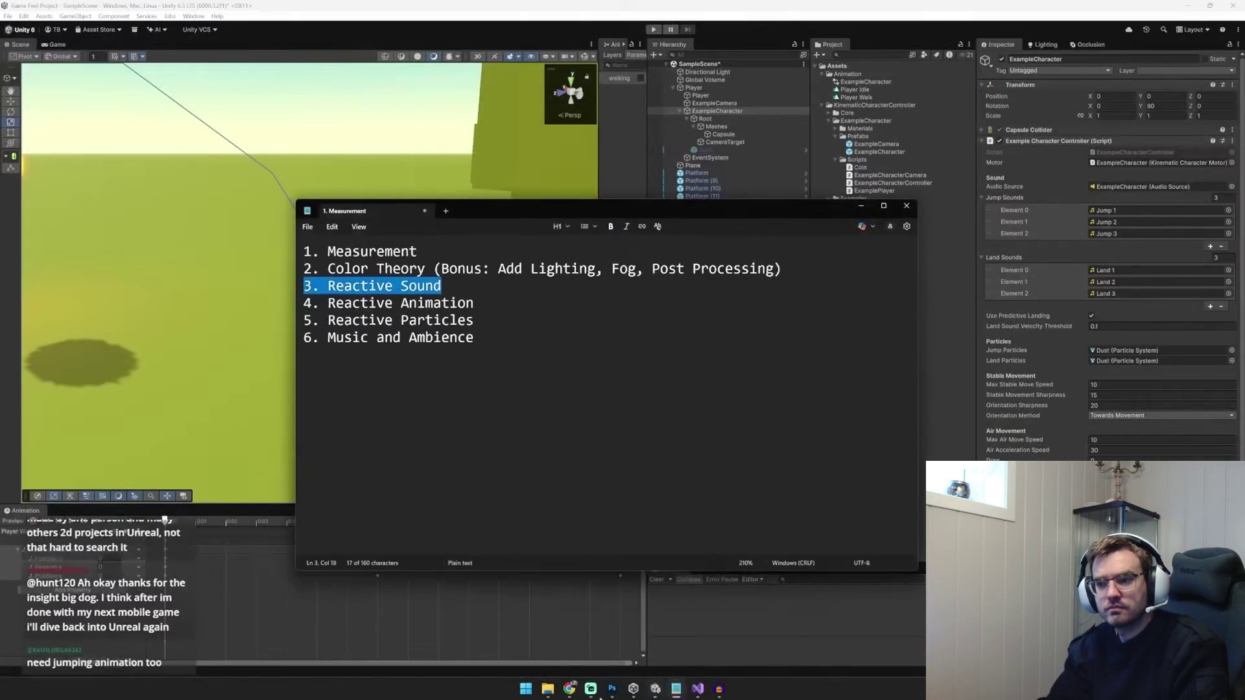
pyautogui.click(623, 638)
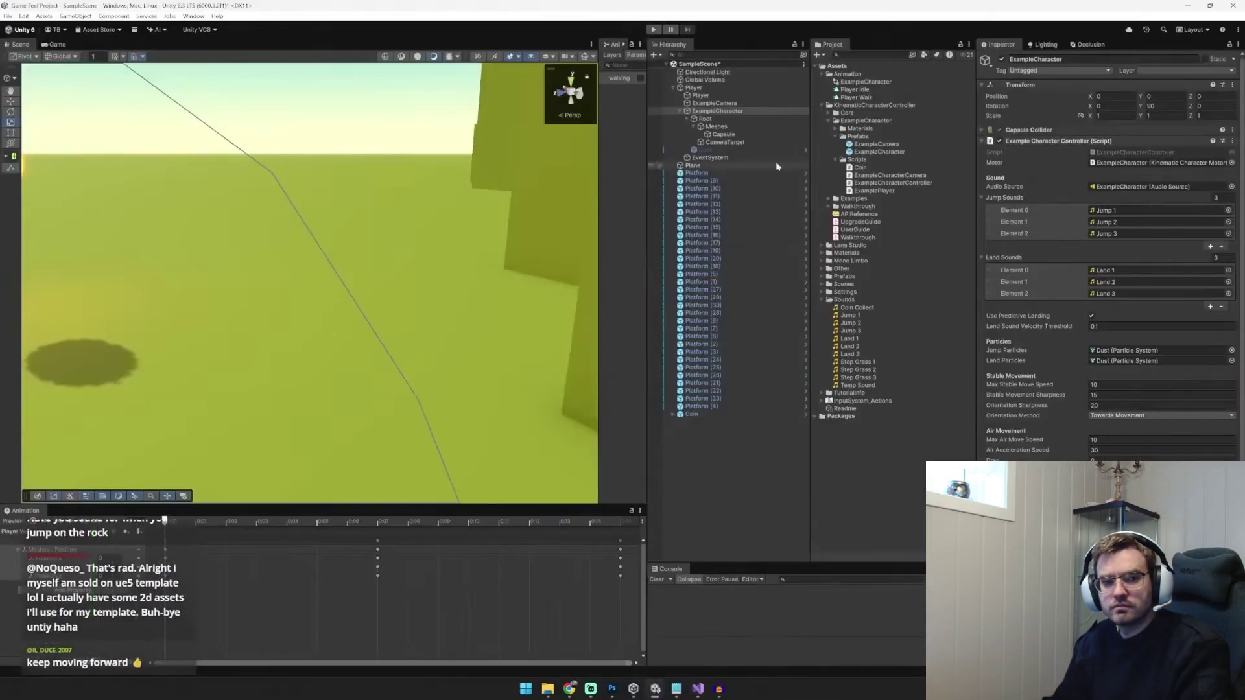
pyautogui.click(887, 176)
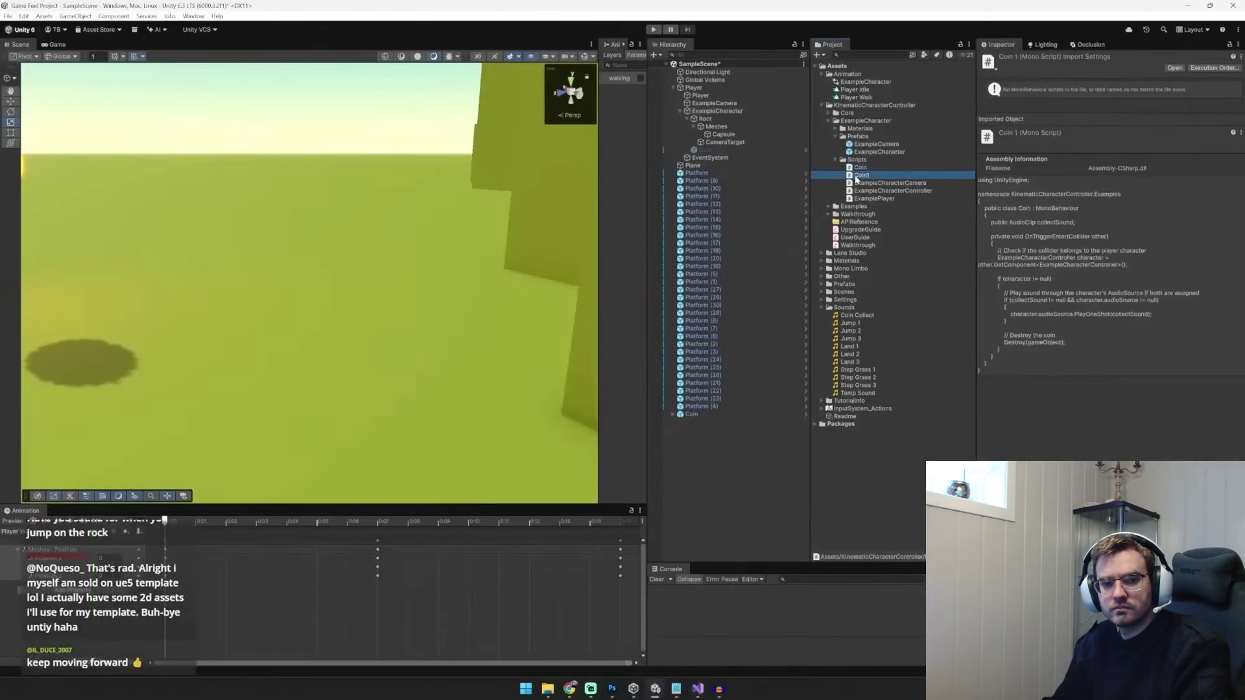
pyautogui.write('Animator Function')
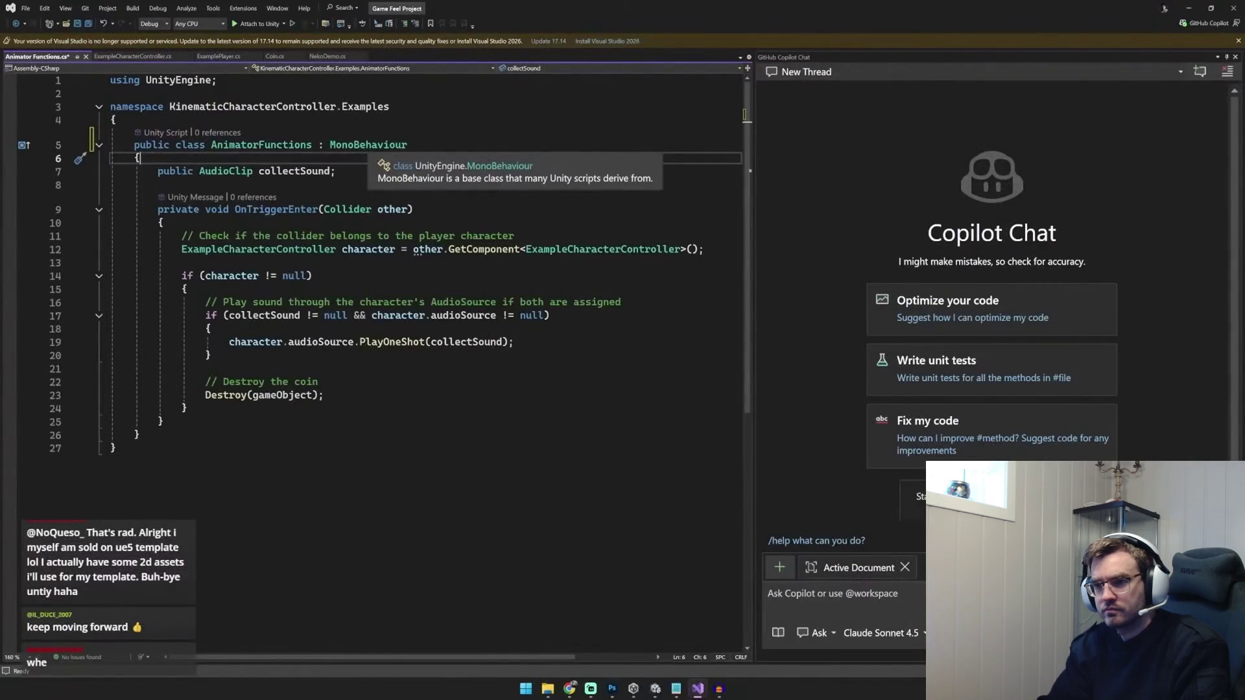
# Replace the coin code with PlayRandomSounds picking a Random.Range clip from an AudioClip array with volume
pyautogui.hotkey('ctrl', 'z')
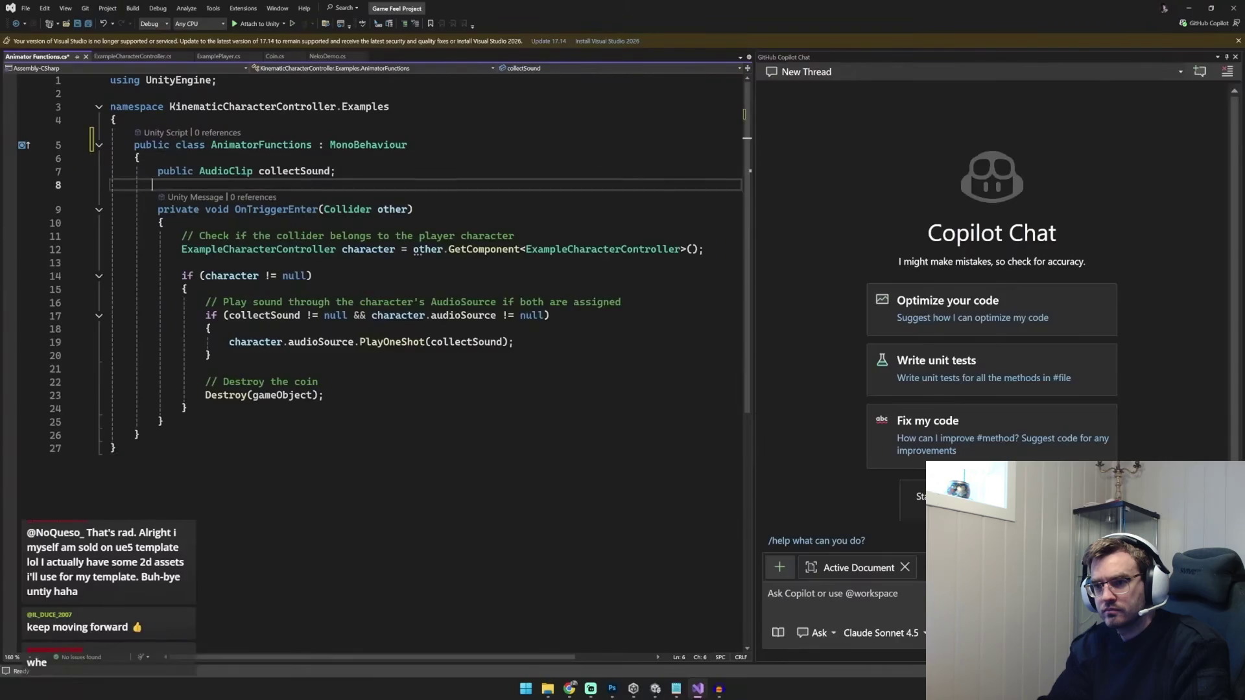
pyautogui.hotkey('ctrl', 'z')
pyautogui.hotkey('ctrl', 'z')
pyautogui.hotkey('ctrl', 'z')
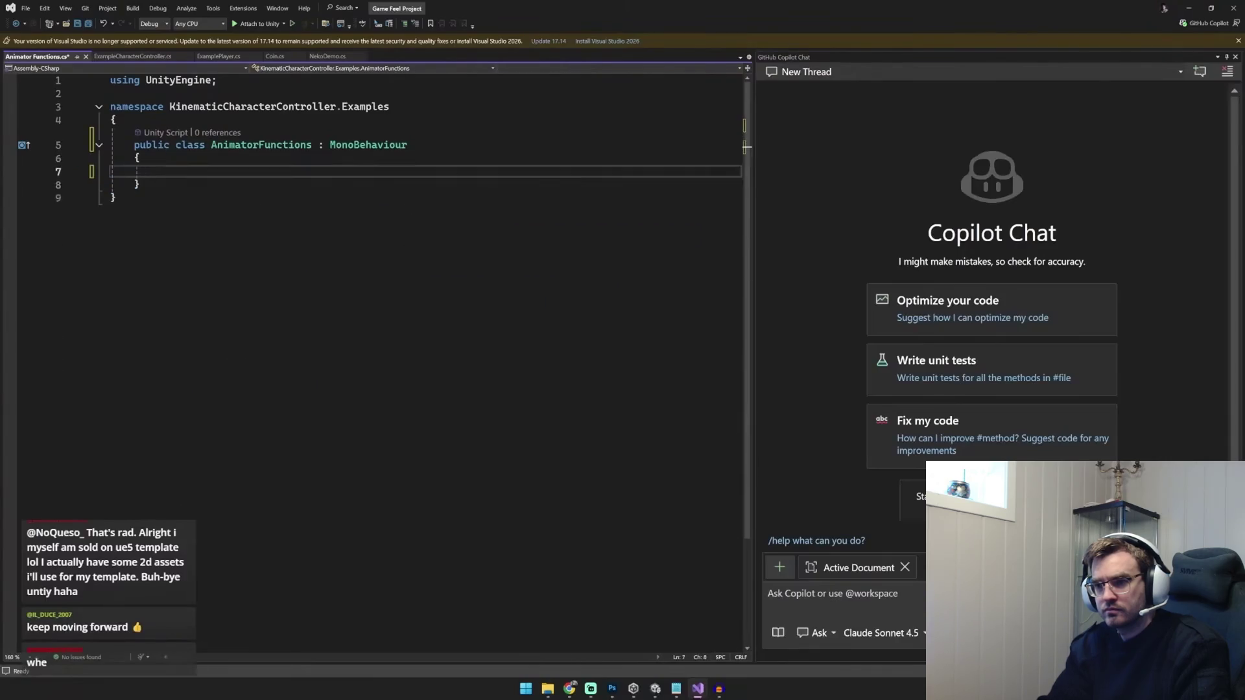
pyautogui.write('public void ')
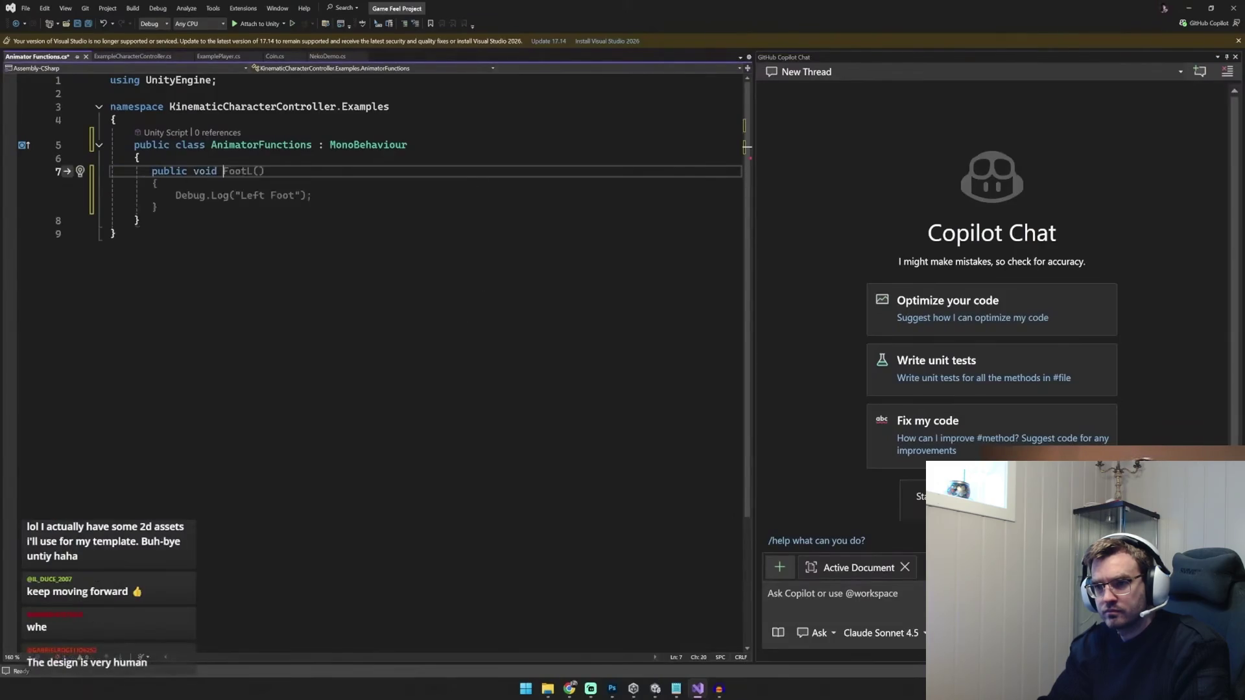
pyautogui.write('Pla')
pyautogui.write('ySound(')
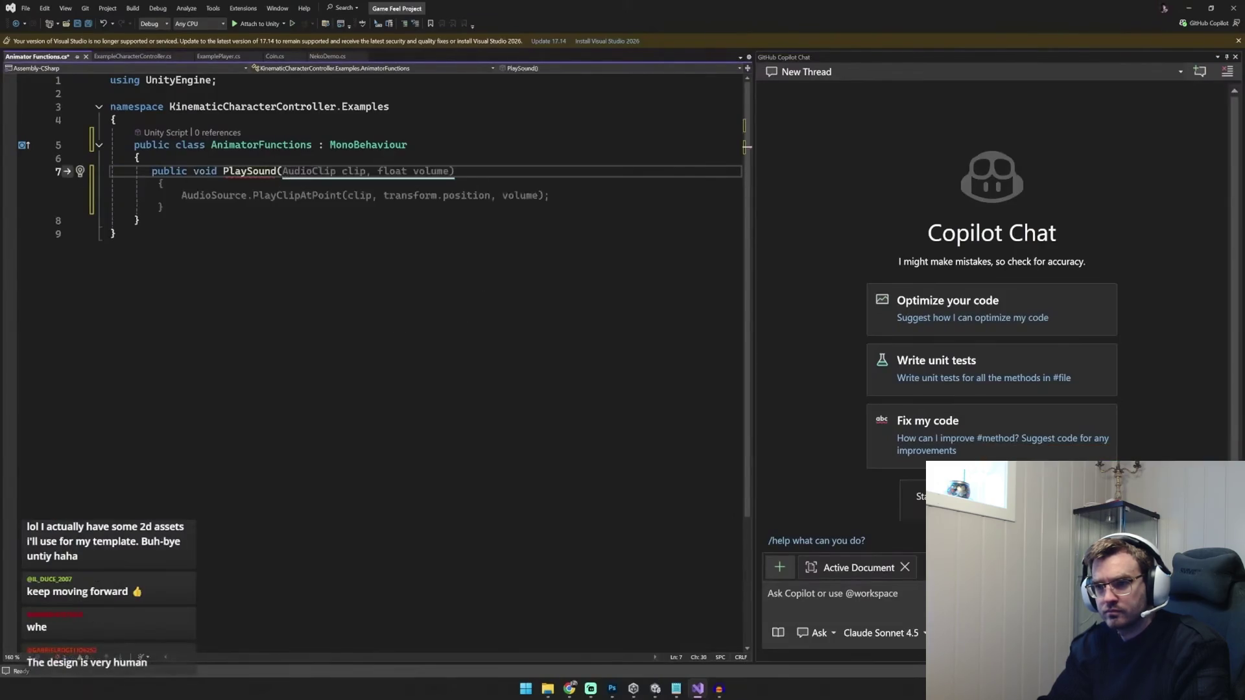
pyautogui.write('AudioClip clip)')
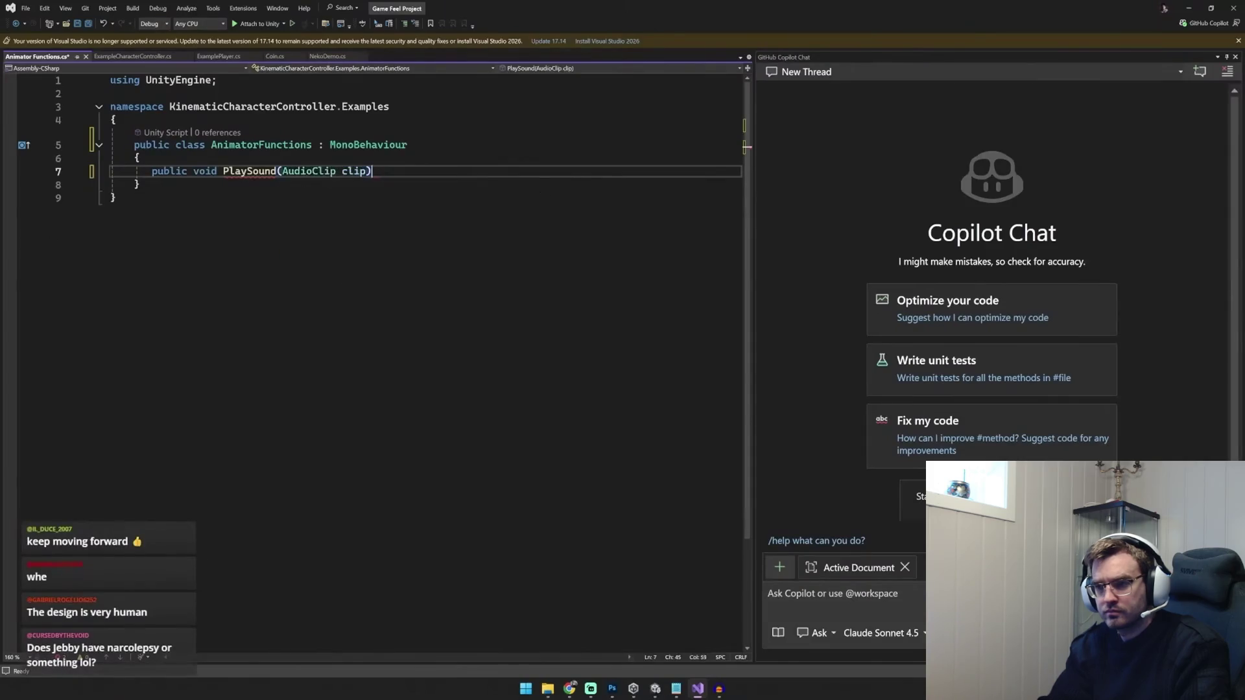
pyautogui.write('{')
pyautogui.press('Return')
pyautogui.write('A')
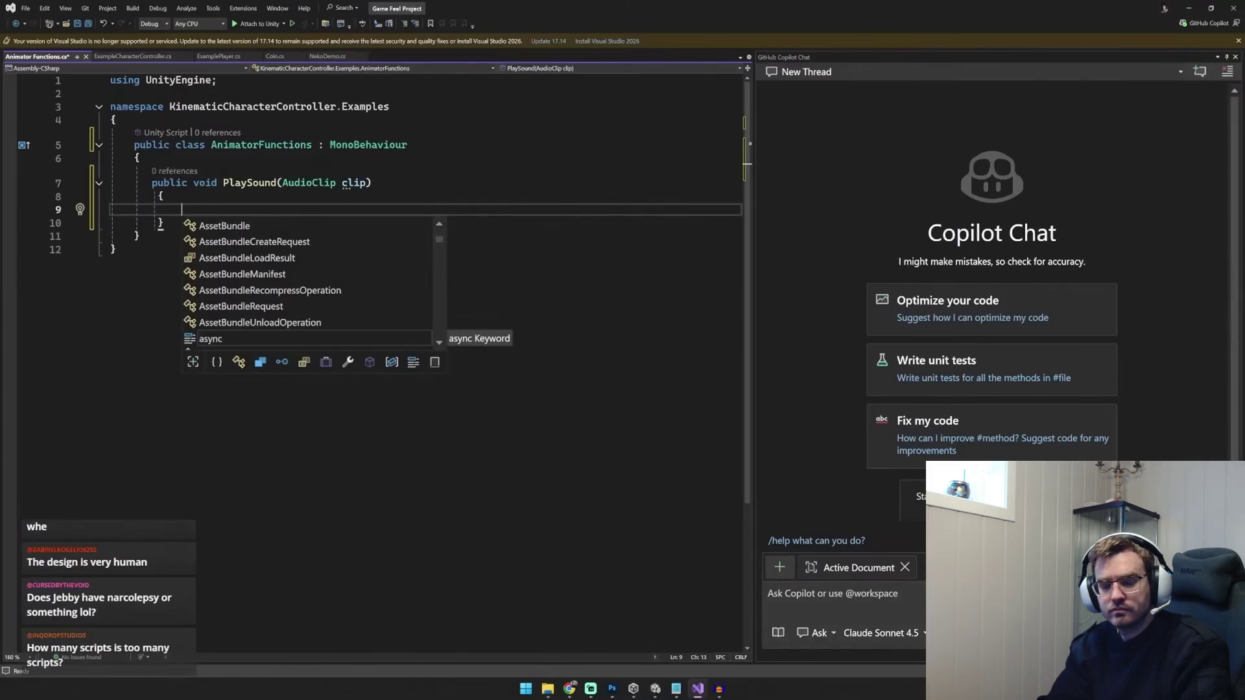
pyautogui.write('audioSourcepublic AudioSource audioSource;.PlayOneShot(')
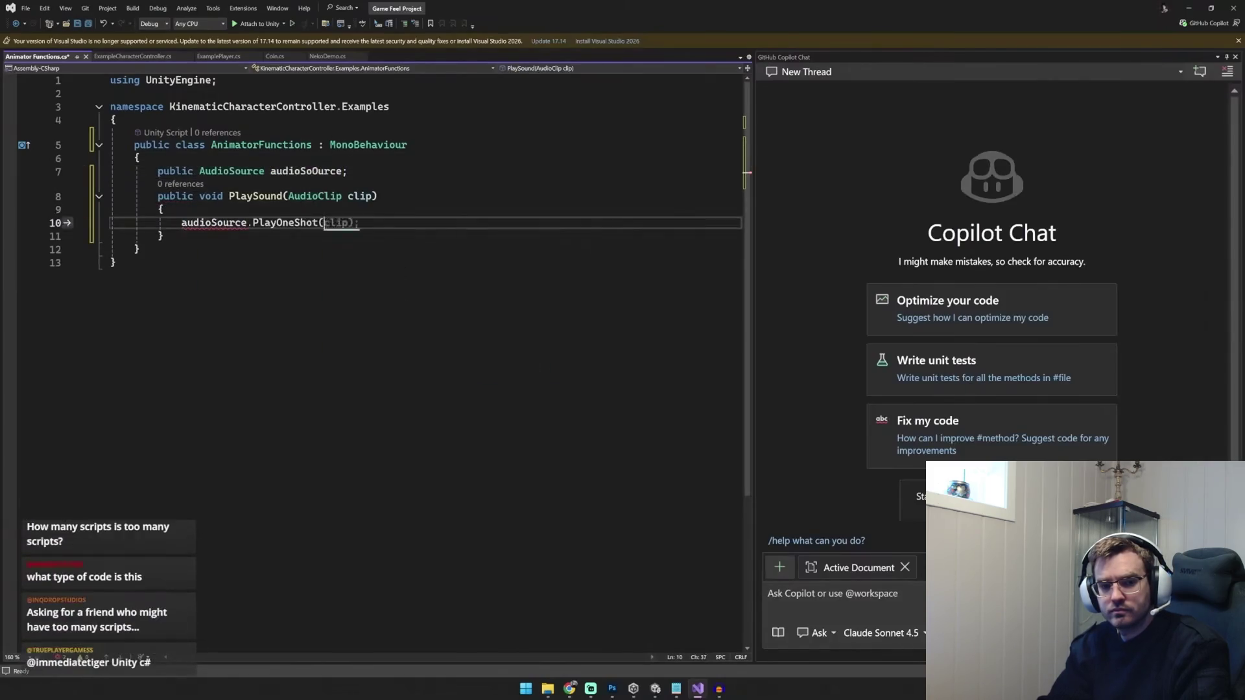
pyautogui.write('public AudioClip[] audioClips;Random.Range()Random0, audioClips.Length);')
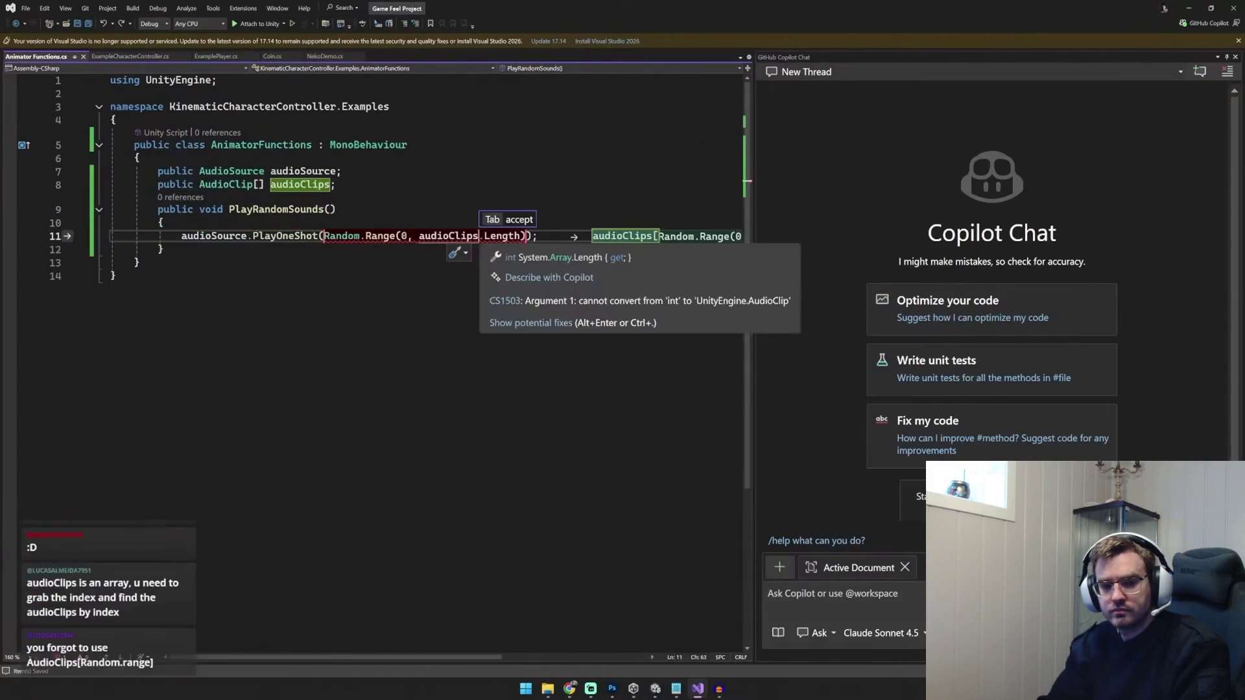
pyautogui.press('Tab')
pyautogui.press('Tab')
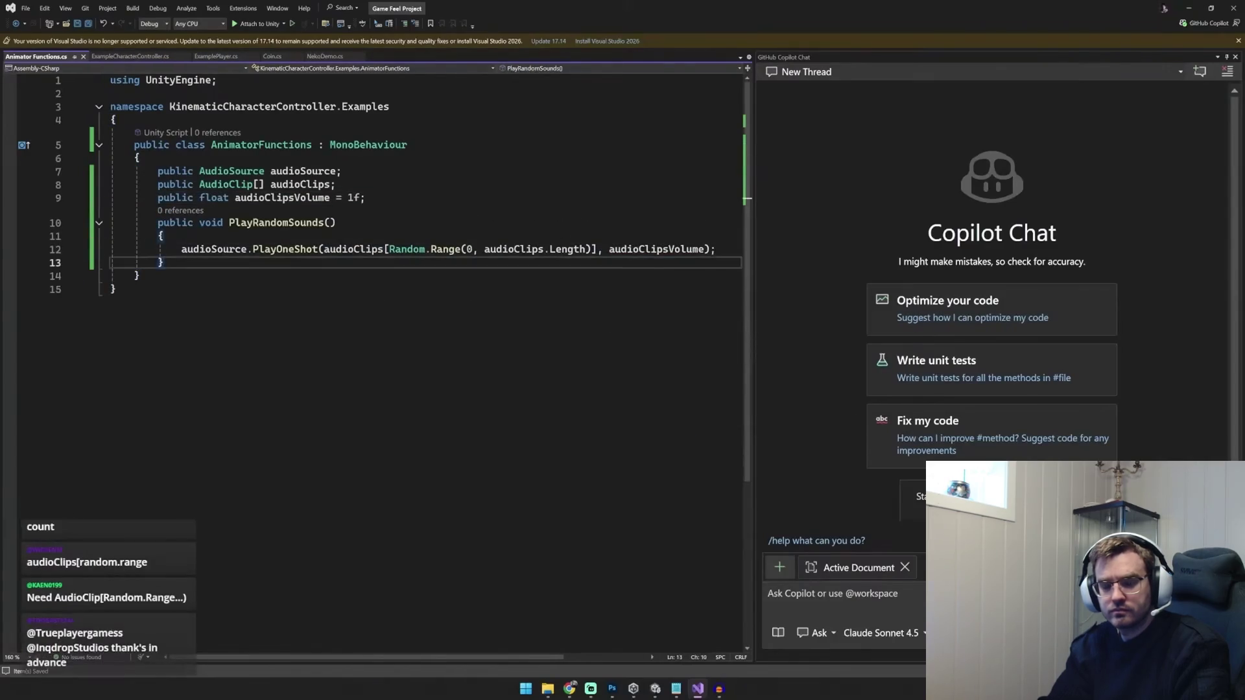
pyautogui.click(654, 689)
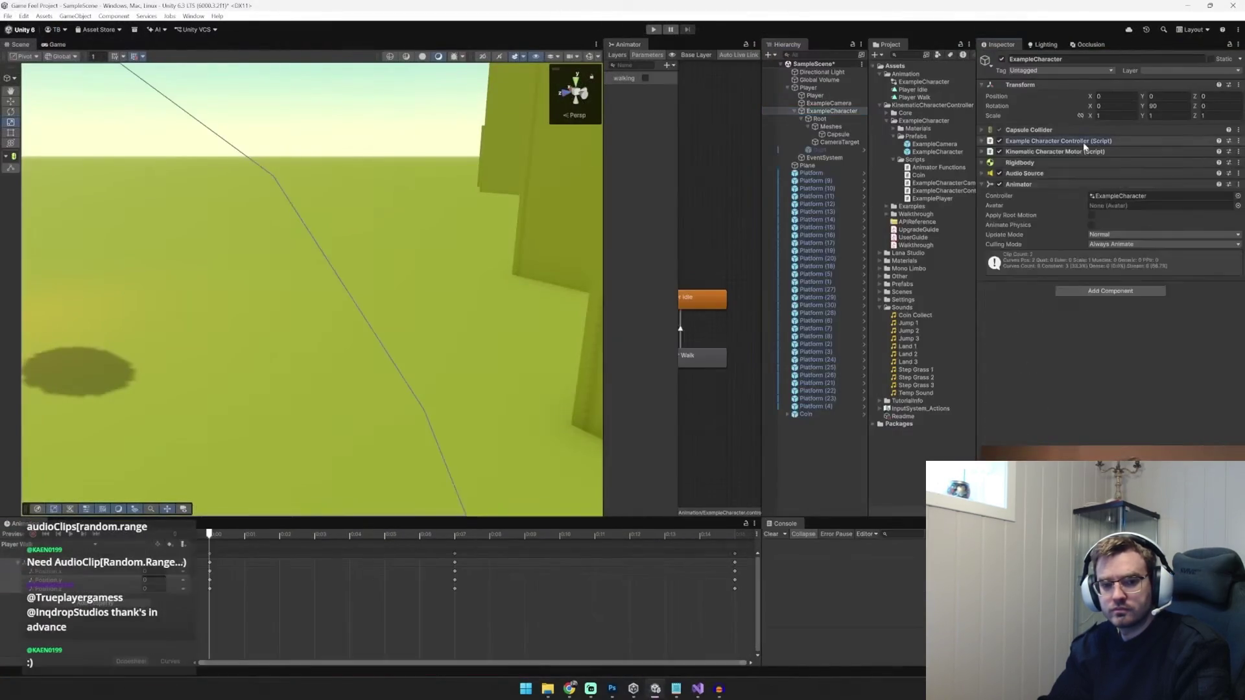
# Add an Animator Functions component, assign the Audio Source and size the Audio Clips list to 3
pyautogui.click(1098, 292)
pyautogui.write('anim')
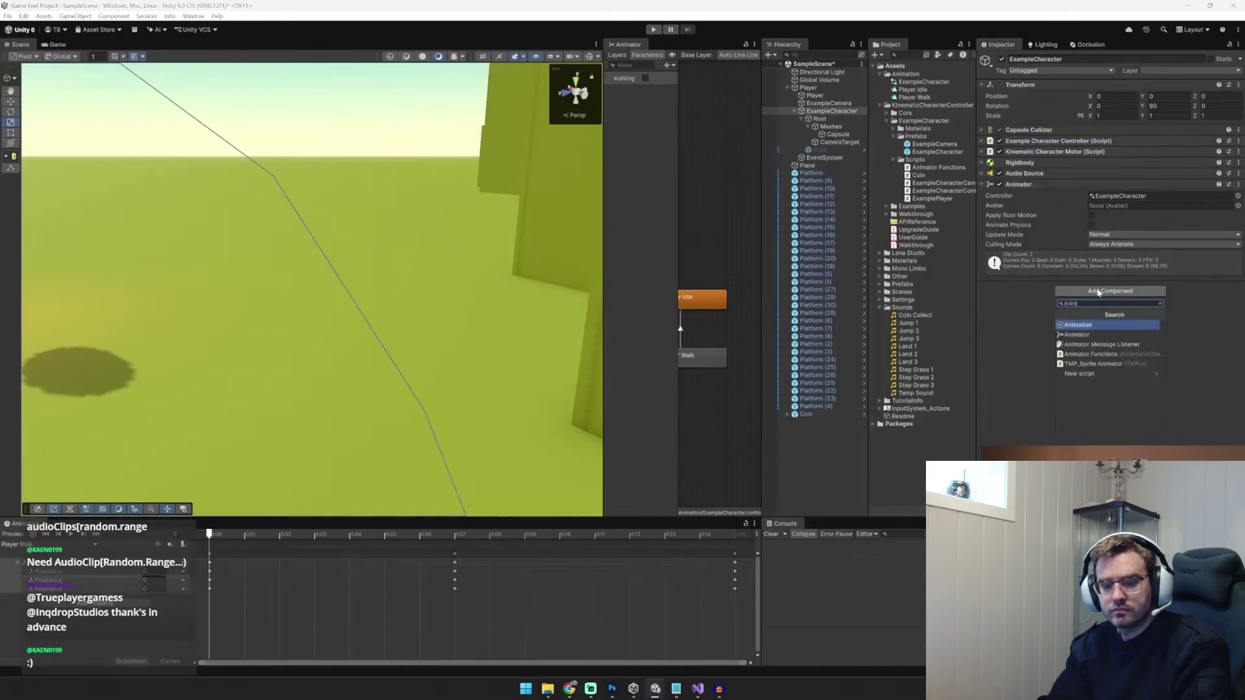
pyautogui.press('Return')
pyautogui.click(1019, 188)
pyautogui.moveTo(1024, 173); pyautogui.dragTo(1129, 222)
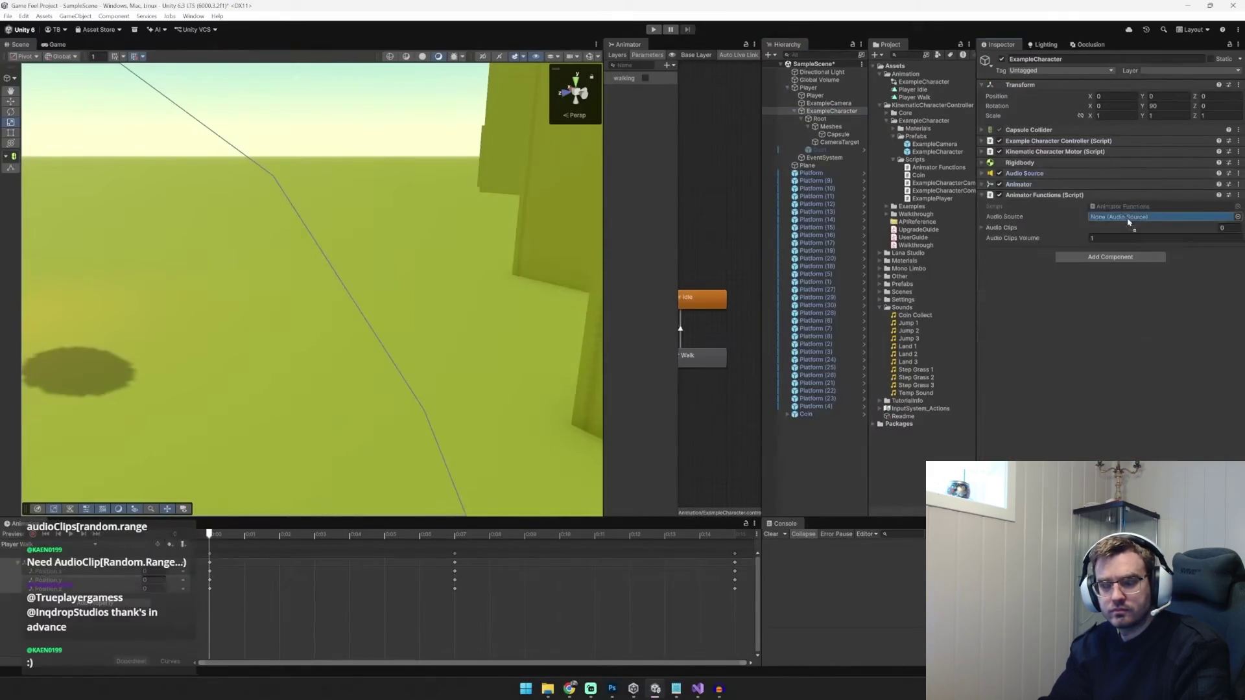
pyautogui.click(1007, 229)
pyautogui.click(1215, 253)
pyautogui.click(1215, 253)
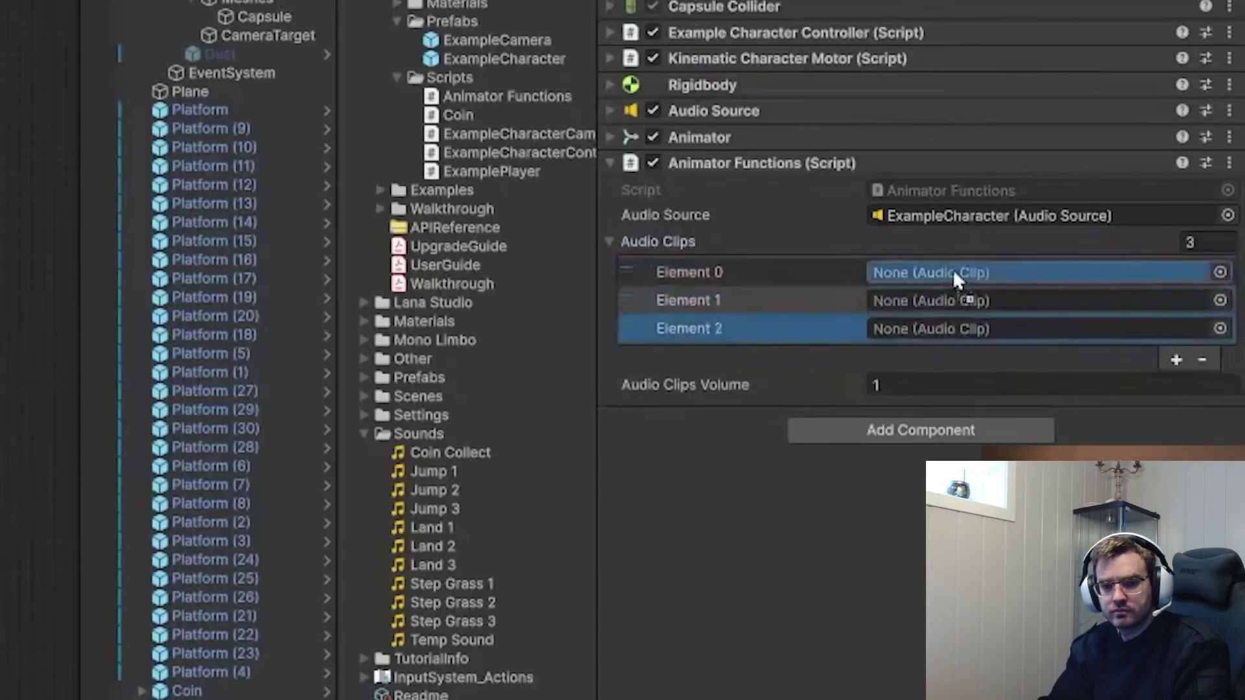
# Fill the clip slots with Step Grass 1, Step Grass 2 and Temp Sound, then pick PlayRandomSounds for the event
pyautogui.moveTo(916, 370); pyautogui.dragTo(1127, 242)
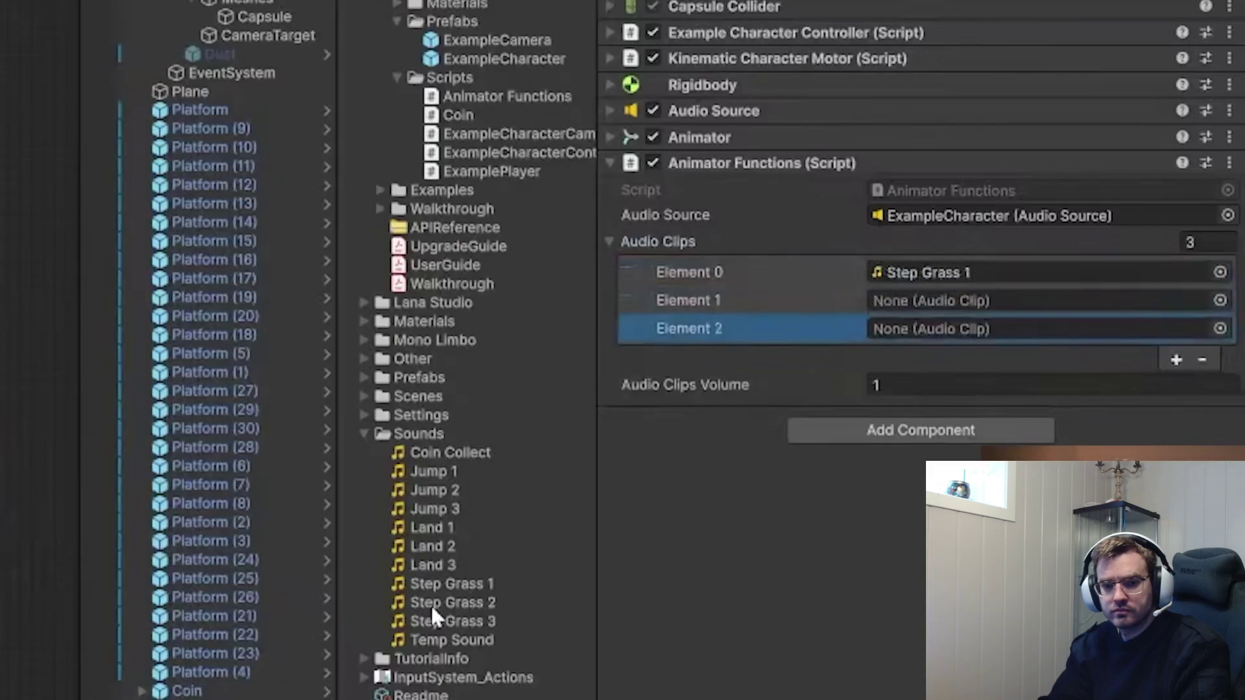
pyautogui.moveTo(916, 378); pyautogui.dragTo(1120, 253)
pyautogui.moveTo(467, 643); pyautogui.dragTo(968, 329)
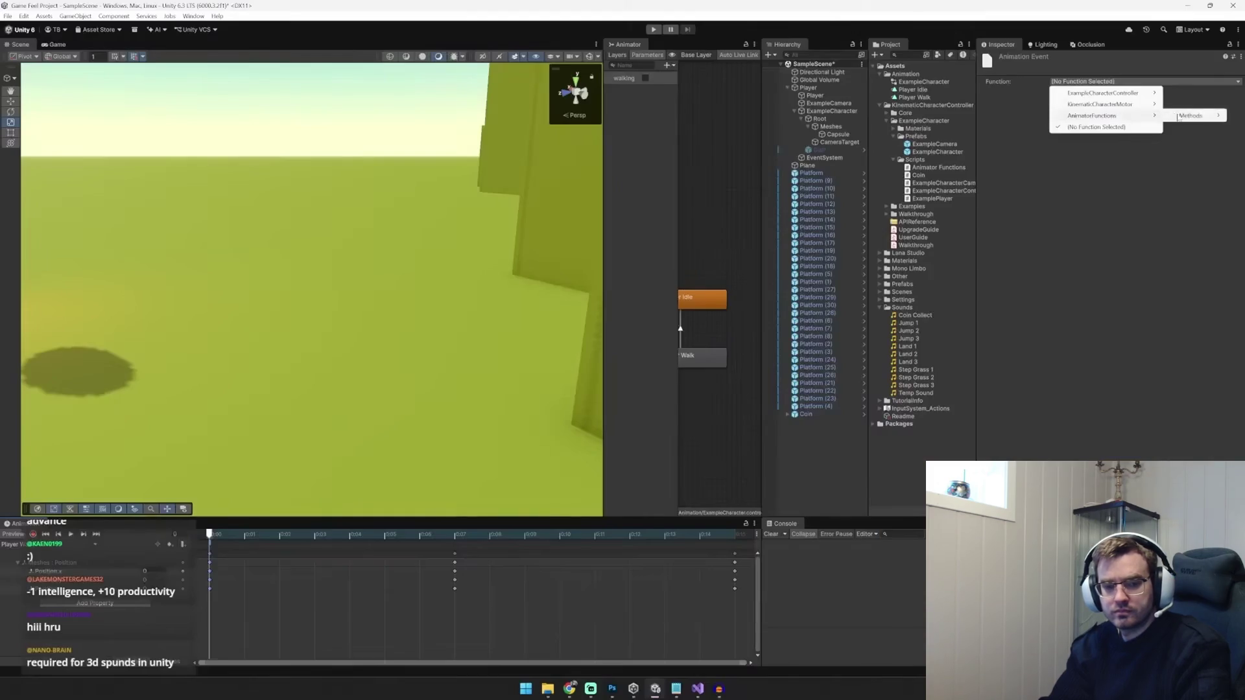
pyautogui.click(1109, 122)
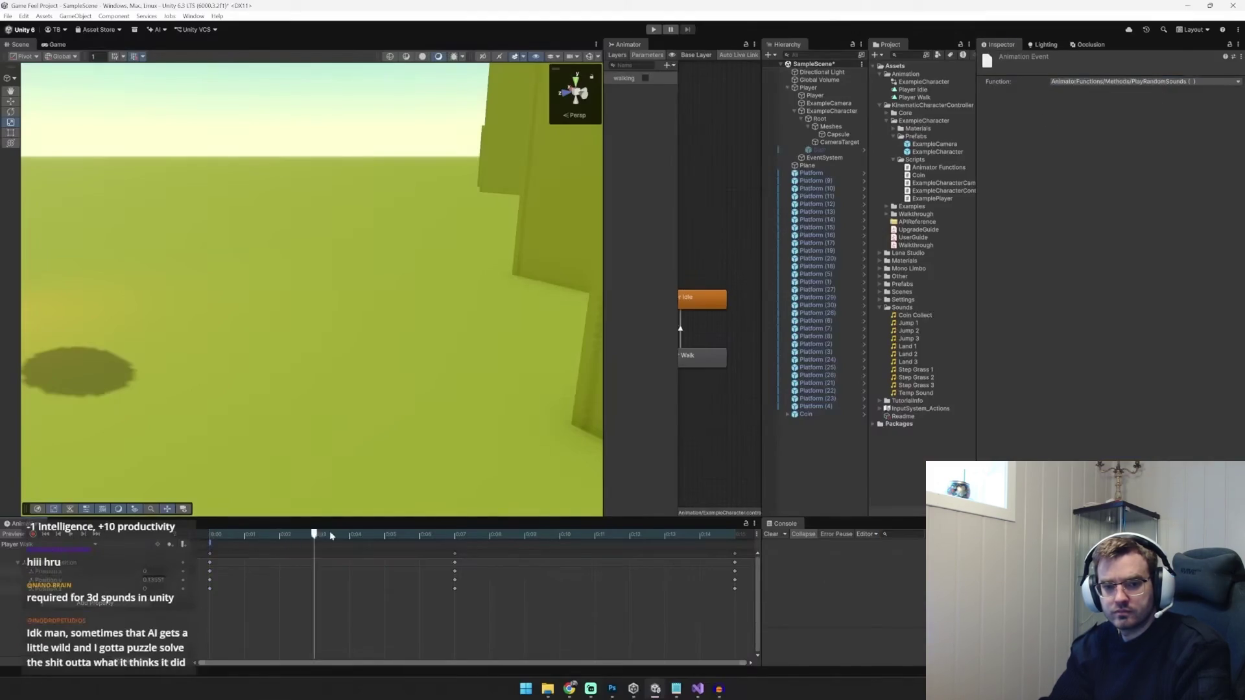
# Preview the walk animation and scrub its timeline forward and back to the start
pyautogui.click(72, 536)
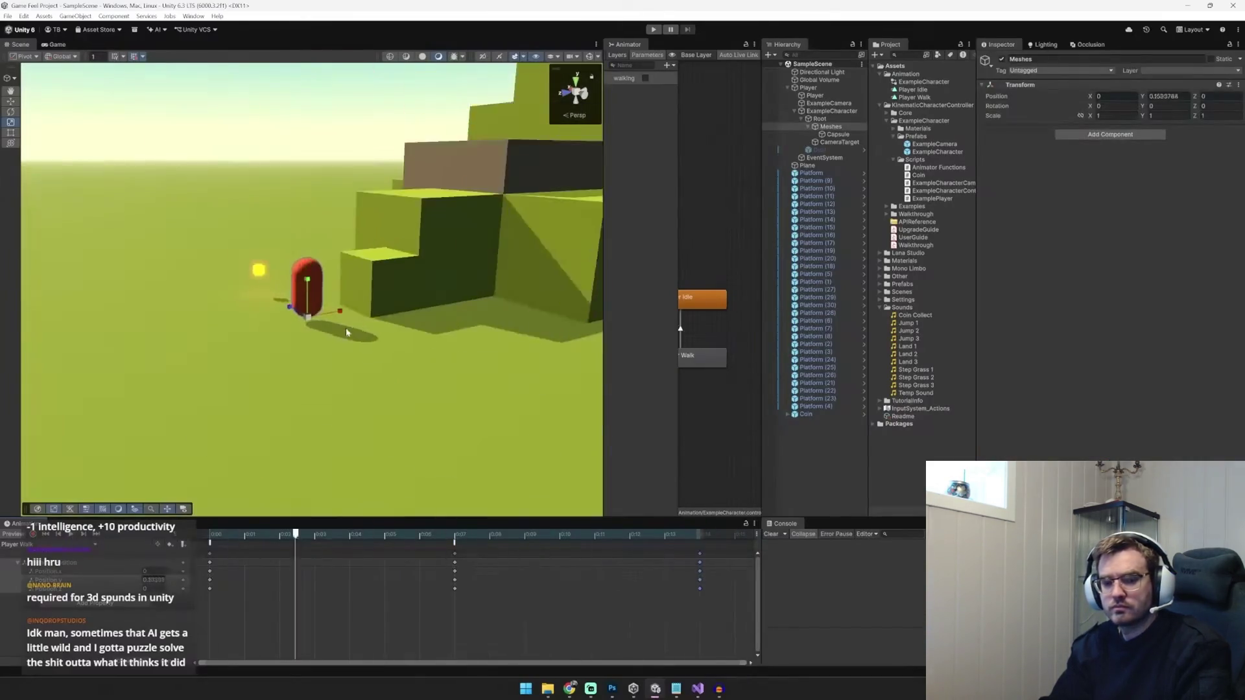
pyautogui.press('space')
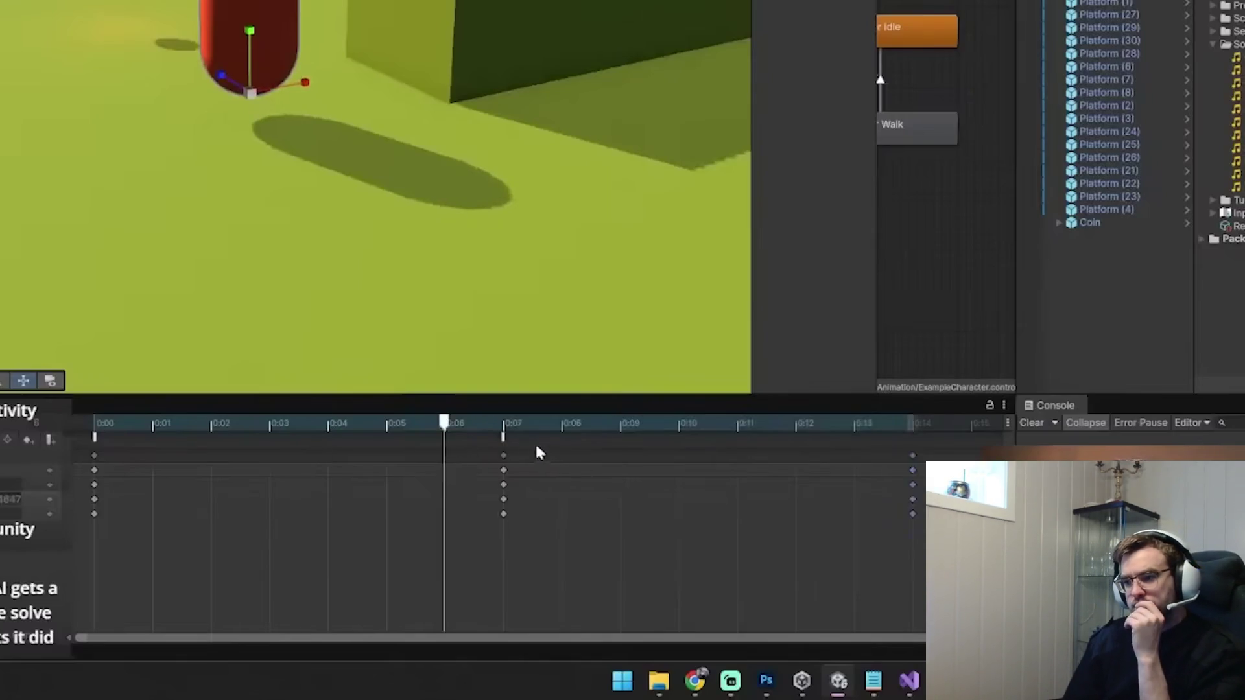
pyautogui.moveTo(446, 426); pyautogui.dragTo(885, 455)
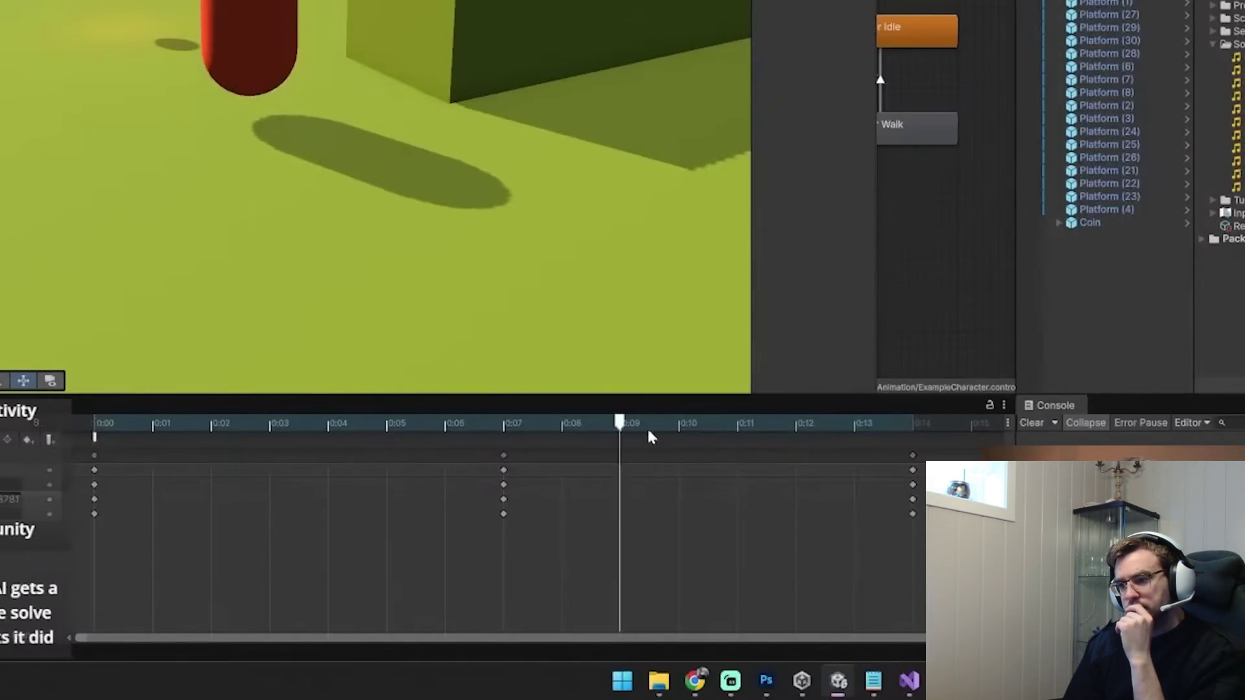
pyautogui.moveTo(336, 438); pyautogui.dragTo(95, 436)
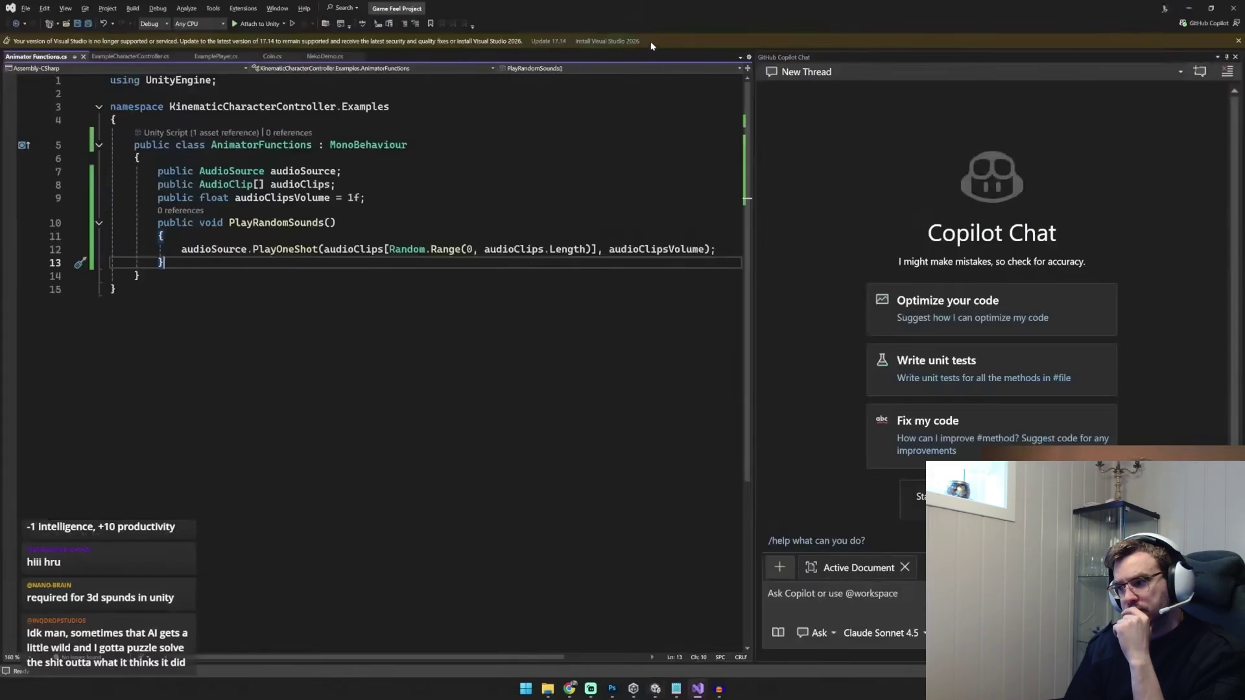
# Put Step Grass 3 into the third clip slot and walk the character around in play mode to hear footsteps
pyautogui.hotkey('ctrl', 'p')
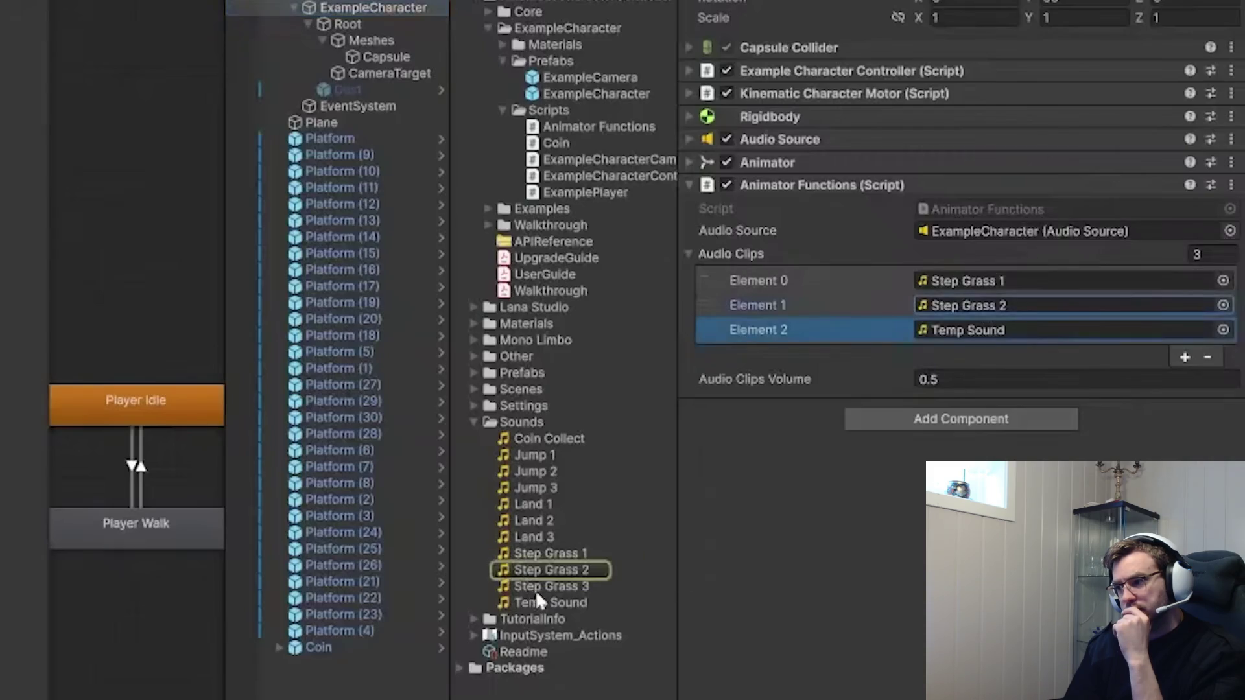
pyautogui.moveTo(536, 590); pyautogui.dragTo(1051, 334)
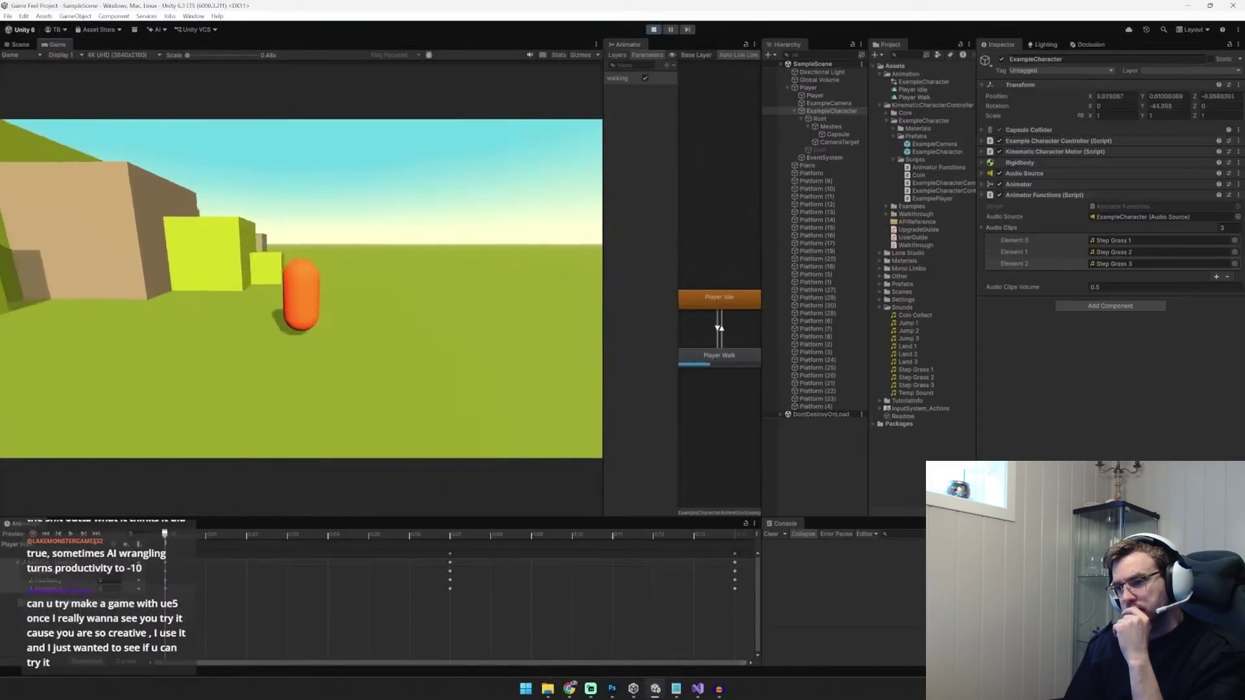
pyautogui.press('w')
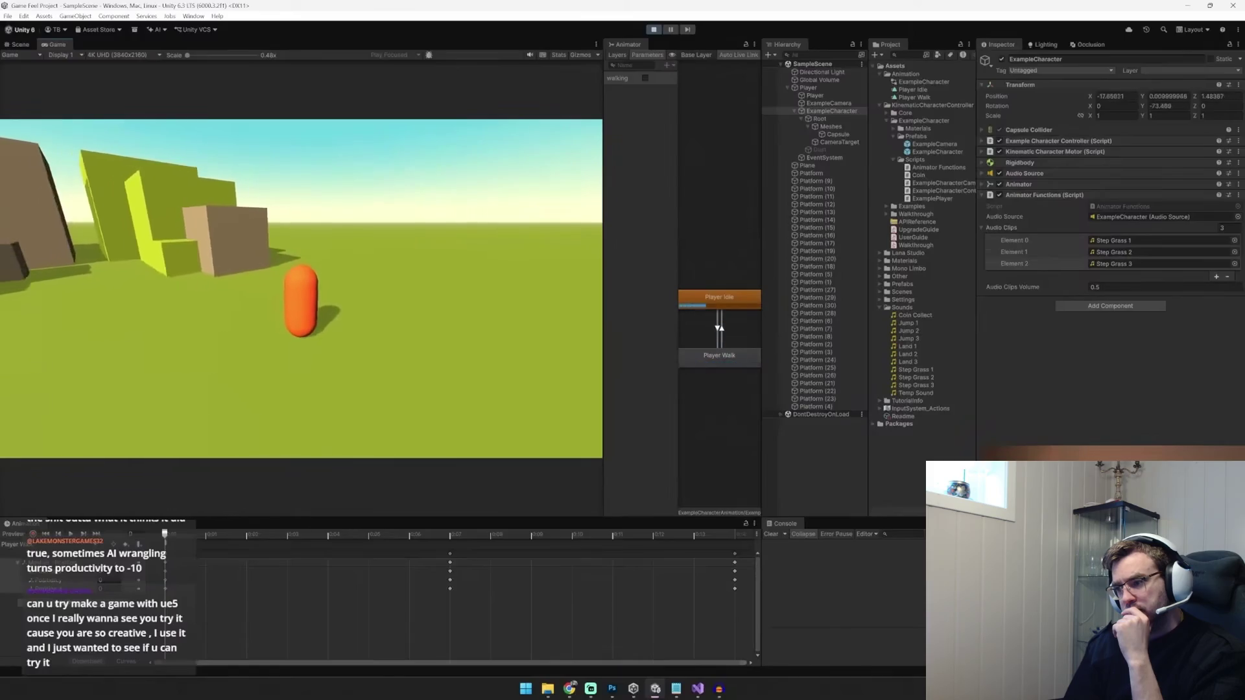
pyautogui.hotkey('alt', 'Tab')
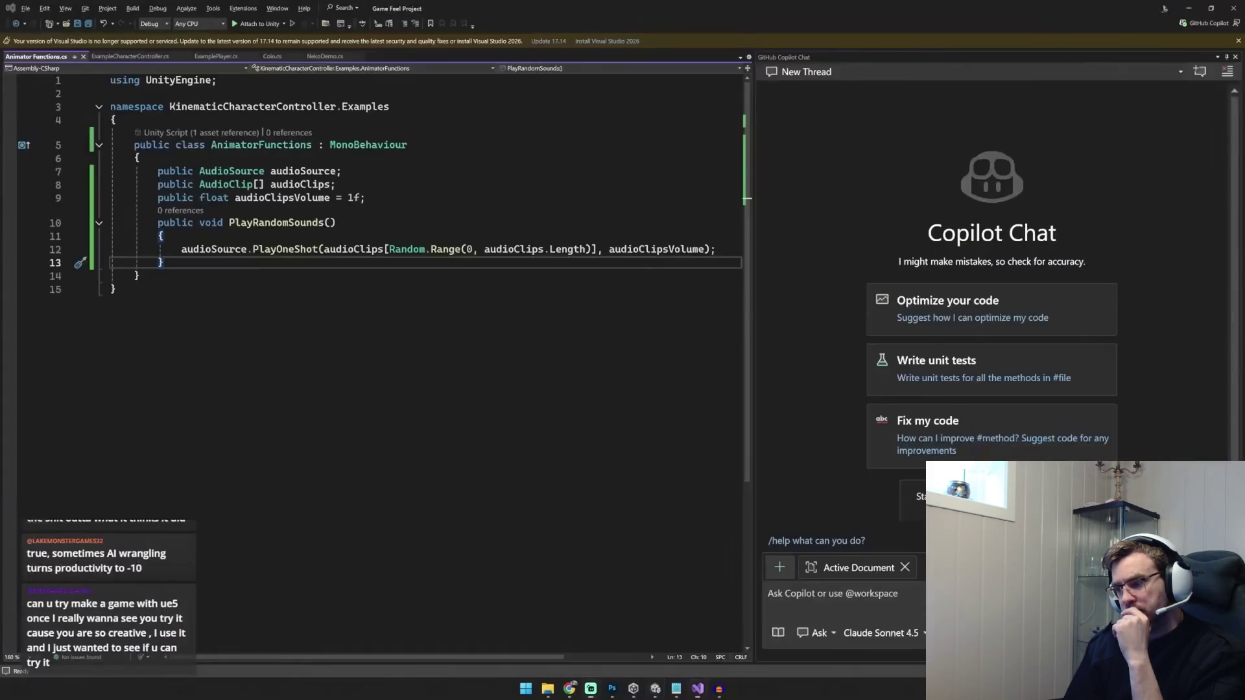
pyautogui.hotkey('alt', 'Tab')
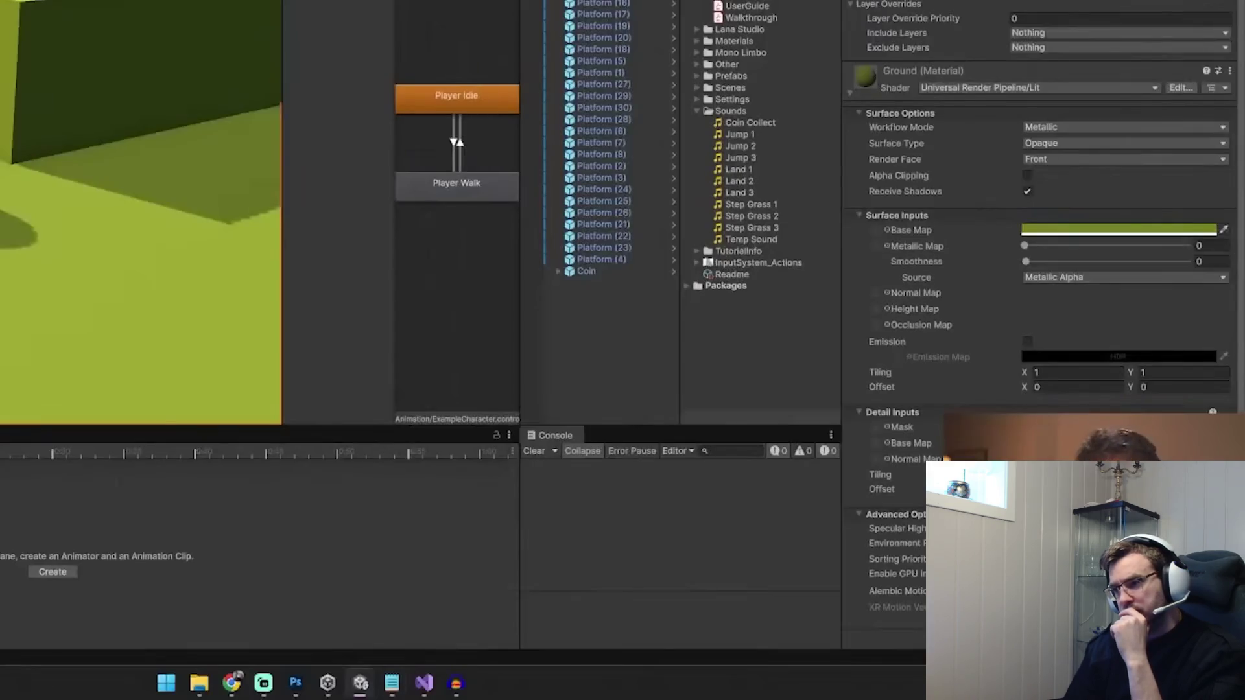
# Return to the YouTube tutorial, exit fullscreen, pause and rewind a few seconds
pyautogui.press('Escape')
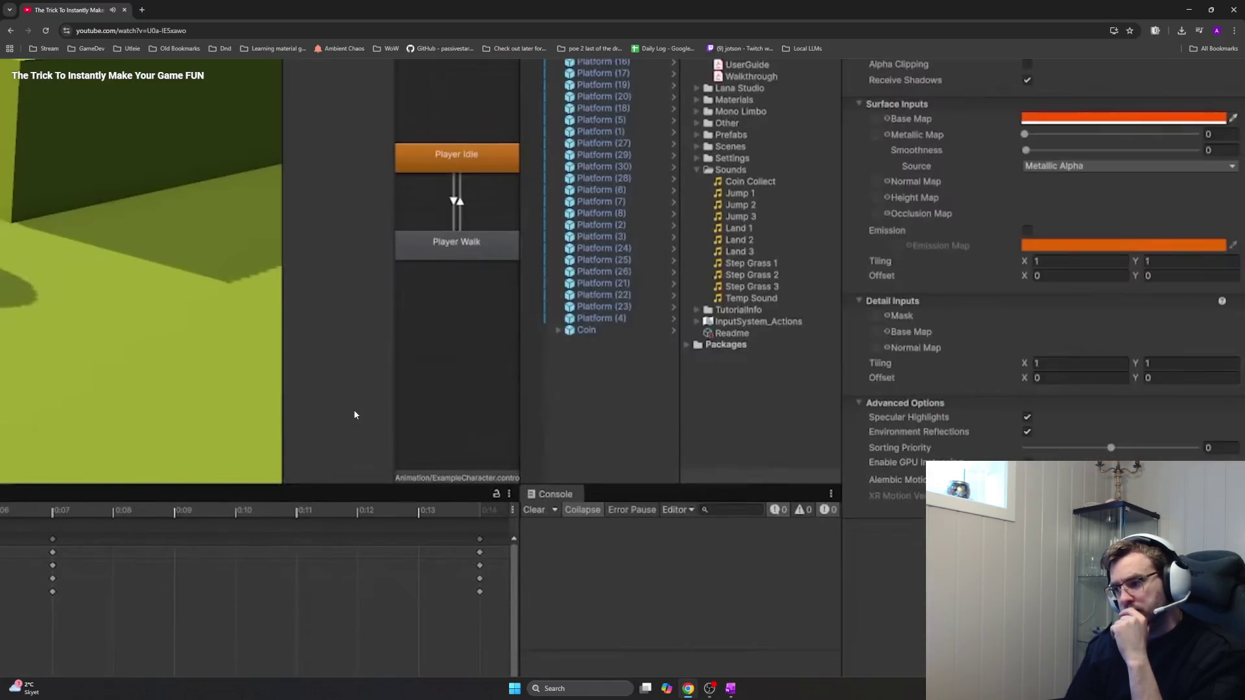
pyautogui.click(356, 416)
pyautogui.press('j')
pyautogui.press('j')
pyautogui.press('k')
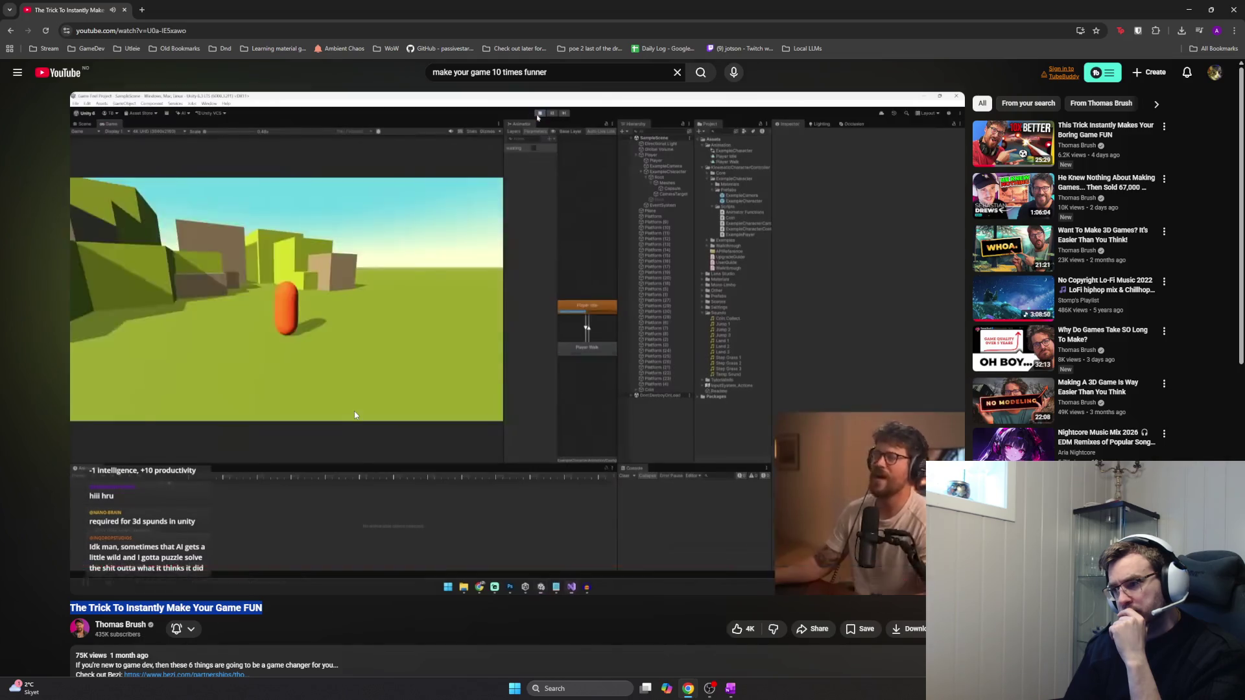
# Rewind the tutorial further to rewatch the footstep sound part
pyautogui.press('j')
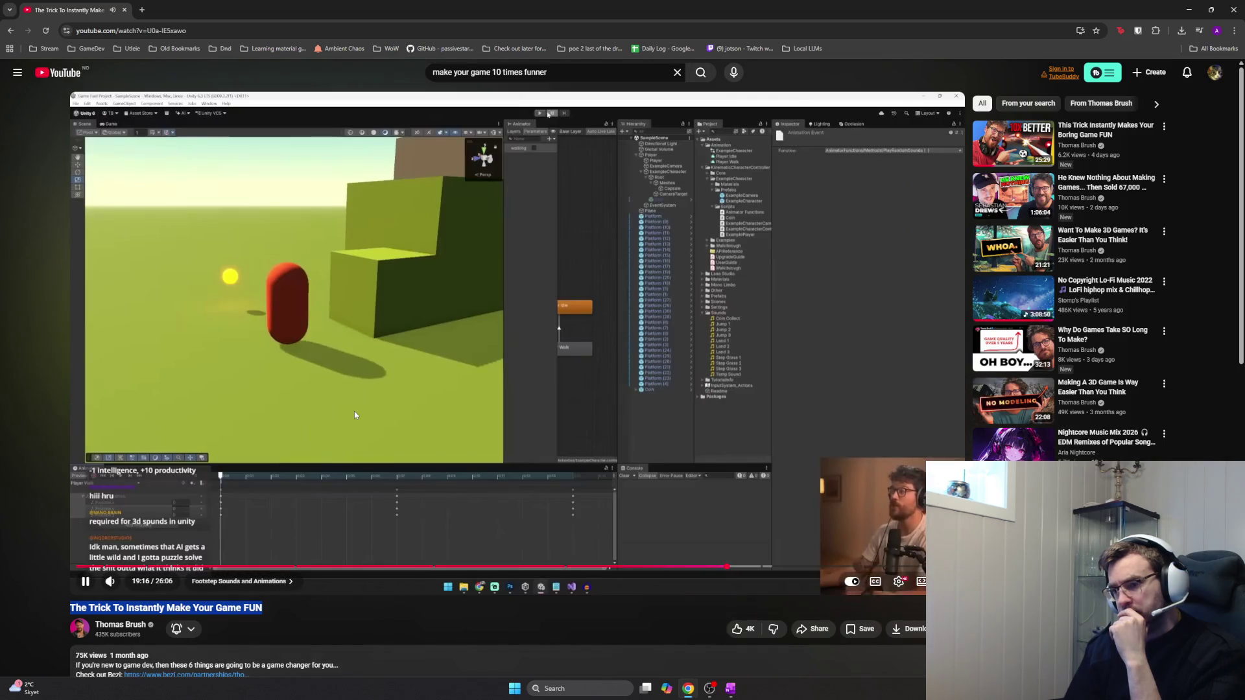
pyautogui.press('j')
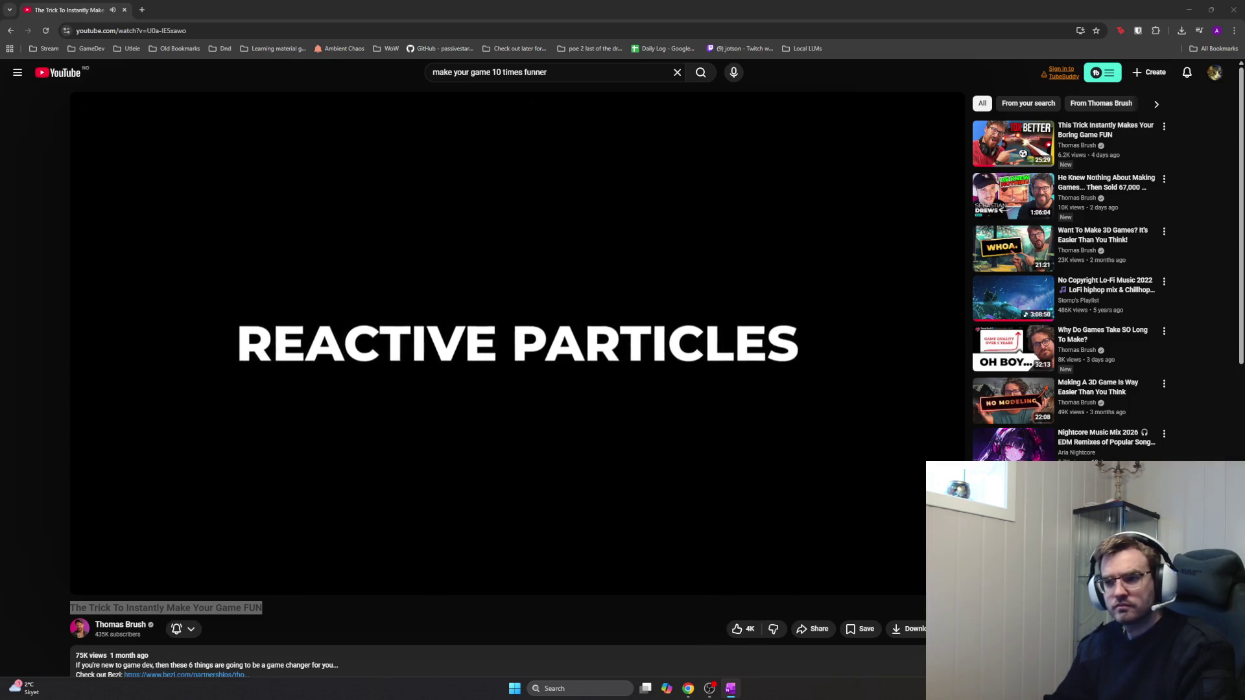
# Pause the tutorial on its six-topic list and switch over to the OneNote notes page
pyautogui.press('space')
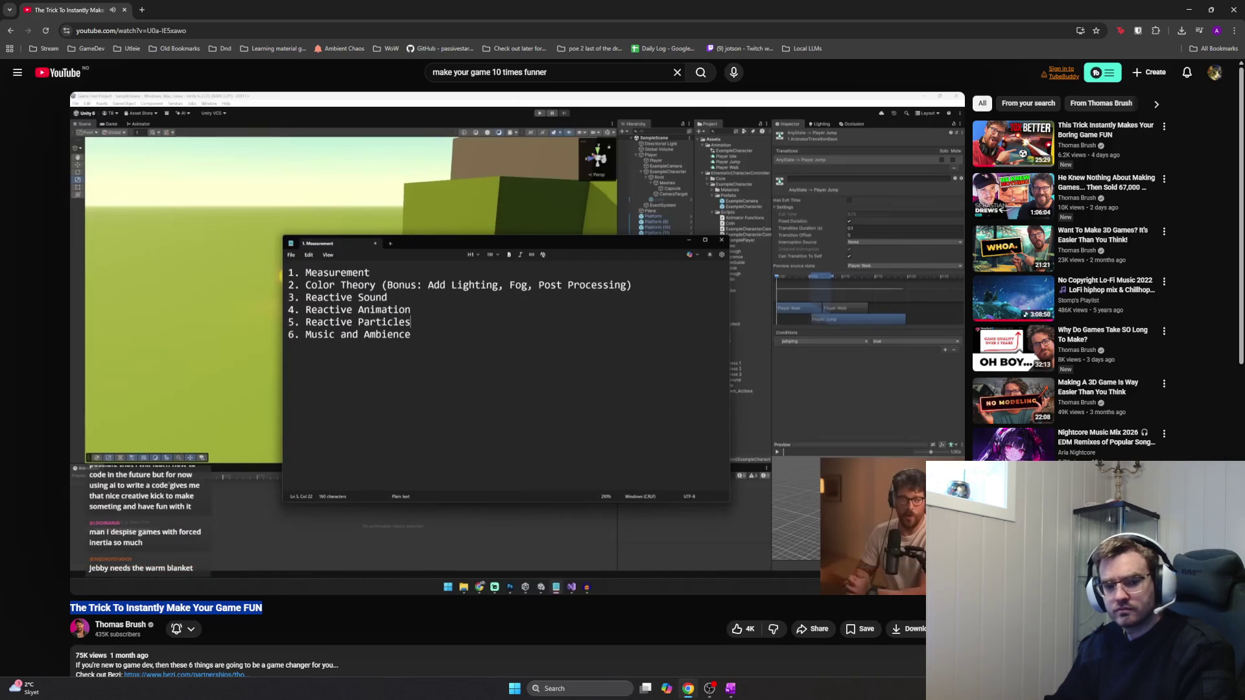
pyautogui.hotkey('alt', 'Tab')
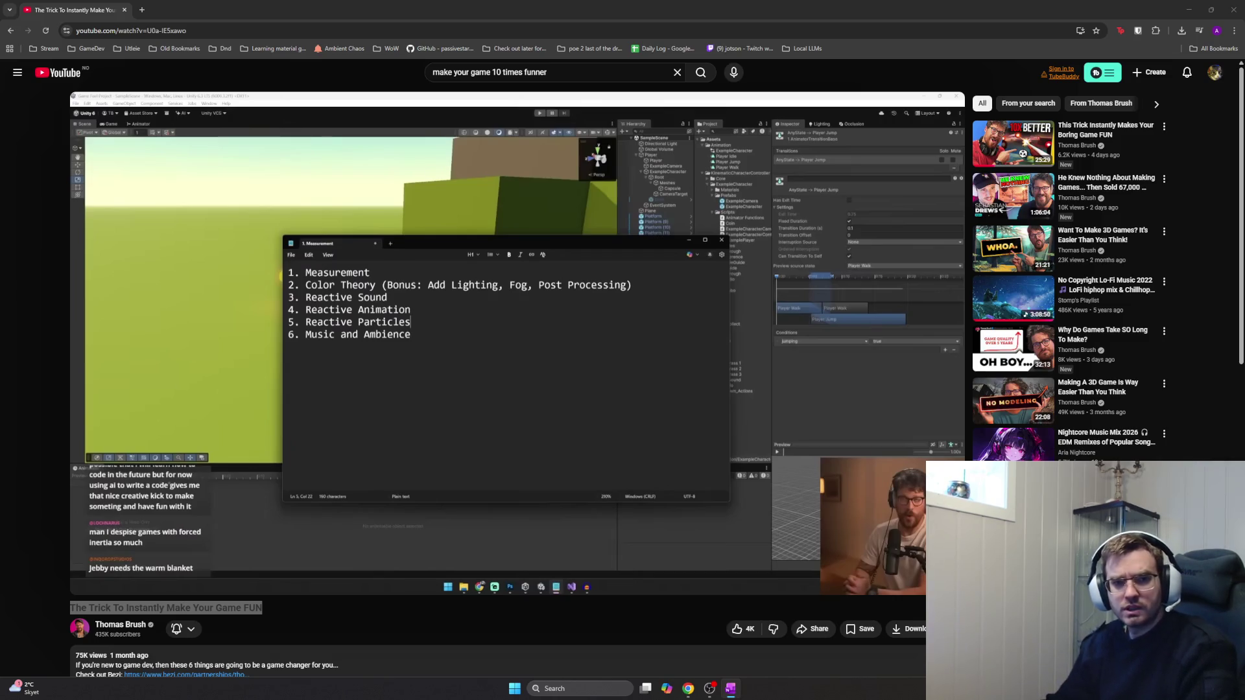
pyautogui.hotkey('alt', 'Tab')
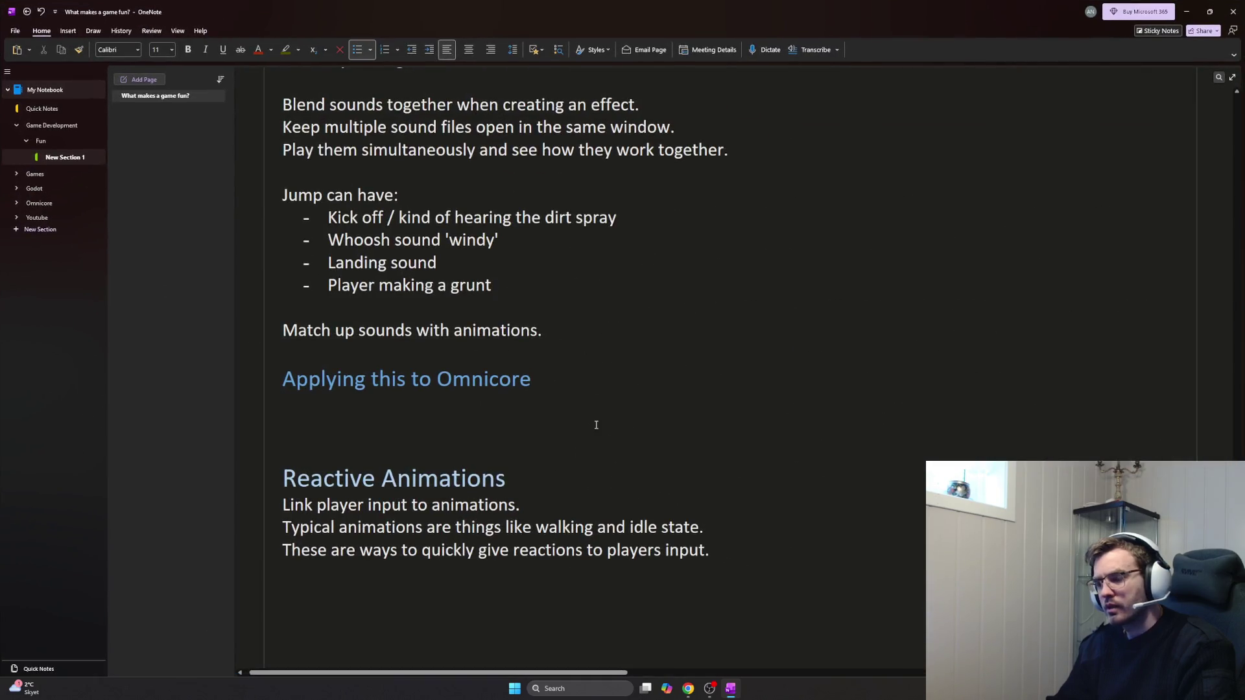
pyautogui.scroll(2, 599, 428)
pyautogui.scroll(4, 596, 422)
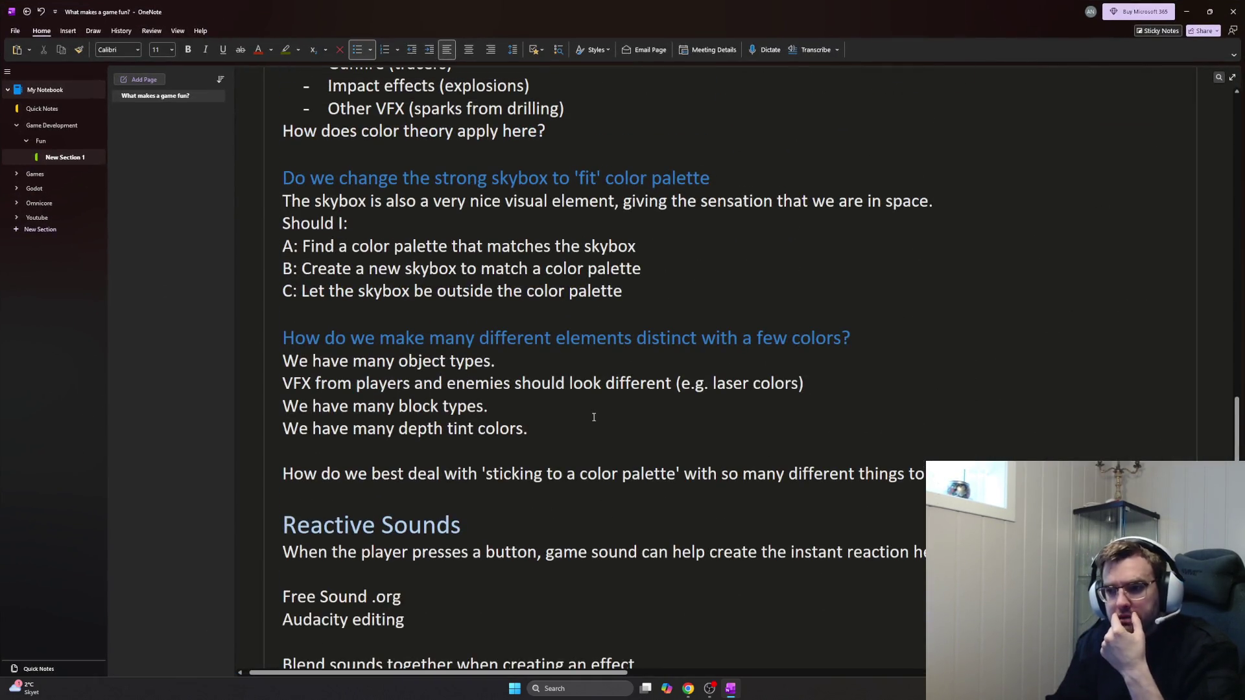
pyautogui.scroll(-2, 594, 418)
pyautogui.scroll(-1, 589, 422)
pyautogui.scroll(-1, 589, 422)
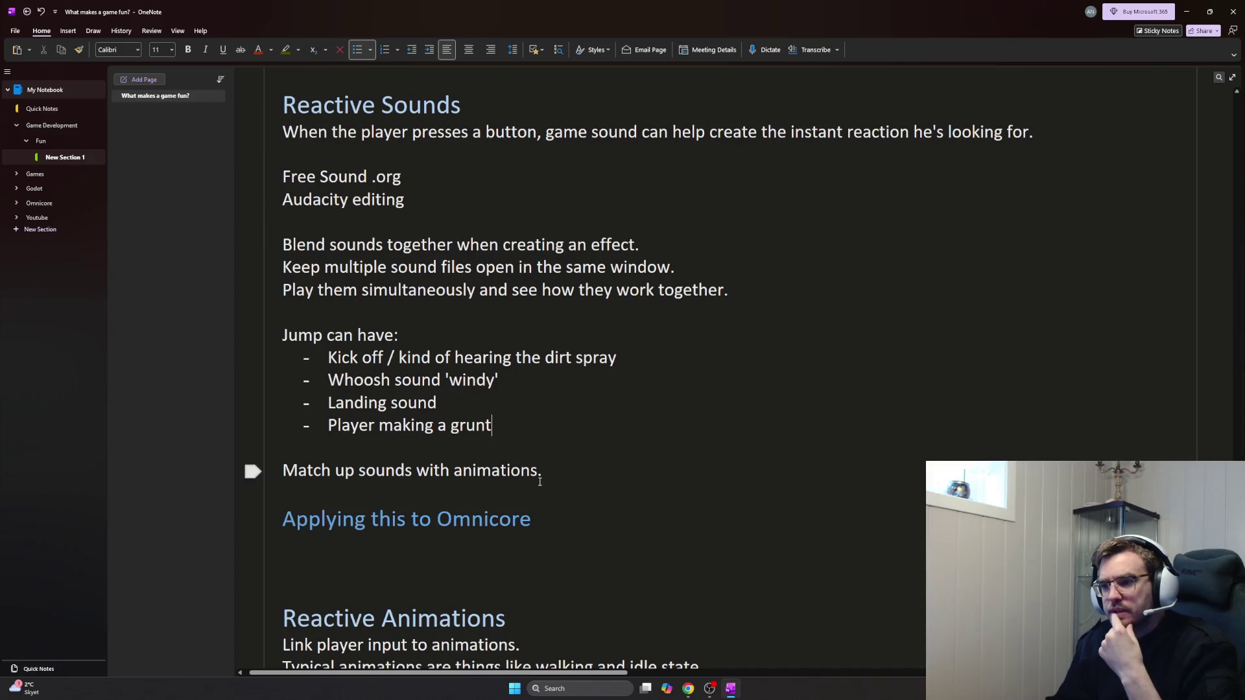
# Place the cursor under Applying this to Omnicore and remove the period after 'animations'
pyautogui.click(419, 553)
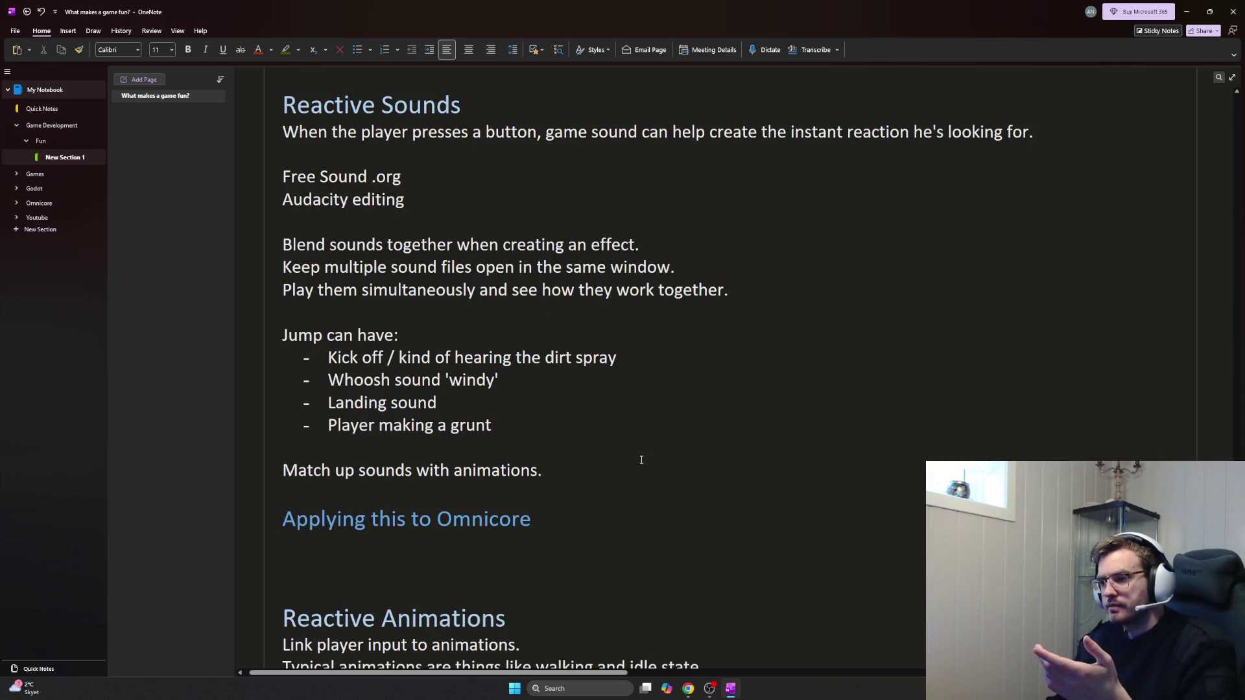
pyautogui.click(571, 477)
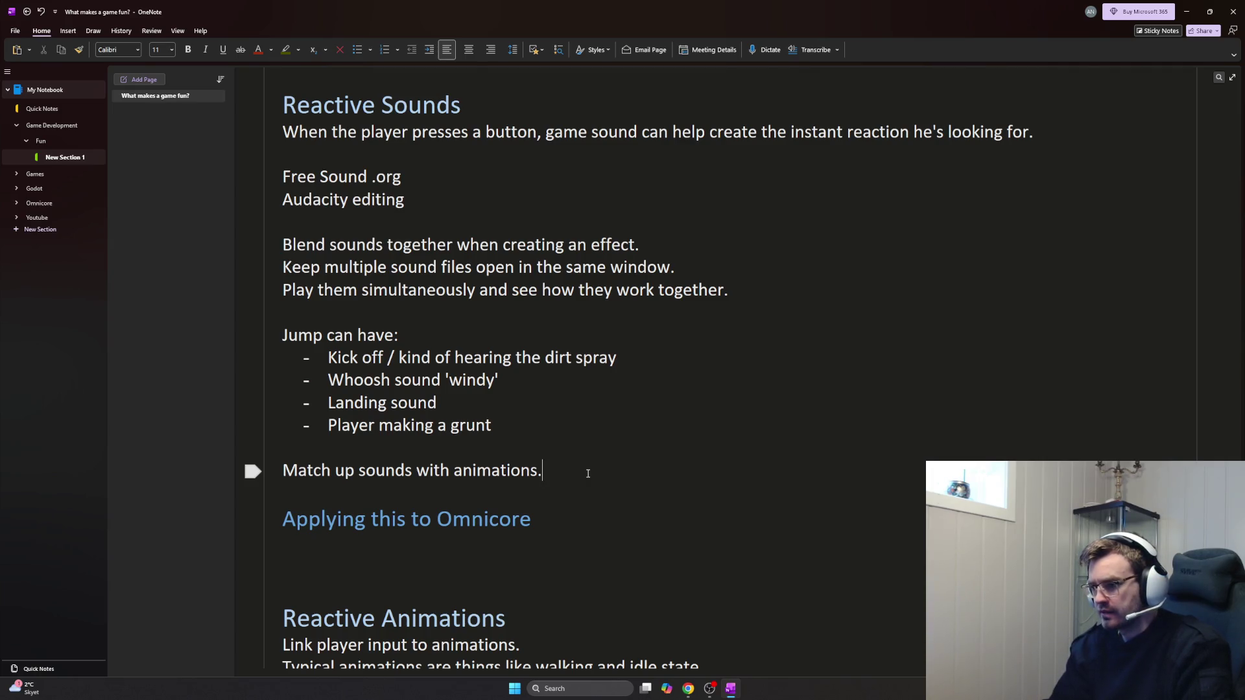
pyautogui.press('BackSpace')
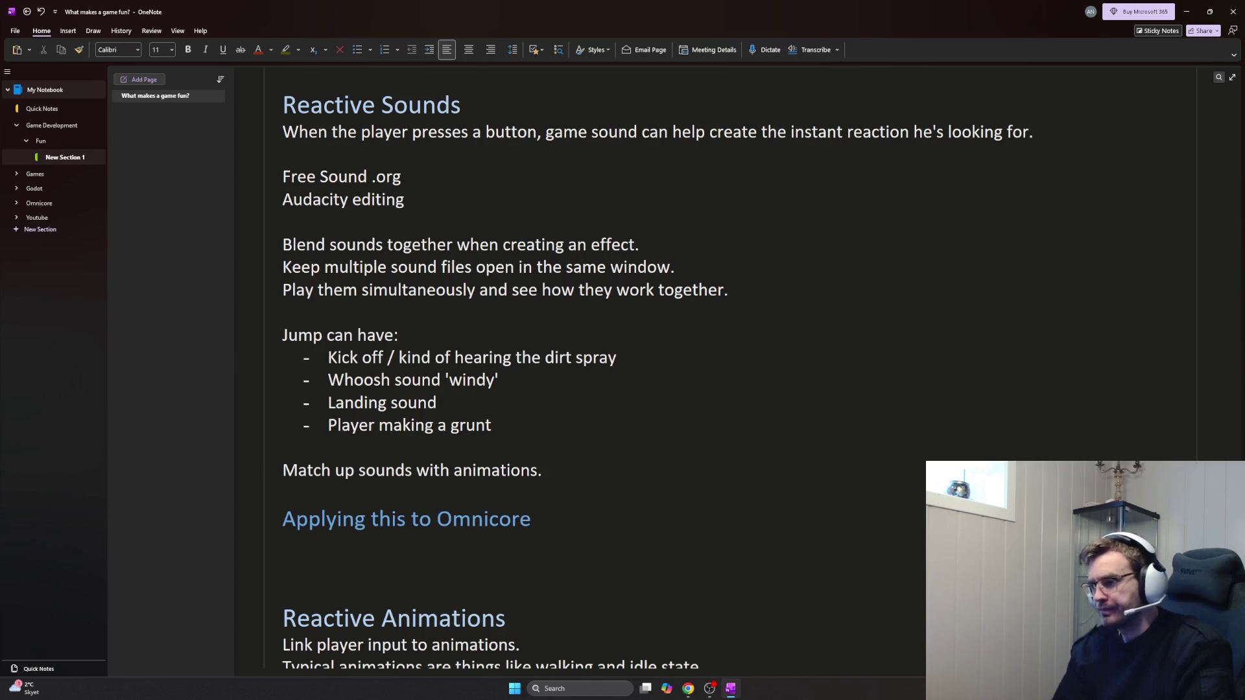
# Select and deselect the four Jump sound items, then start a new line above 'Match up sounds'
pyautogui.click(522, 429)
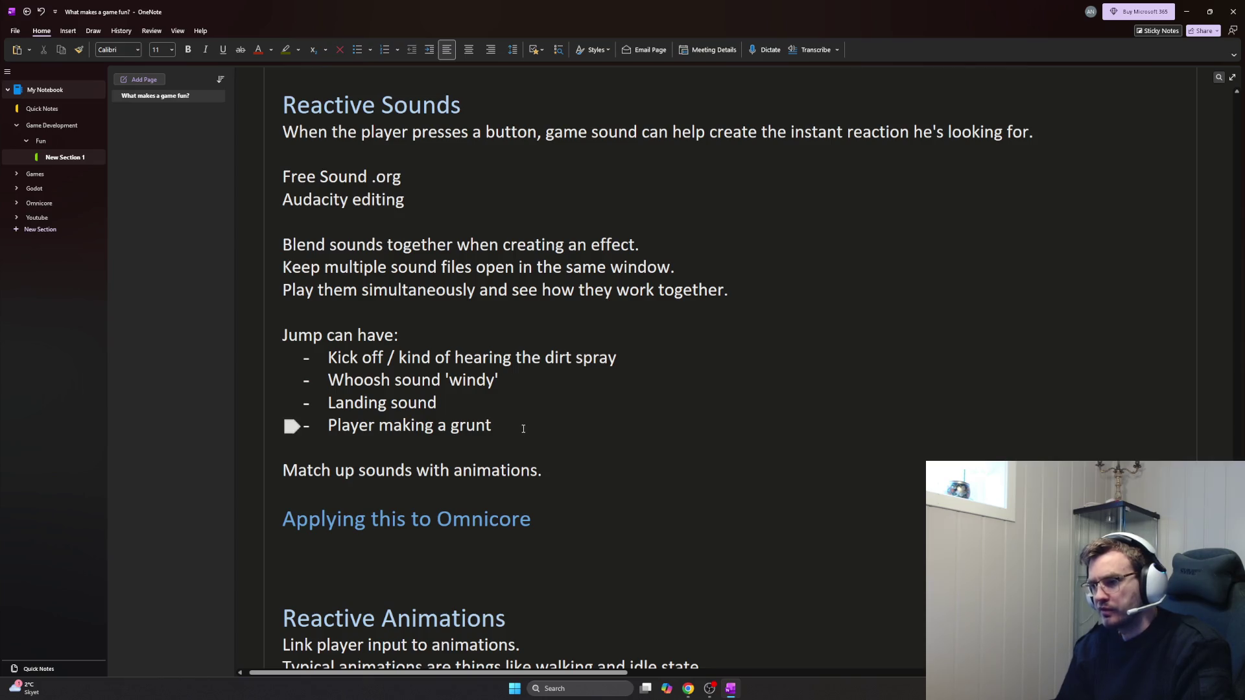
pyautogui.moveTo(524, 428); pyautogui.dragTo(321, 359)
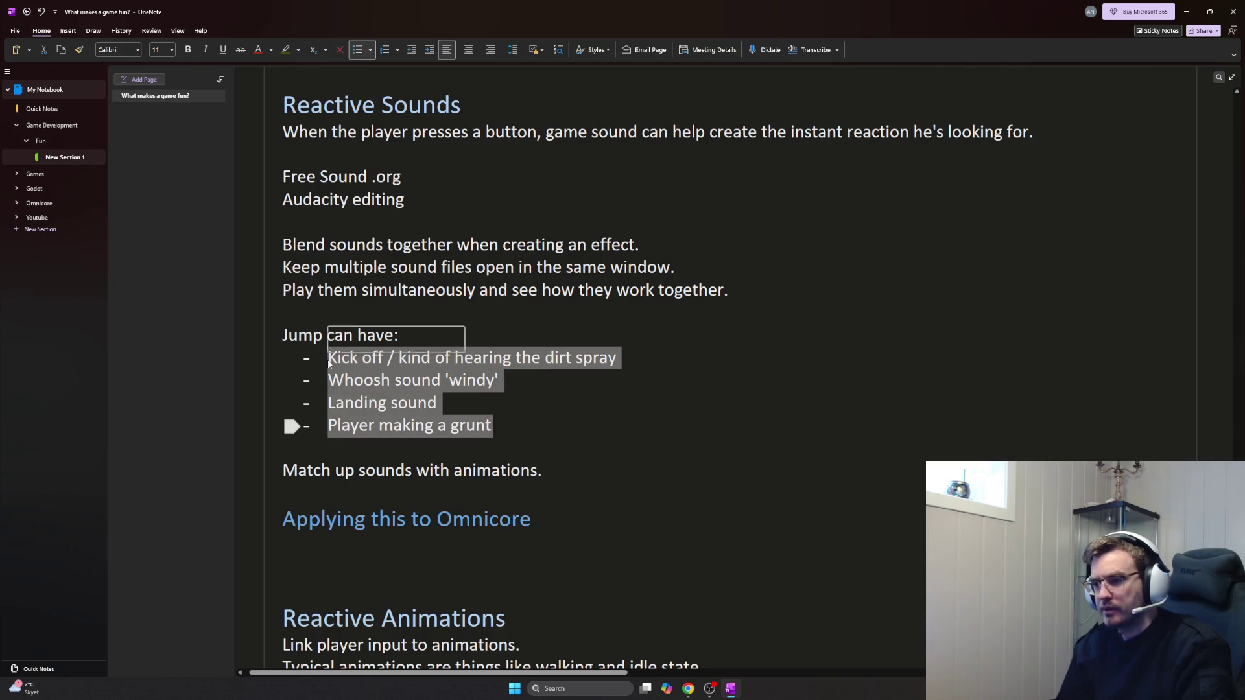
pyautogui.click(518, 427)
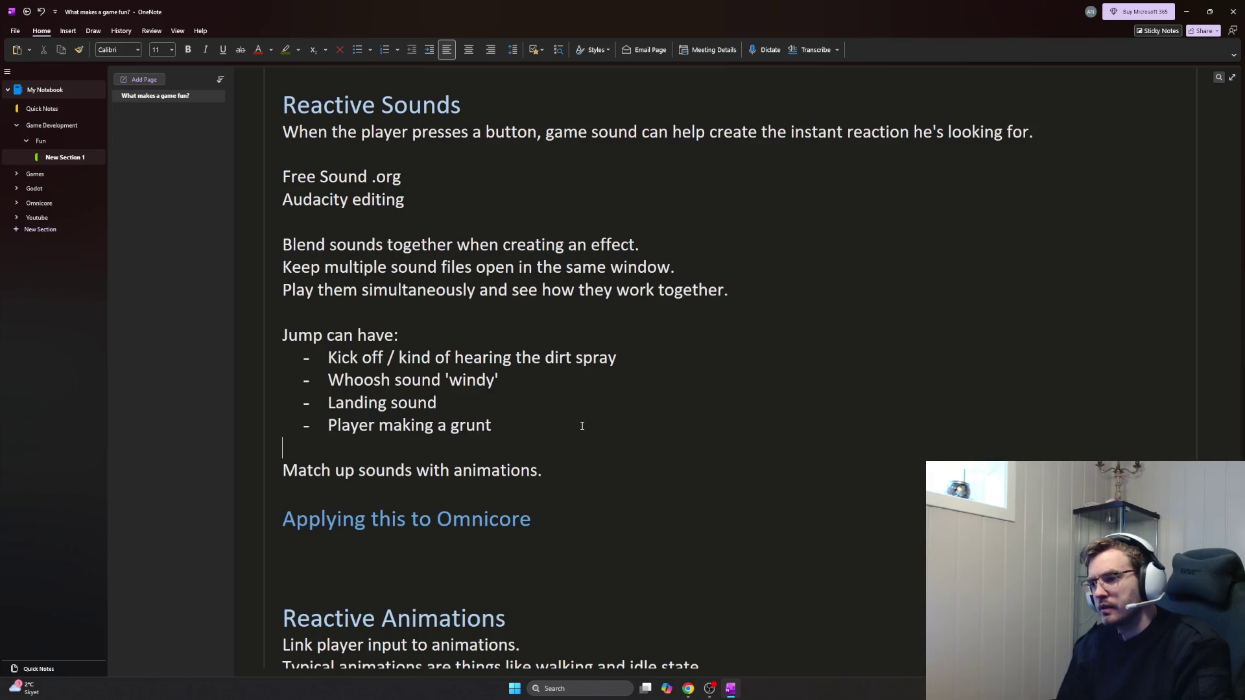
pyautogui.press('Return')
pyautogui.write('Multiple different sounds for the same effect a')
# Write the note that multiple different sounds for one effect can avoid repetition
pyautogui.press('BackSpace')
pyautogui.write('can ab')
pyautogui.press('BackSpace')
pyautogui.write('void repetitiont')
pyautogui.press('BackSpace')
pyautogui.write('.')
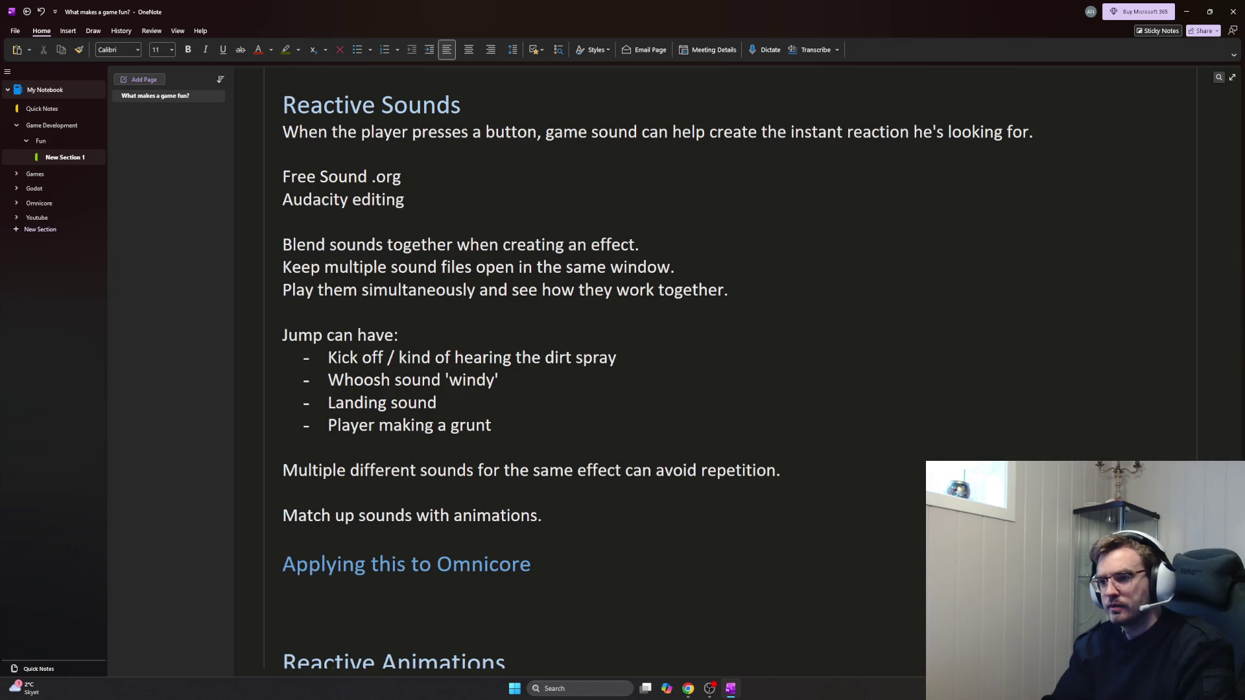
pyautogui.press('Return')
pyautogui.write('The grplayer grunt sound')
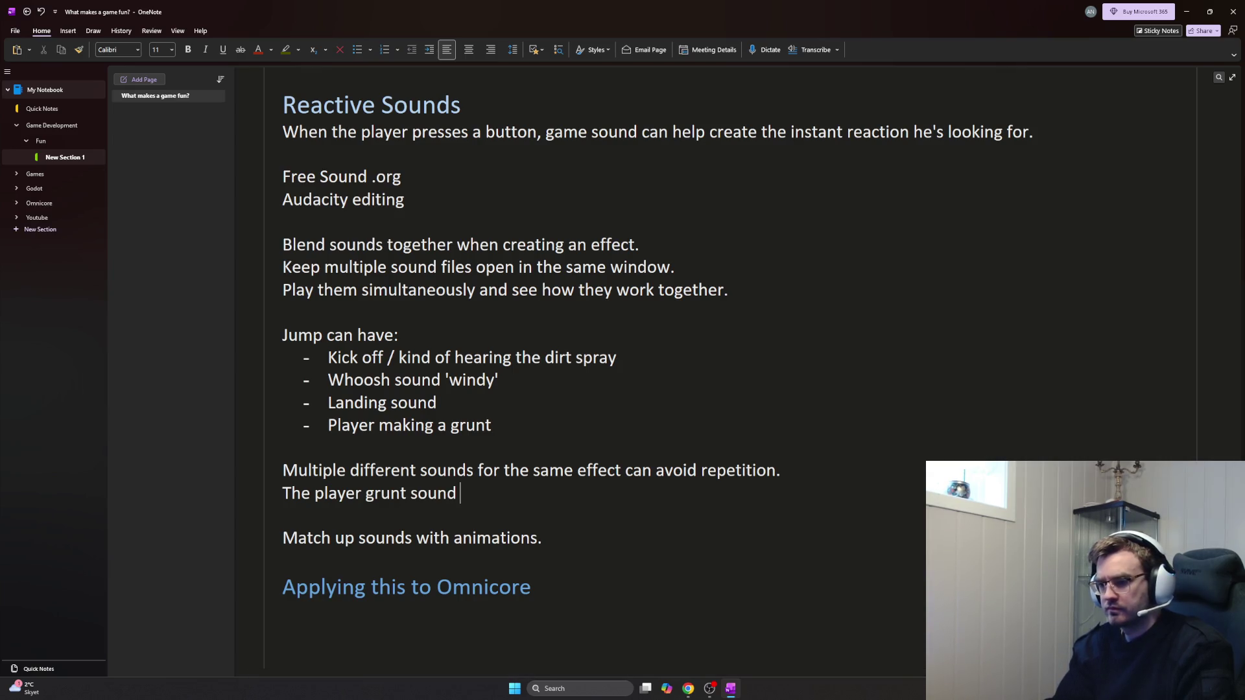
# Add the replacing-component-sounds note, erase the unfinished grunt line and start a line under 'Match up sounds'
pyautogui.press('Home')
pyautogui.press('Return')
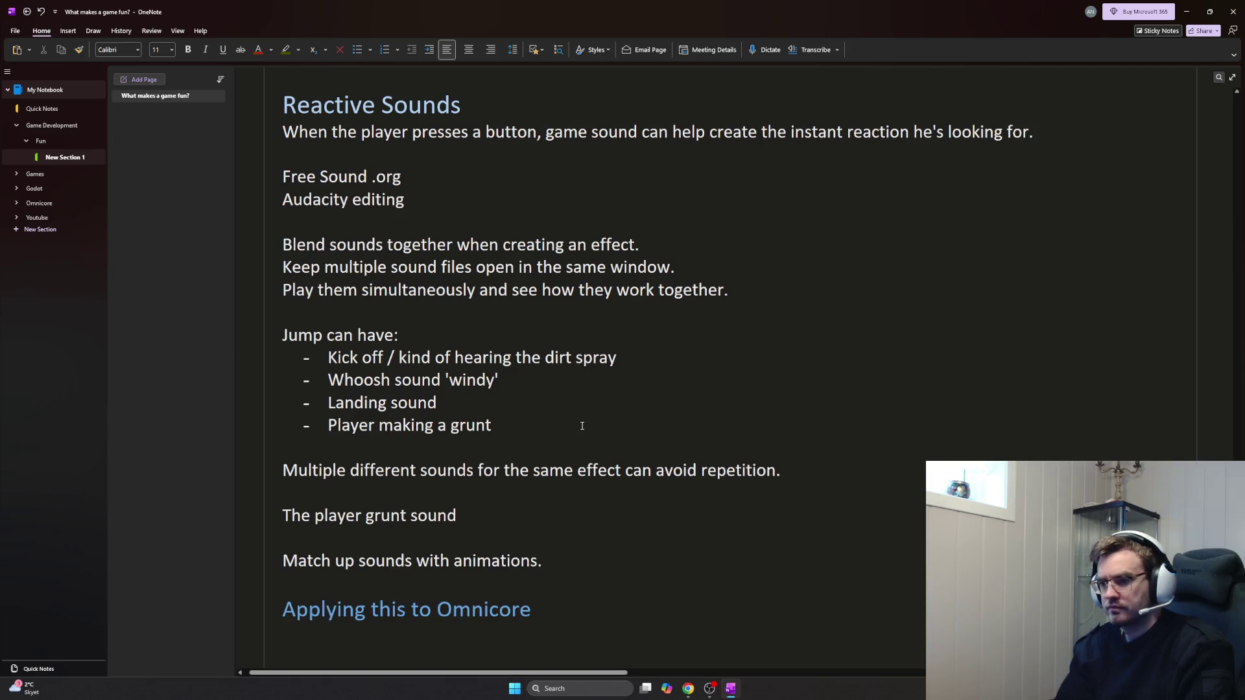
pyautogui.write('Replacing one or more s')
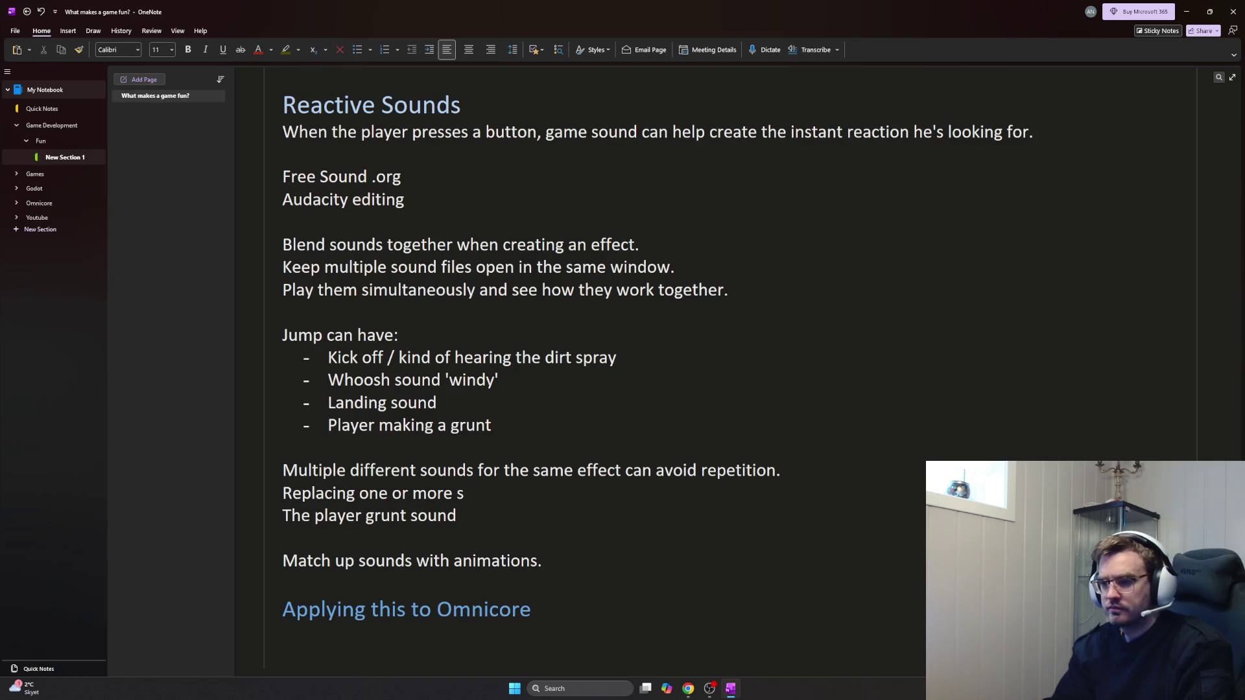
pyautogui.write('ounds')
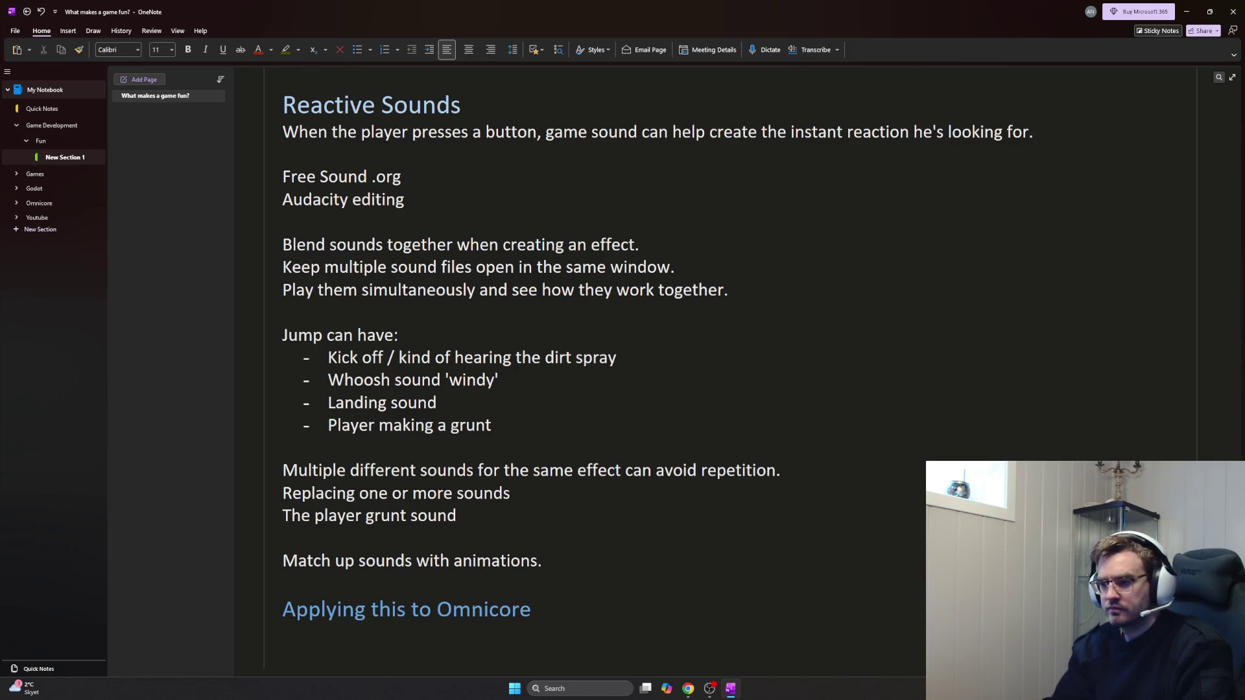
pyautogui.write(' that makes up a ')
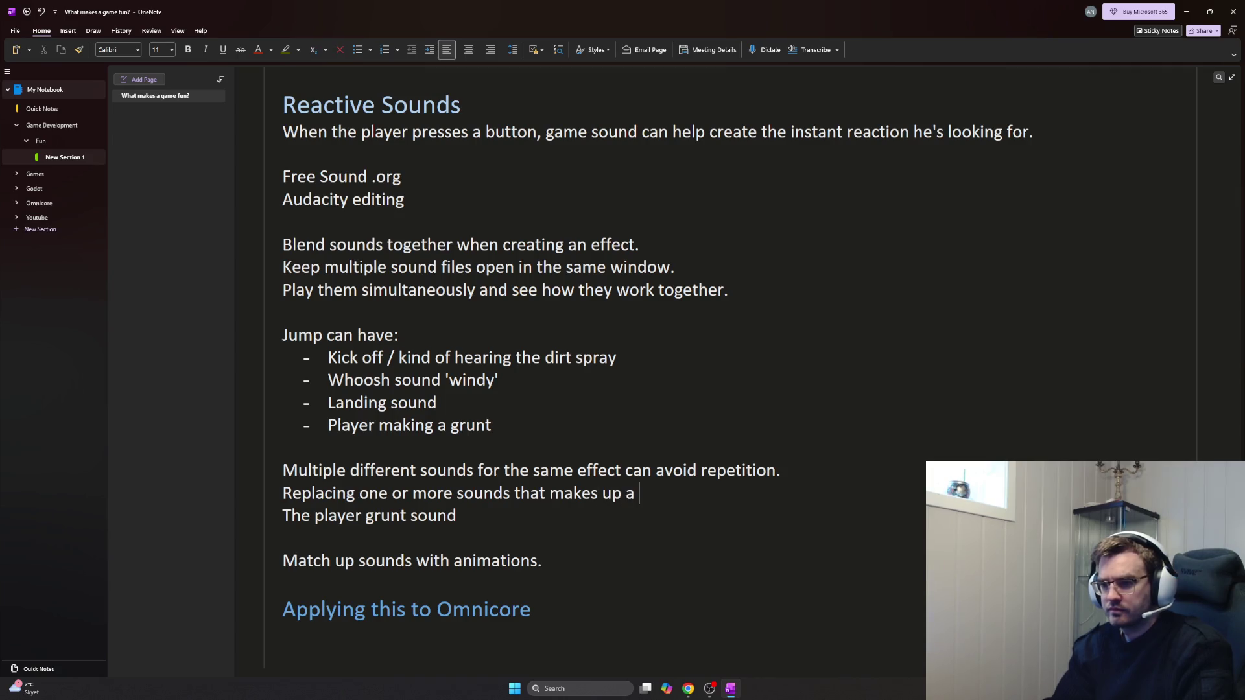
pyautogui.write('sound effect')
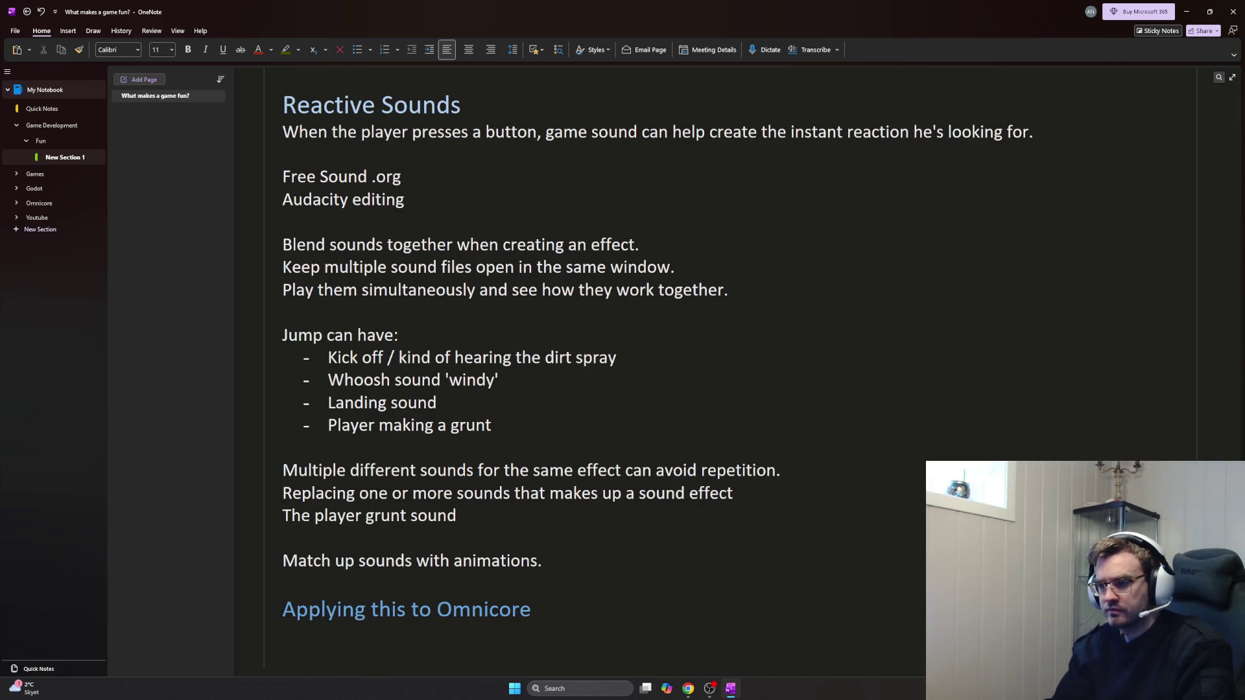
pyautogui.write(' could a')
pyautogui.write('lleviate ')
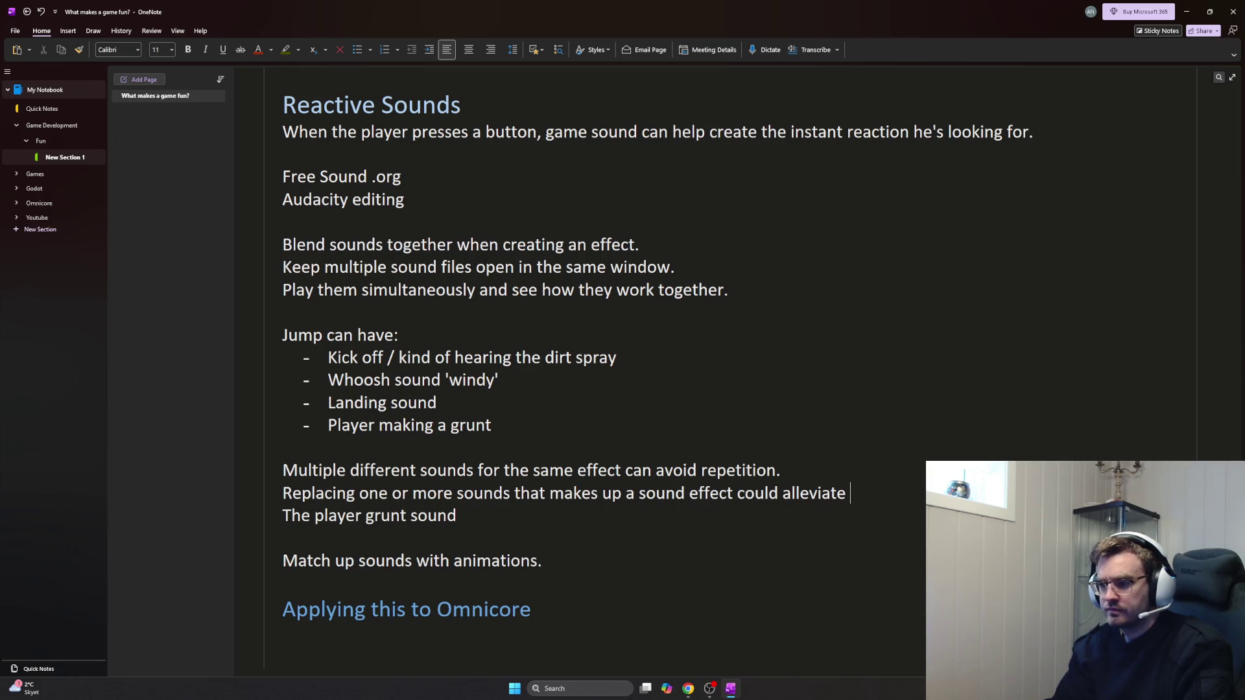
pyautogui.write('repetition')
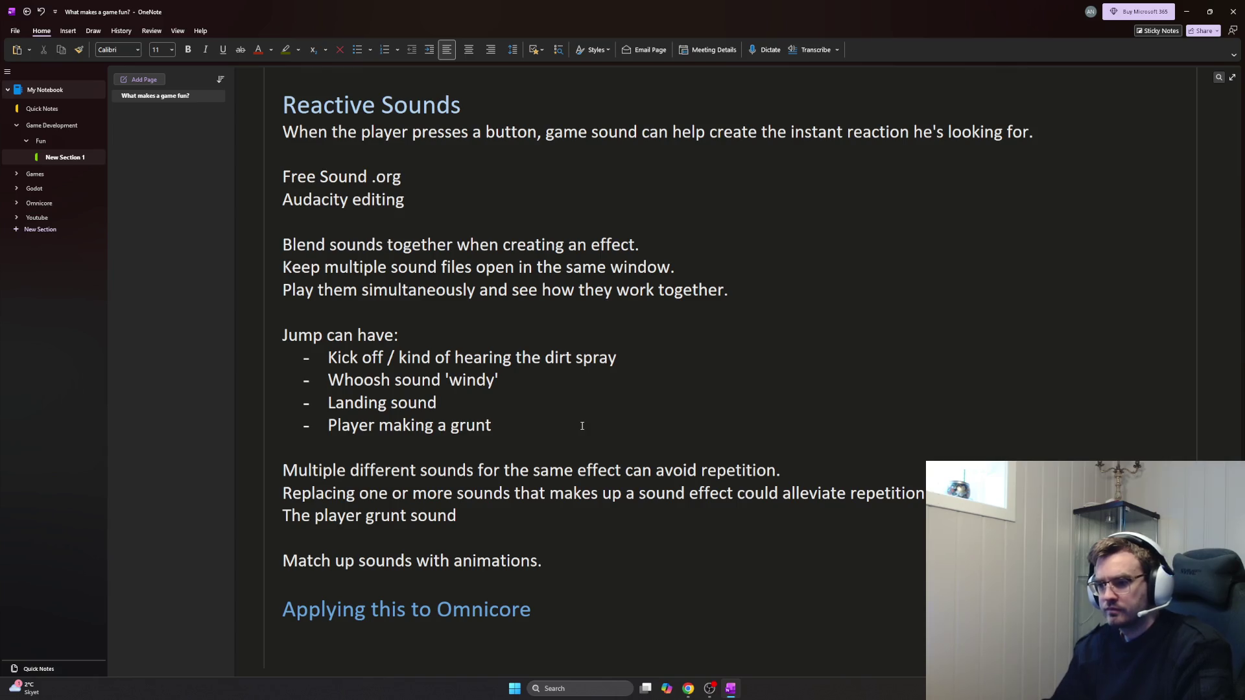
pyautogui.press('BackSpace')
pyautogui.press('BackSpace')
pyautogui.press('BackSpace')
pyautogui.press('BackSpace')
pyautogui.press('BackSpace')
pyautogui.press('BackSpace')
pyautogui.press('BackSpace')
pyautogui.press('BackSpace')
pyautogui.press('BackSpace')
pyautogui.press('BackSpace')
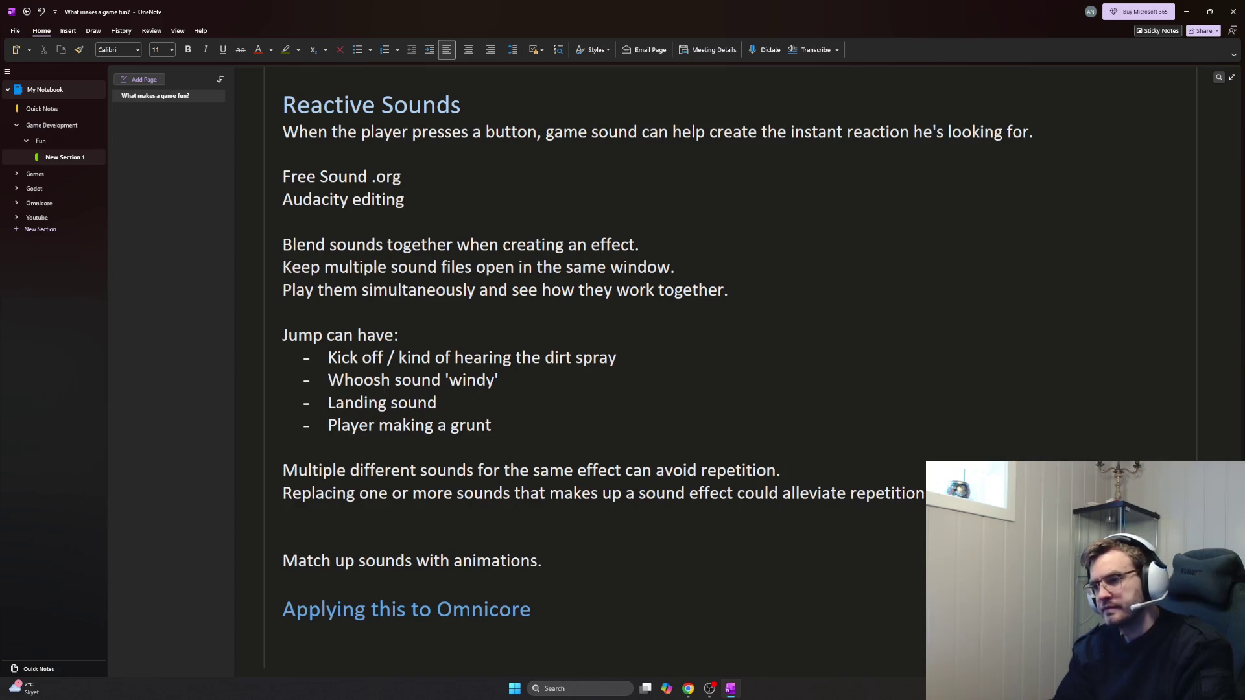
pyautogui.press('BackSpace')
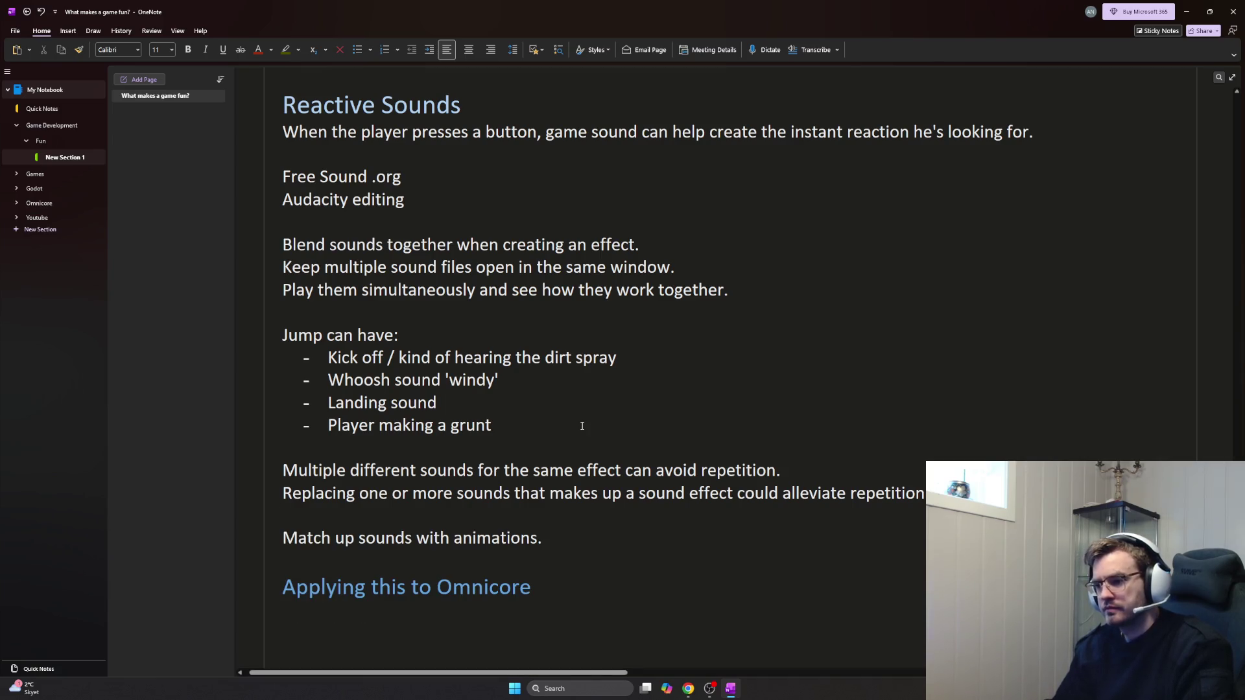
pyautogui.press('Return')
pyautogui.write('When a player walks we want')
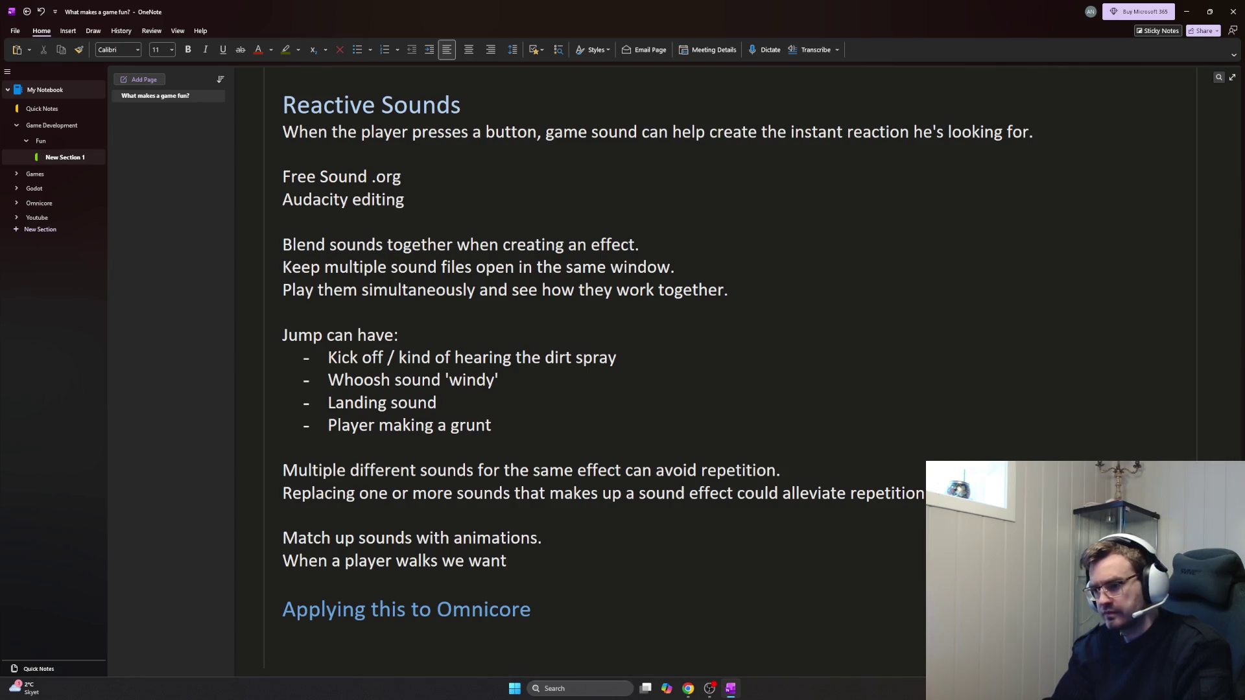
pyautogui.write(' it to match up with the footse')
# Write 'When a player walks we want it to match up with the footsteps for example.' and make the repetition note a question
pyautogui.press('BackSpace')
pyautogui.write('teps for example.')
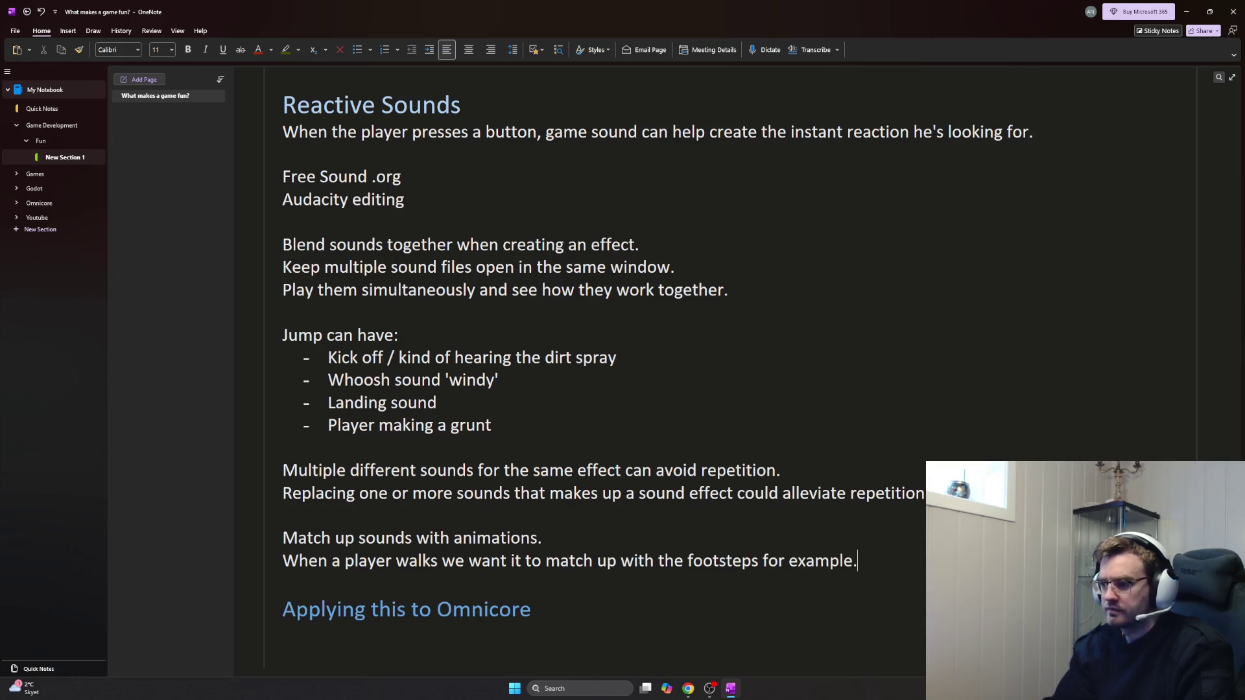
pyautogui.scroll(-3, 504, 361)
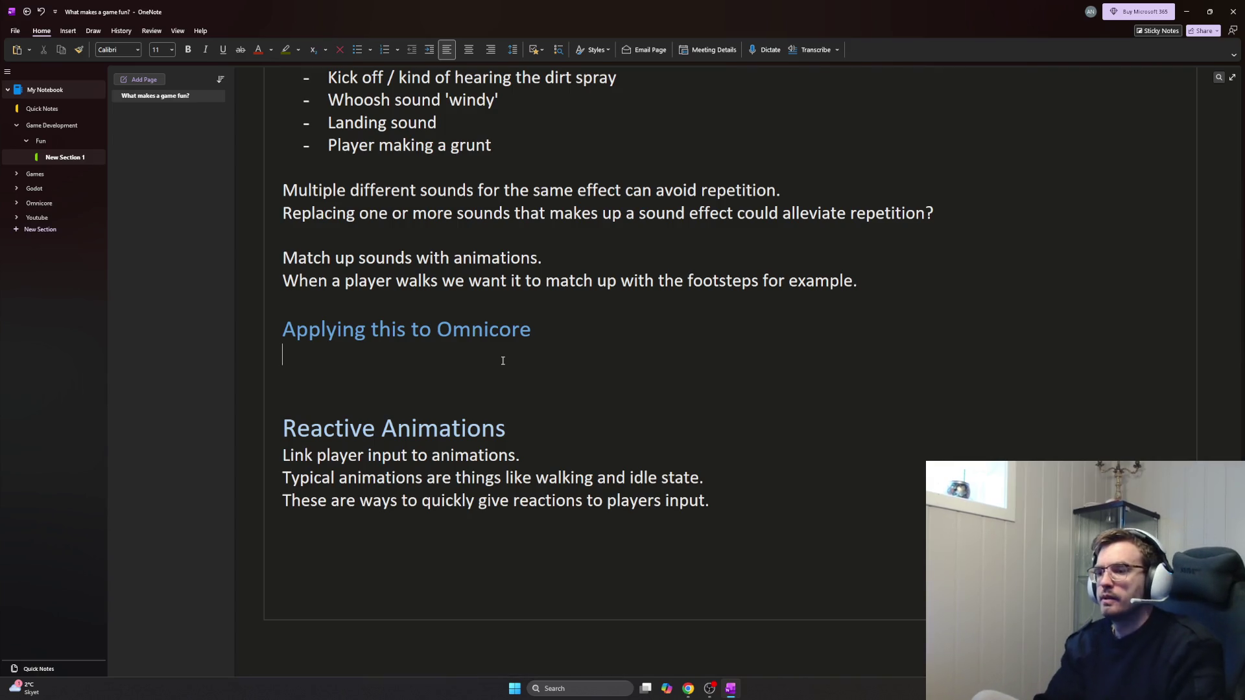
pyautogui.scroll(3, 504, 362)
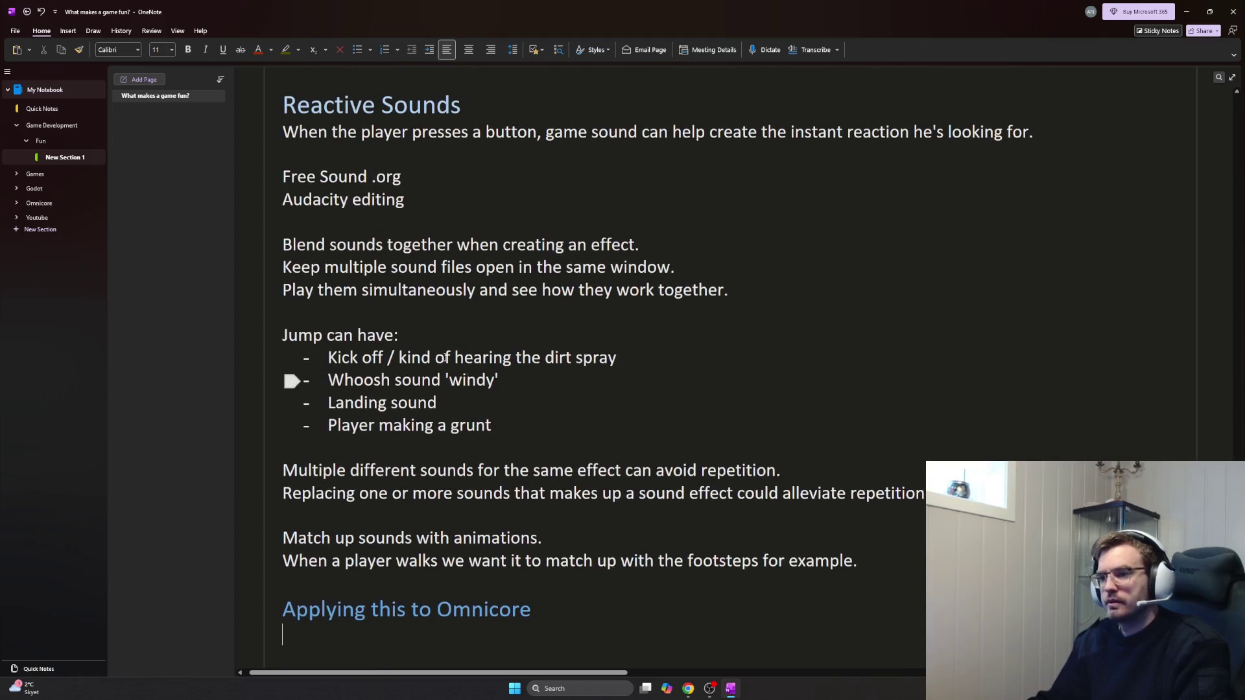
pyautogui.scroll(-3, 538, 394)
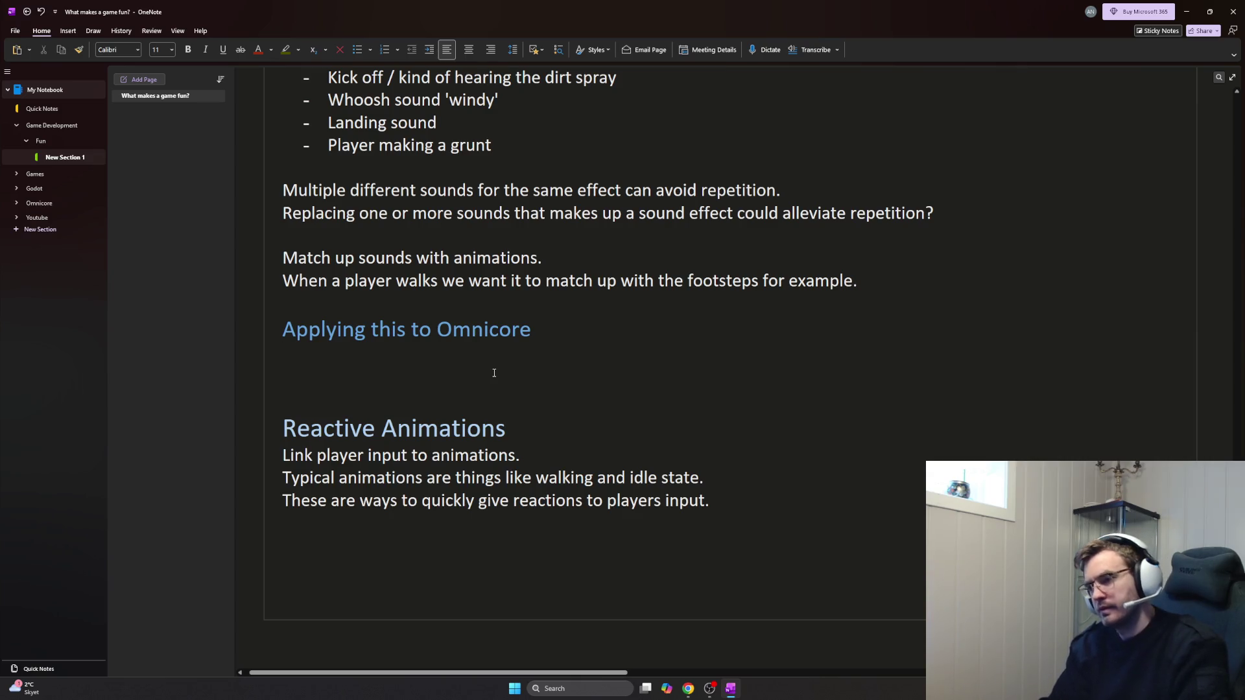
pyautogui.write('Idle jetp')
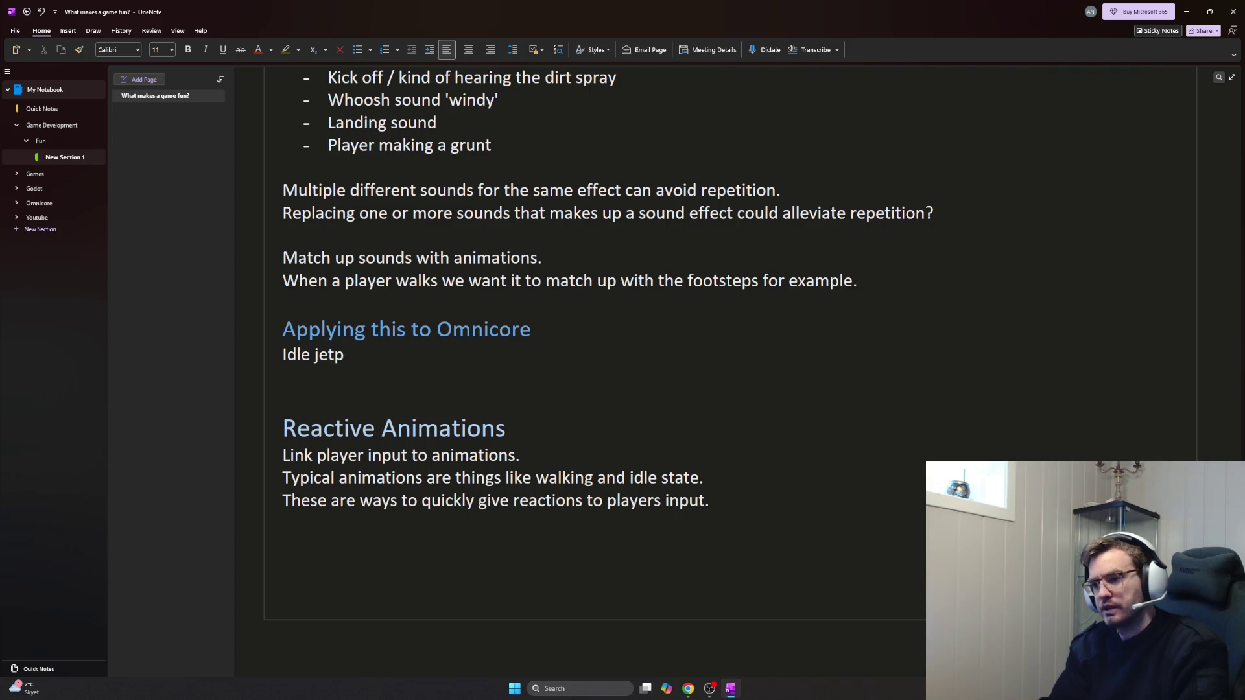
pyautogui.write('ack sound.')
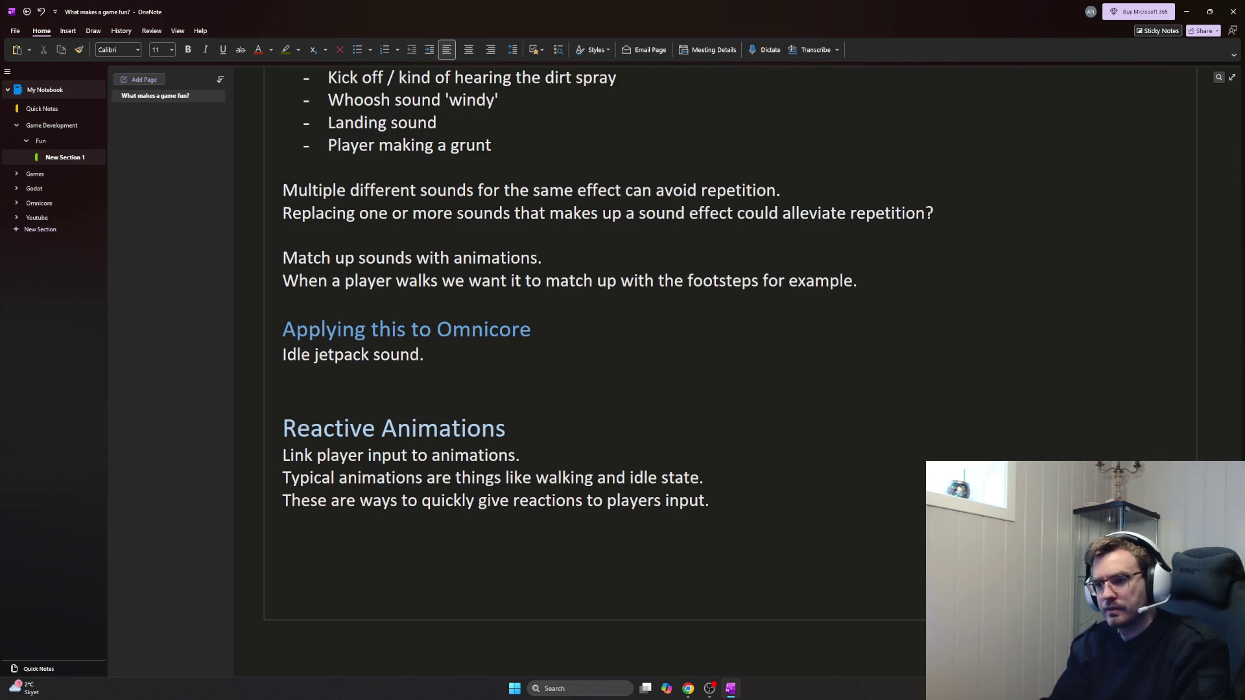
# Write 'Idle jetpack sound.' and 'Jetpack thrust when moving.' as two Omnicore lines
pyautogui.press('Return')
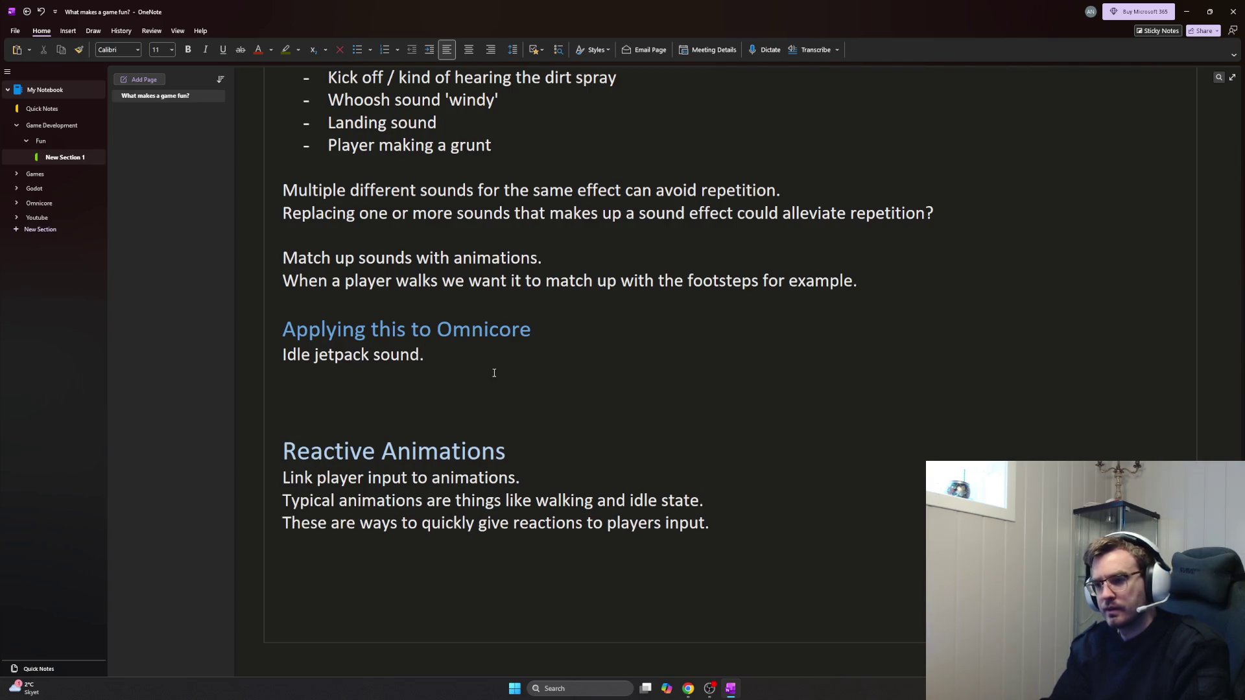
pyautogui.write('Jetpack thur')
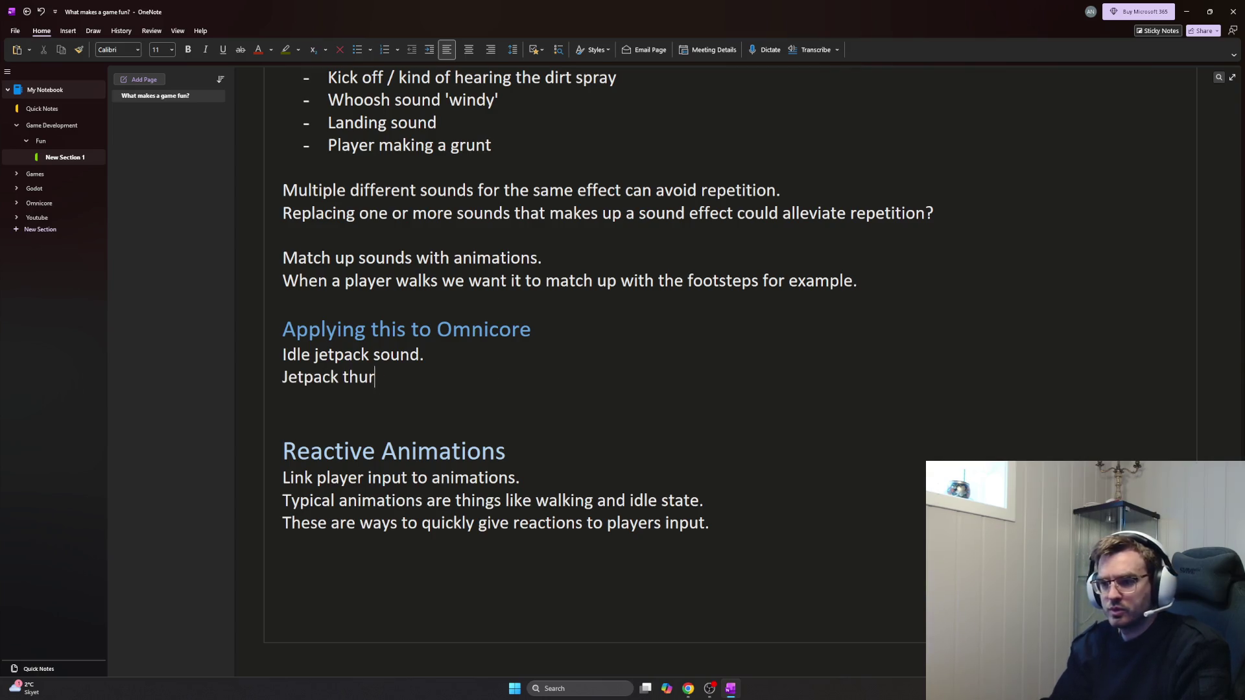
pyautogui.write('st when moving.')
pyautogui.press('Return')
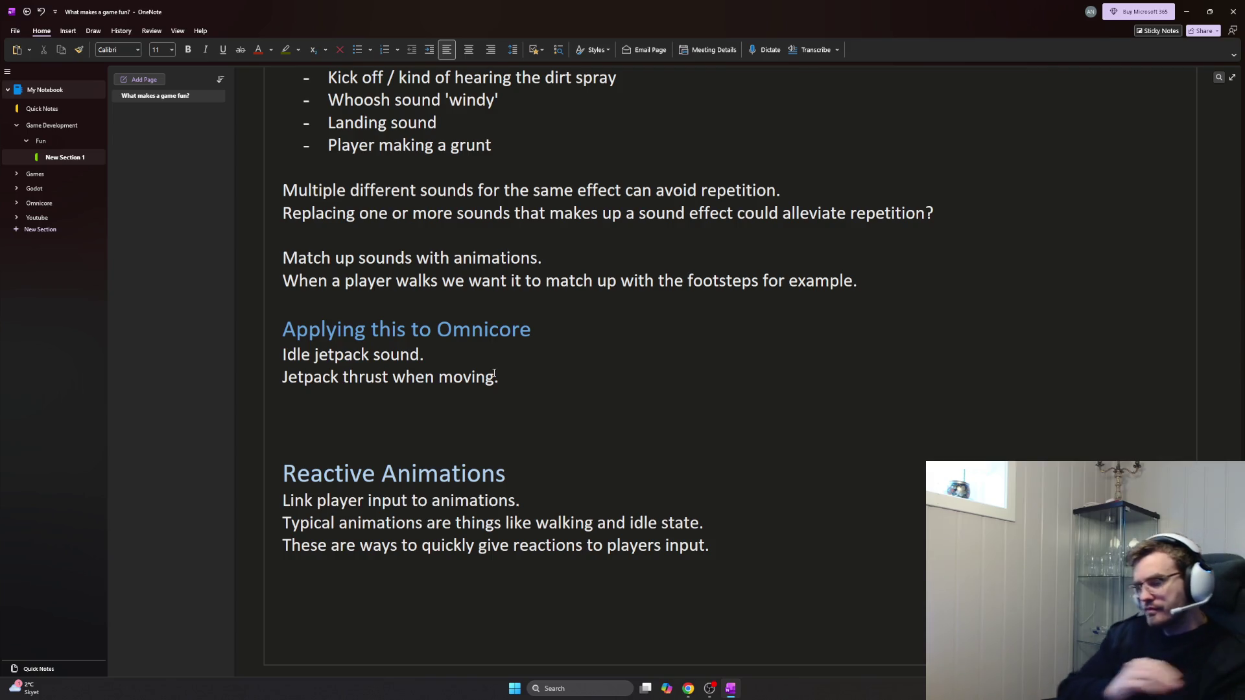
# Write 'On hit effect on enemies:' with dashed items 'Normal hit' and 'Critical hit'
pyautogui.press('Return')
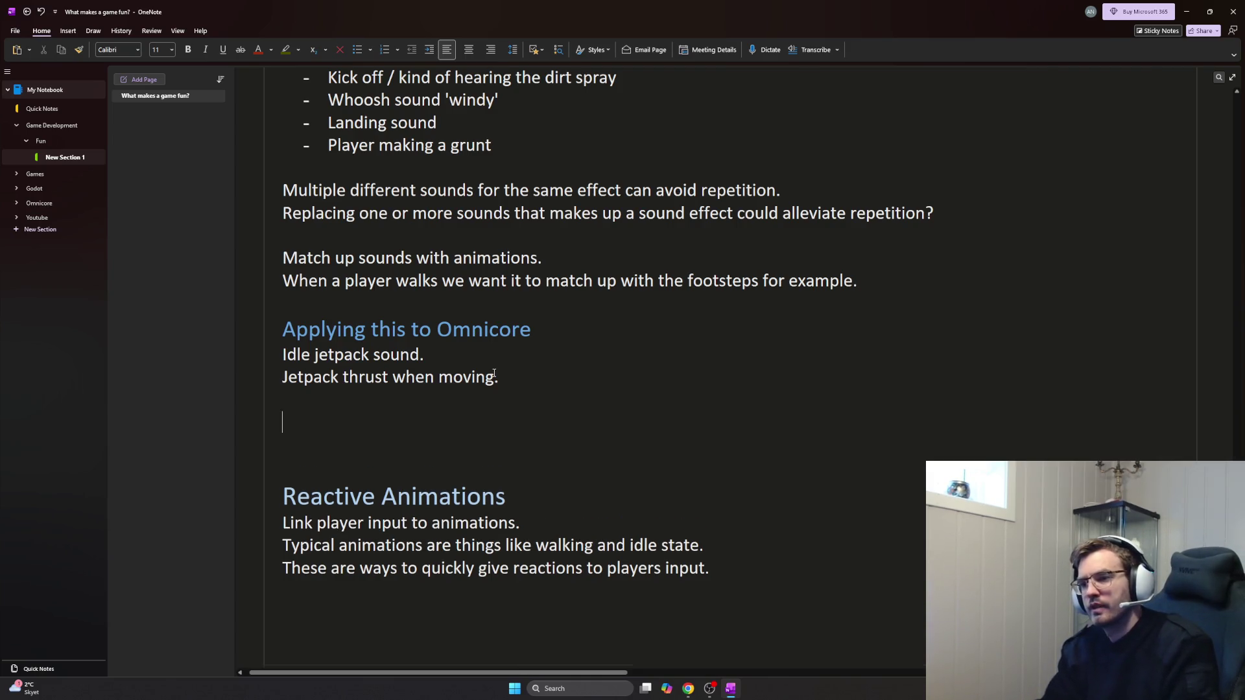
pyautogui.write('Enemies')
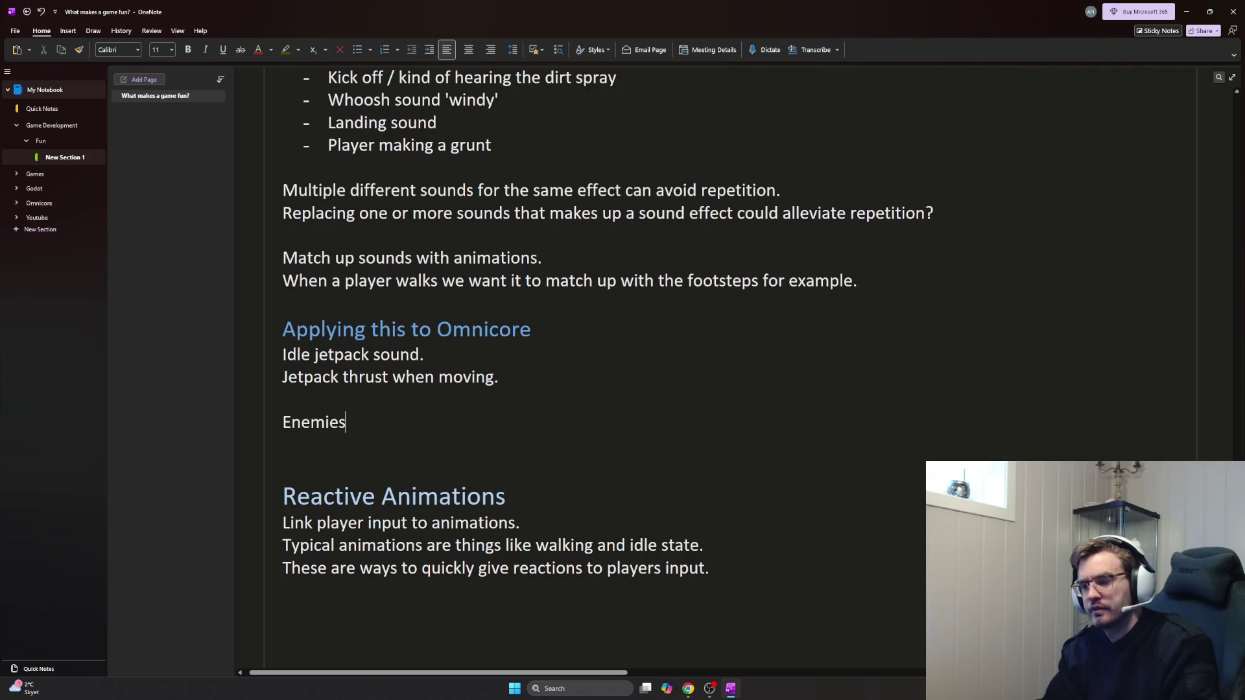
pyautogui.press('BackSpace')
pyautogui.press('BackSpace')
pyautogui.press('BackSpace')
pyautogui.press('BackSpace')
pyautogui.press('BackSpace')
pyautogui.press('BackSpace')
pyautogui.press('BackSpace')
pyautogui.write('On hit effect on enemies')
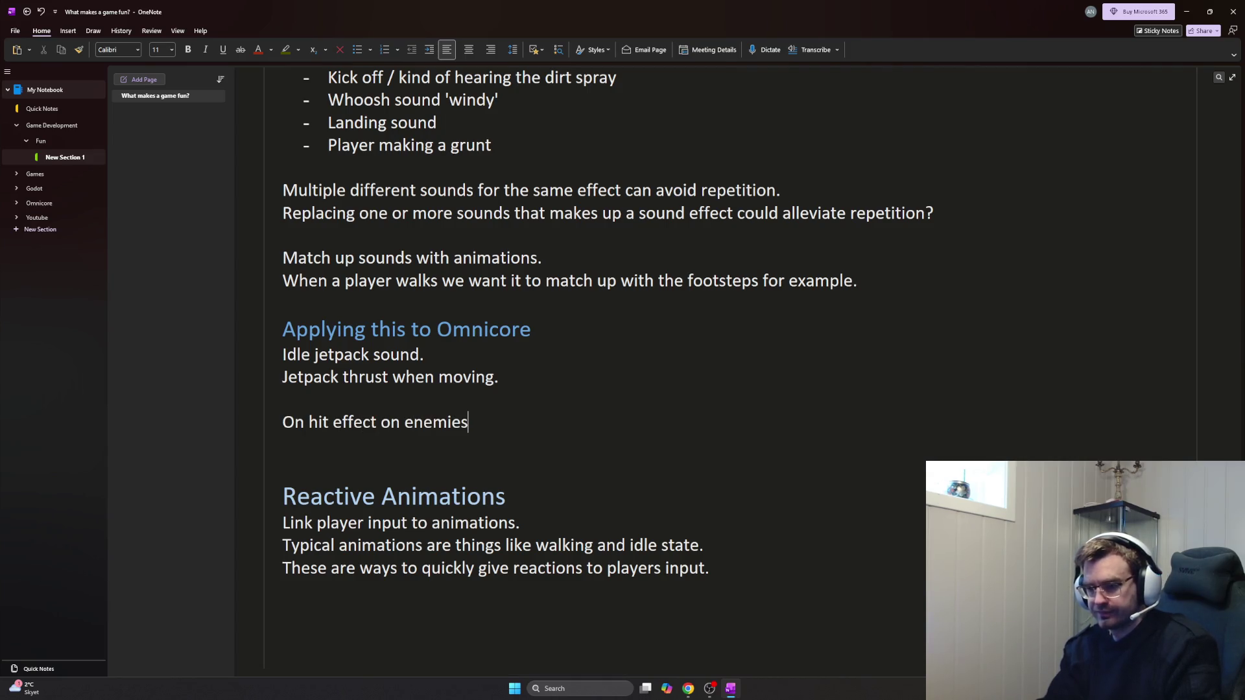
pyautogui.write(':')
pyautogui.press('Return')
pyautogui.write('- Normal hi')
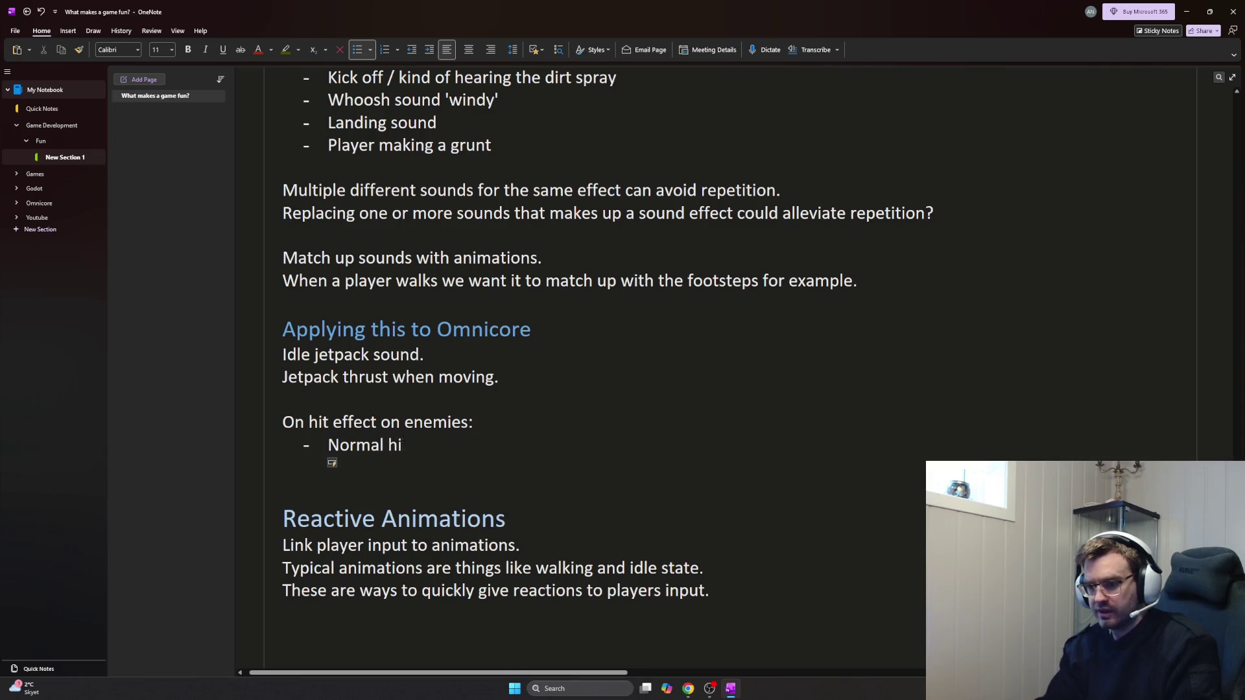
pyautogui.write('t')
pyautogui.press('Return')
pyautogui.write('Critical hit')
pyautogui.press('Return')
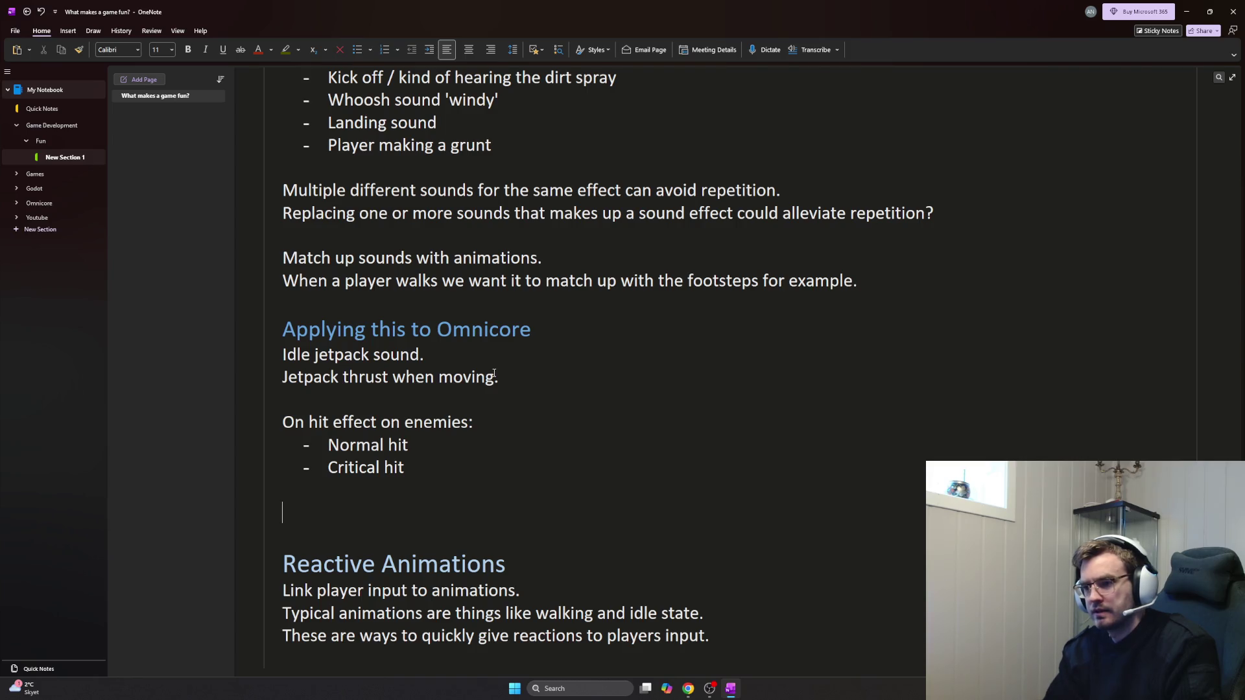
pyautogui.scroll(1, 495, 360)
pyautogui.scroll(1, 438, 331)
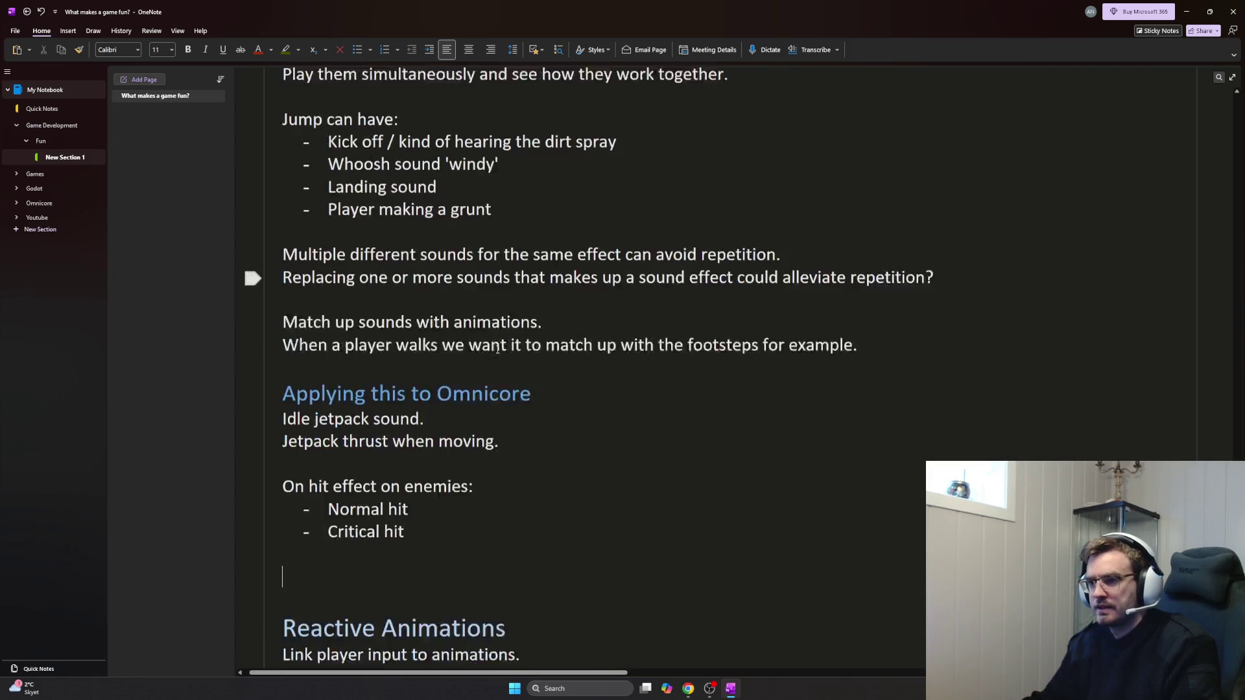
pyautogui.scroll(-2, 339, 356)
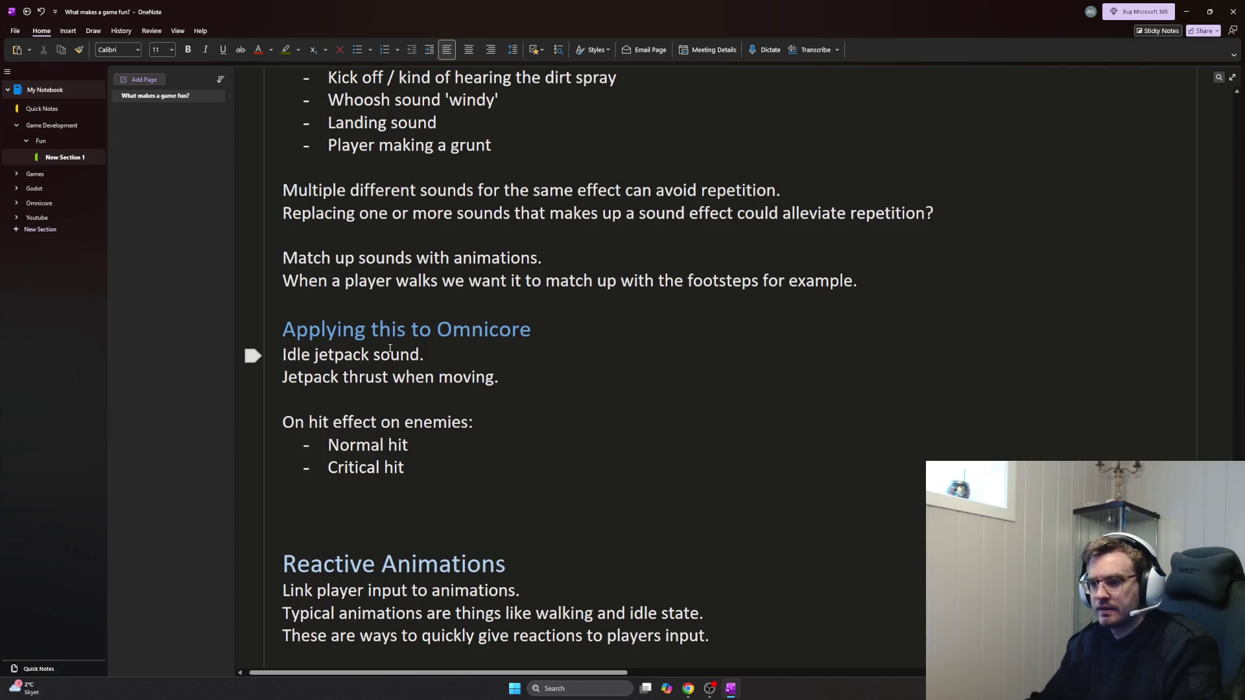
# Insert a 'Primary sound effects' subheading above 'Idle jetpack sound'
pyautogui.press('Return')
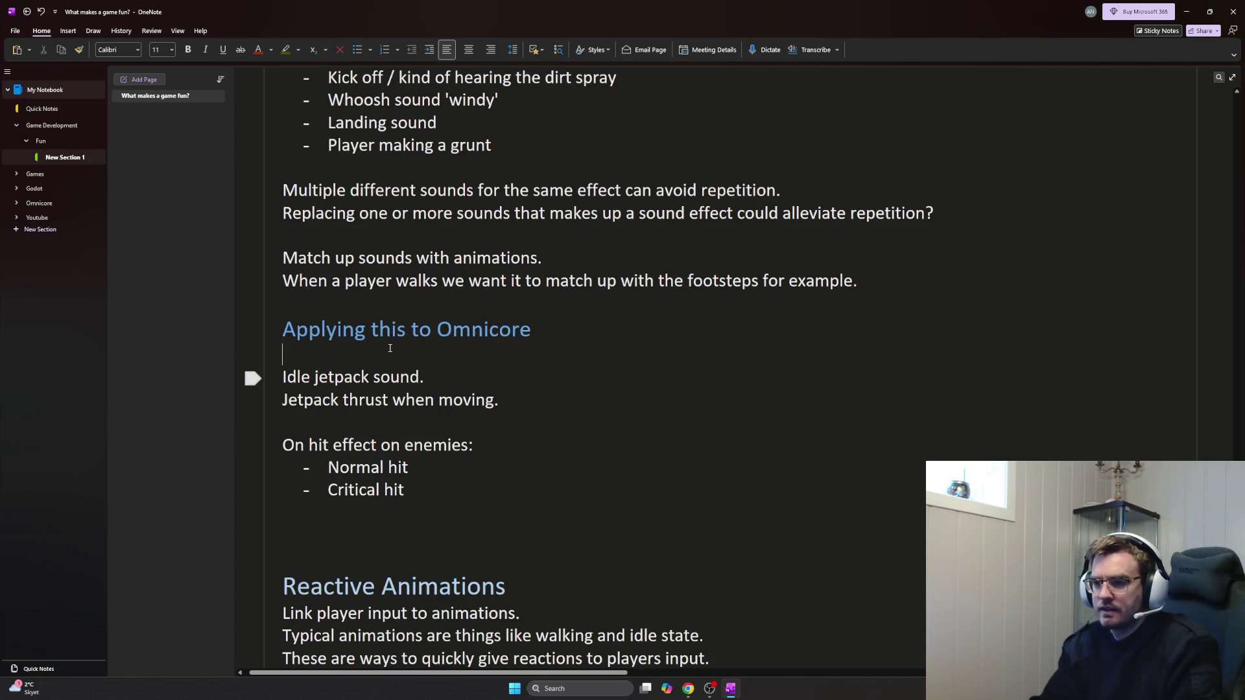
pyautogui.write('W')
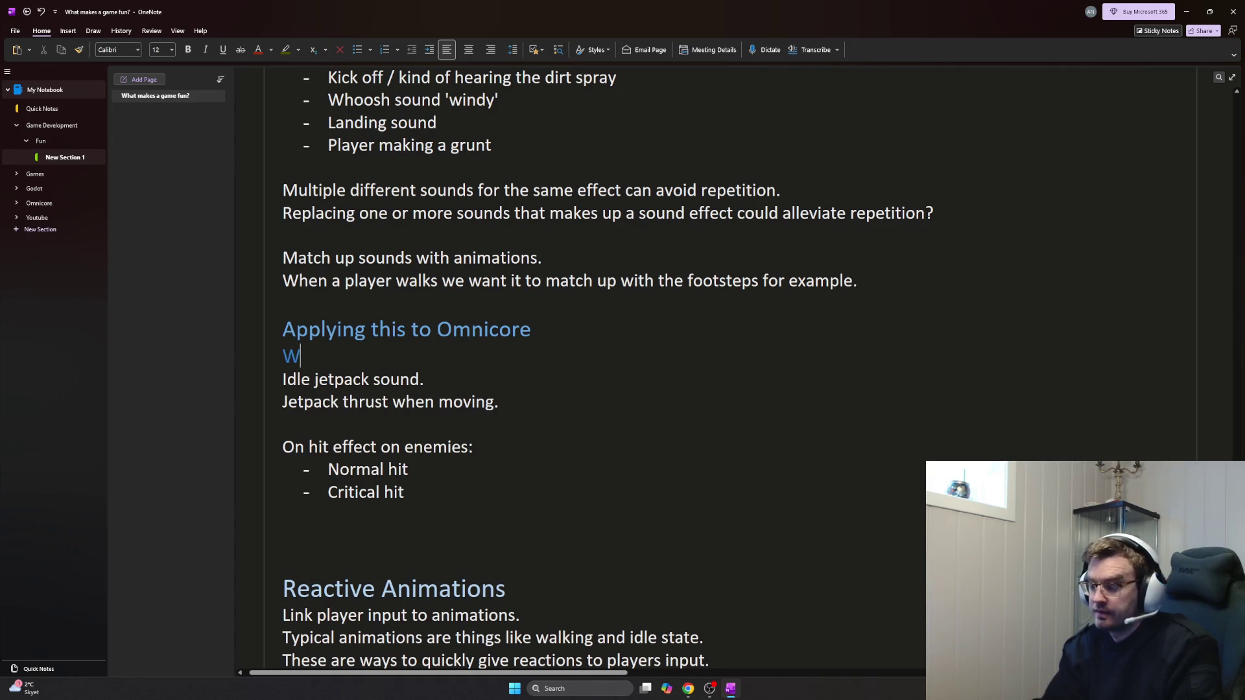
pyautogui.press('BackSpace')
pyautogui.write('Primary sound effects')
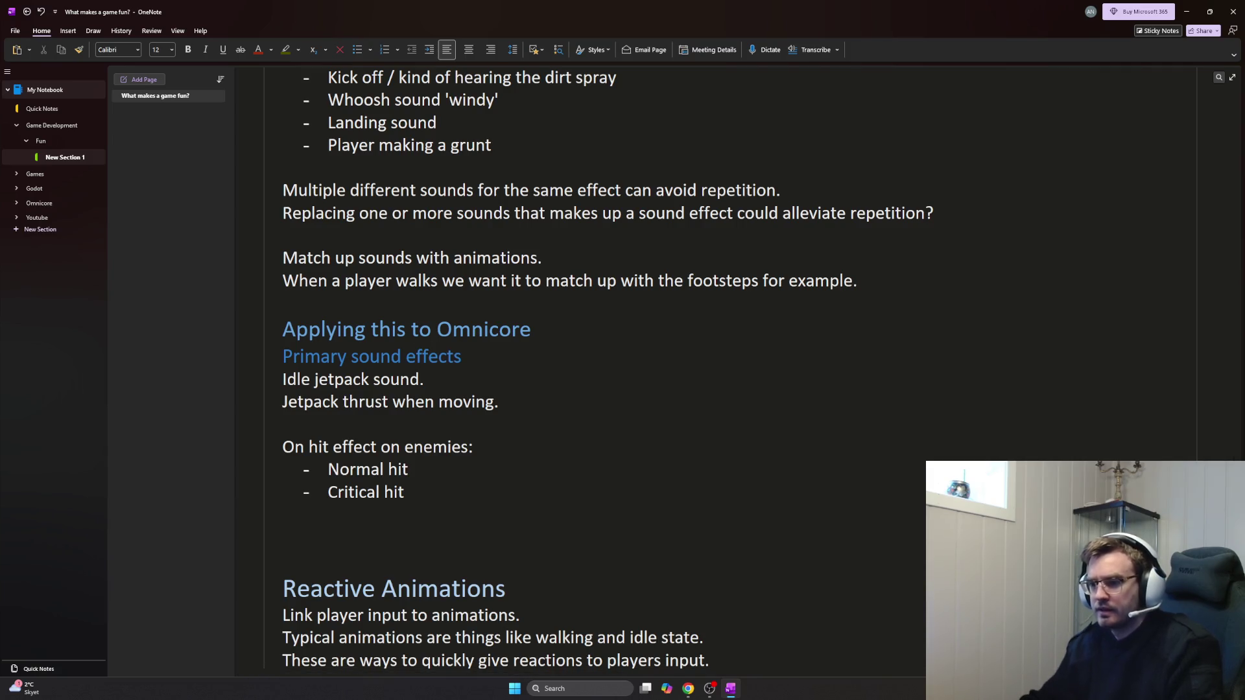
# After the hit list, add 'Different weapons firing.' and 'Missiles flying.' lines
pyautogui.press('Return')
pyautogui.write('Weapon firing.')
pyautogui.press('BackSpace')
pyautogui.press('BackSpace')
pyautogui.press('BackSpace')
pyautogui.press('BackSpace')
pyautogui.press('BackSpace')
pyautogui.press('BackSpace')
pyautogui.press('Return')
pyautogui.write('Different weapons firing.')
pyautogui.press('Return')
pyautogui.write('Missiles flying')
pyautogui.press('Return')
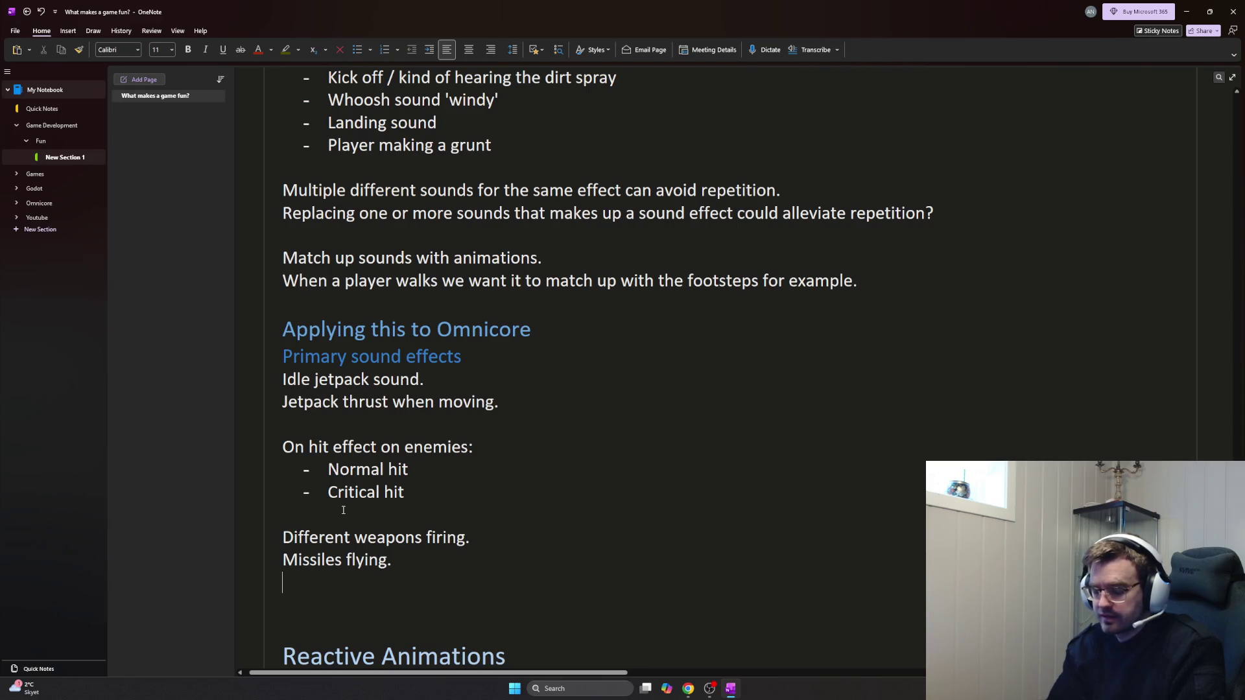
pyautogui.write('Drill running.')
# Add lines for drill starting/running/stopping and blocks being drilled/damaged
pyautogui.press('Return')
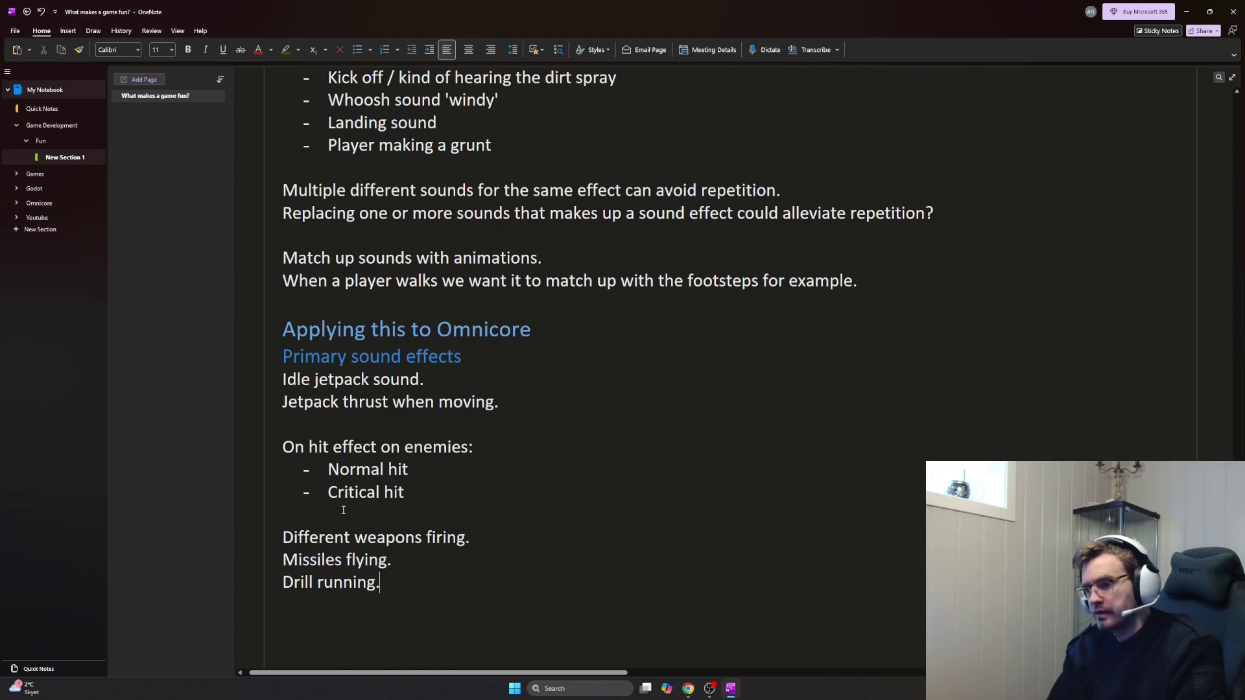
pyautogui.press('BackSpace')
pyautogui.press('BackSpace')
pyautogui.press('BackSpace')
pyautogui.press('BackSpace')
pyautogui.press('BackSpace')
pyautogui.press('BackSpace')
pyautogui.press('BackSpace')
pyautogui.press('BackSpace')
pyautogui.write('st starting, running, stopping.')
pyautogui.press('Return')
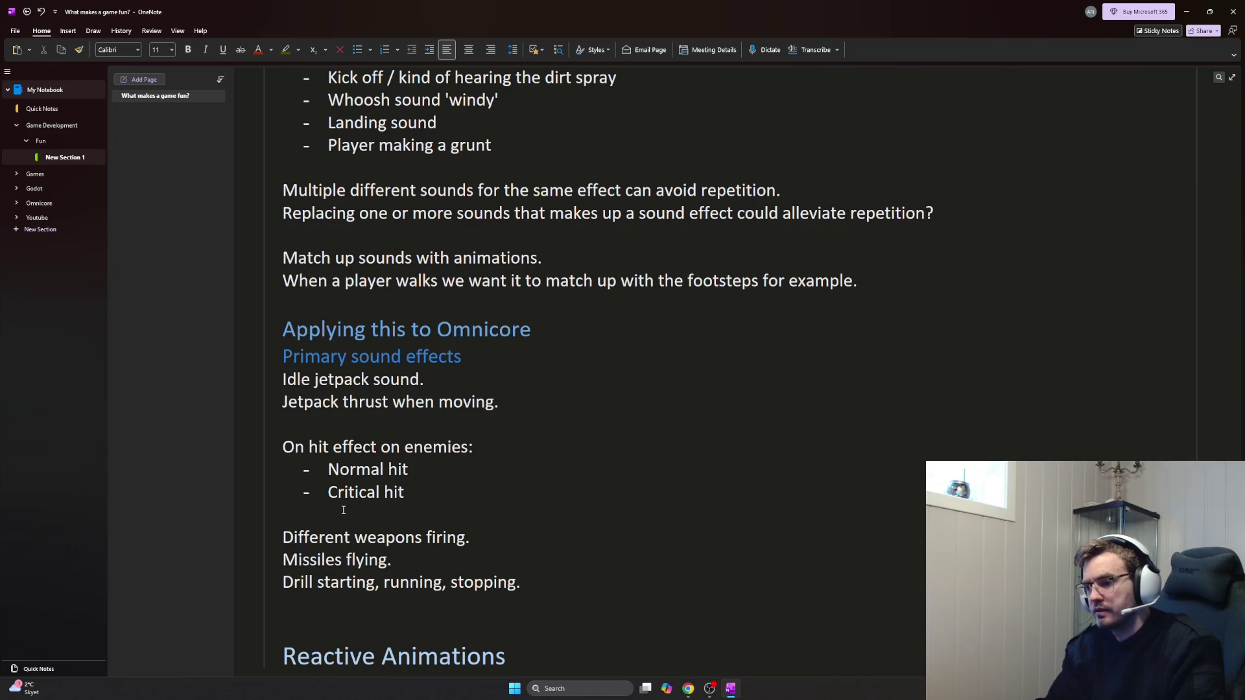
pyautogui.write('Blocks being')
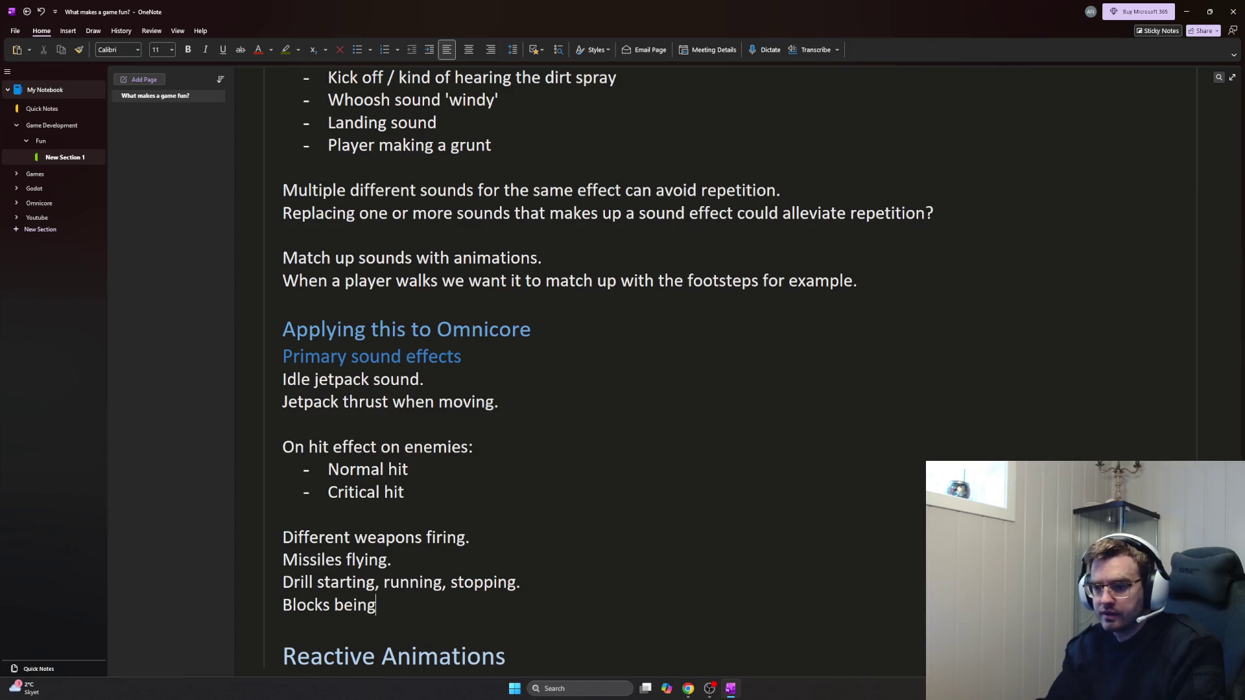
pyautogui.write(' drilled')
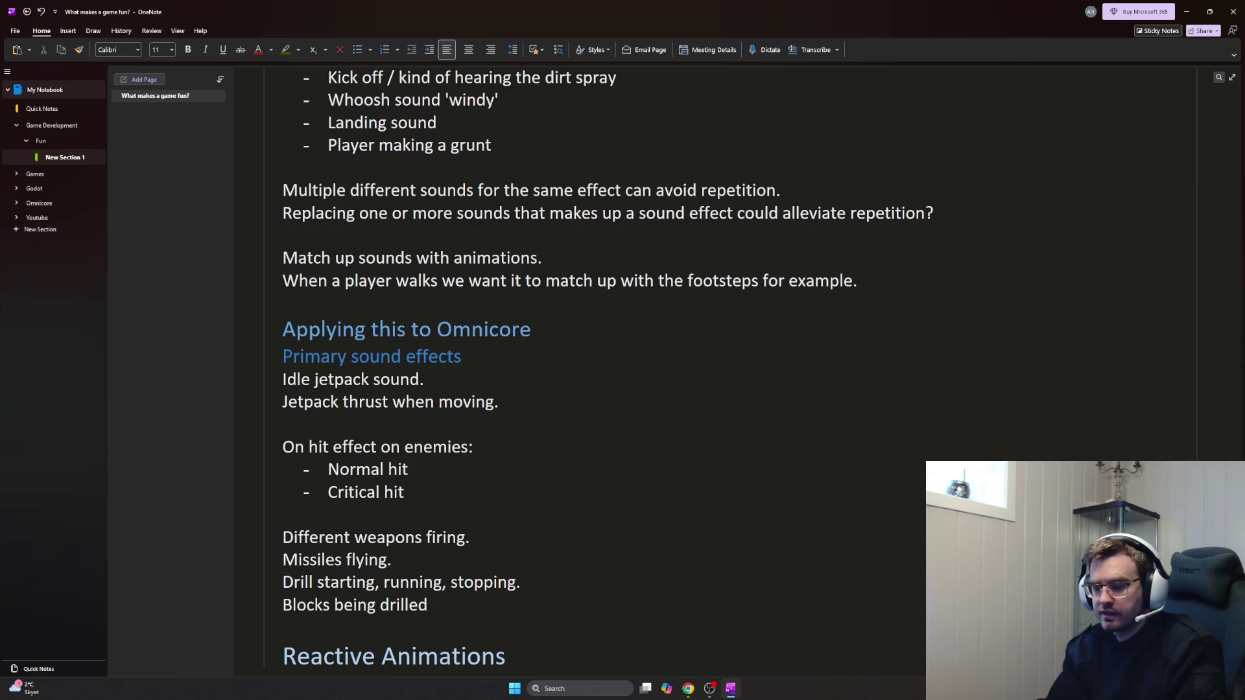
pyautogui.write(' / damaged.')
pyautogui.press('Return')
pyautogui.write('Blocks being broken.')
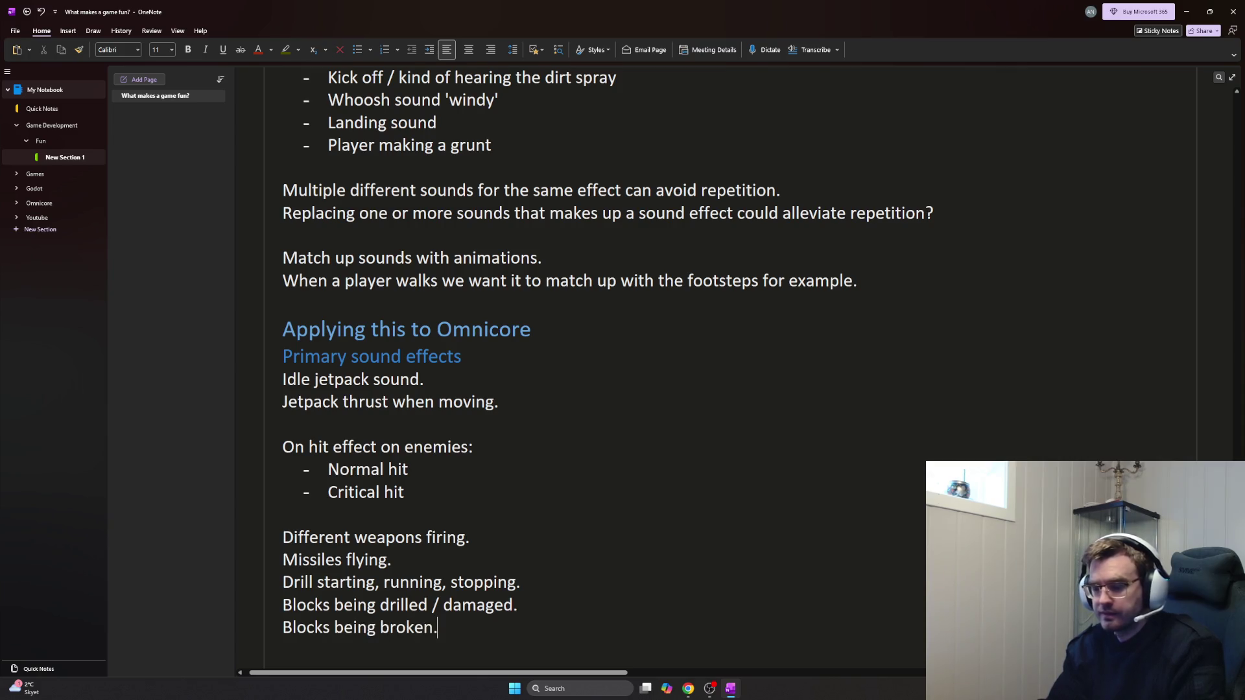
# Add lines for blocks broken, explosions and 'Item bought in shop.'
pyautogui.press('Return')
pyautogui.write('Explosions fo')
pyautogui.press('BackSpace')
pyautogui.write('oing off')
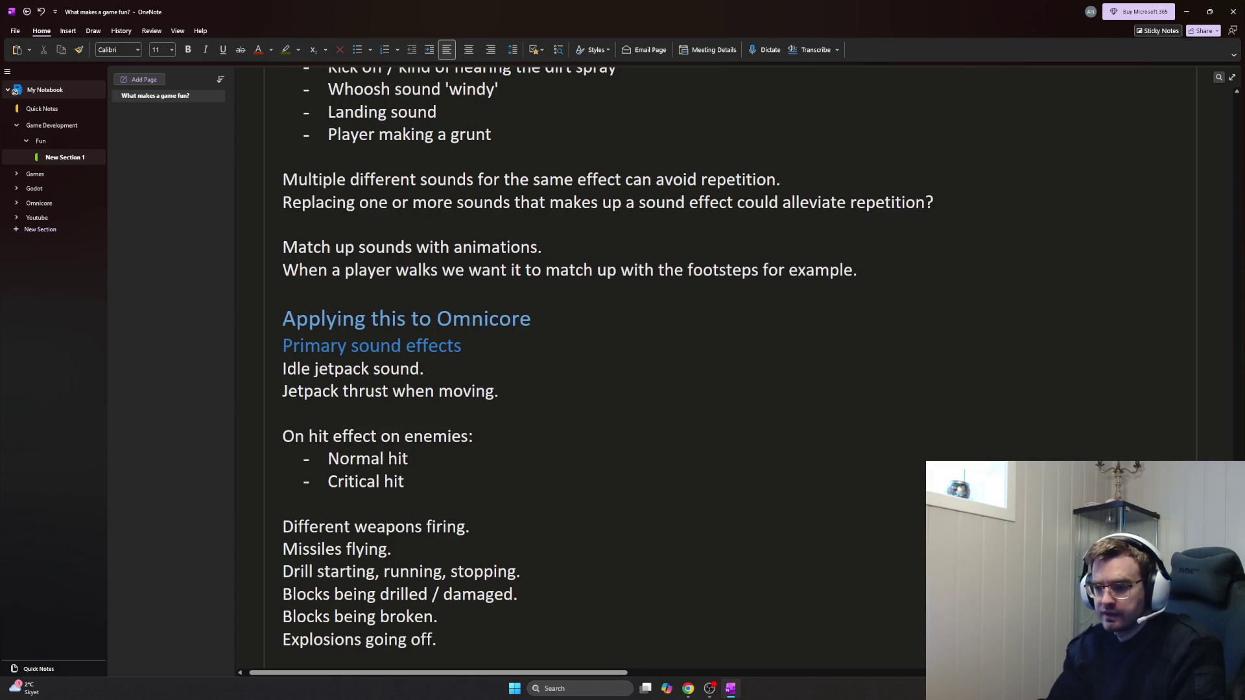
pyautogui.write('.')
pyautogui.press('Return')
pyautogui.write('Sho')
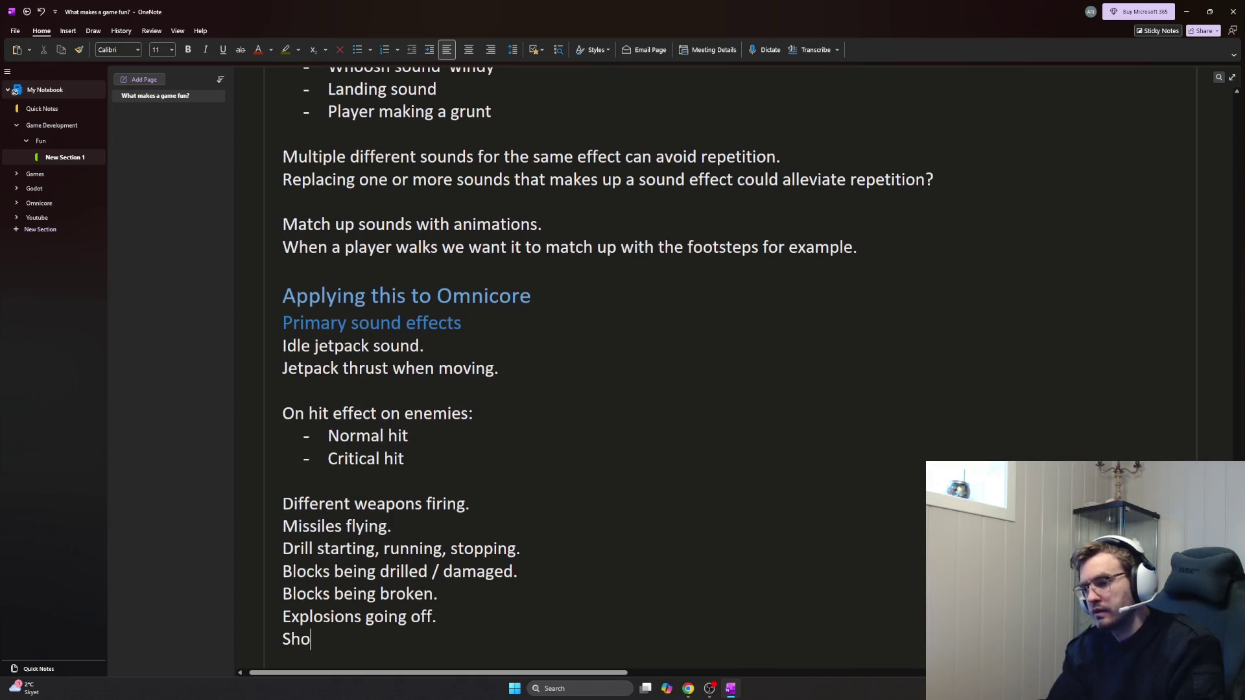
pyautogui.write('p')
pyautogui.press('BackSpace')
pyautogui.press('BackSpace')
pyautogui.press('BackSpace')
pyautogui.press('BackSpace')
pyautogui.write('Item bought in show')
pyautogui.press('BackSpace')
pyautogui.write('p.')
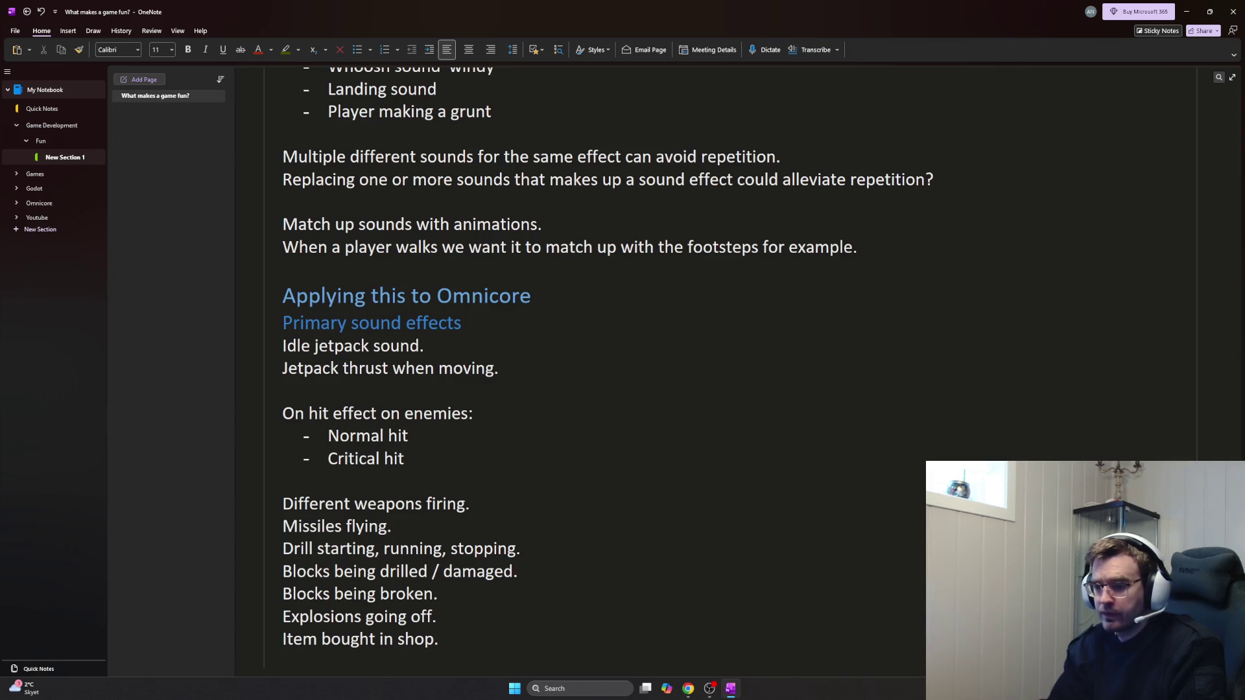
pyautogui.press('Return')
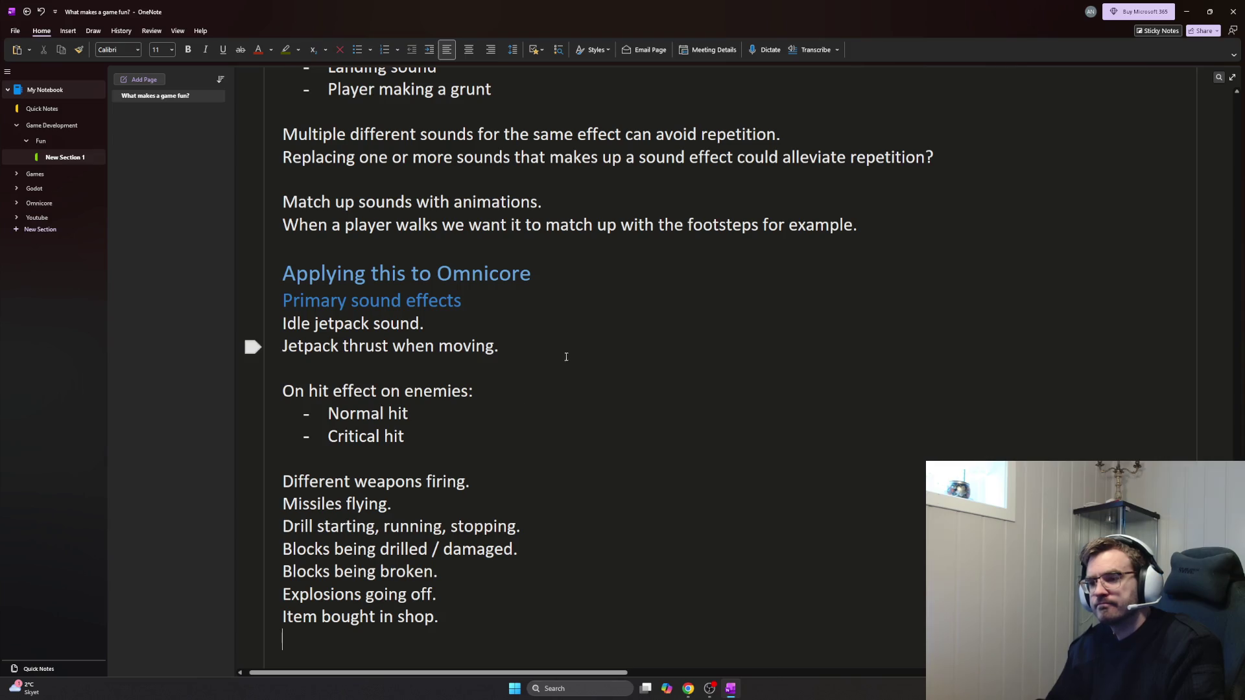
pyautogui.scroll(-3, 613, 354)
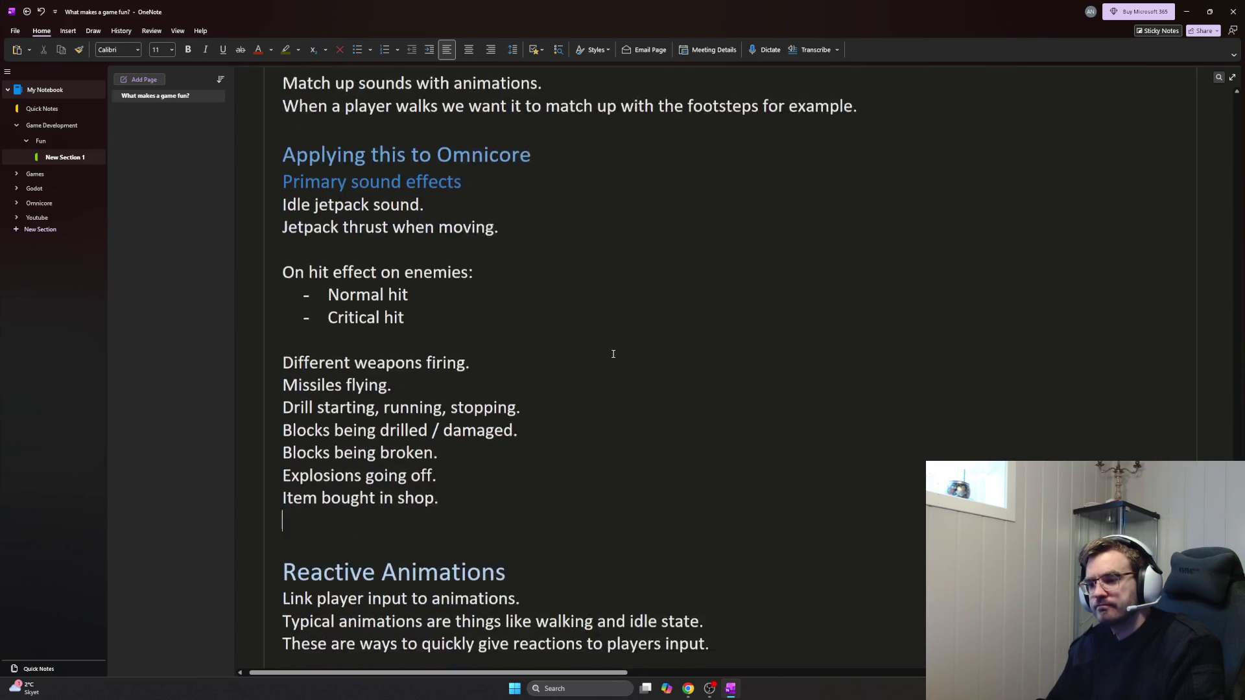
pyautogui.write('Player colliding with terrain?')
# Add questions on player-terrain collisions and pebbles colliding, spawning and being picked up
pyautogui.press('Return')
pyautogui.write('Pebbles collind')
pyautogui.press('BackSpace')
pyautogui.press('BackSpace')
pyautogui.write('ding?')
pyautogui.press('Return')
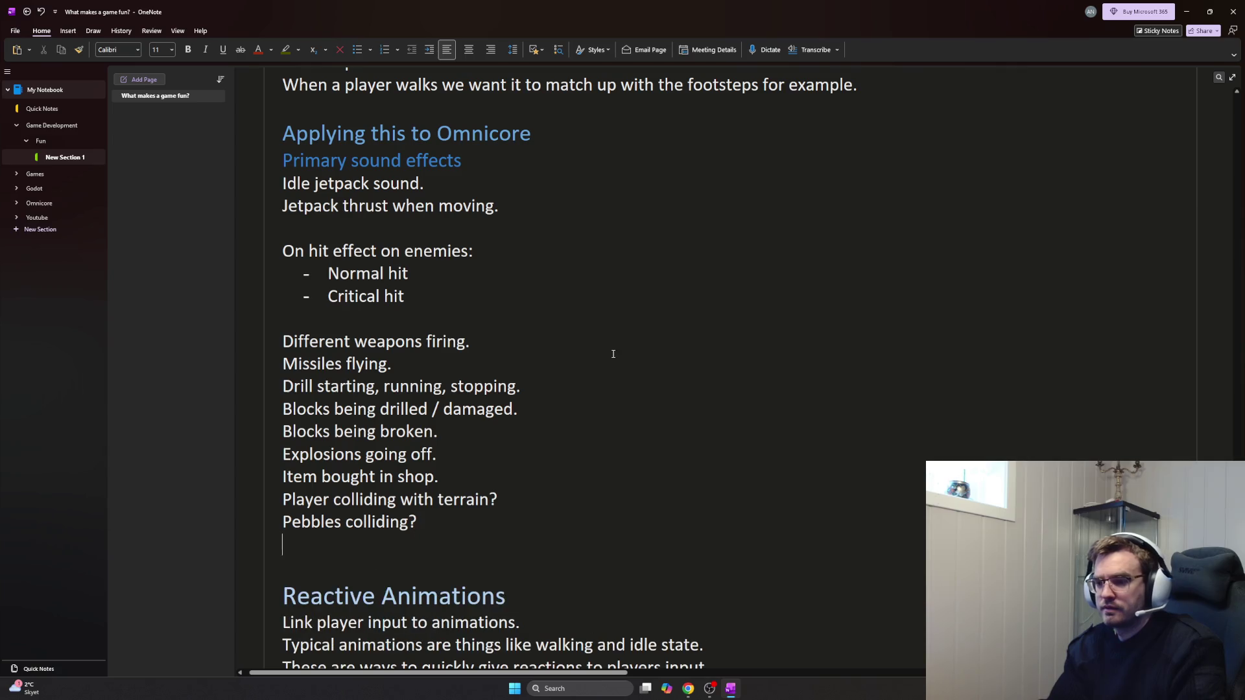
pyautogui.write('Pebbles')
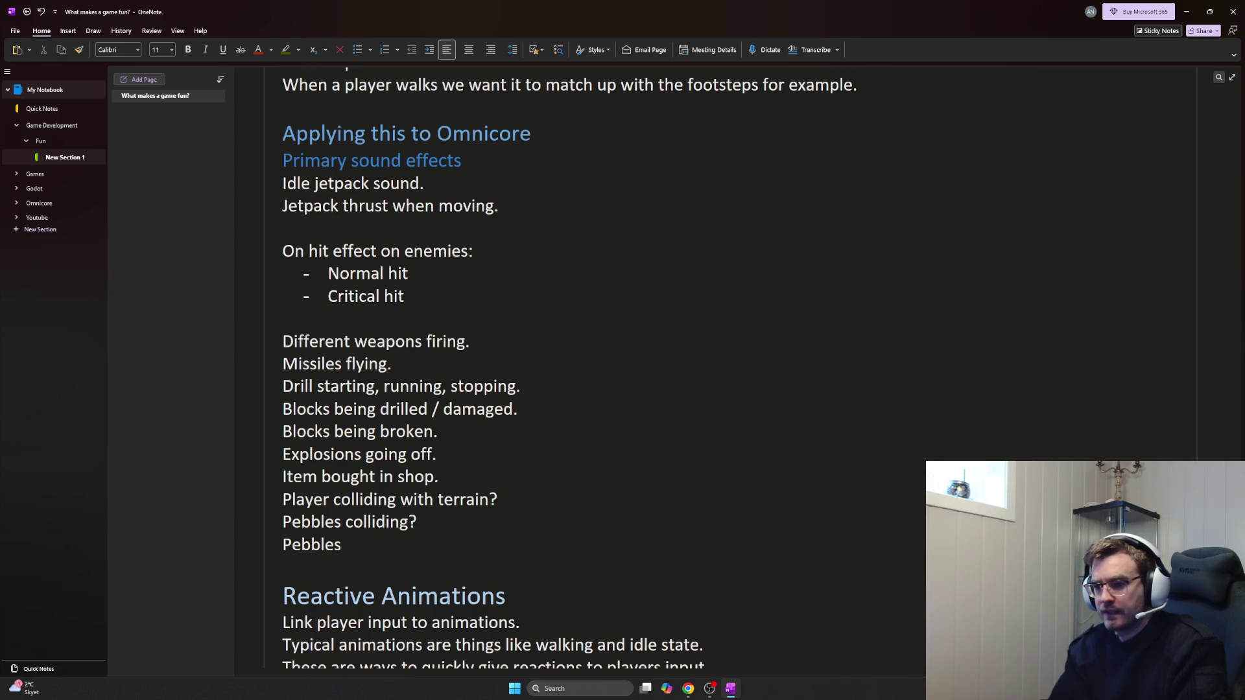
pyautogui.write('spawning?')
pyautogui.press('Return')
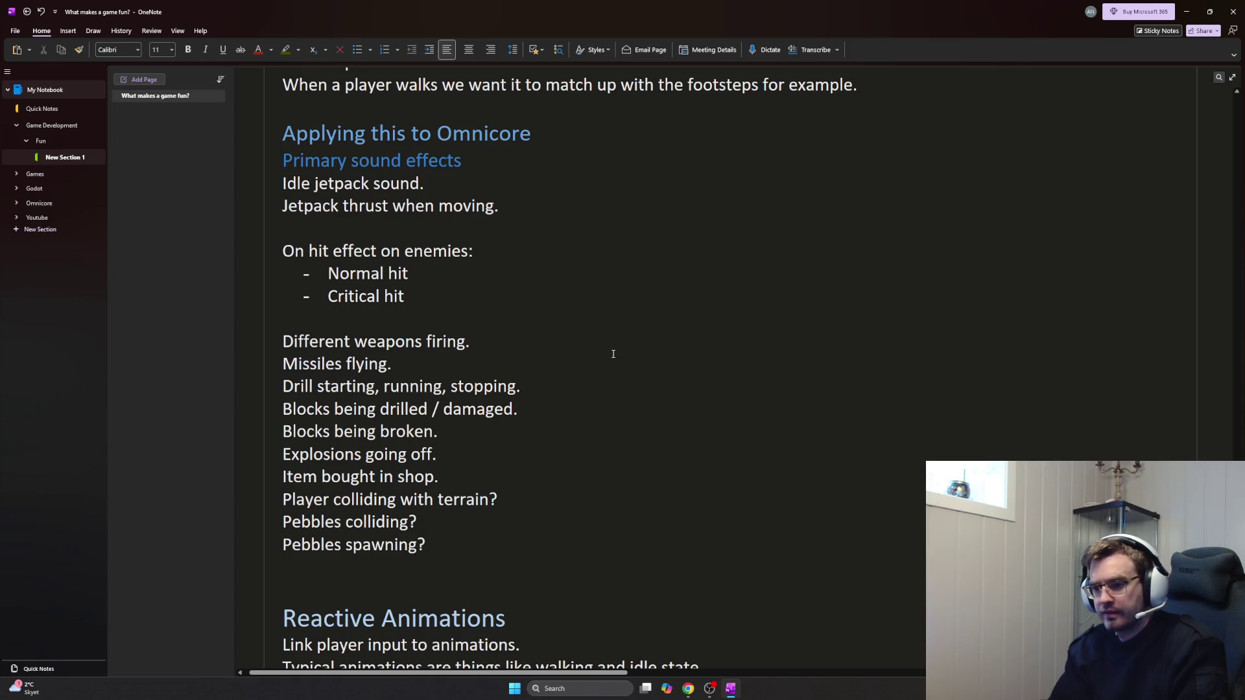
pyautogui.write('Pebbles being picked up?')
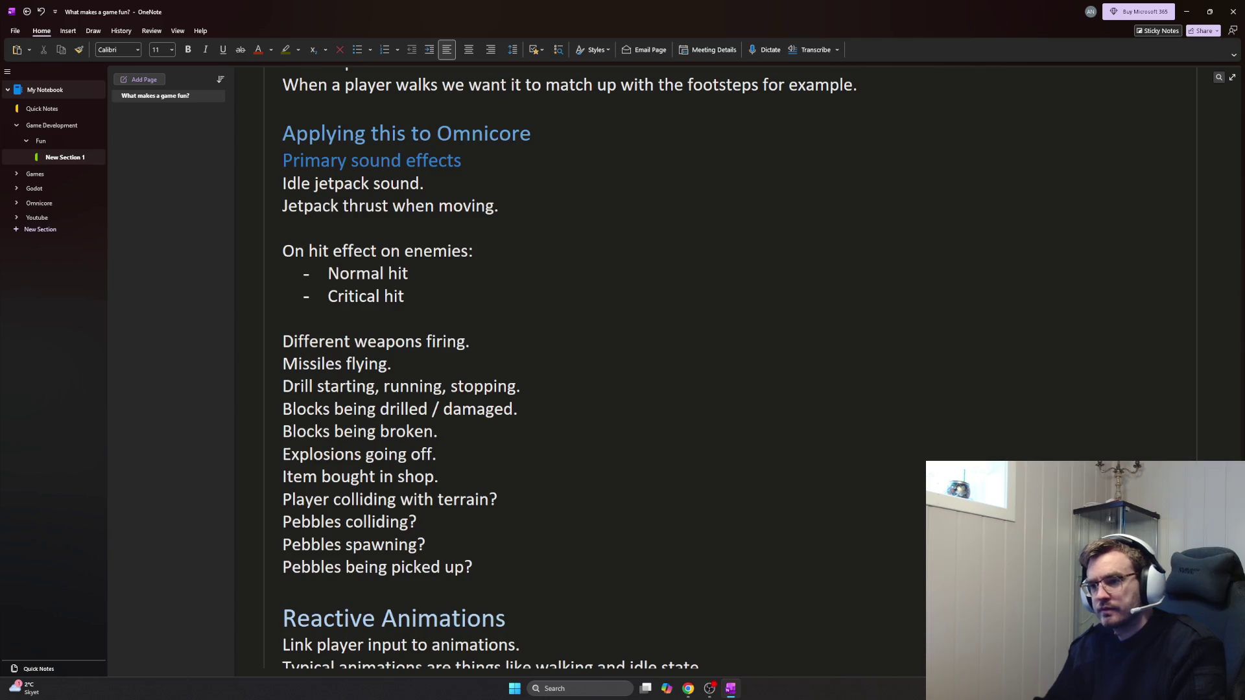
pyautogui.doubleClick(346, 161)
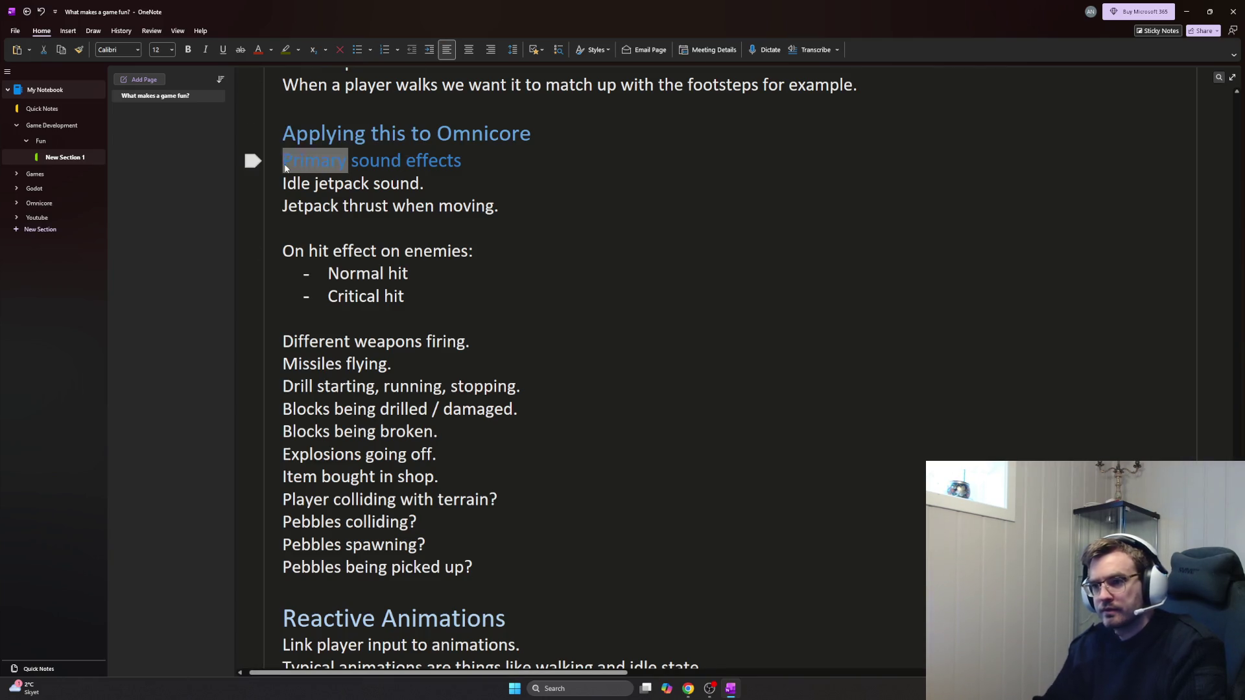
pyautogui.write('Core')
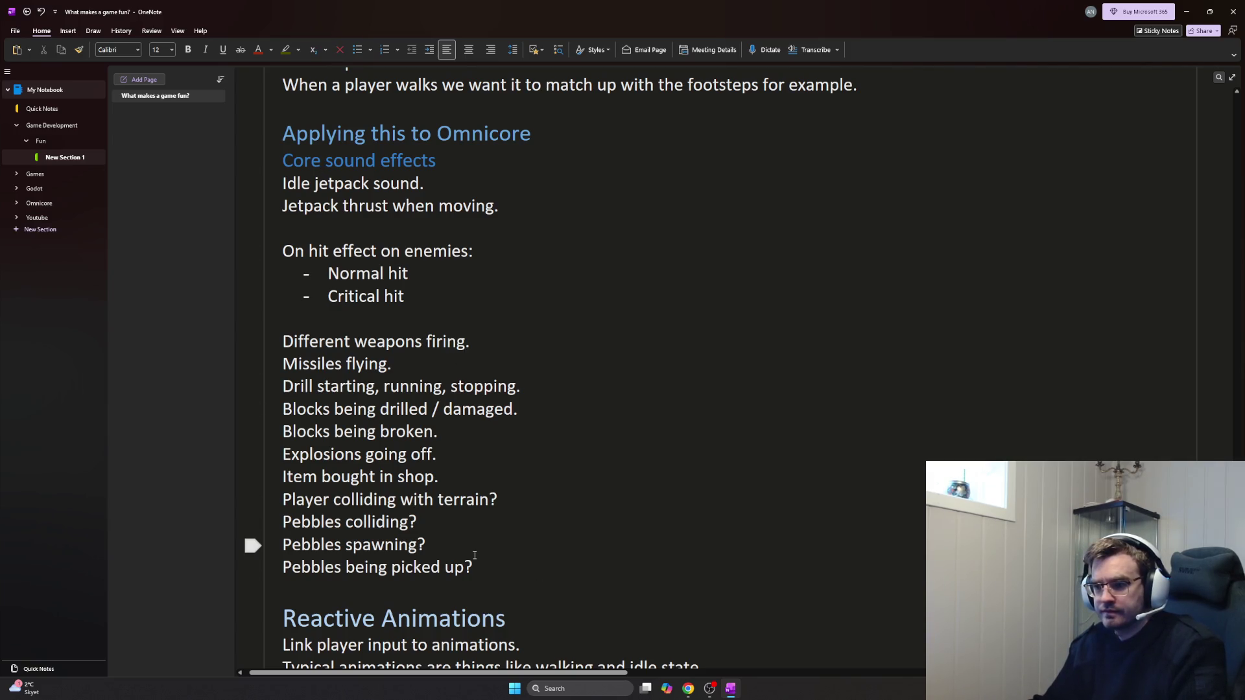
# Rename the subheading to 'Core sound effects' and add blank lines after 'Pebbles being picked up?'
pyautogui.moveTo(476, 584); pyautogui.dragTo(252, 503)
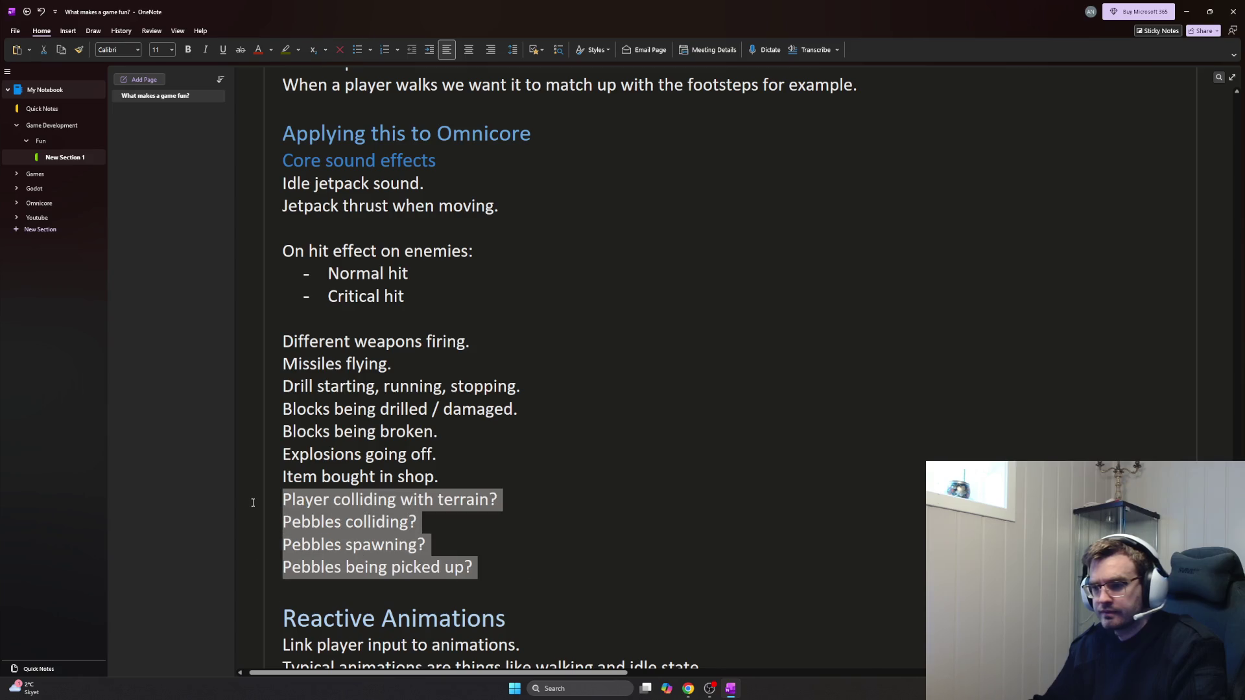
pyautogui.click(523, 516)
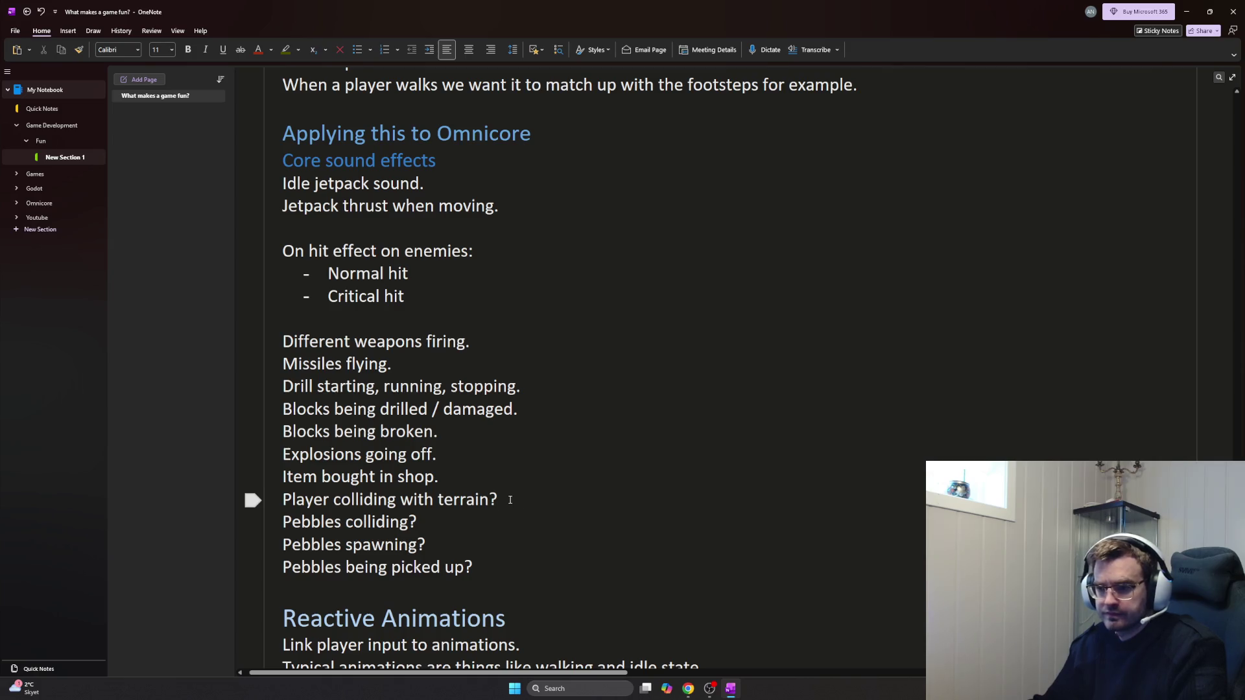
pyautogui.click(544, 576)
pyautogui.press('Return')
pyautogui.press('Return')
pyautogui.hotkey('ctrl', 'shift', '.')
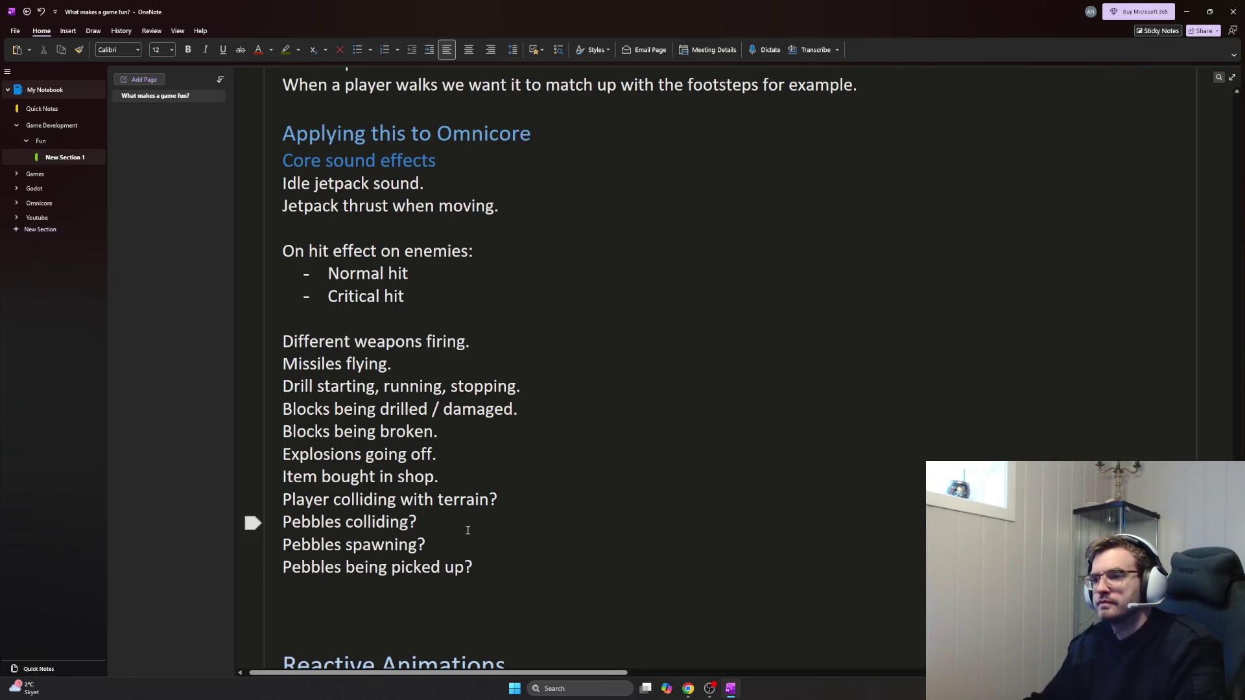
pyautogui.scroll(2, 467, 530)
pyautogui.scroll(1, 465, 529)
pyautogui.scroll(5, 461, 528)
pyautogui.scroll(4, 461, 529)
pyautogui.scroll(2, 463, 529)
pyautogui.scroll(1, 465, 528)
pyautogui.scroll(-10, 464, 528)
pyautogui.scroll(-10, 464, 529)
pyautogui.write('W')
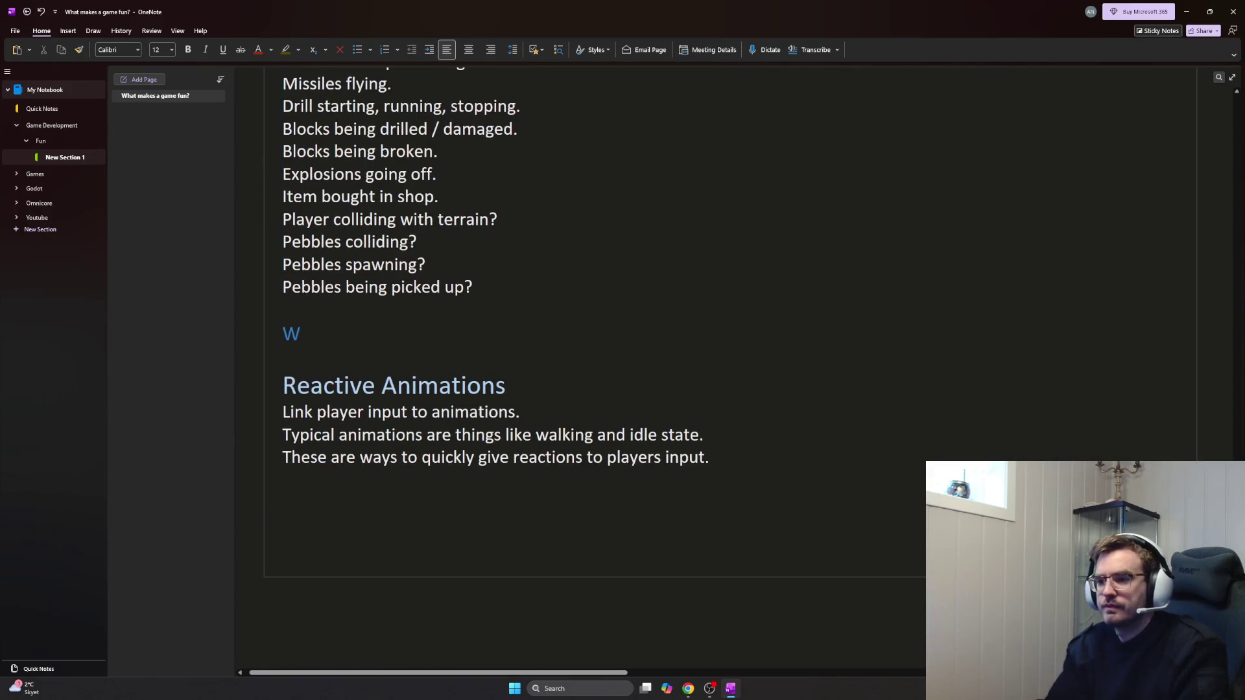
# Write 'Considering variation:' with questions on which sounds need alternatives and varying consistent sounds like the drill
pyautogui.press('BackSpace')
pyautogui.write('Considering variation')
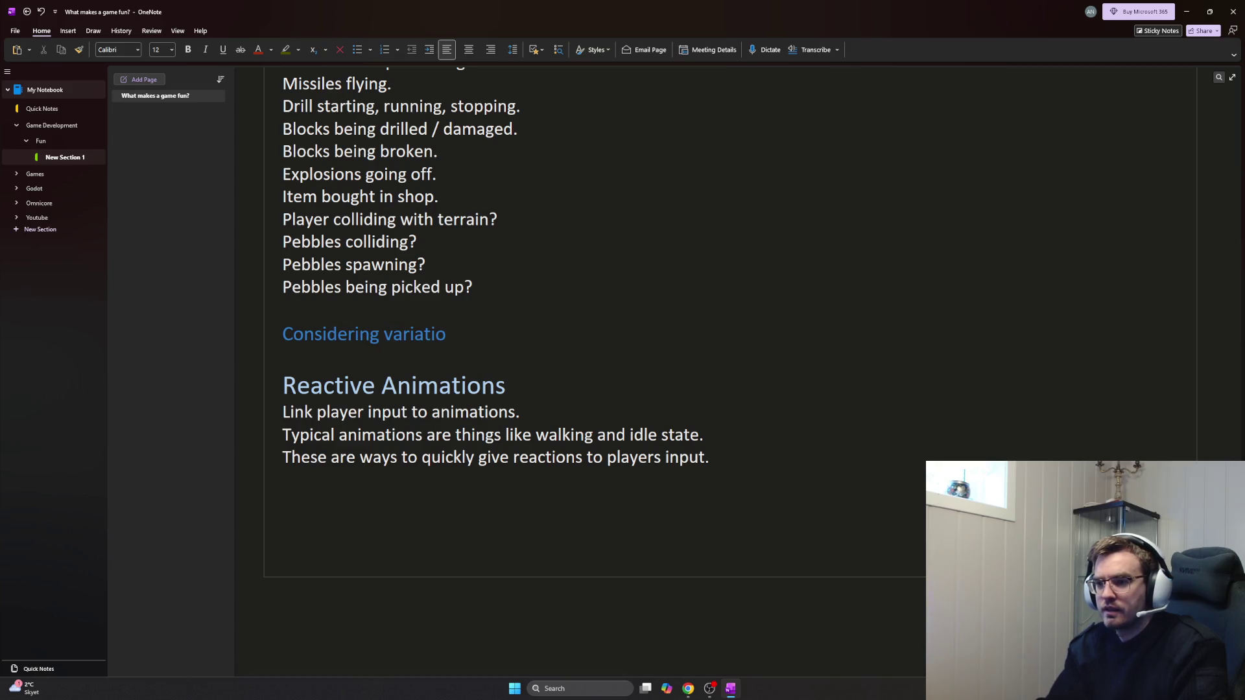
pyautogui.write(':')
pyautogui.press('Return')
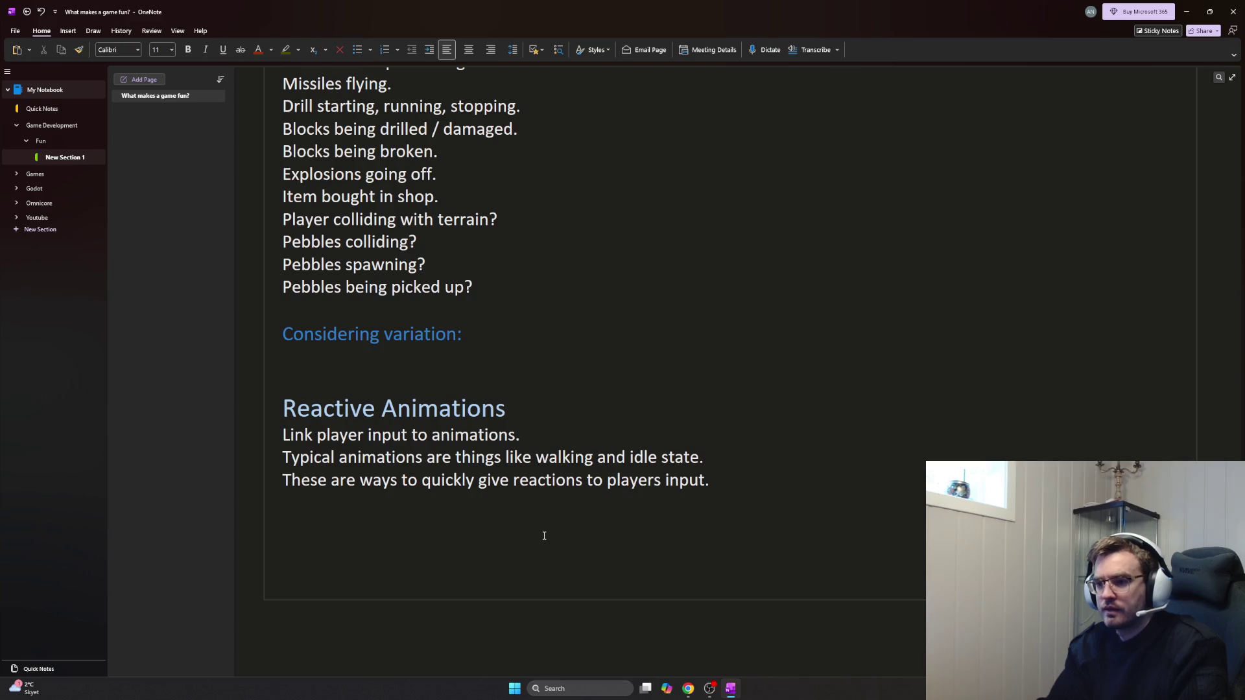
pyautogui.write('Which sound effects need alternatives?')
pyautogui.press('Return')
pyautogui.write('How do we create variety on ')
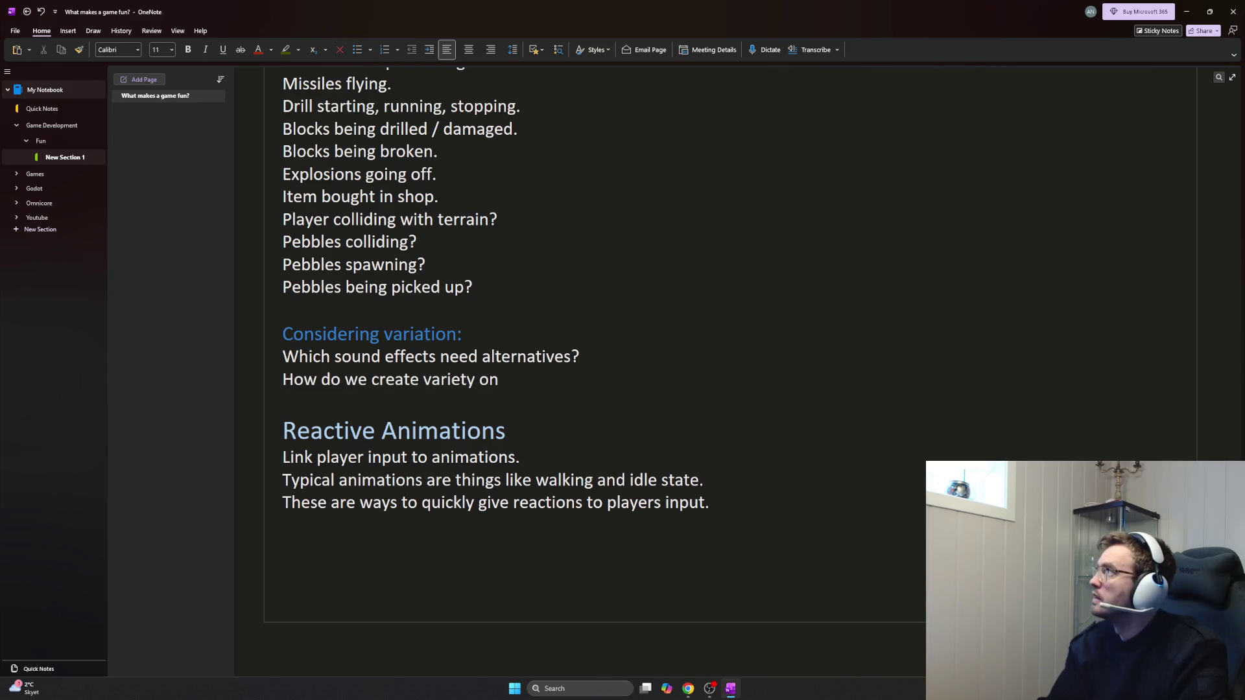
pyautogui.write('consisten')
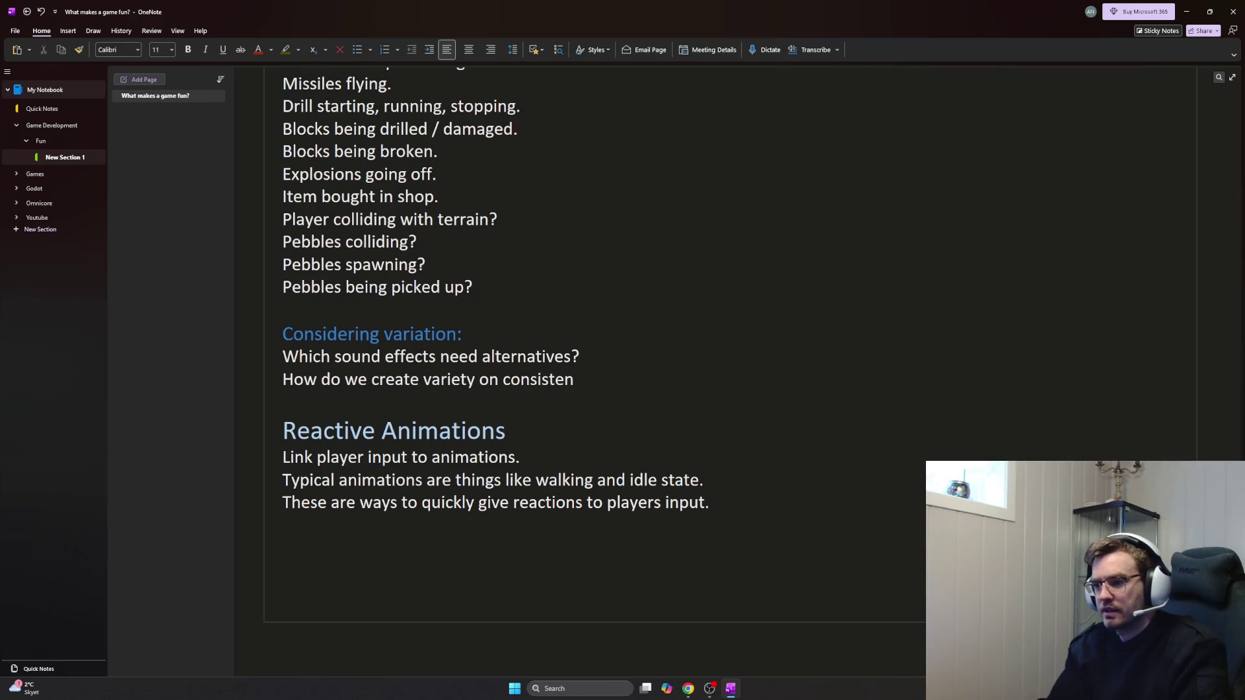
pyautogui.write('t sound effects? Like thre dril')
pyautogui.press('BackSpace')
pyautogui.press('BackSpace')
pyautogui.press('BackSpace')
pyautogui.press('BackSpace')
pyautogui.press('BackSpace')
pyautogui.press('BackSpace')
pyautogui.write('e drill.')
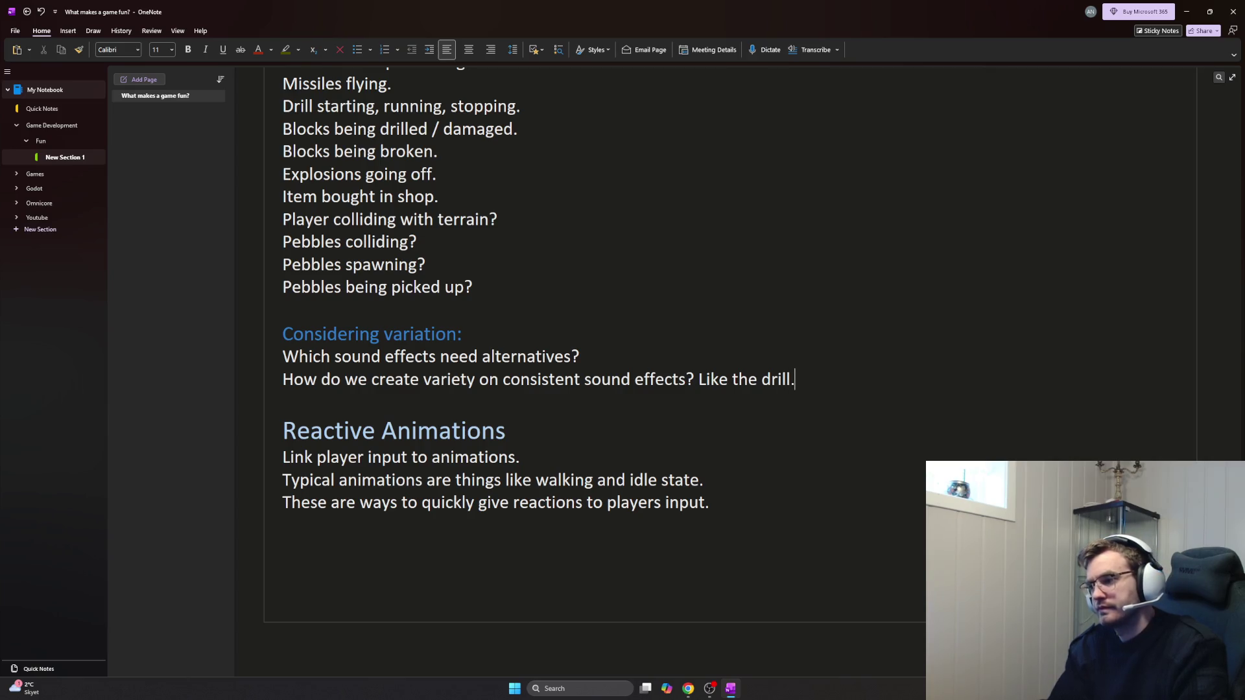
pyautogui.press('Return')
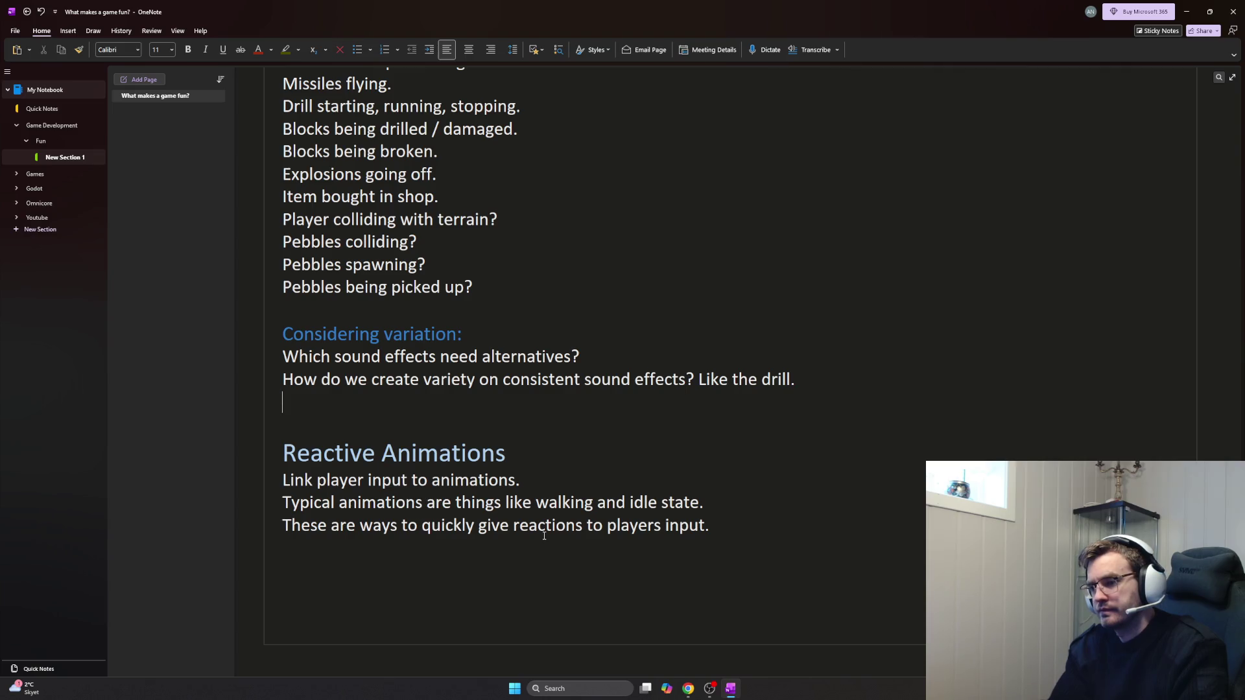
pyautogui.write('How do we avoid the drill being')
# Add questions on keeping drill/laser sounds from annoying and how often block-damage sounds play, ending the annoying line with a question mark
pyautogui.press('BackSpace')
pyautogui.press('BackSpace')
pyautogui.press('BackSpace')
pyautogui.press('BackSpace')
pyautogui.press('BackSpace')
pyautogui.press('BackSpace')
pyautogui.press('BackSpace')
pyautogui.write('avoid drills')
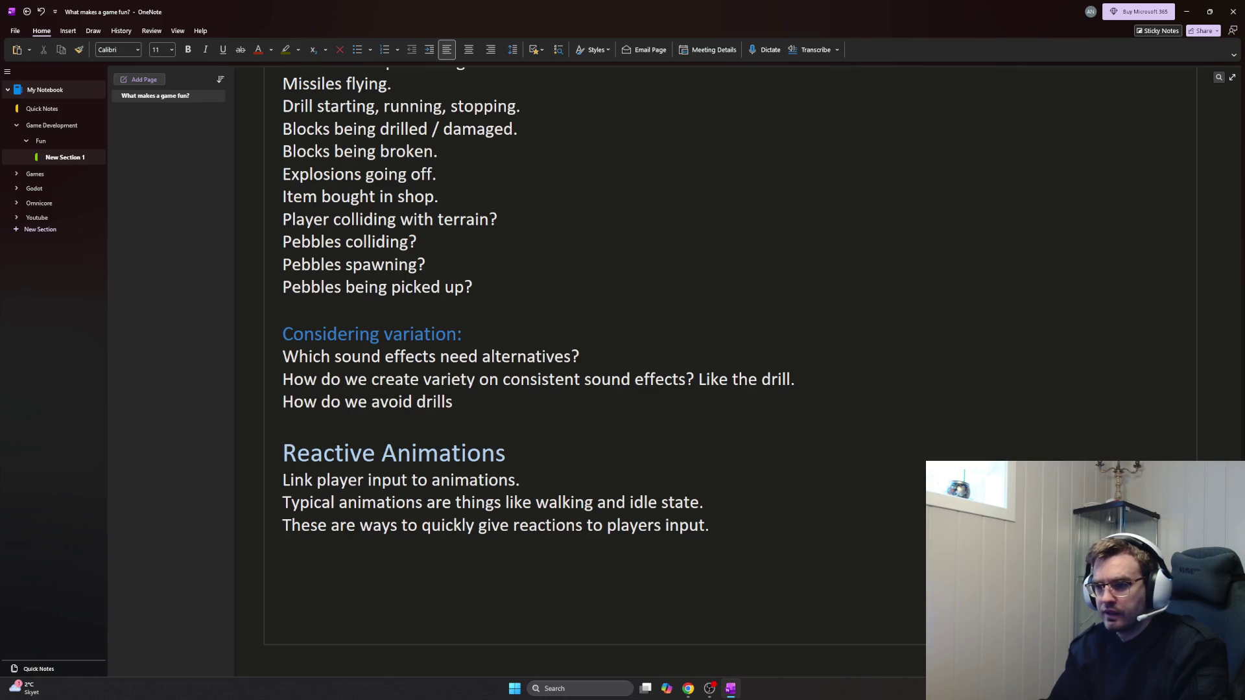
pyautogui.press('BackSpace')
pyautogui.press('BackSpace')
pyautogui.press('BackSpace')
pyautogui.press('BackSpace')
pyautogui.press('BackSpace')
pyautogui.press('BackSpace')
pyautogui.write('the drill')
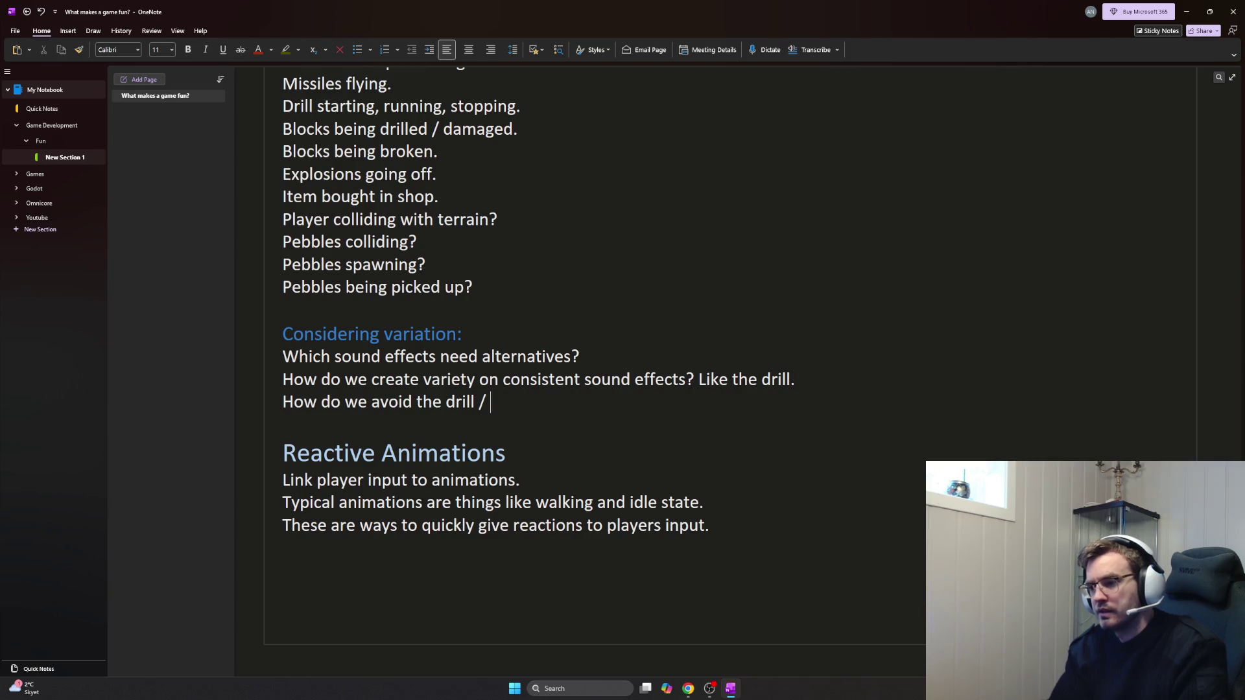
pyautogui.write('aser ')
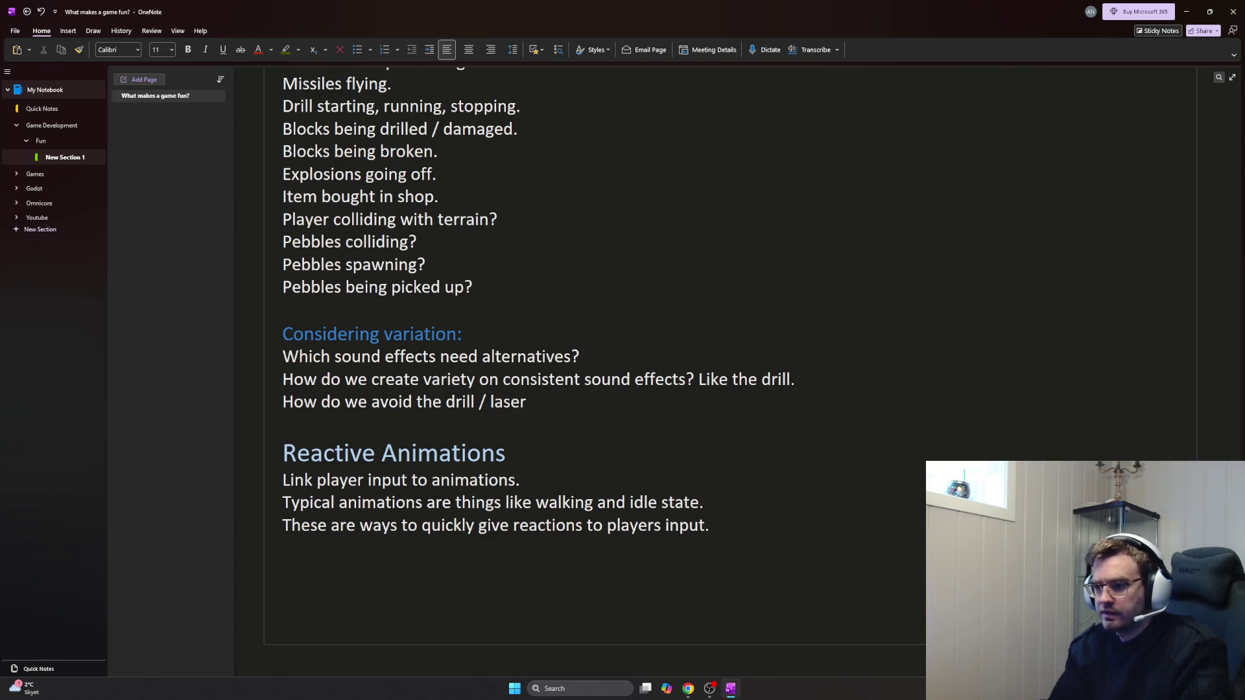
pyautogui.write('con')
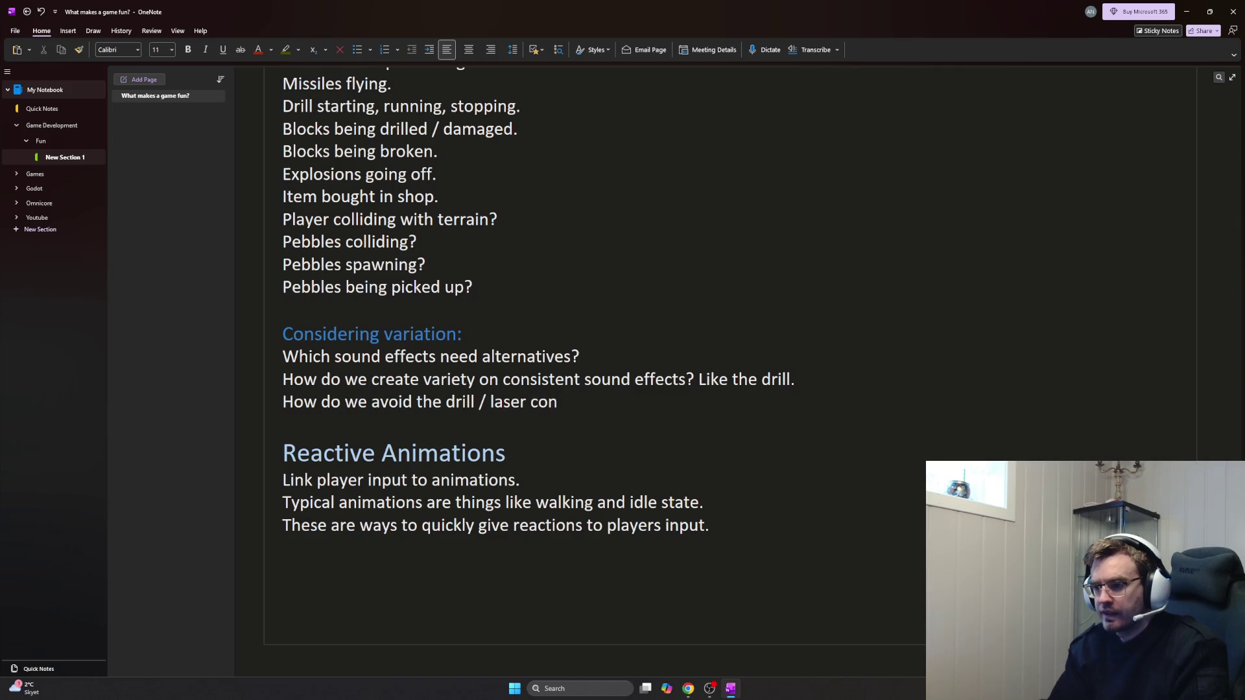
pyautogui.write('sistent effects to be annoying.')
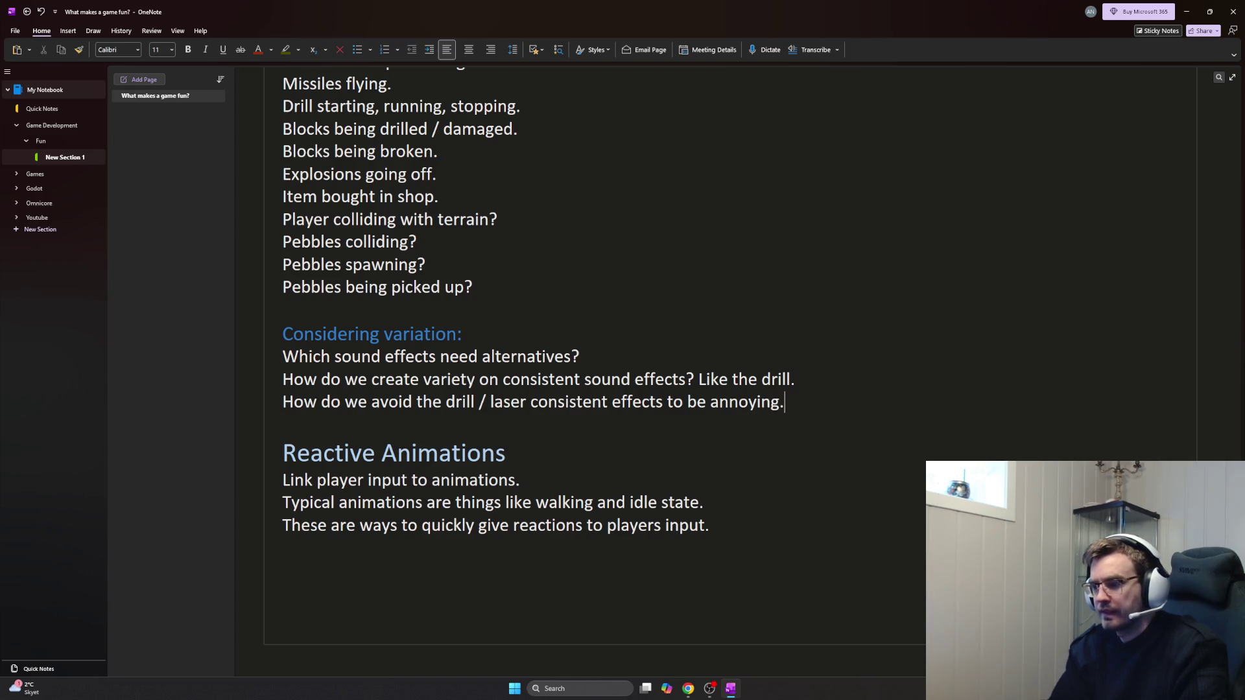
pyautogui.press('Return')
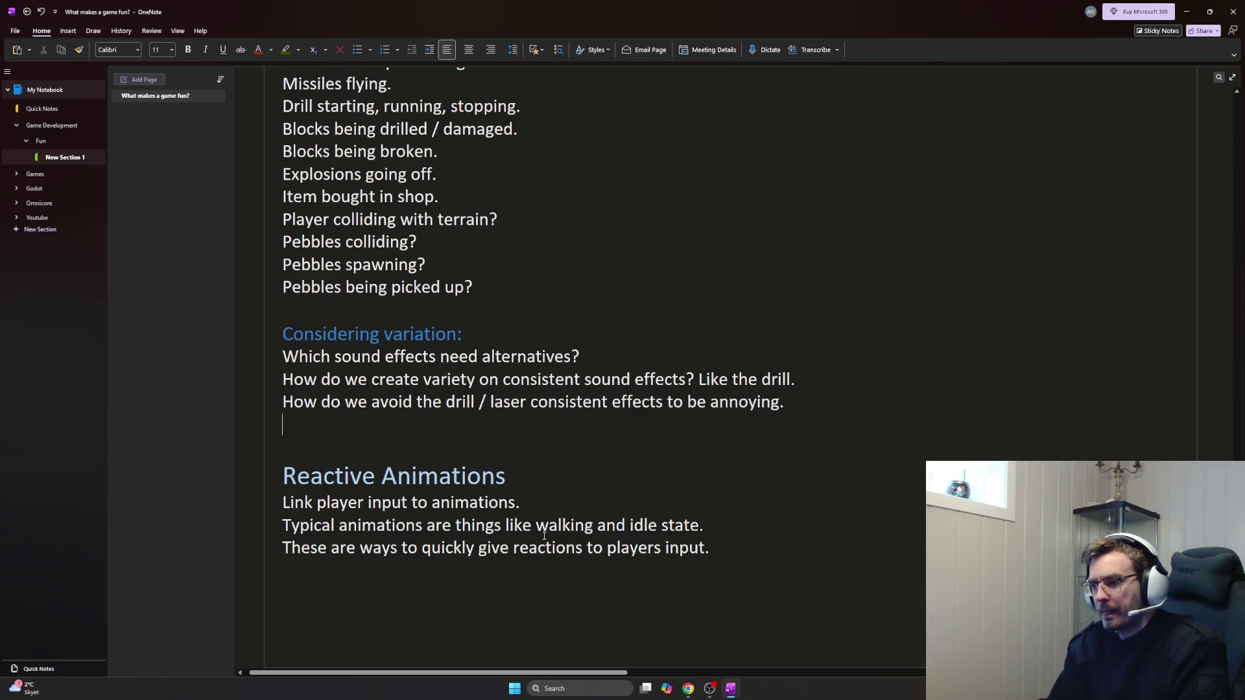
pyautogui.write('H')
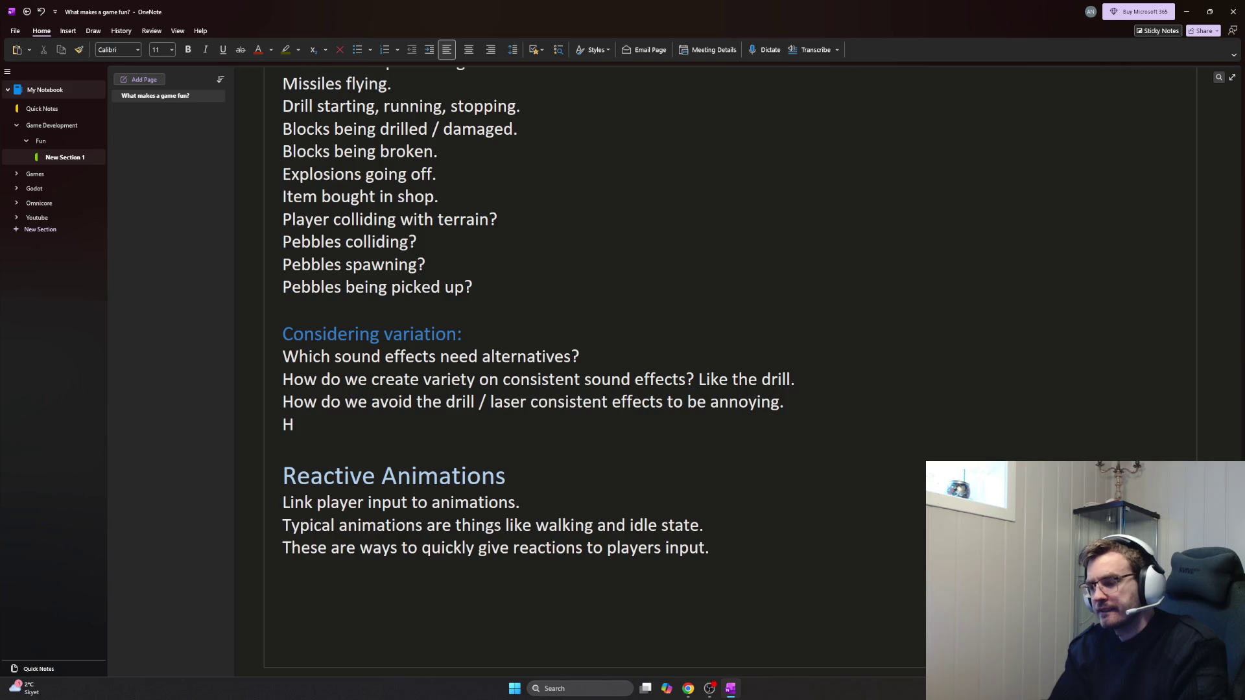
pyautogui.write('ow often ')
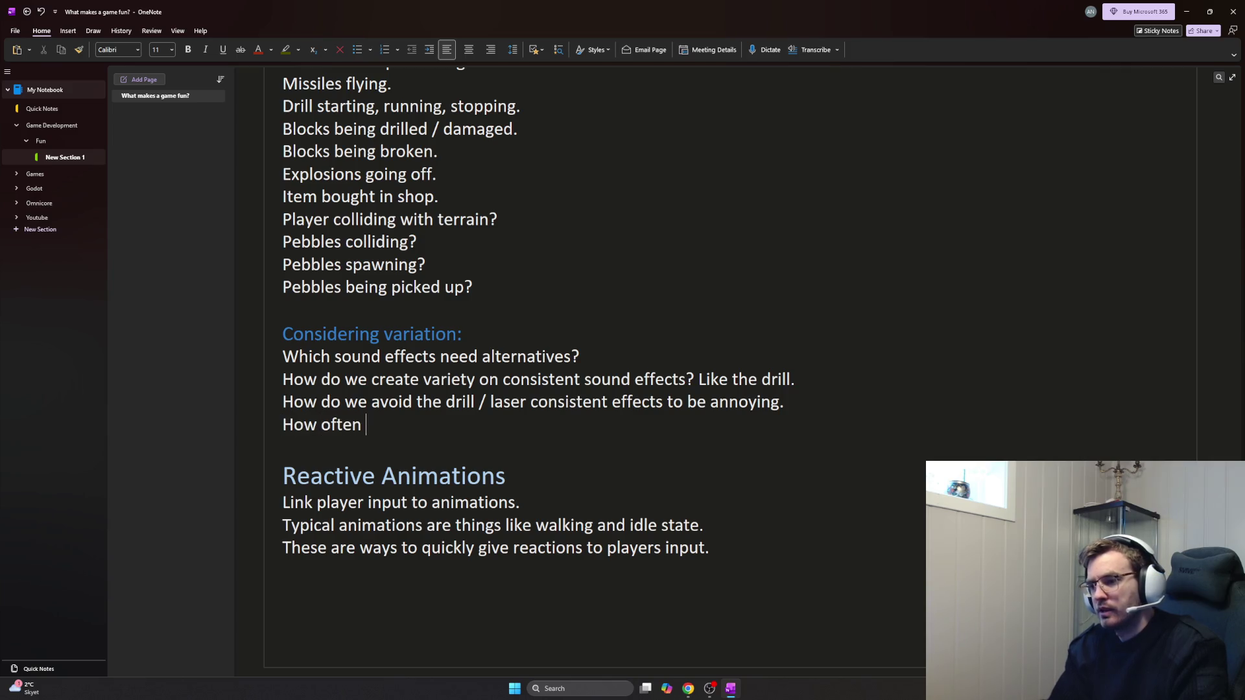
pyautogui.write('do we play a sound effect while the drill is ')
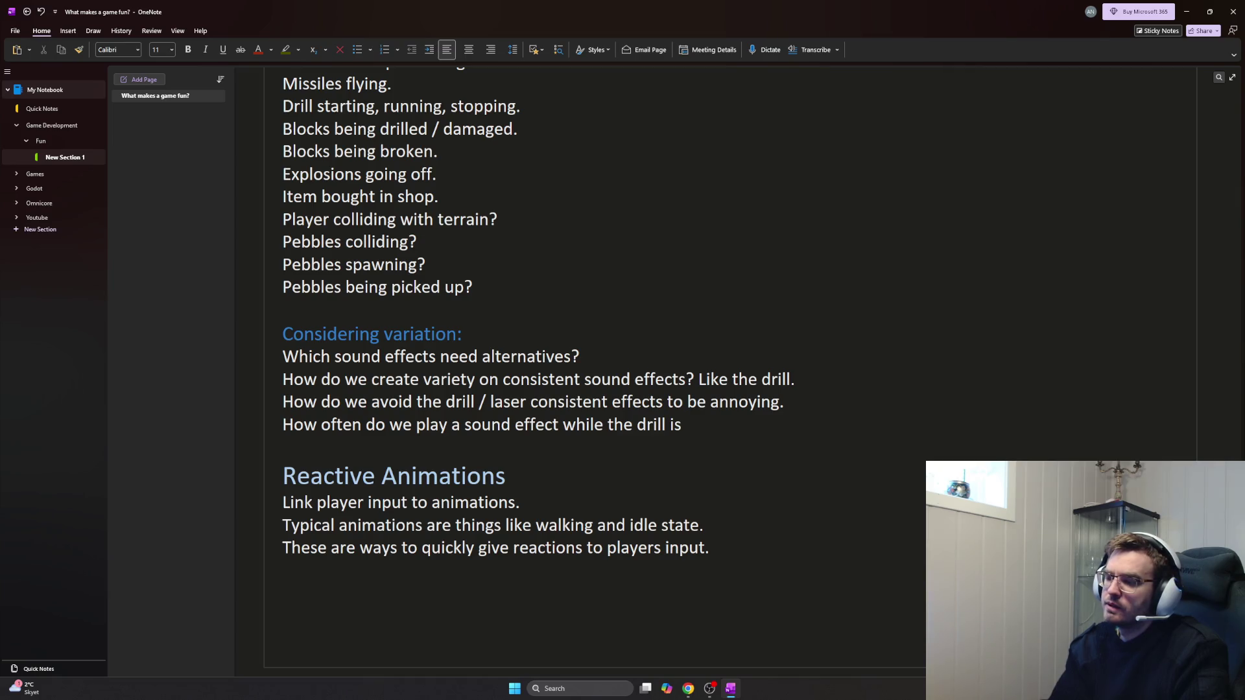
pyautogui.write('damaging a ')
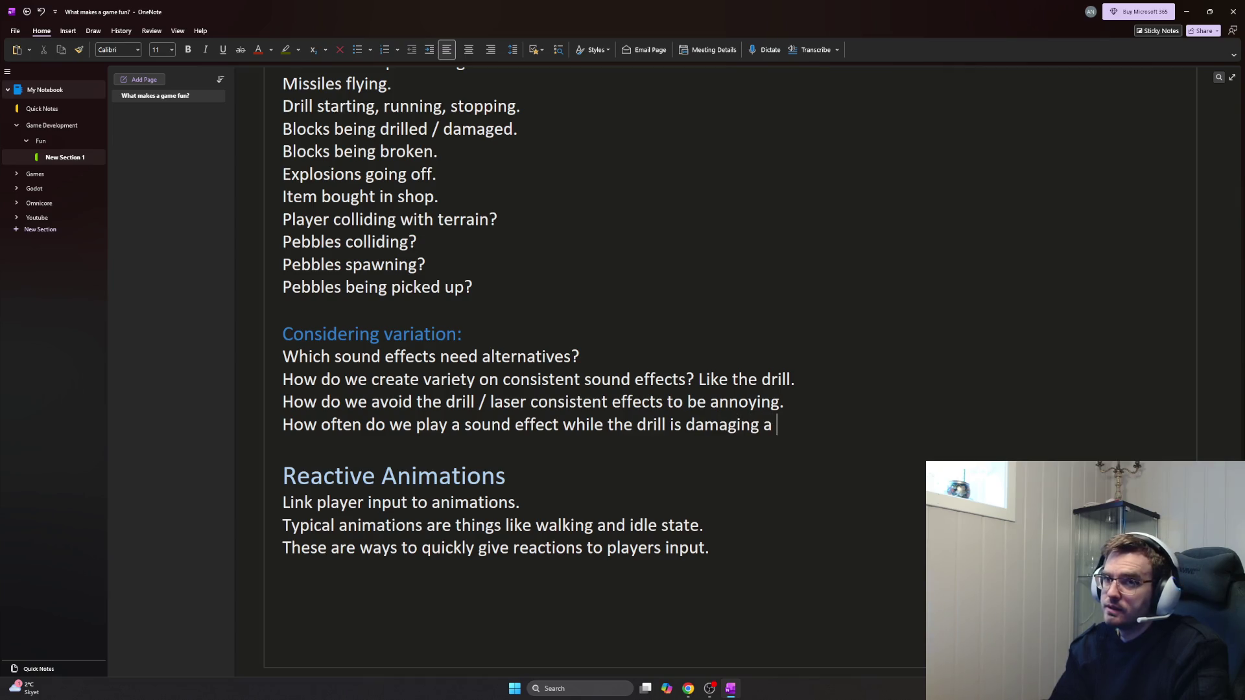
pyautogui.write('block?')
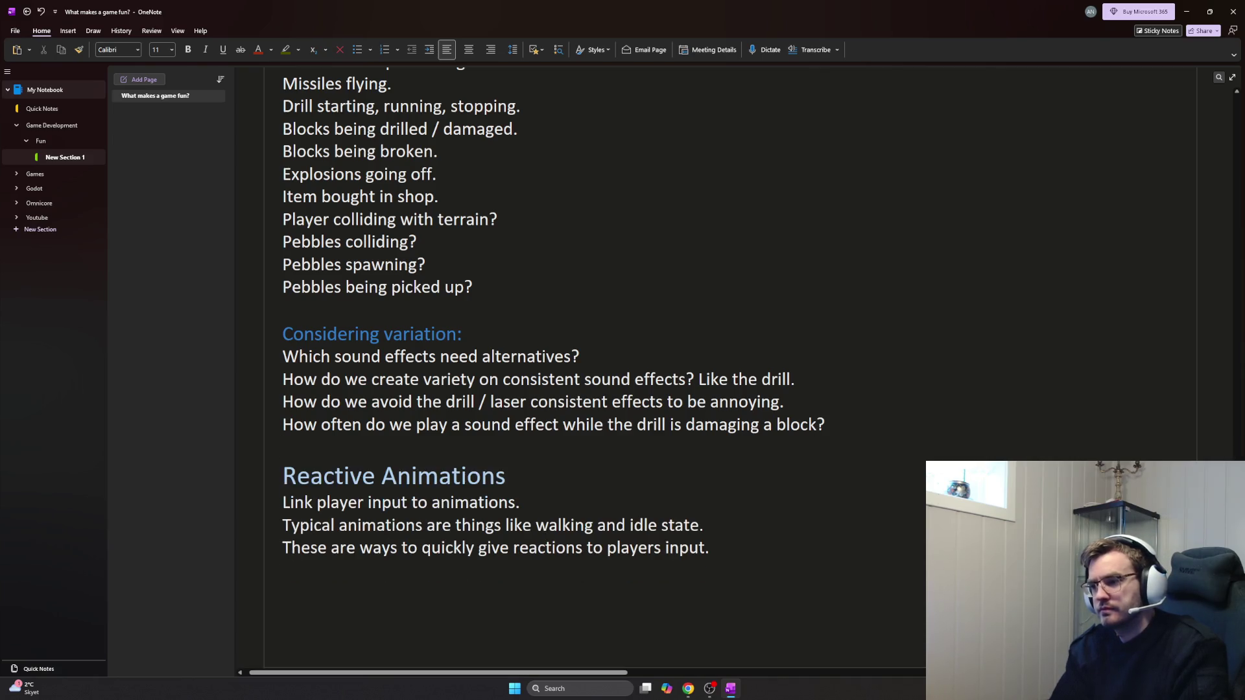
pyautogui.press('Return')
pyautogui.press('Up')
pyautogui.press('Up')
pyautogui.press('End')
pyautogui.press('BackSpace')
pyautogui.write('?')
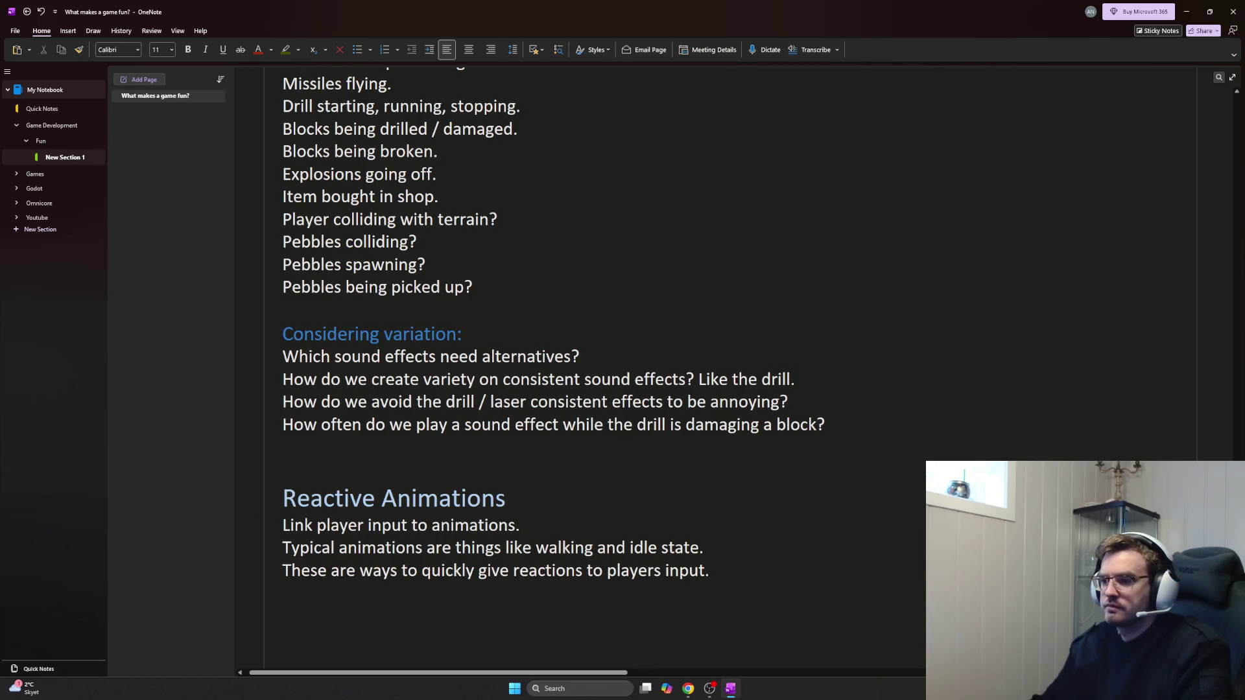
# Add the question about different mining sounds per block type
pyautogui.click(802, 451)
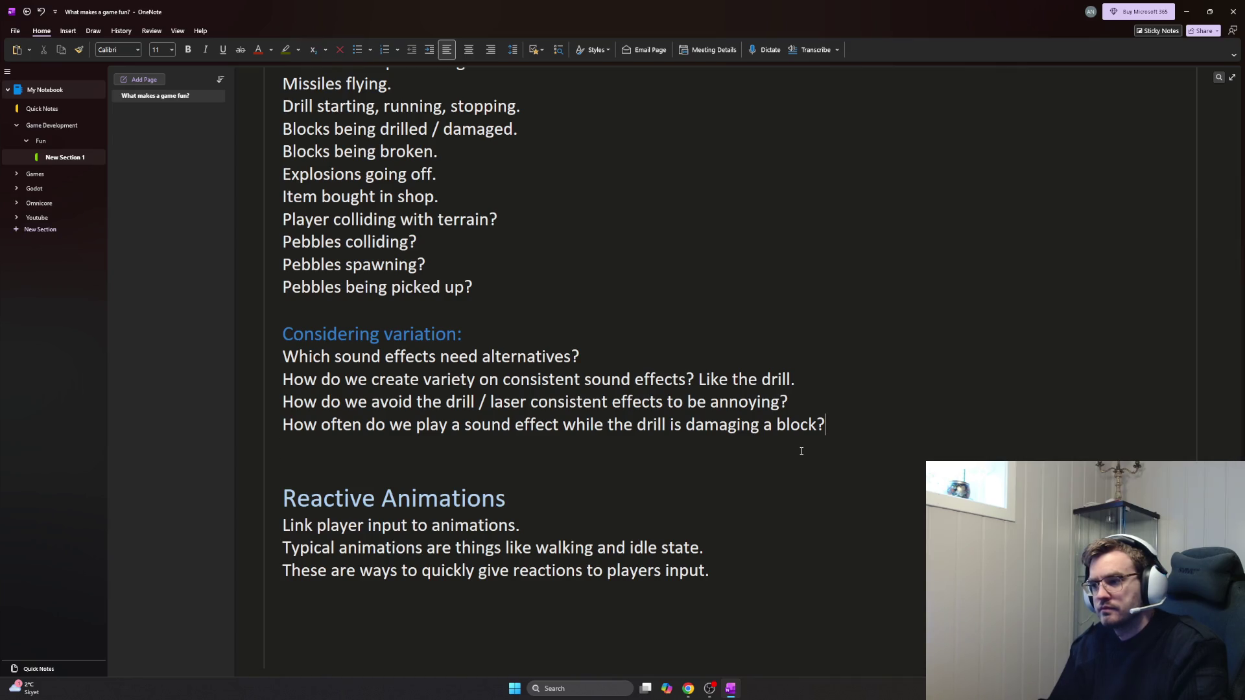
pyautogui.press('Return')
pyautogui.write('Do we us')
pyautogui.press('BackSpace')
pyautogui.press('BackSpace')
pyautogui.press('BackSpace')
pyautogui.write('find a consistent sound effect')
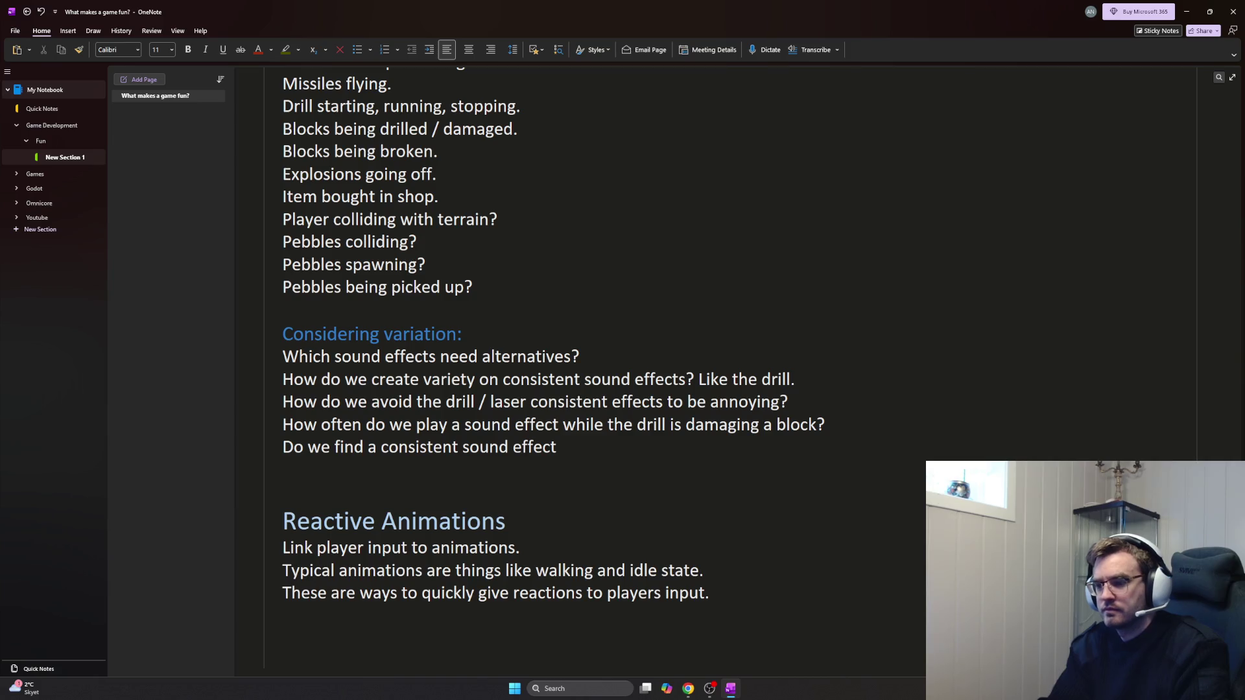
pyautogui.write(' for the ')
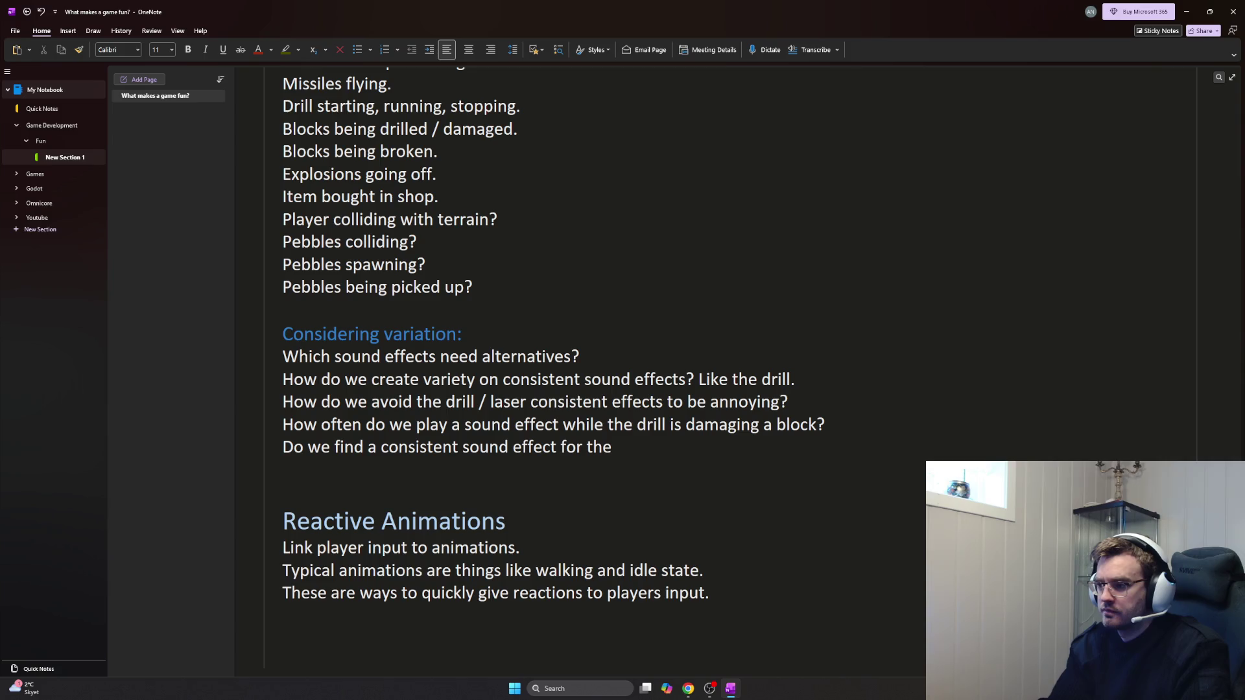
pyautogui.write('b')
pyautogui.press('BackSpace')
pyautogui.press('BackSpace')
pyautogui.press('BackSpace')
pyautogui.write('e block being damaged?')
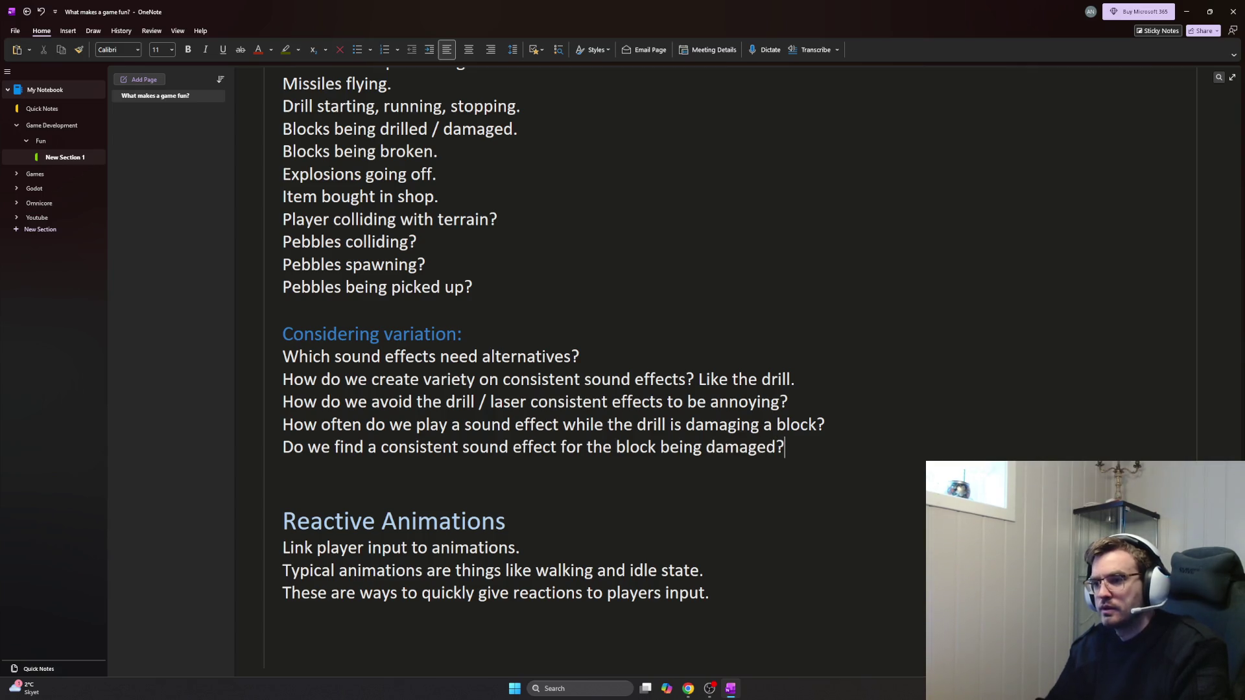
pyautogui.press('Return')
pyautogui.write('Do we have different sound effects depending on the block type being mined?')
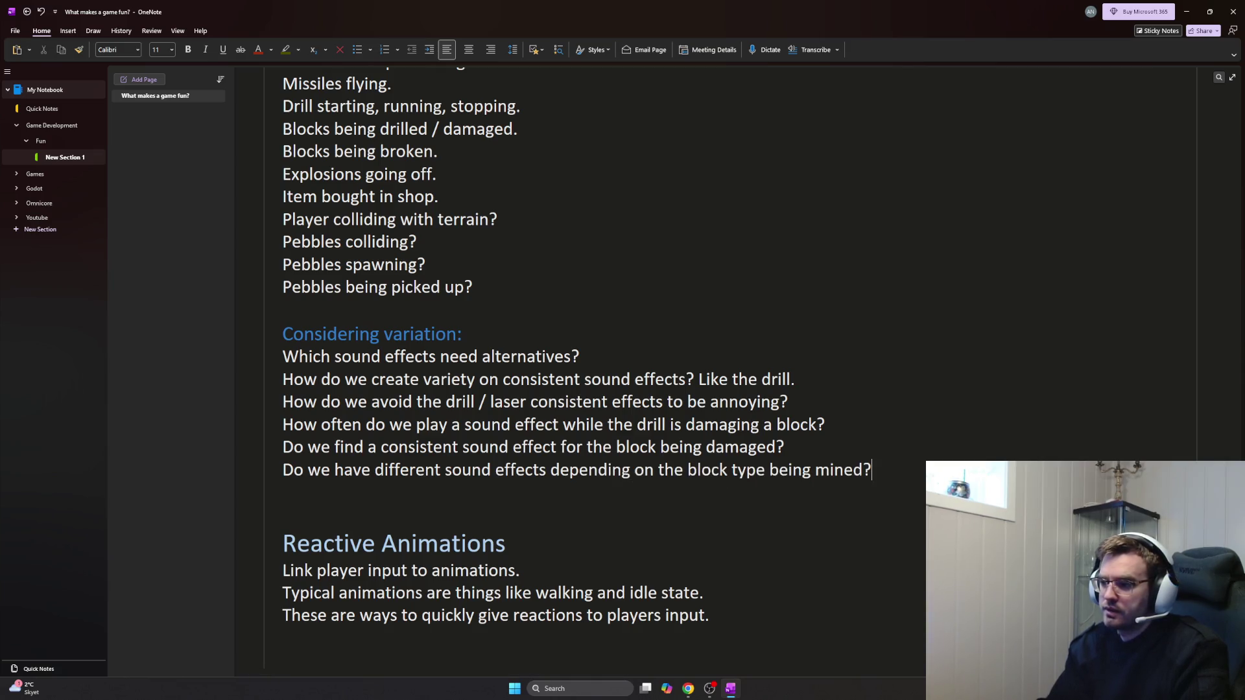
pyautogui.press('Return')
pyautogui.write('-')
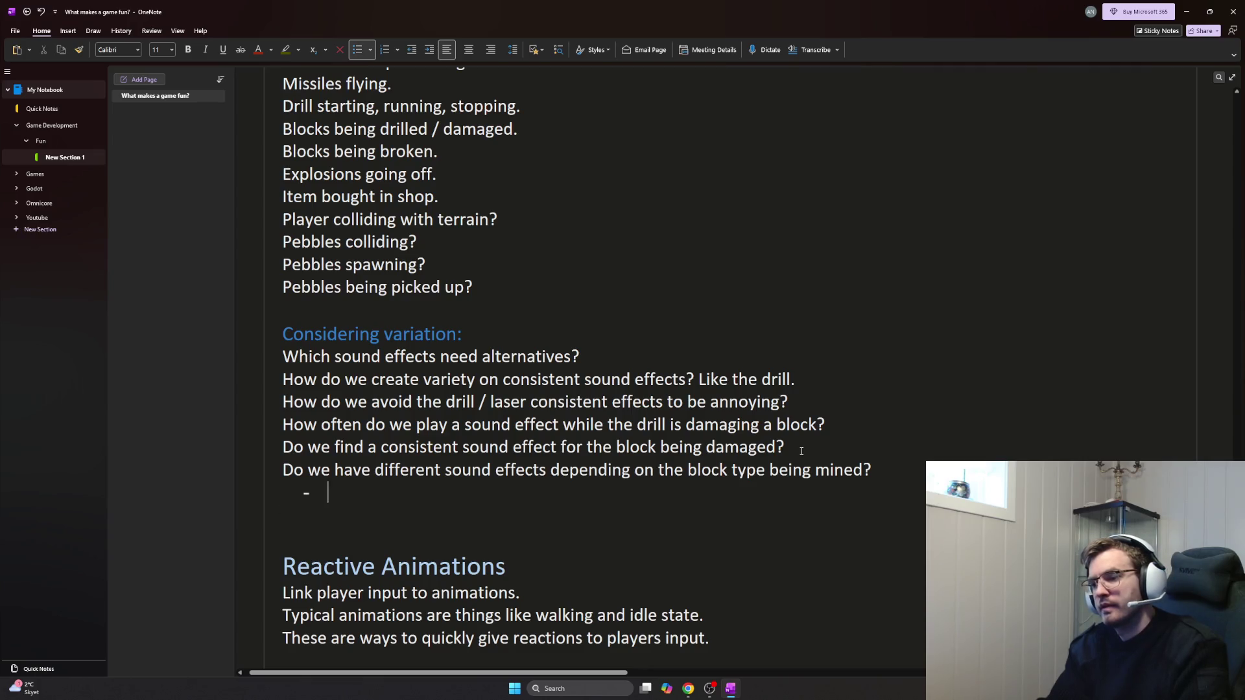
# Write 'Different sound effects based depth level?' with a dash note 'Make blocks feel denser / harder'
pyautogui.press('BackSpace')
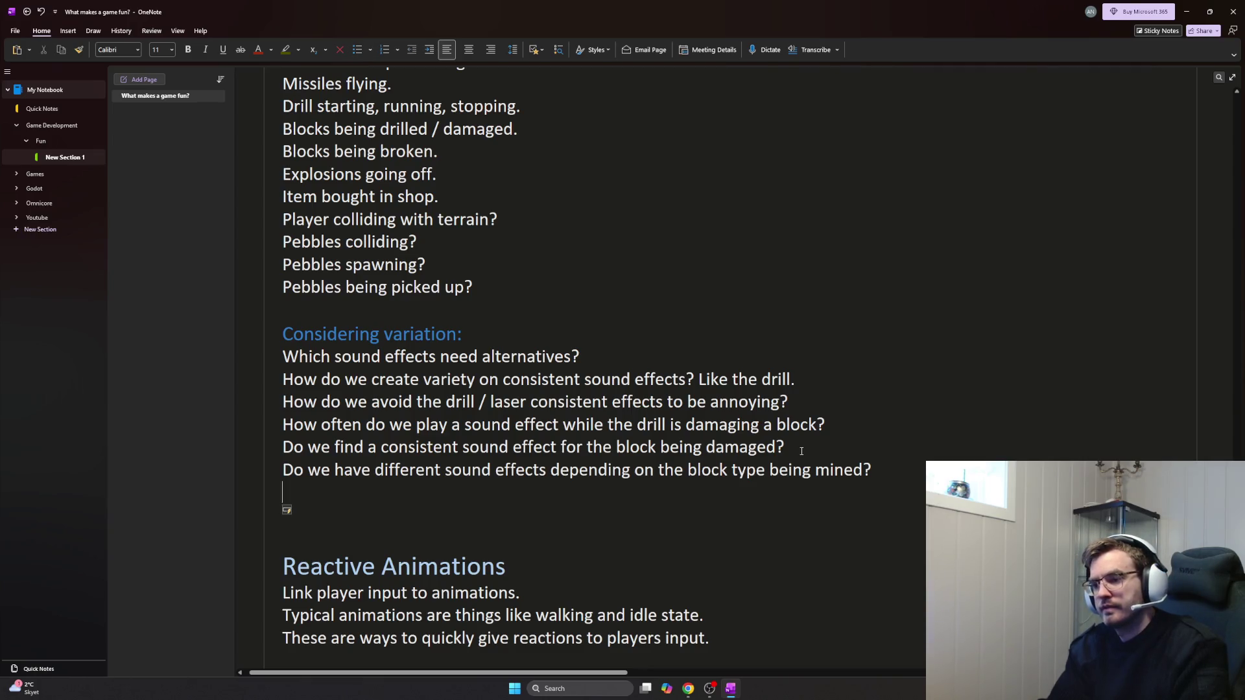
pyautogui.press('BackSpace')
pyautogui.press('Return')
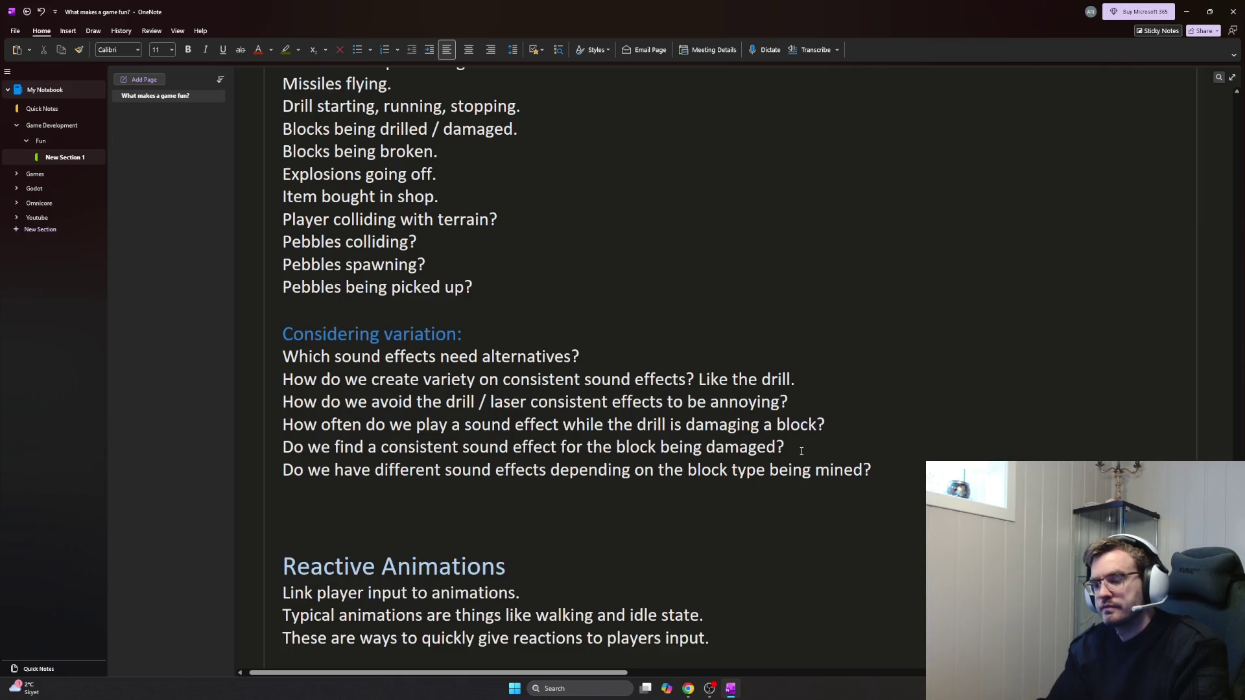
pyautogui.write('Different sound effects based')
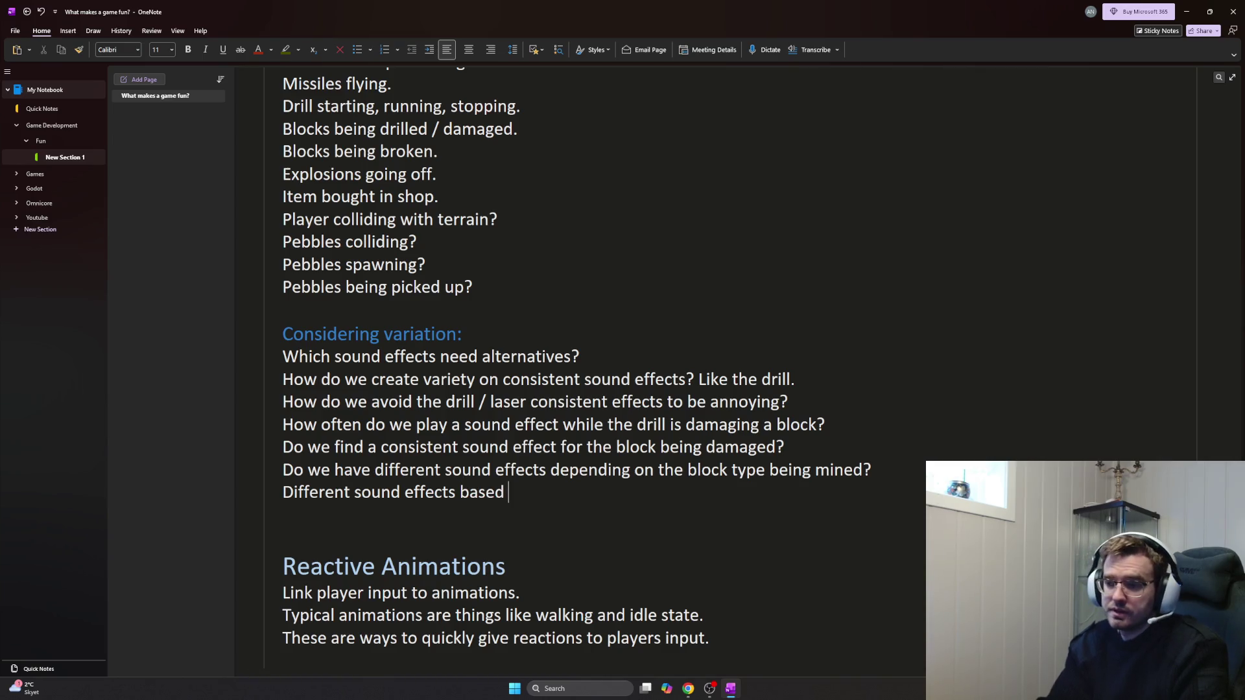
pyautogui.write('depth level?')
pyautogui.press('Return')
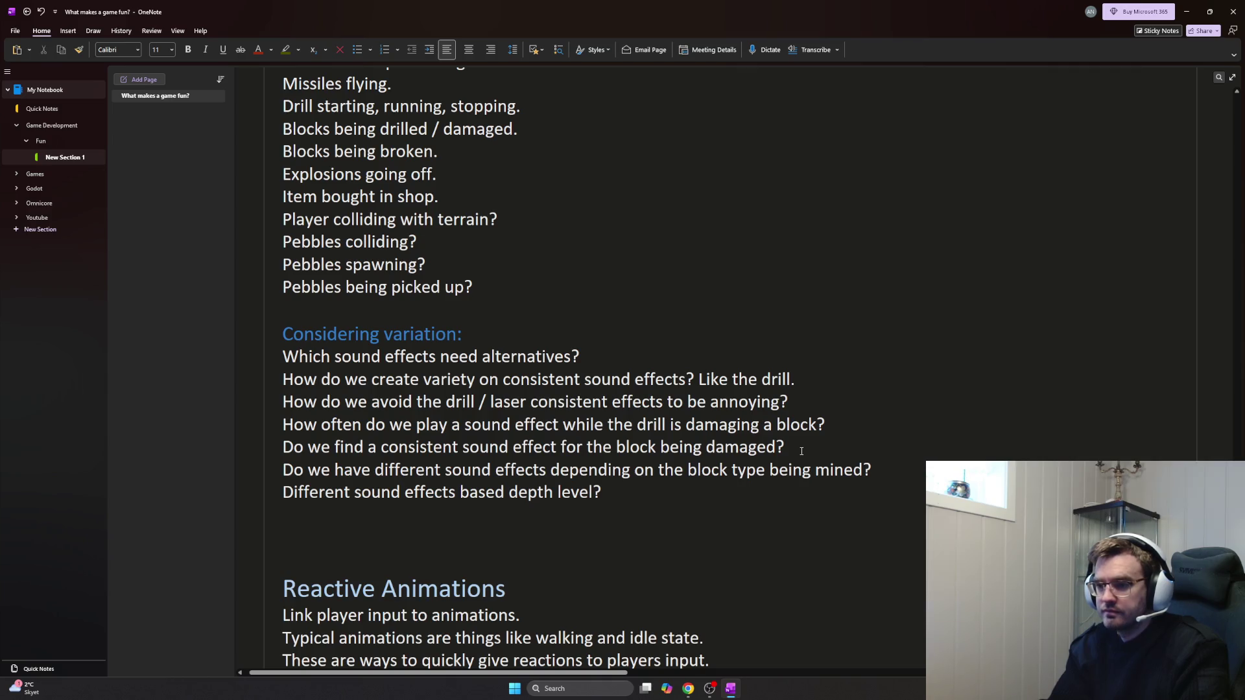
pyautogui.press('BackSpace')
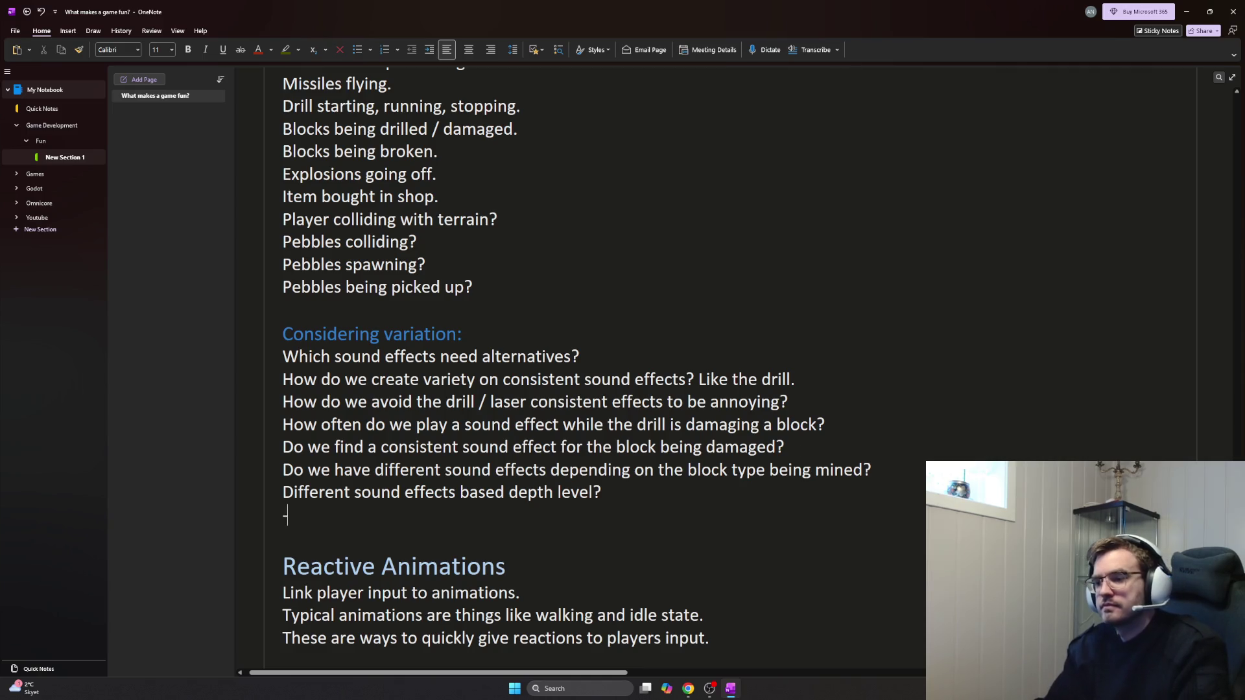
pyautogui.write('Make blocks feel ')
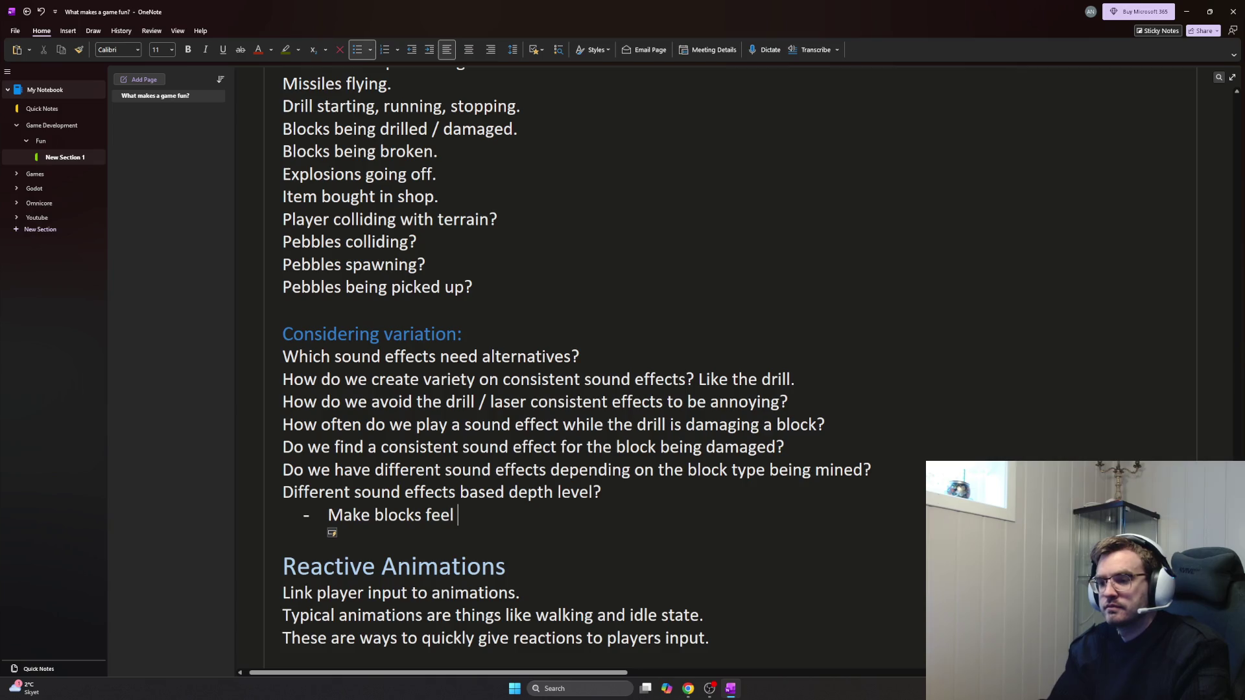
pyautogui.write('sturdie')
pyautogui.press('BackSpace')
pyautogui.press('BackSpace')
pyautogui.press('BackSpace')
pyautogui.press('BackSpace')
pyautogui.write('denser / harder')
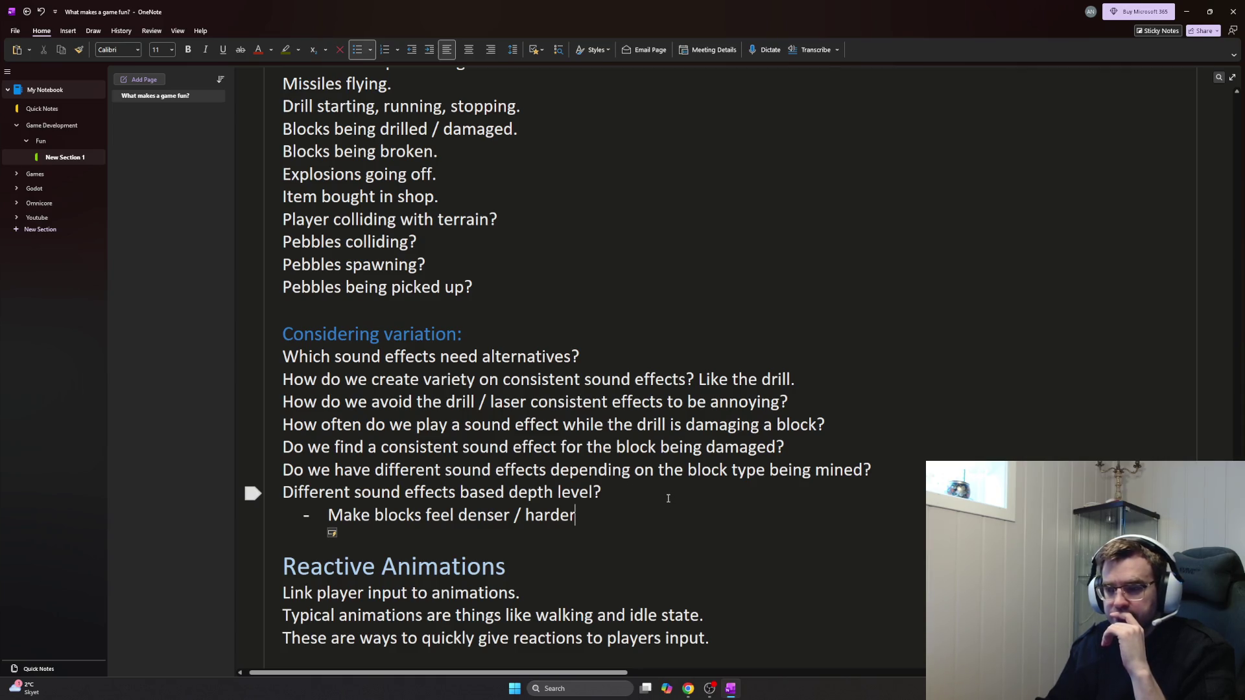
pyautogui.scroll(-3, 671, 501)
pyautogui.scroll(3, 666, 496)
pyautogui.scroll(8, 667, 496)
pyautogui.scroll(8, 666, 496)
pyautogui.scroll(1, 664, 494)
pyautogui.scroll(8, 663, 494)
pyautogui.scroll(2, 664, 495)
pyautogui.scroll(8, 665, 494)
pyautogui.scroll(3, 662, 496)
pyautogui.scroll(-5, 663, 496)
pyautogui.scroll(-5, 663, 495)
pyautogui.scroll(-3, 661, 496)
pyautogui.scroll(-3, 663, 496)
pyautogui.scroll(-5, 663, 495)
pyautogui.scroll(-3, 663, 494)
pyautogui.scroll(-3, 663, 495)
pyautogui.scroll(-5, 663, 495)
pyautogui.scroll(-2, 662, 495)
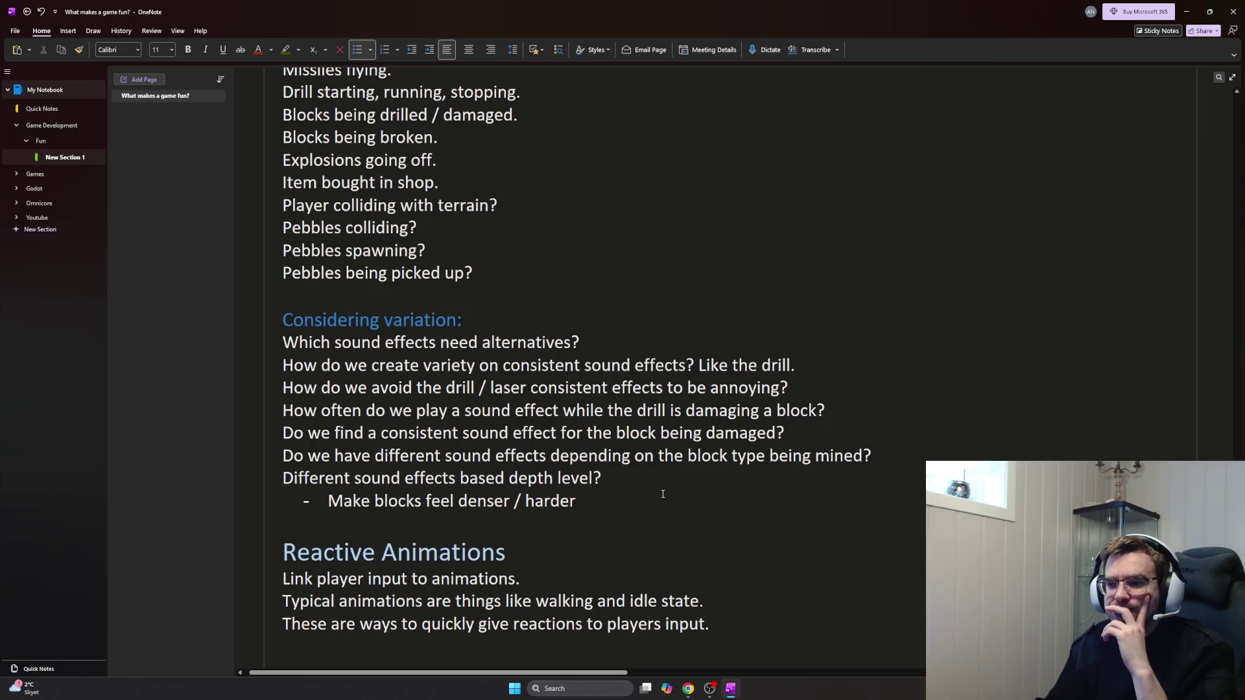
pyautogui.scroll(-1, 663, 494)
pyautogui.scroll(-2, 663, 495)
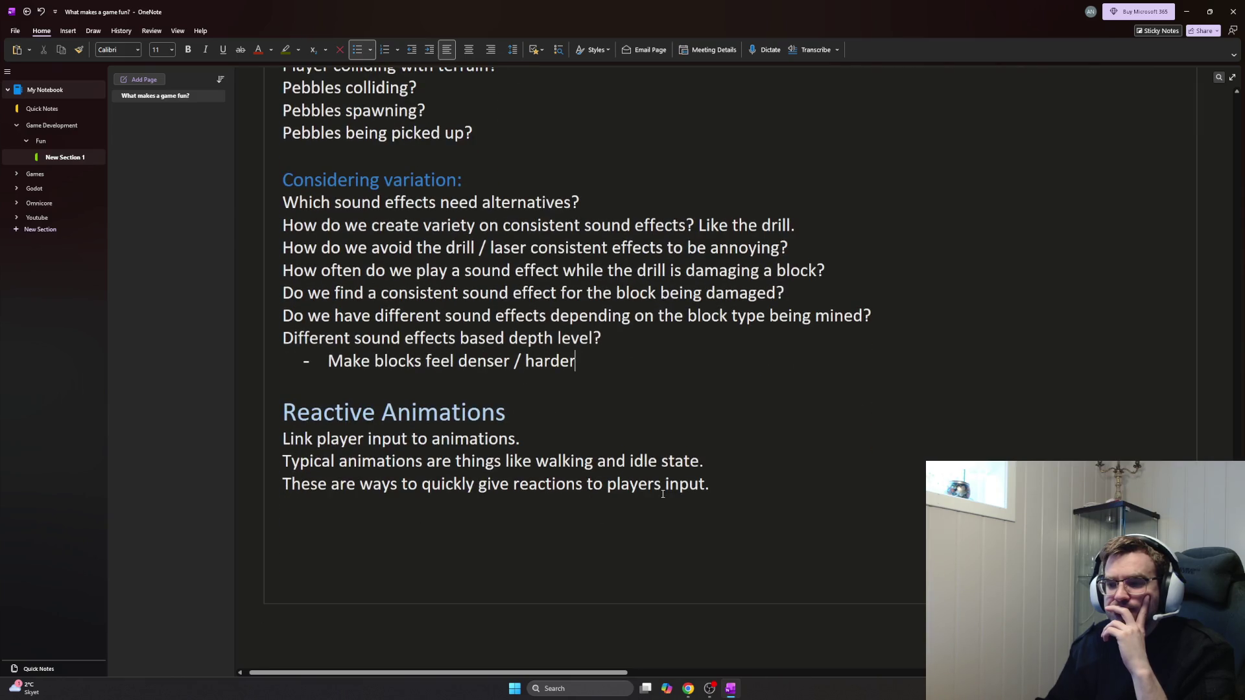
pyautogui.scroll(-1, 663, 494)
pyautogui.scroll(-2, 662, 495)
pyautogui.scroll(3, 663, 494)
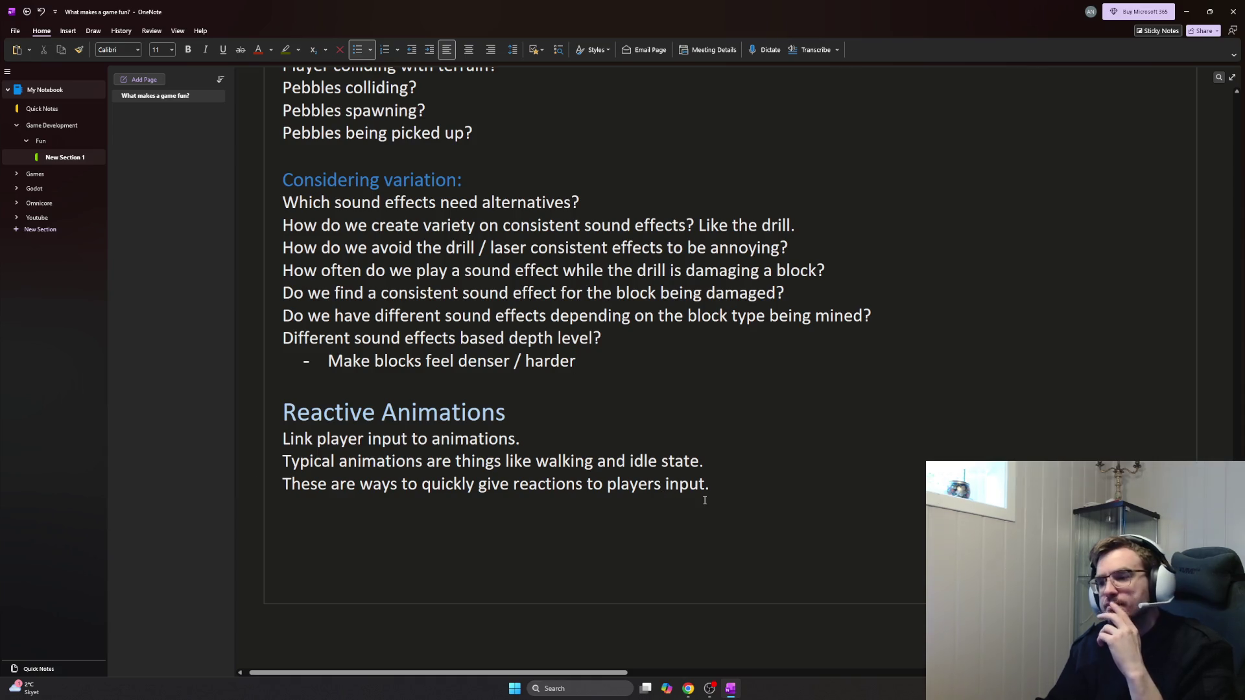
pyautogui.scroll(3, 670, 475)
pyautogui.scroll(3, 643, 458)
pyautogui.scroll(6, 606, 437)
pyautogui.scroll(6, 603, 444)
pyautogui.scroll(1, 604, 444)
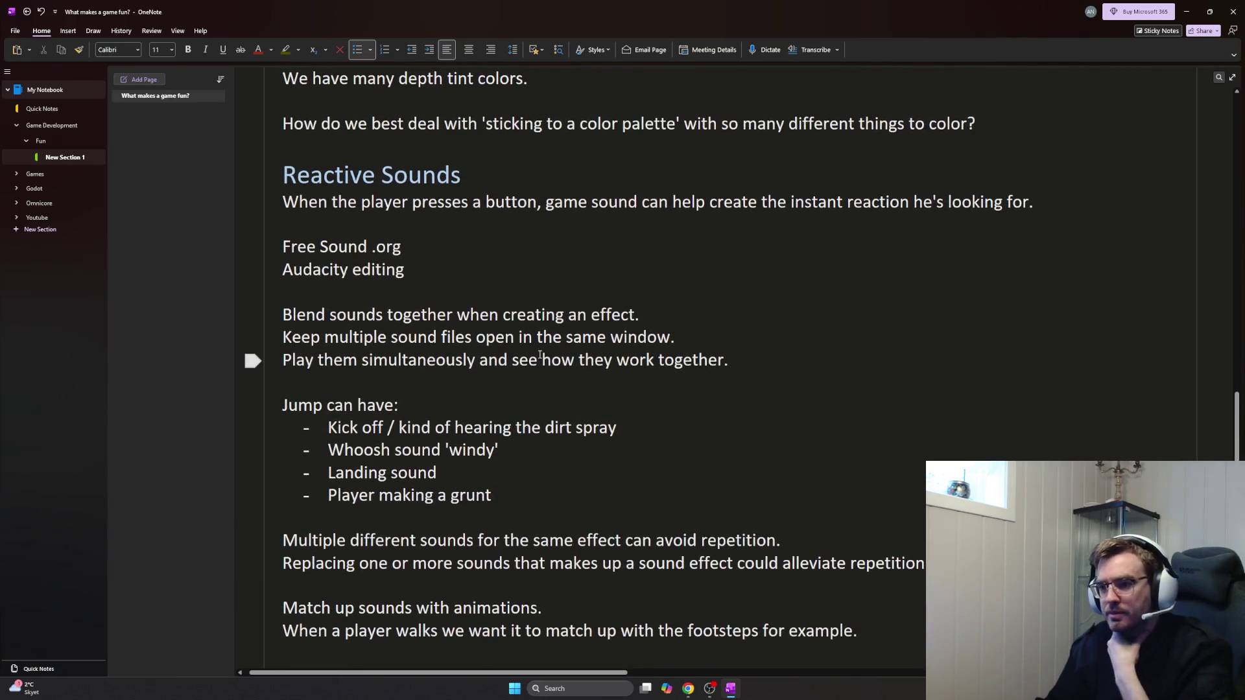
pyautogui.moveTo(401, 247); pyautogui.dragTo(283, 247)
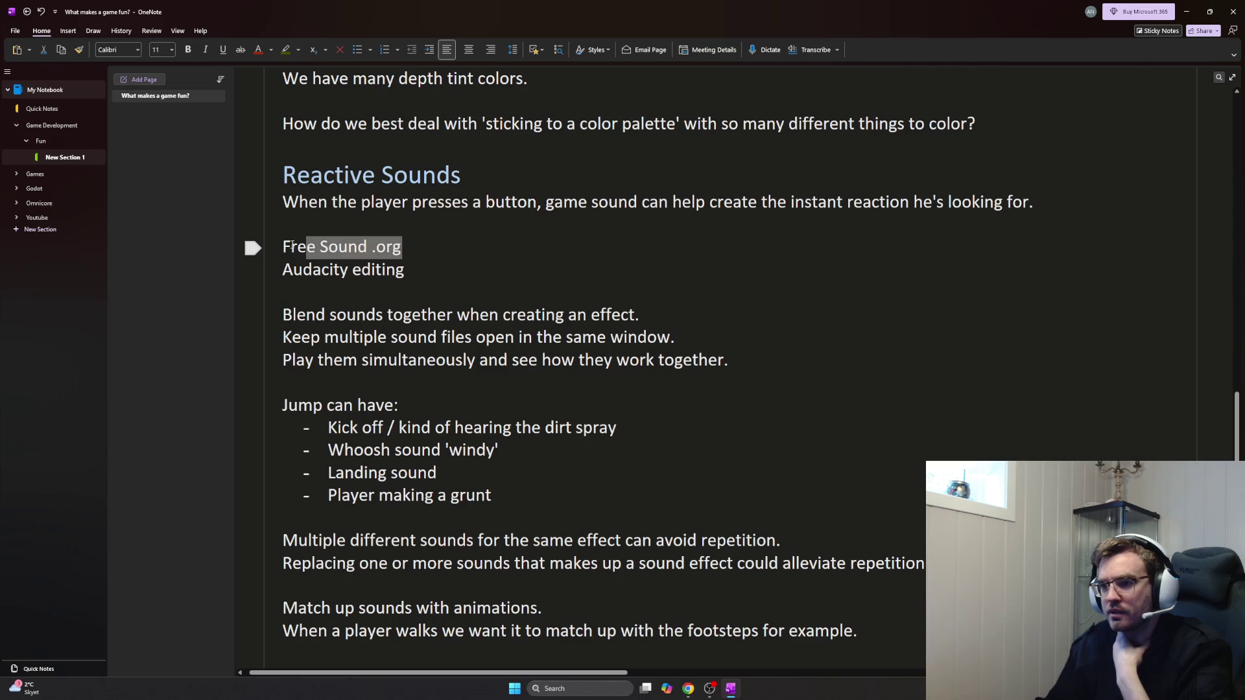
pyautogui.scroll(-2, 486, 370)
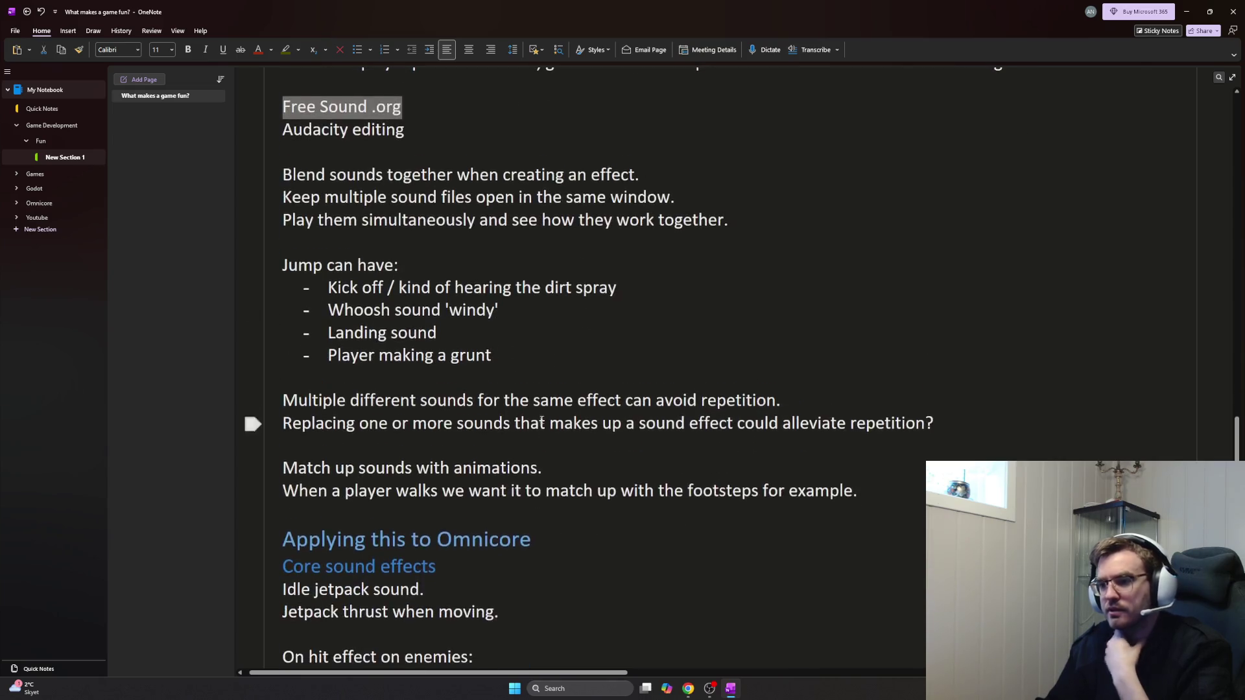
pyautogui.scroll(-2, 546, 409)
pyautogui.click(573, 405)
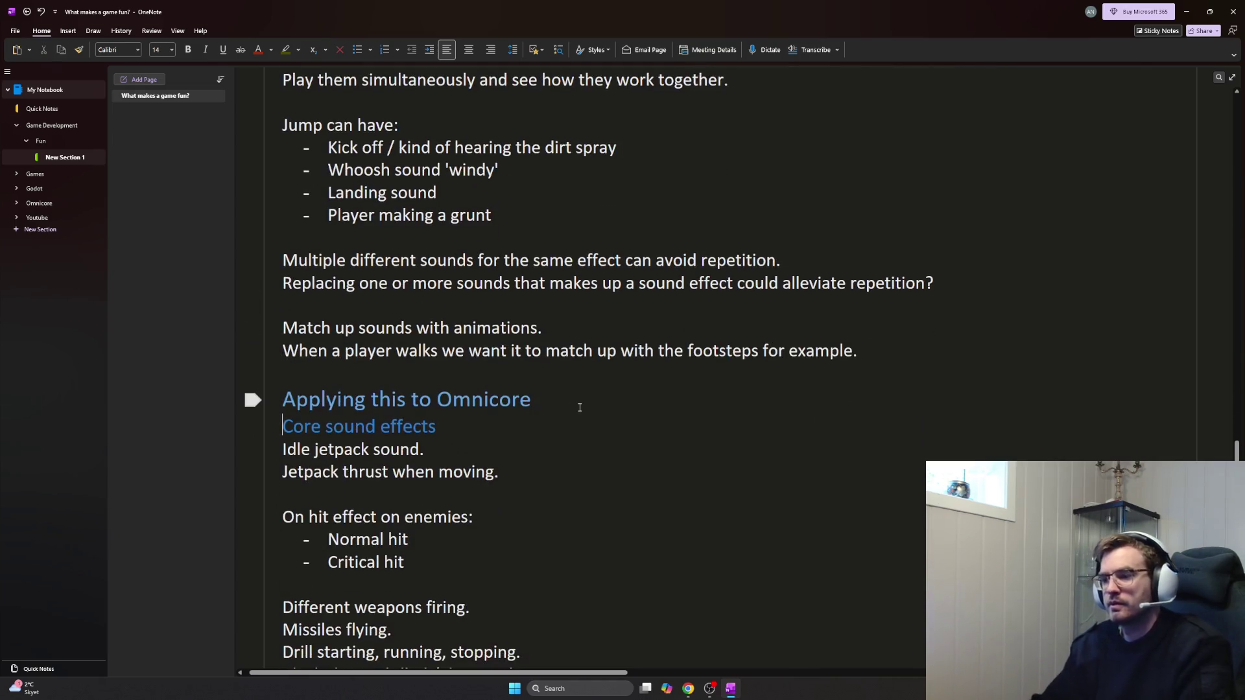
pyautogui.press('Return')
pyautogui.press('Return')
pyautogui.press('Up')
pyautogui.write('Check out freesound.org')
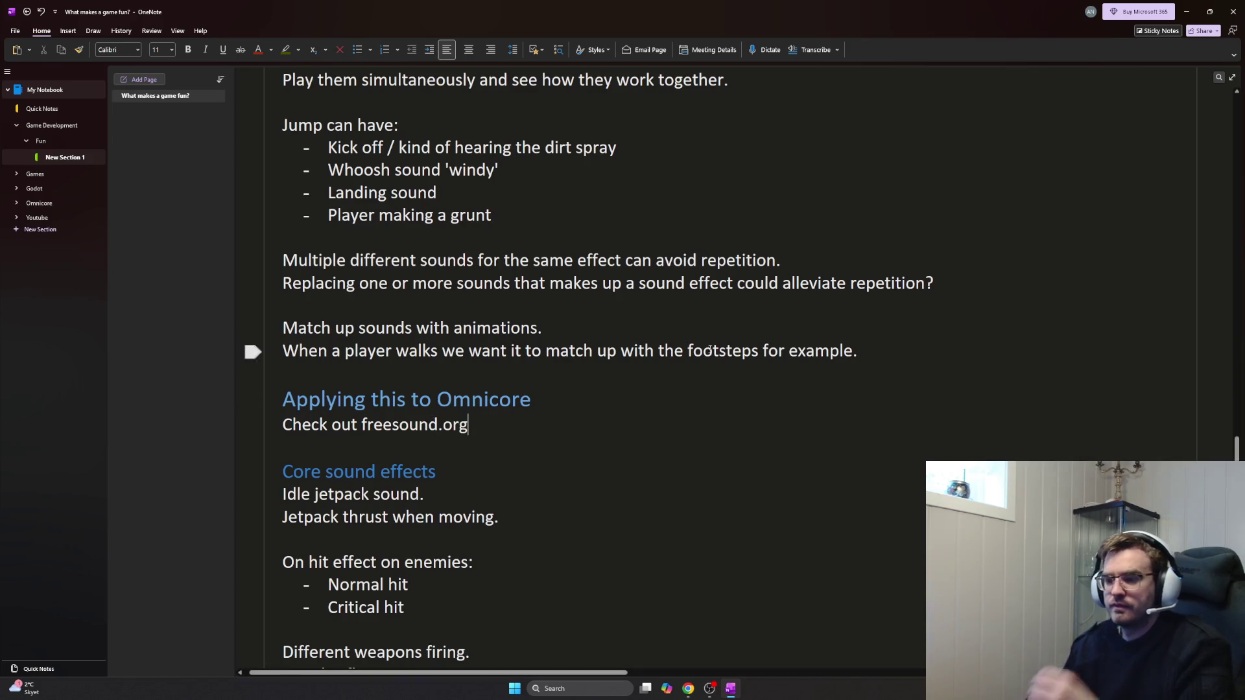
pyautogui.scroll(1, 873, 382)
pyautogui.scroll(2, 873, 383)
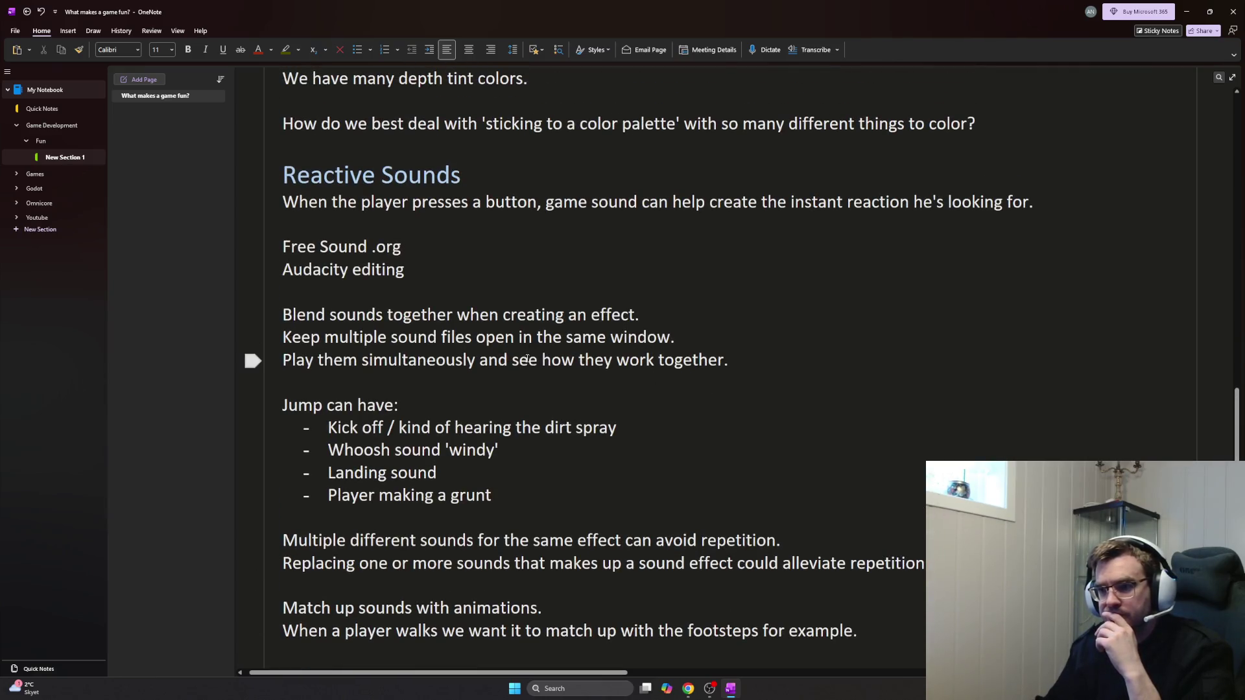
pyautogui.scroll(-2, 532, 359)
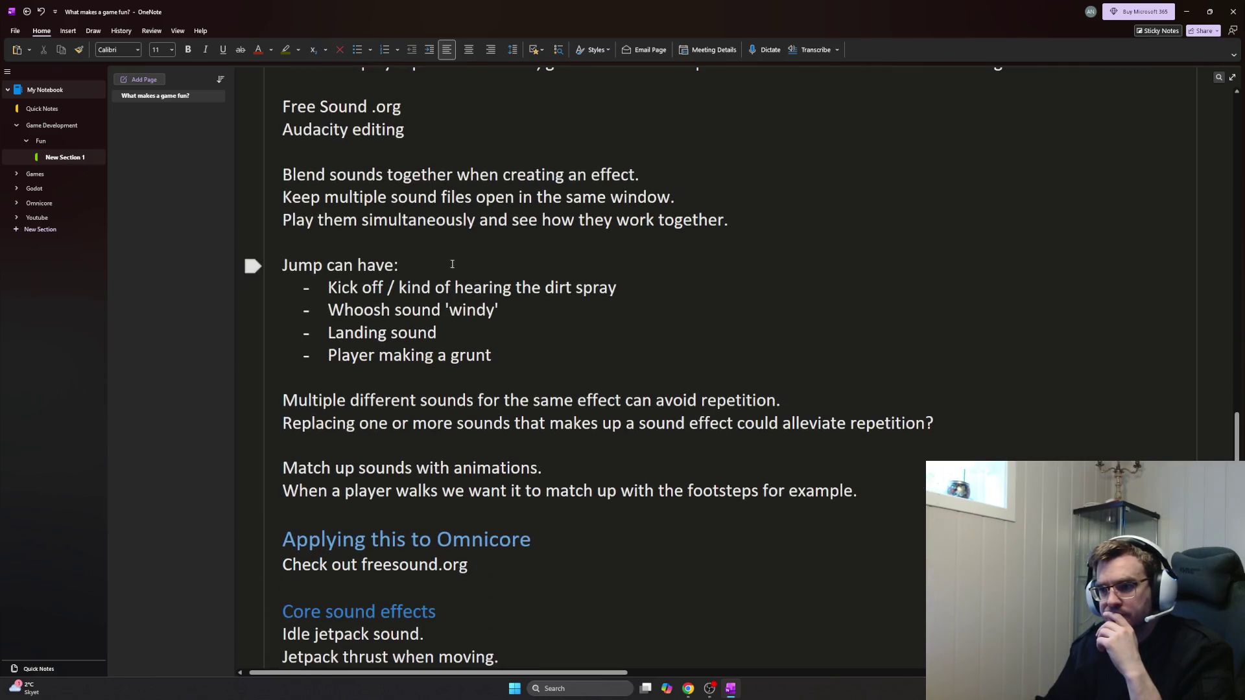
pyautogui.write('itch variation and')
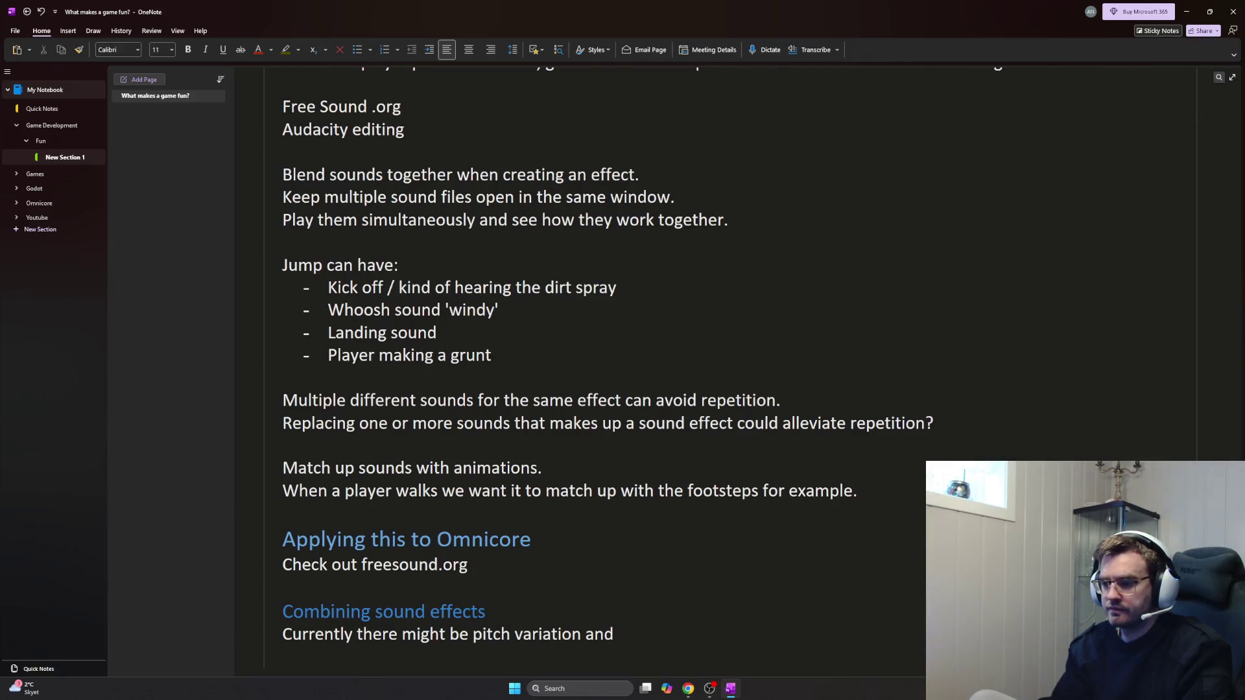
pyautogui.write(' different s')
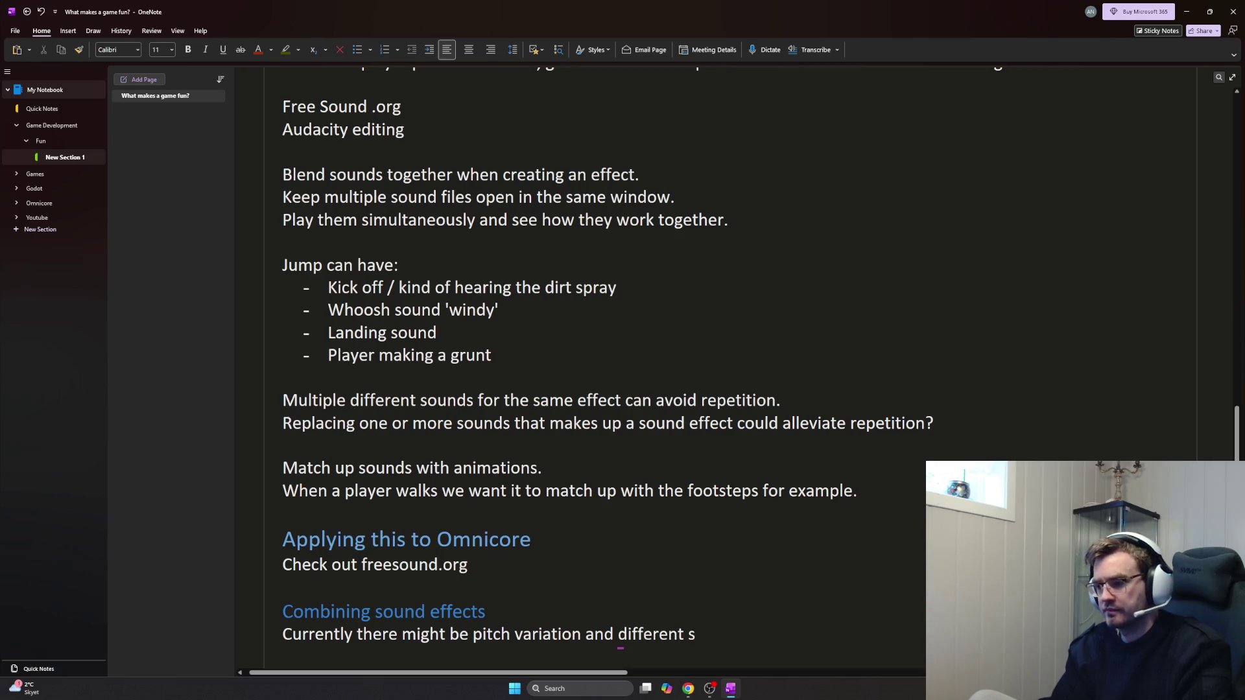
pyautogui.write('ounds being playted')
# Under Combining sound effects, note pitch variation on played sounds, little combining so far, and ask which sounds could benefit
pyautogui.press('BackSpace')
pyautogui.press('BackSpace')
pyautogui.press('BackSpace')
pyautogui.write('ed on block hi')
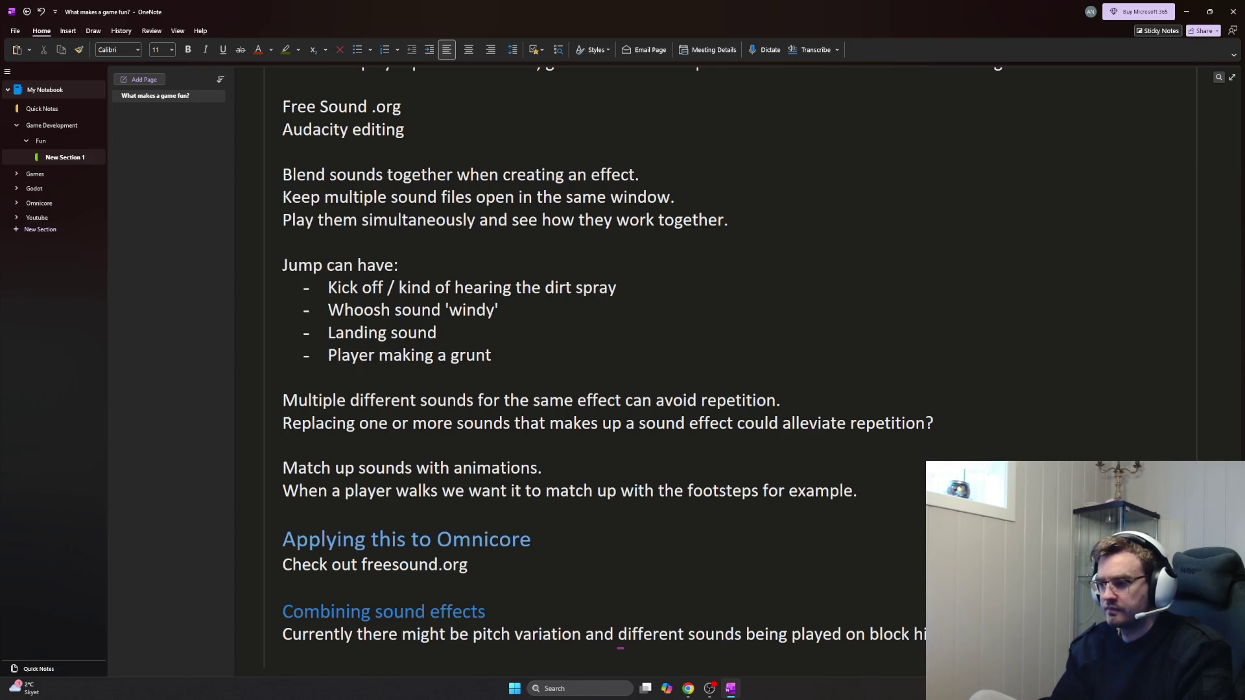
pyautogui.press('Return')
pyautogui.write('What')
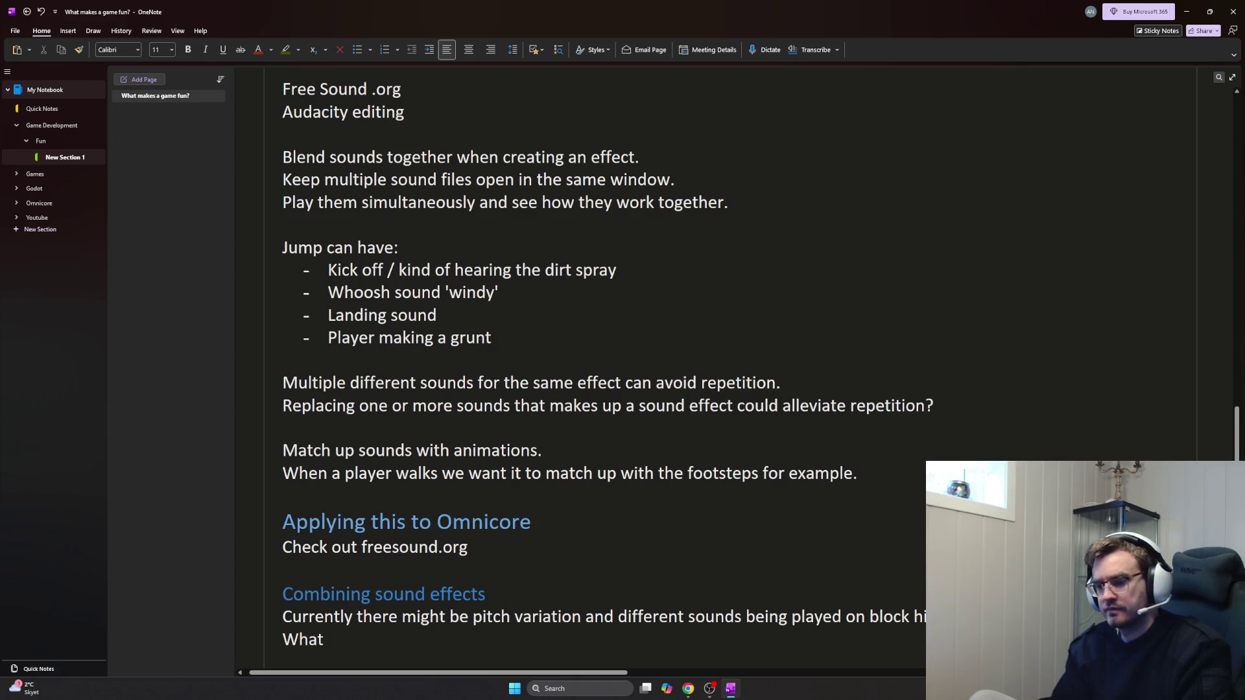
pyautogui.write(' I never did m')
pyautogui.press('BackSpace')
pyautogui.press('BackSpace')
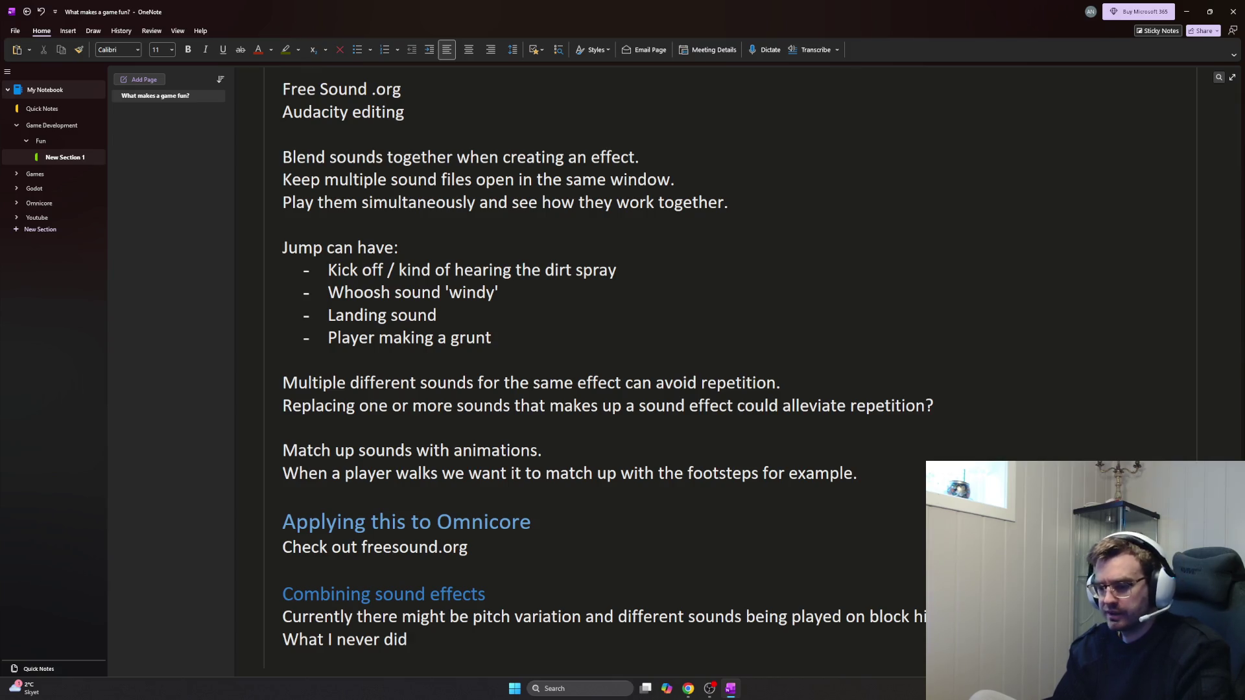
pyautogui.press('BackSpace')
pyautogui.press('BackSpace')
pyautogui.press('BackSpace')
pyautogui.press('BackSpace')
pyautogui.press('BackSpace')
pyautogui.press('BackSpace')
pyautogui.press('BackSpace')
pyautogui.write('did very little is combinging')
pyautogui.press('BackSpace')
pyautogui.press('BackSpace')
pyautogui.press('BackSpace')
pyautogui.write('ing sound effects.')
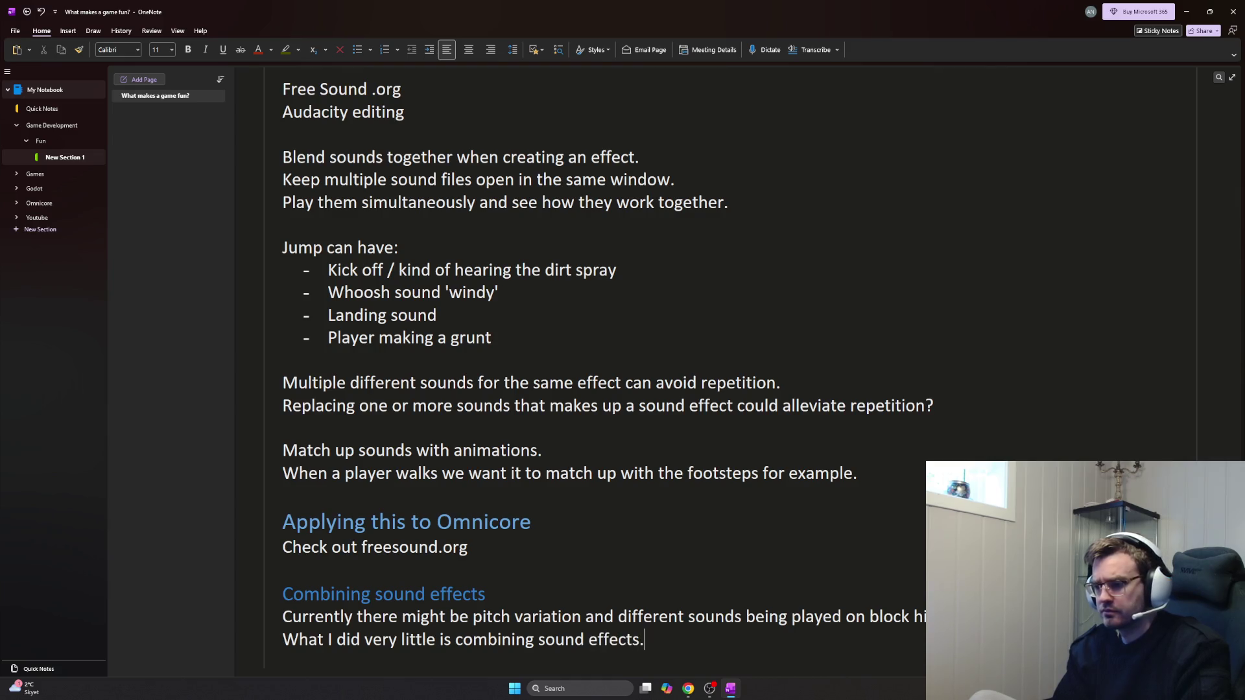
pyautogui.scroll(-1, 645, 315)
pyautogui.write('Wh')
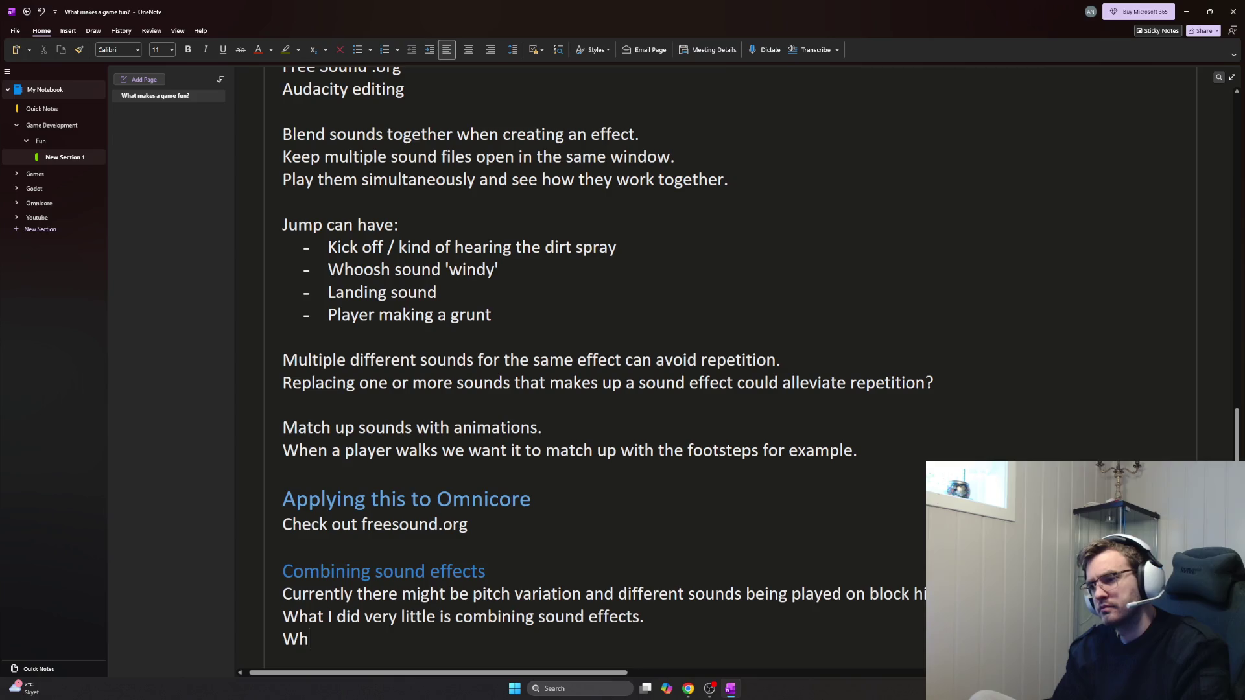
pyautogui.write('at sounds in my fga')
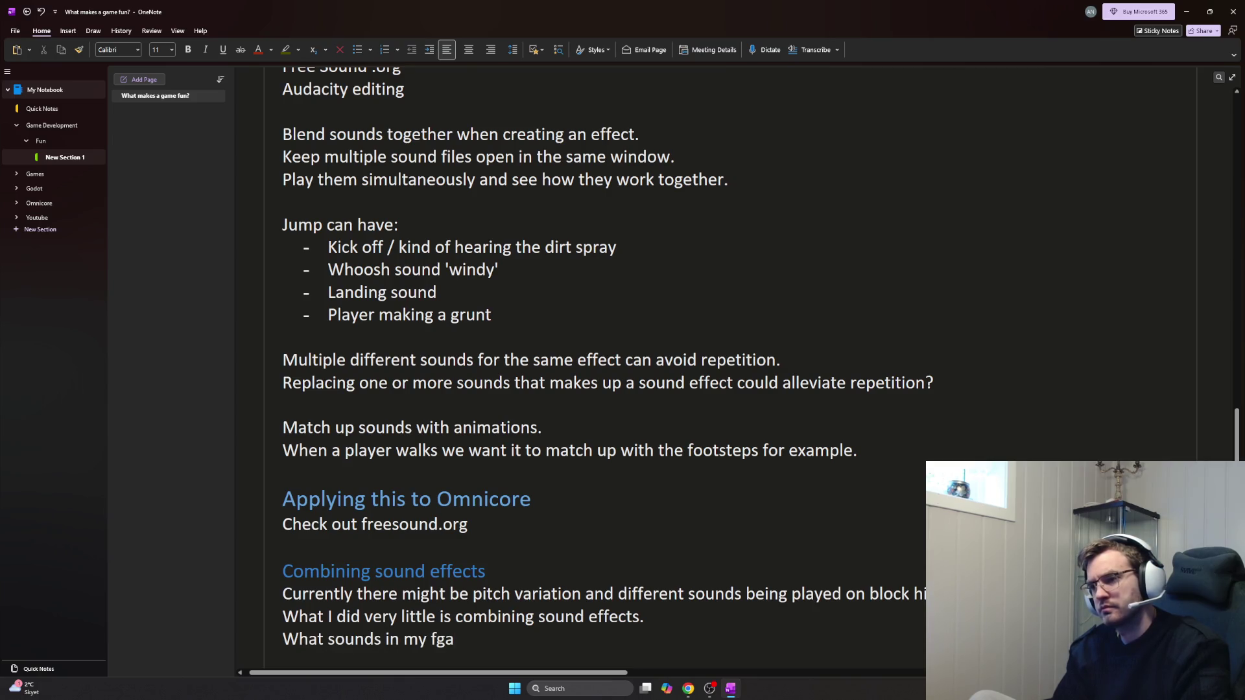
pyautogui.press('BackSpace')
pyautogui.press('BackSpace')
pyautogui.press('BackSpace')
pyautogui.write('game can benefit')
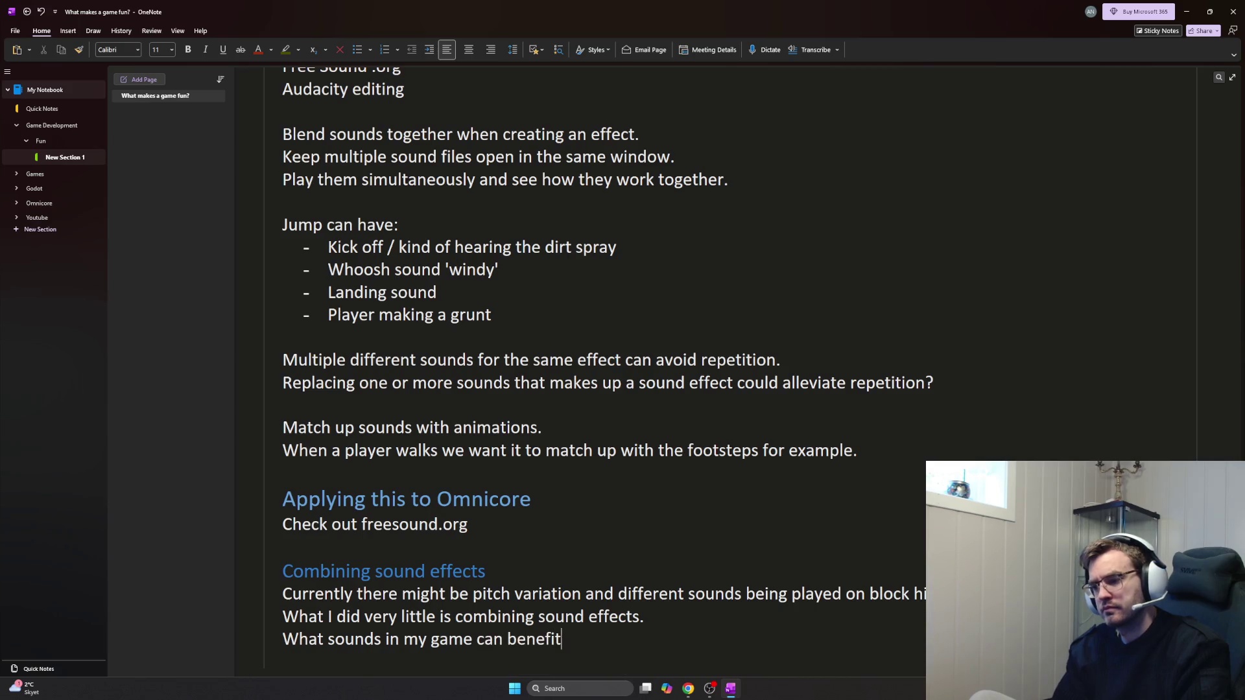
pyautogui.write(' from this?')
pyautogui.scroll(-1, 647, 314)
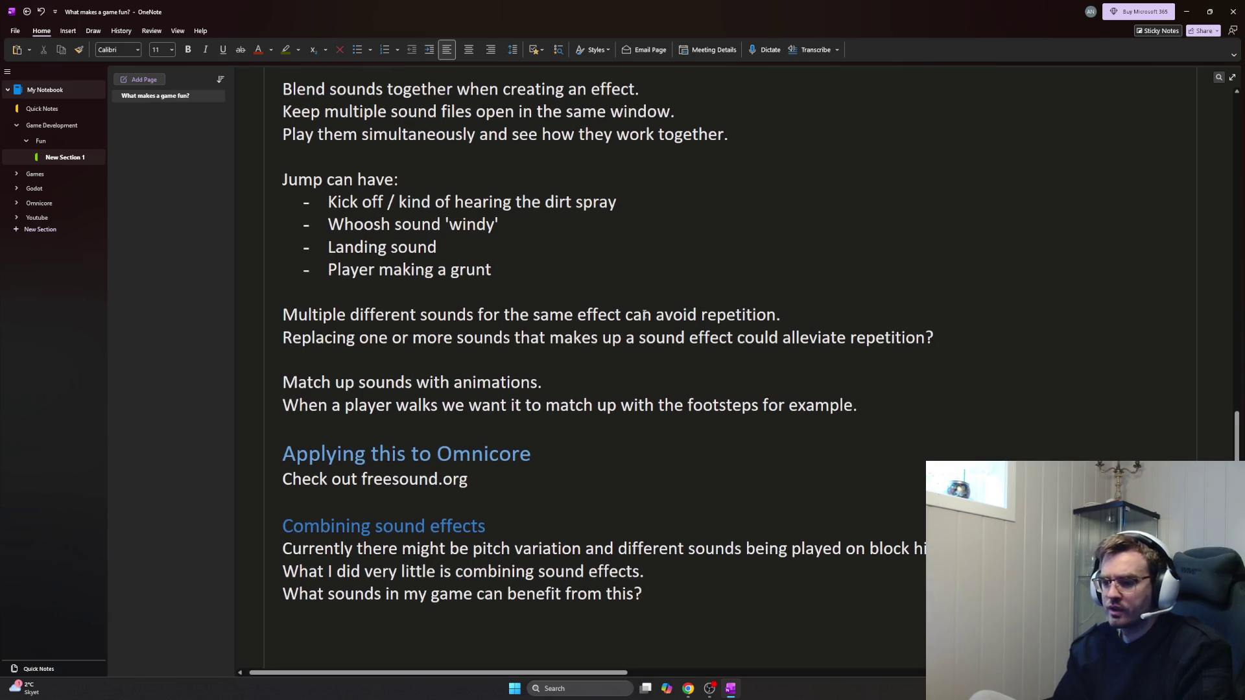
pyautogui.scroll(-3, 436, 390)
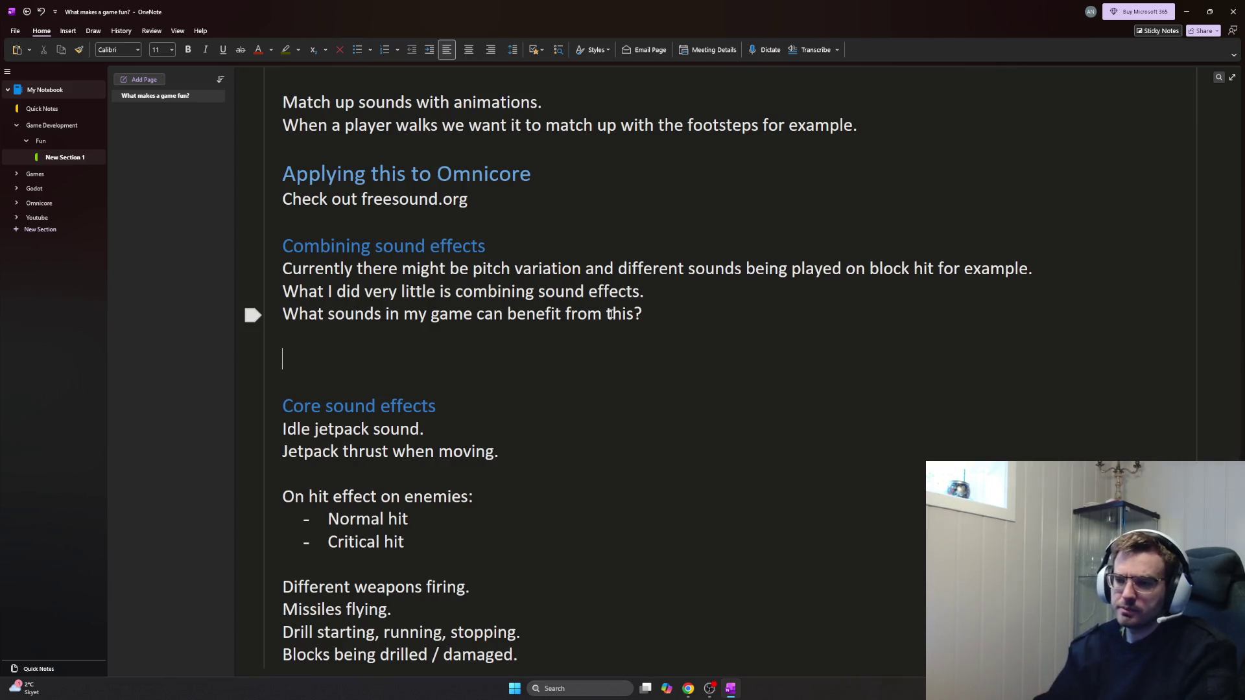
pyautogui.write('Mv')
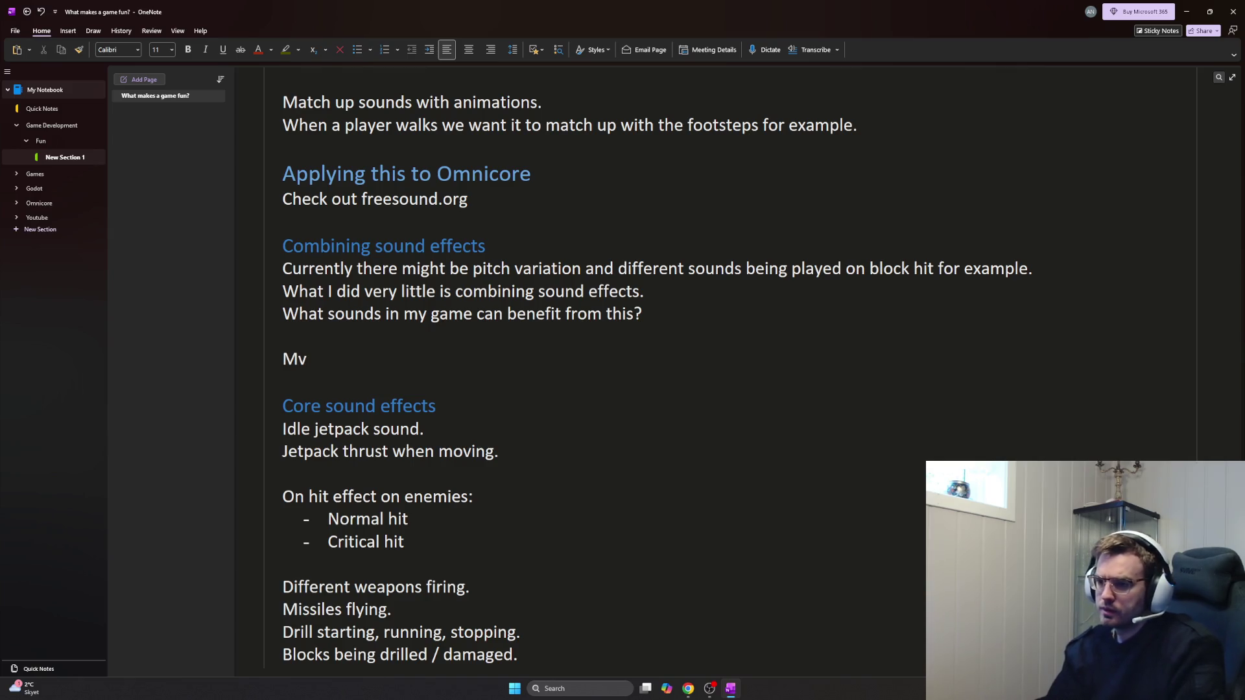
pyautogui.write('ovement?')
# Write 'Movement?' with bullets 'Jetpack thruster' and 'Any wind / other sound on higher speeds?', removing the extra empty bullet
pyautogui.press('Return')
pyautogui.write('- Jetpack thruster')
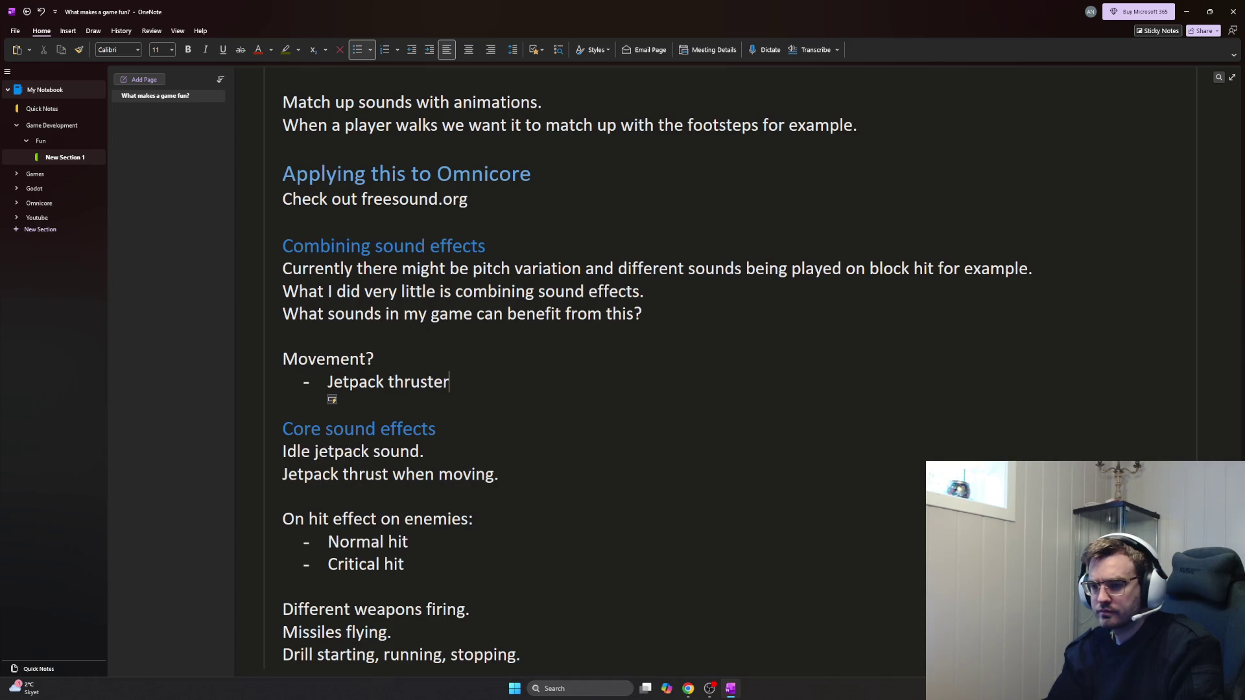
pyautogui.press('Return')
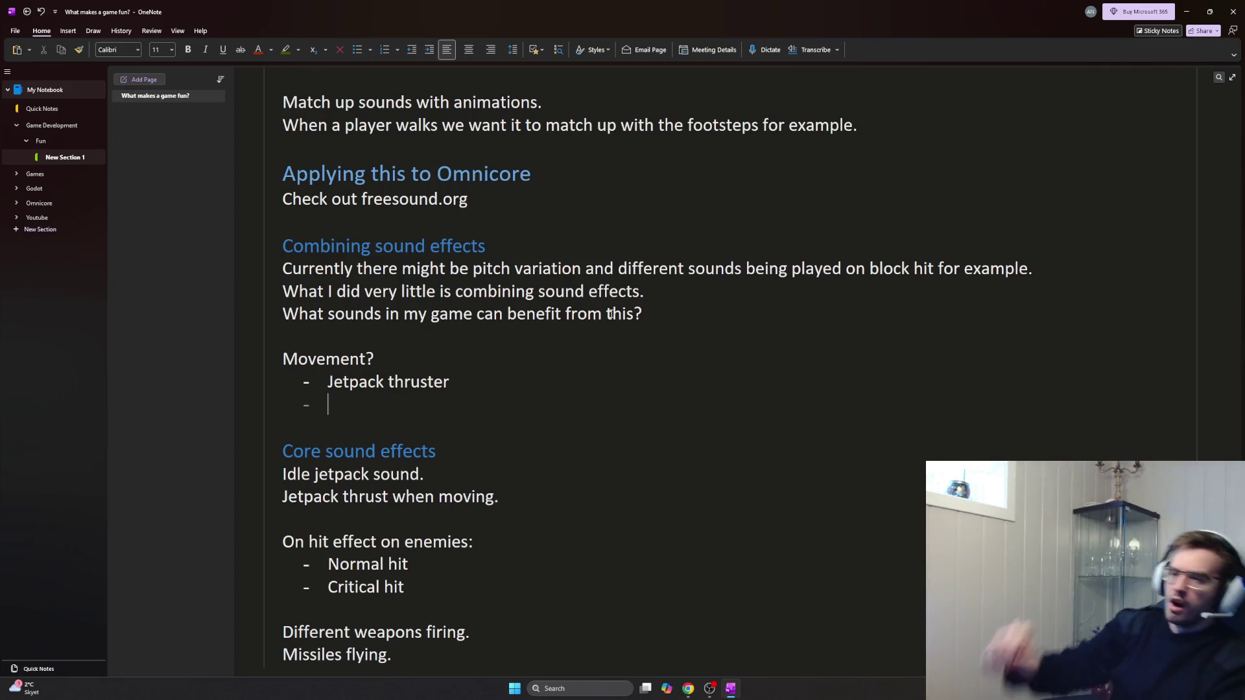
pyautogui.write('Any wind ')
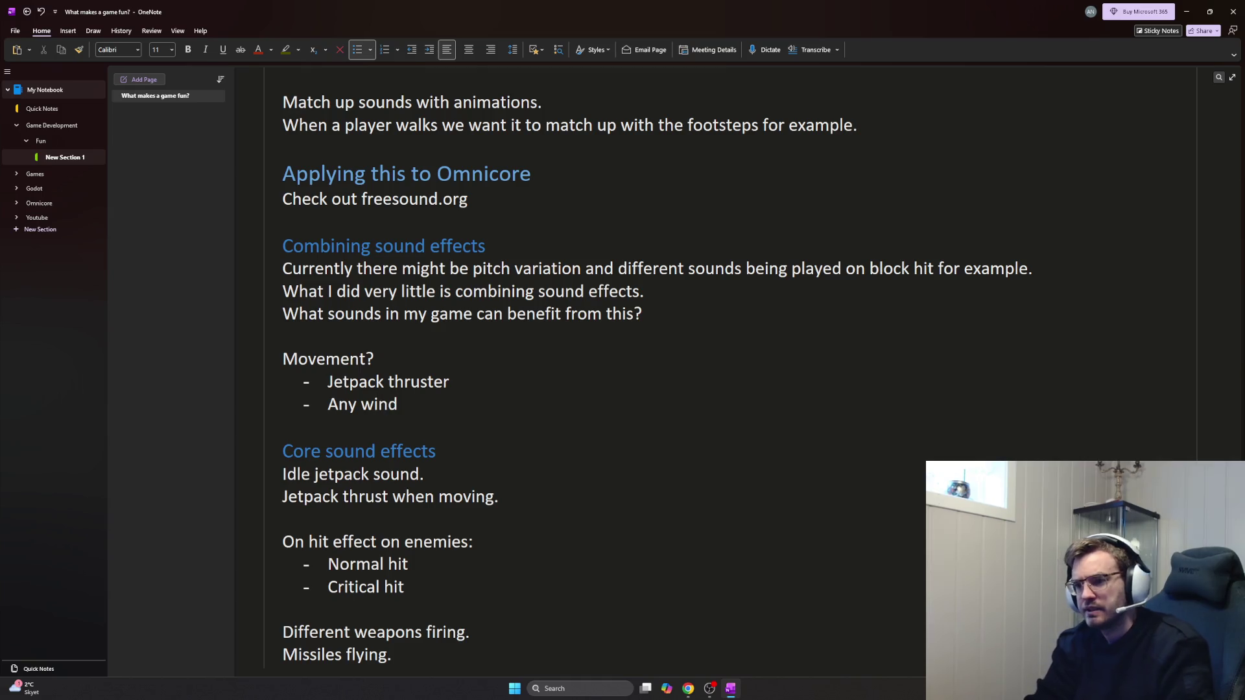
pyautogui.write('/')
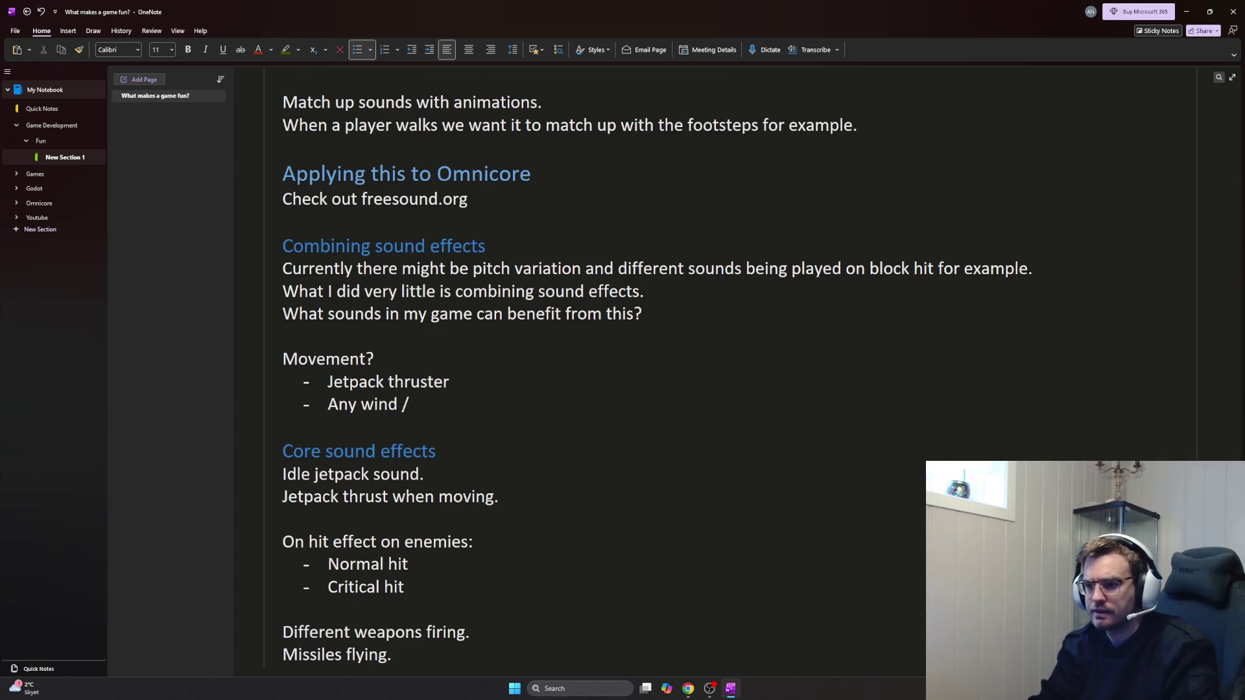
pyautogui.write(' other sound on higher ps')
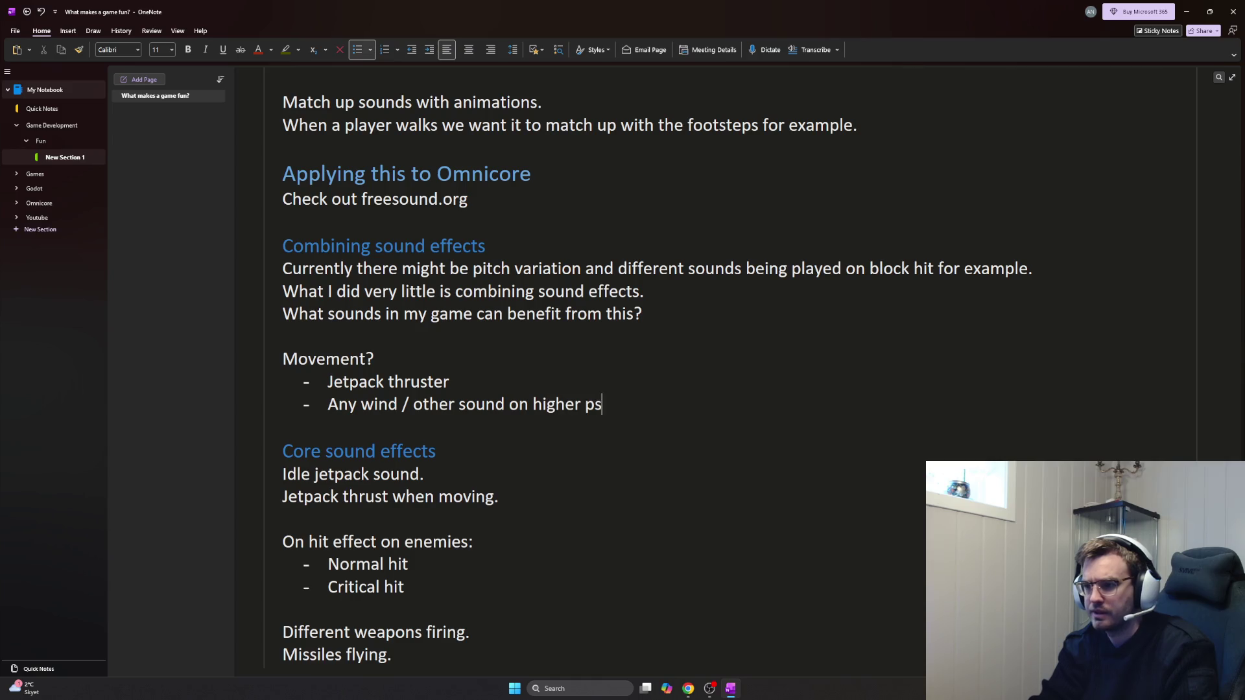
pyautogui.press('BackSpace')
pyautogui.press('BackSpace')
pyautogui.write('speeds?')
pyautogui.press('Return')
pyautogui.press('BackSpace')
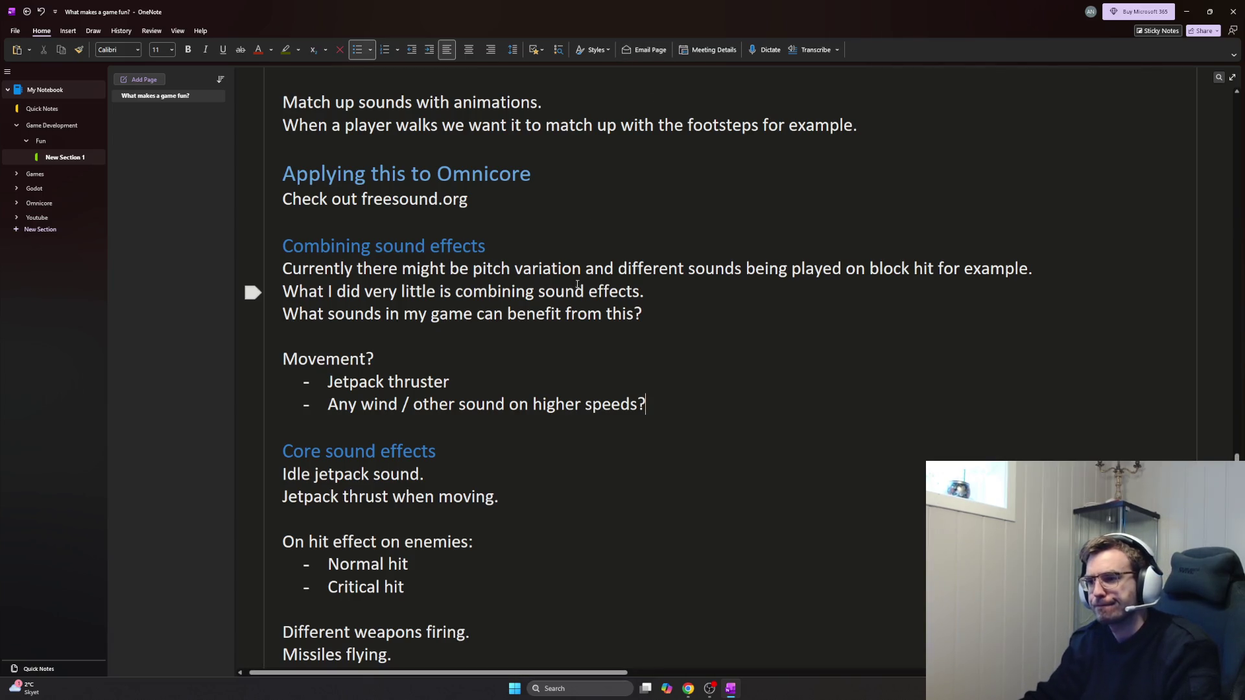
pyautogui.scroll(3, 574, 252)
pyautogui.scroll(4, 589, 273)
pyautogui.scroll(-5, 616, 304)
pyautogui.scroll(-2, 615, 305)
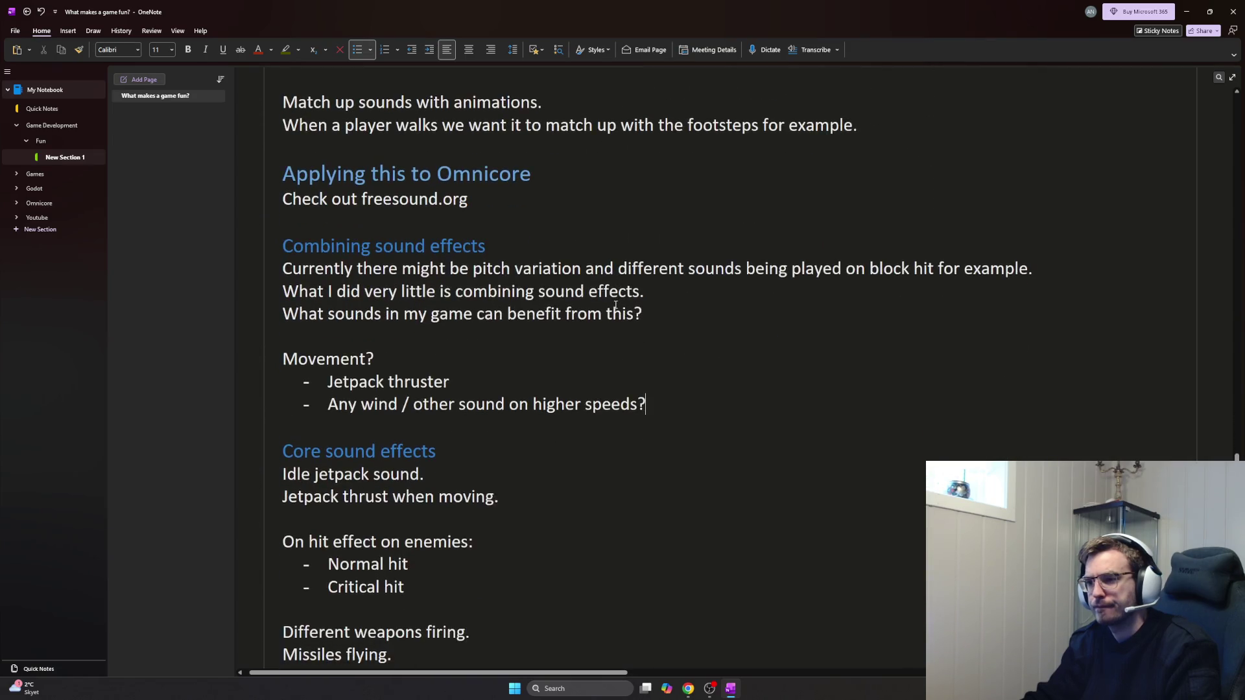
pyautogui.scroll(-4, 616, 302)
pyautogui.scroll(3, 618, 303)
pyautogui.scroll(-2, 617, 303)
pyautogui.scroll(-4, 617, 307)
pyautogui.scroll(-4, 617, 311)
pyautogui.scroll(-2, 617, 311)
pyautogui.scroll(-5, 622, 321)
pyautogui.scroll(3, 627, 350)
pyautogui.click(631, 366)
# Insert the heading 'The whole package' after the 'Make blocks feel denser / harder' line, before Reactive Animations
pyautogui.press('Down')
pyautogui.press('Return')
pyautogui.press('Return')
pyautogui.press('Return')
pyautogui.scroll(1, 659, 389)
pyautogui.scroll(5, 594, 395)
pyautogui.scroll(8, 528, 399)
pyautogui.scroll(-1, 588, 366)
pyautogui.scroll(-9, 598, 370)
pyautogui.scroll(-5, 611, 375)
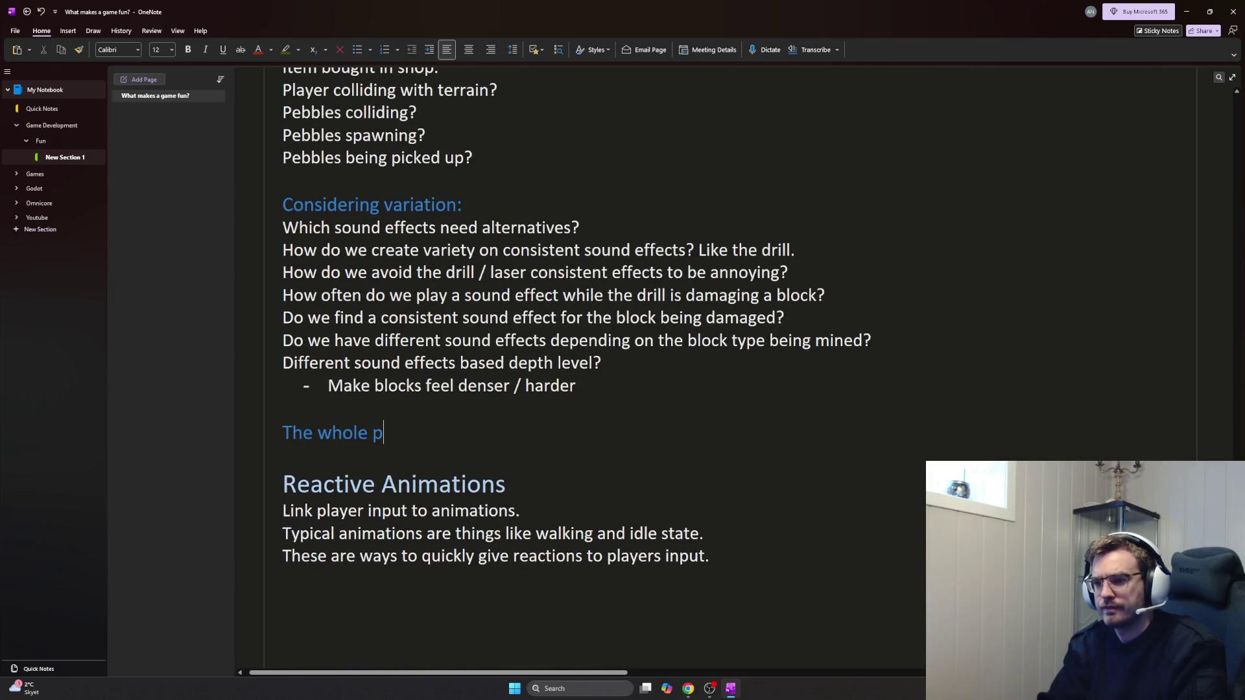
pyautogui.press('Return')
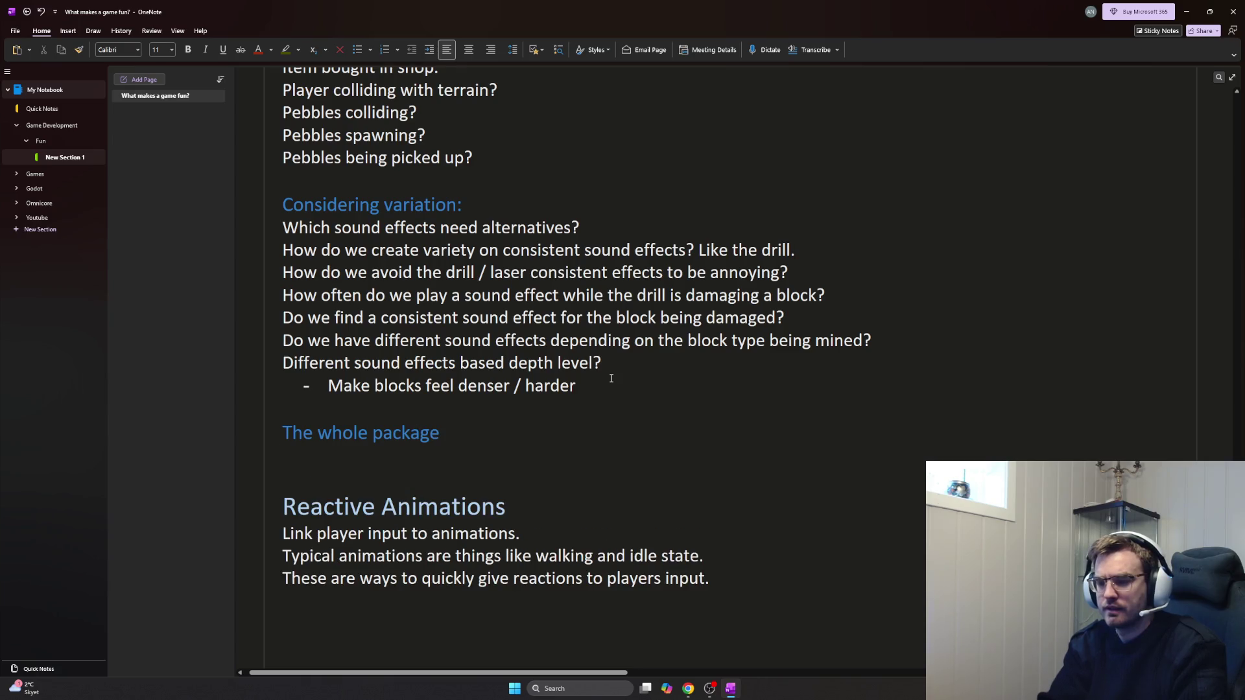
pyautogui.scroll(3, 611, 378)
pyautogui.scroll(8, 663, 464)
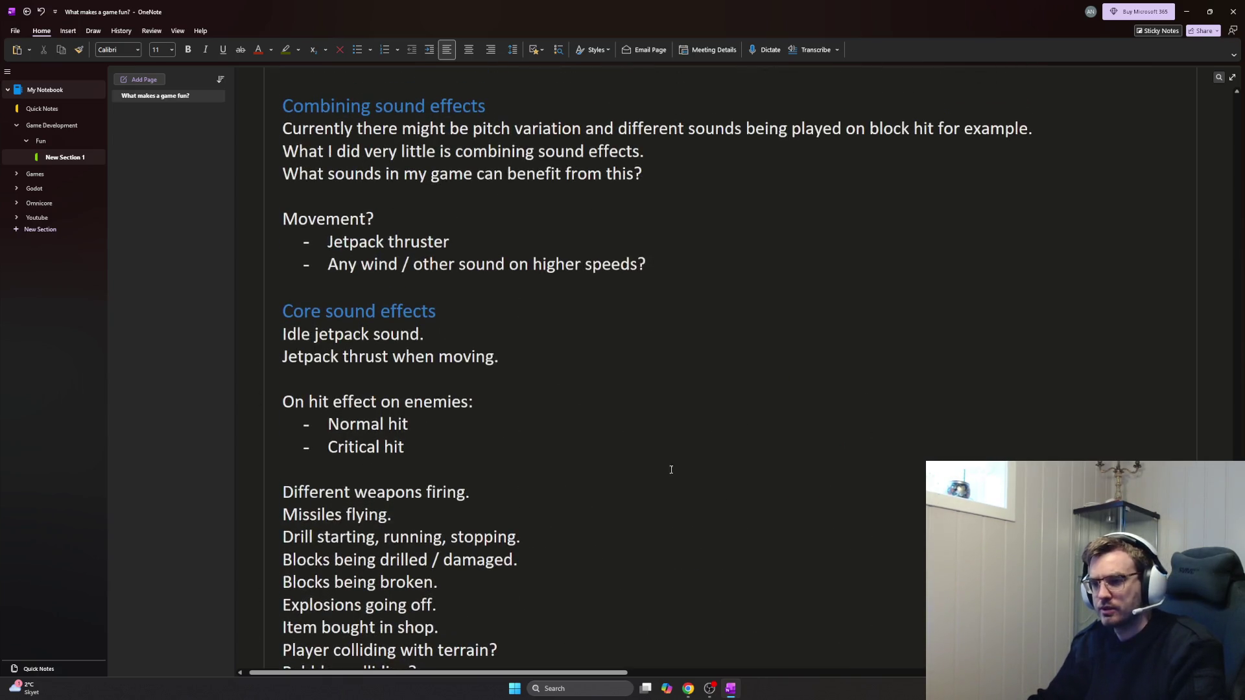
pyautogui.scroll(1, 684, 415)
pyautogui.scroll(2, 704, 408)
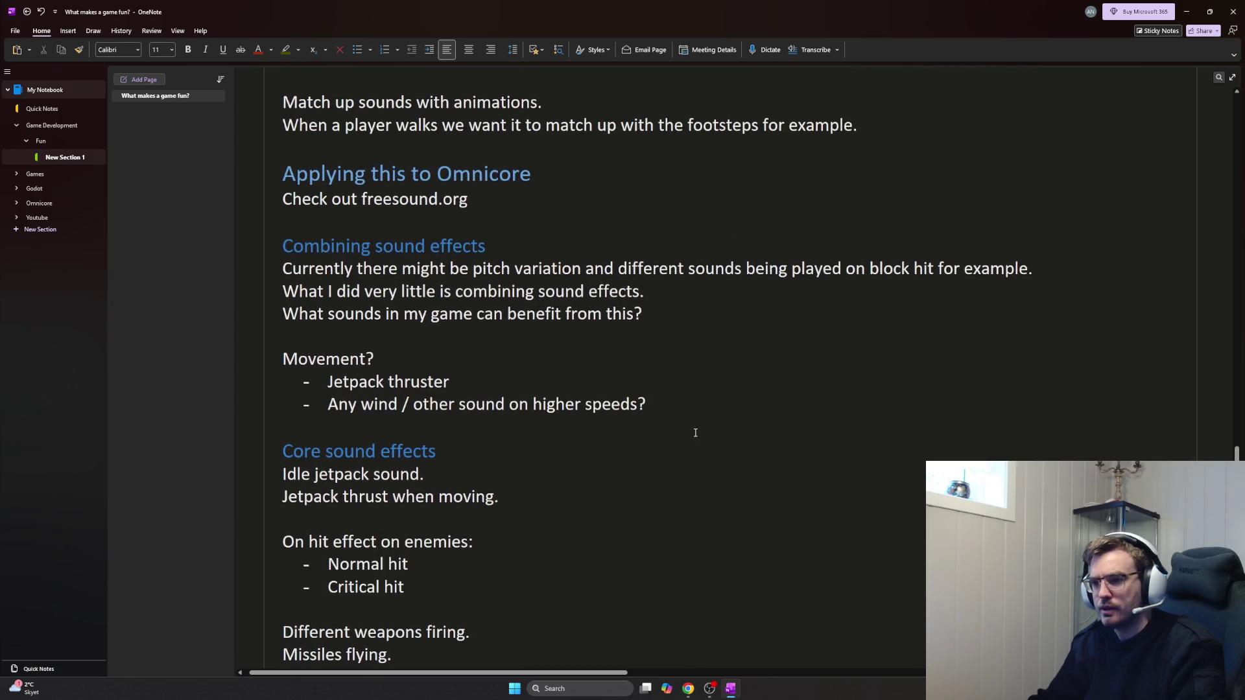
pyautogui.scroll(-3, 695, 432)
pyautogui.scroll(-2, 681, 431)
pyautogui.scroll(-4, 681, 431)
pyautogui.scroll(-3, 678, 434)
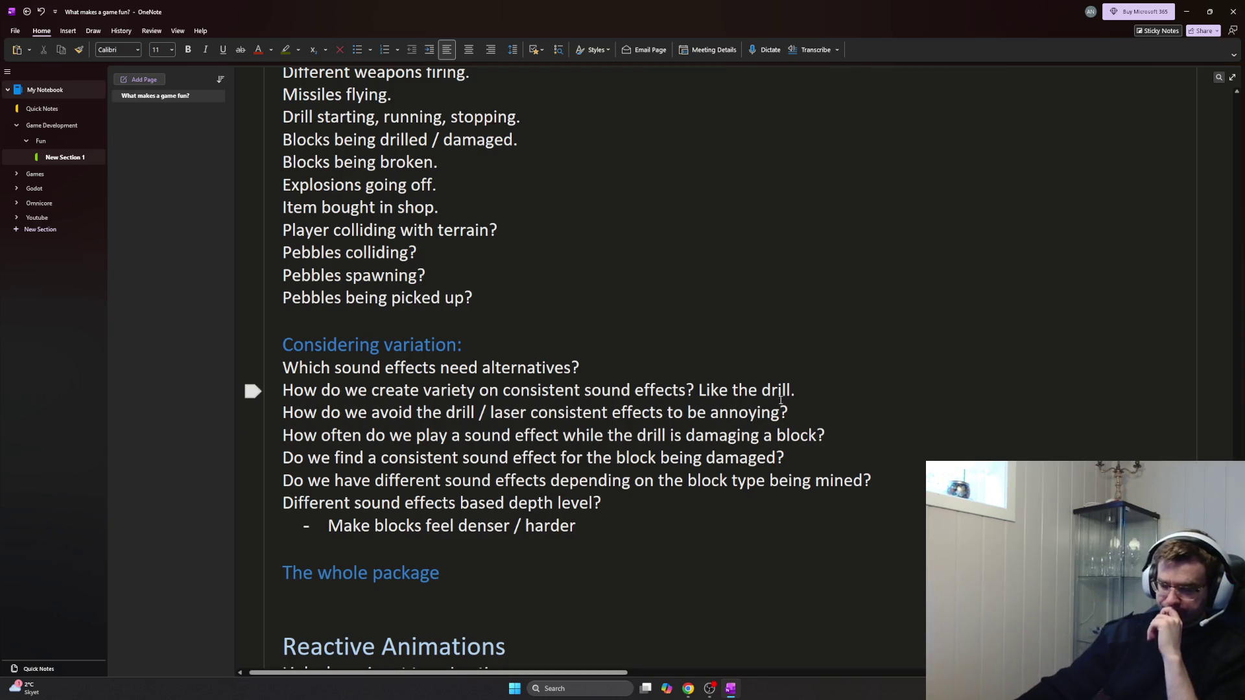
pyautogui.scroll(8, 779, 389)
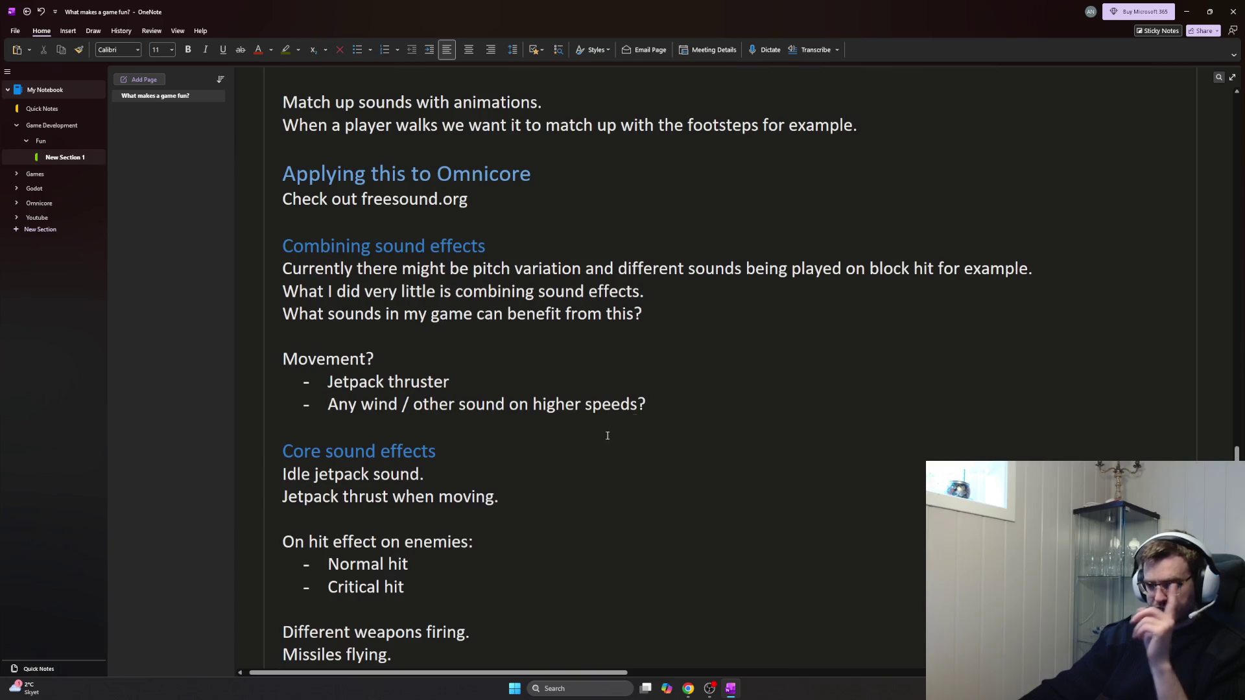
pyautogui.moveTo(330, 381); pyautogui.dragTo(473, 382)
pyautogui.click(472, 382)
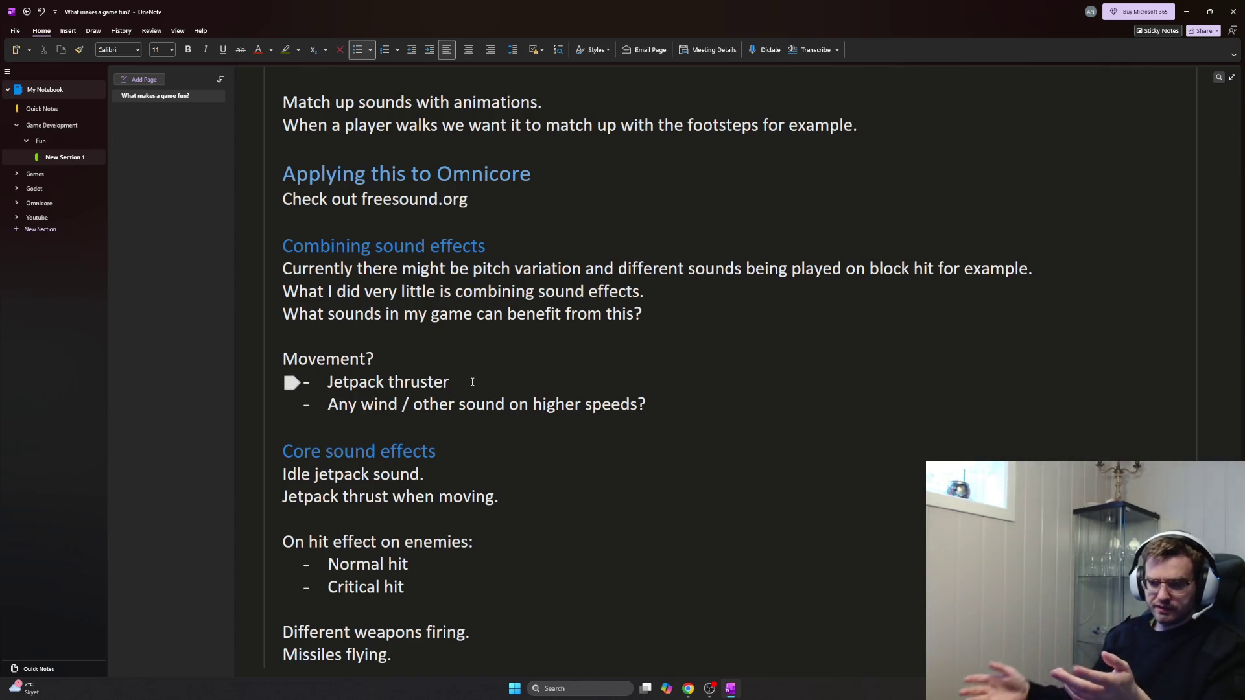
pyautogui.moveTo(389, 359); pyautogui.dragTo(279, 352)
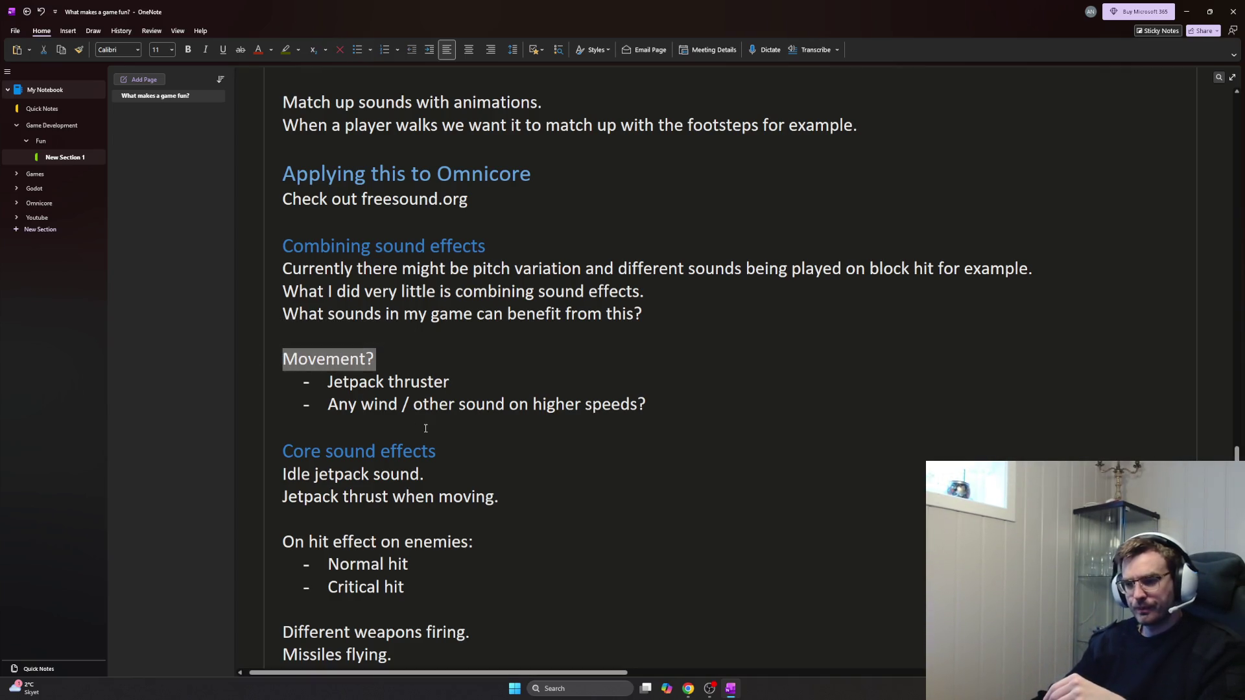
pyautogui.click(465, 381)
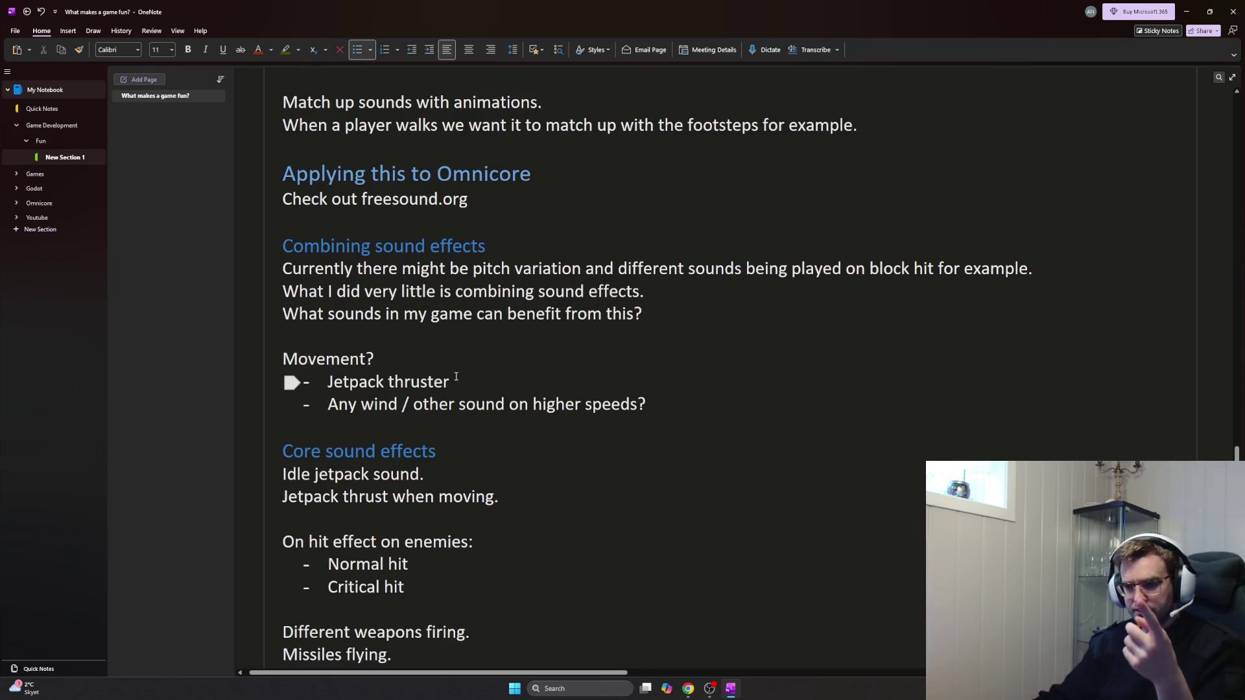
pyautogui.moveTo(378, 359); pyautogui.dragTo(280, 358)
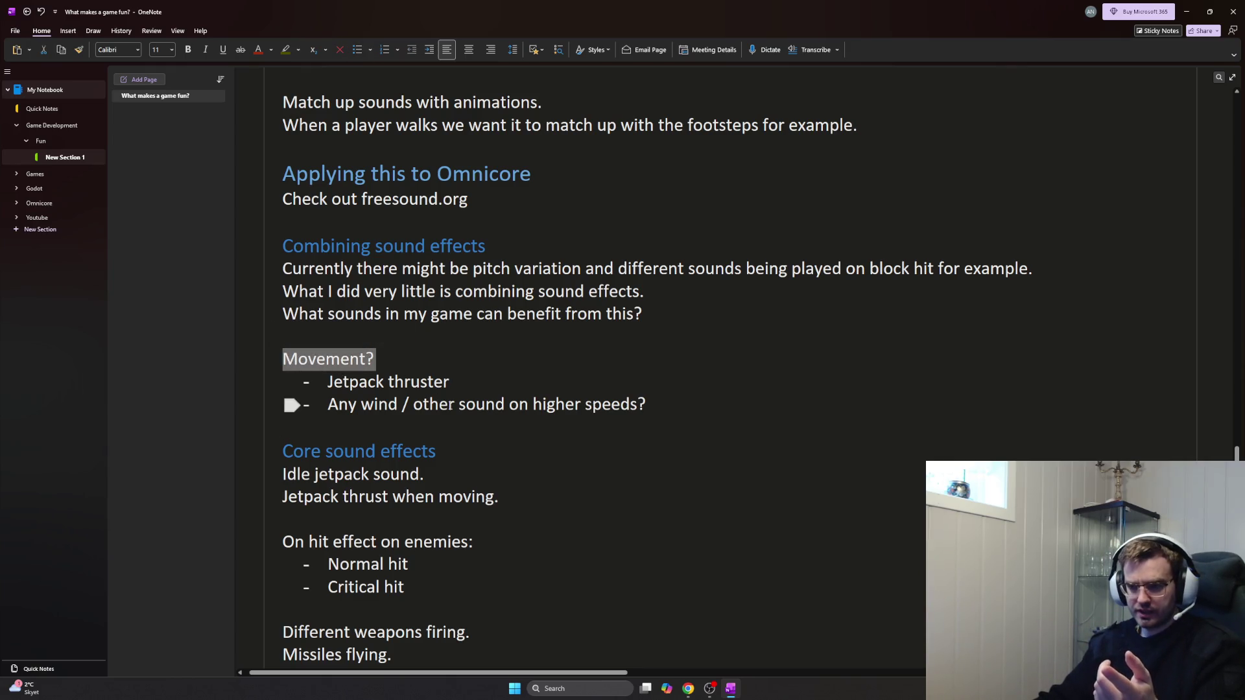
pyautogui.scroll(-2, 457, 410)
pyautogui.scroll(-4, 456, 409)
pyautogui.scroll(-3, 452, 380)
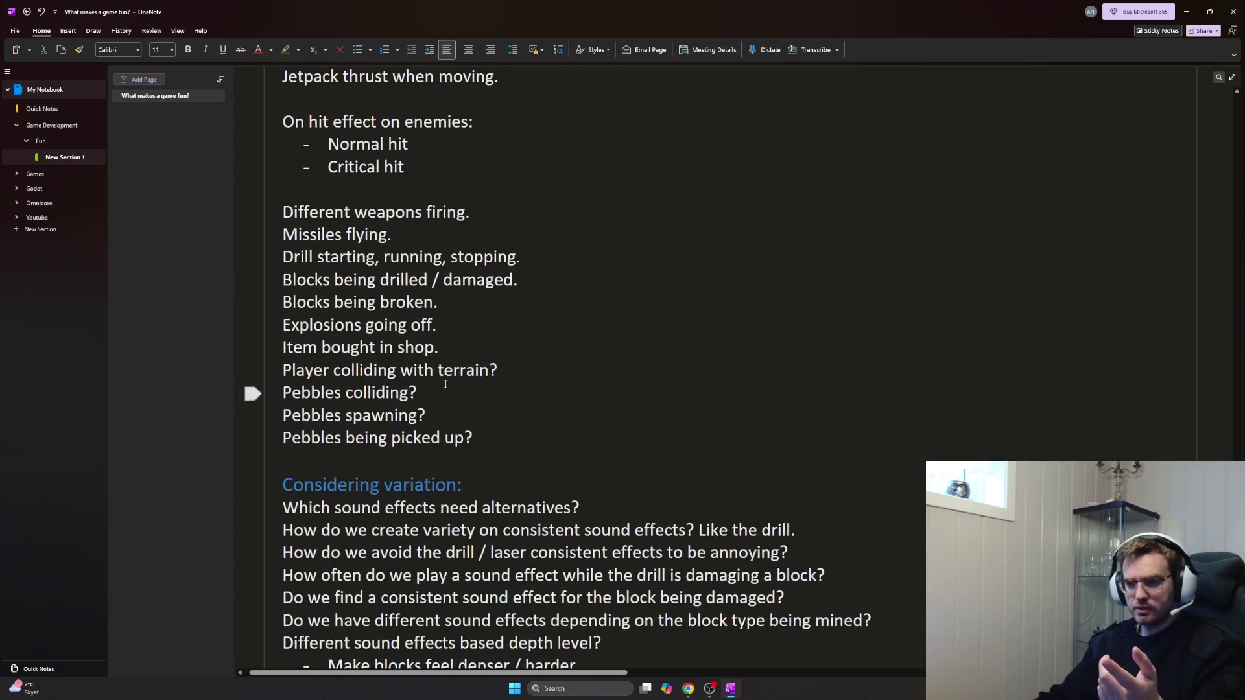
pyautogui.moveTo(533, 367); pyautogui.dragTo(451, 399)
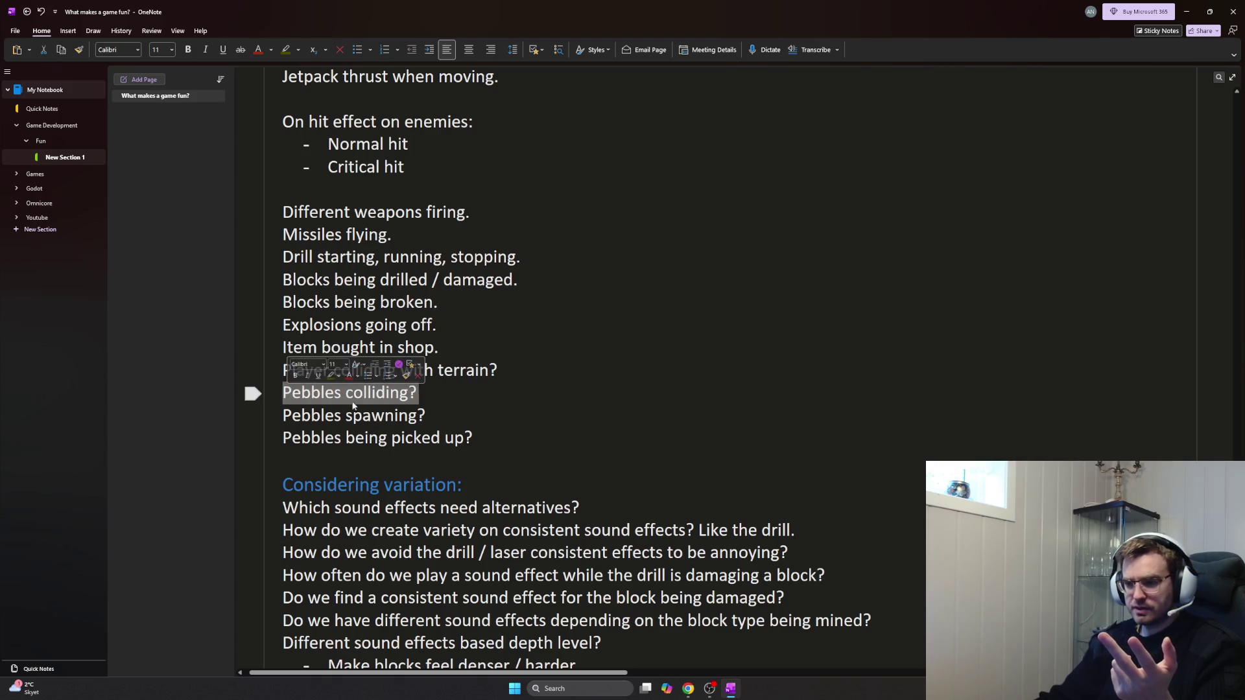
pyautogui.click(454, 414)
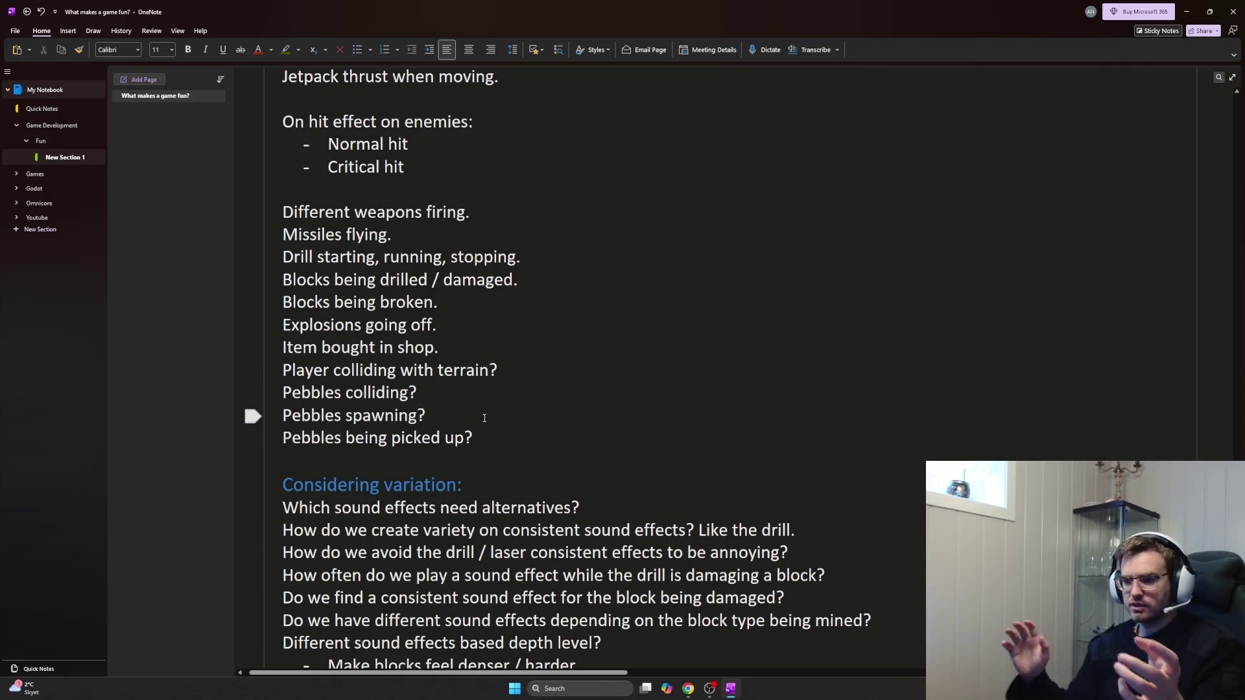
pyautogui.scroll(1, 484, 418)
pyautogui.scroll(2, 484, 418)
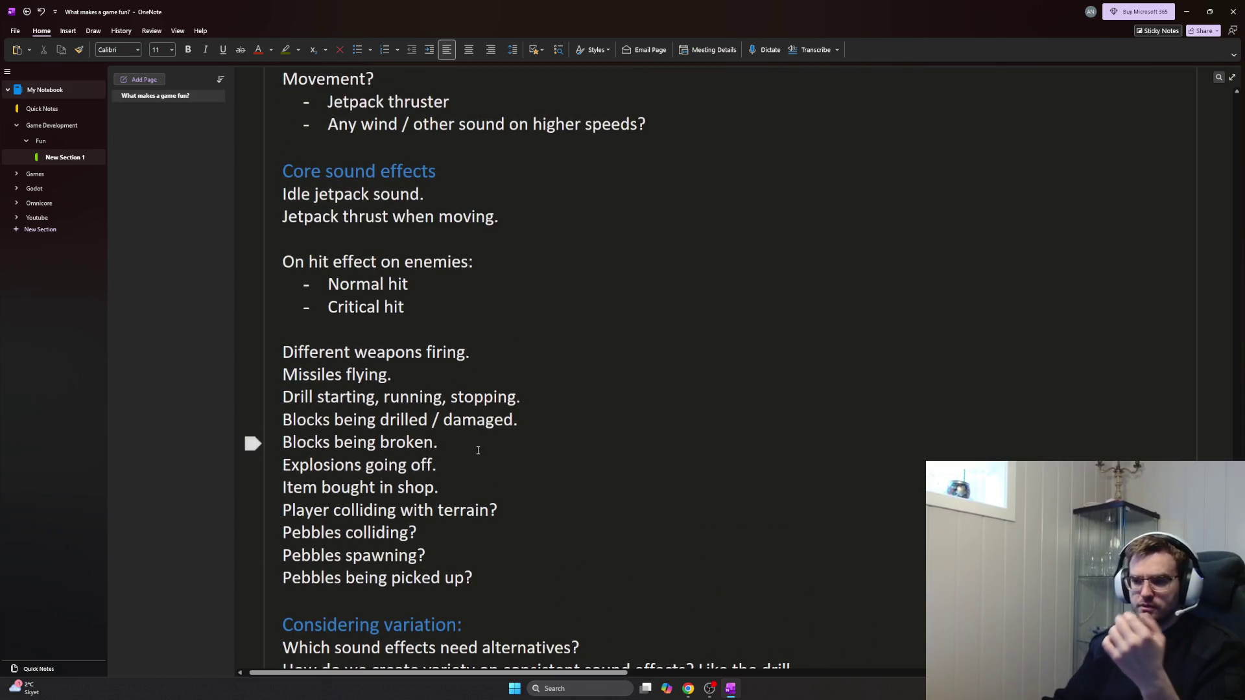
pyautogui.scroll(3, 480, 466)
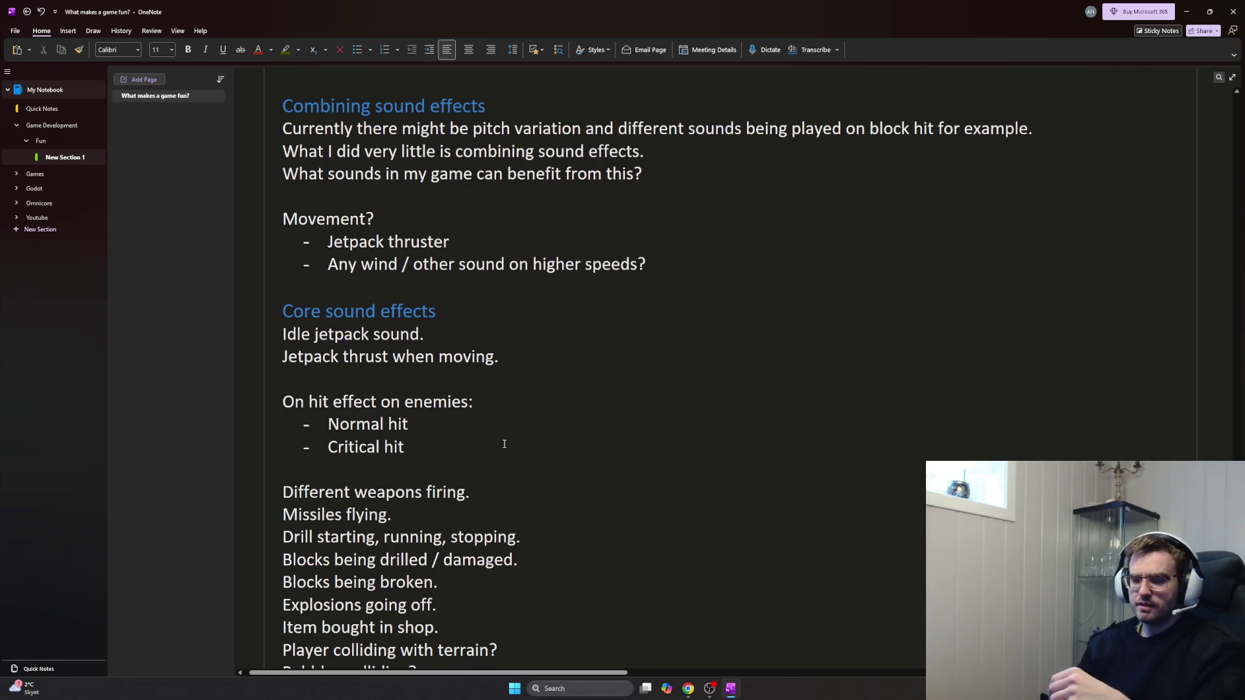
pyautogui.scroll(3, 468, 470)
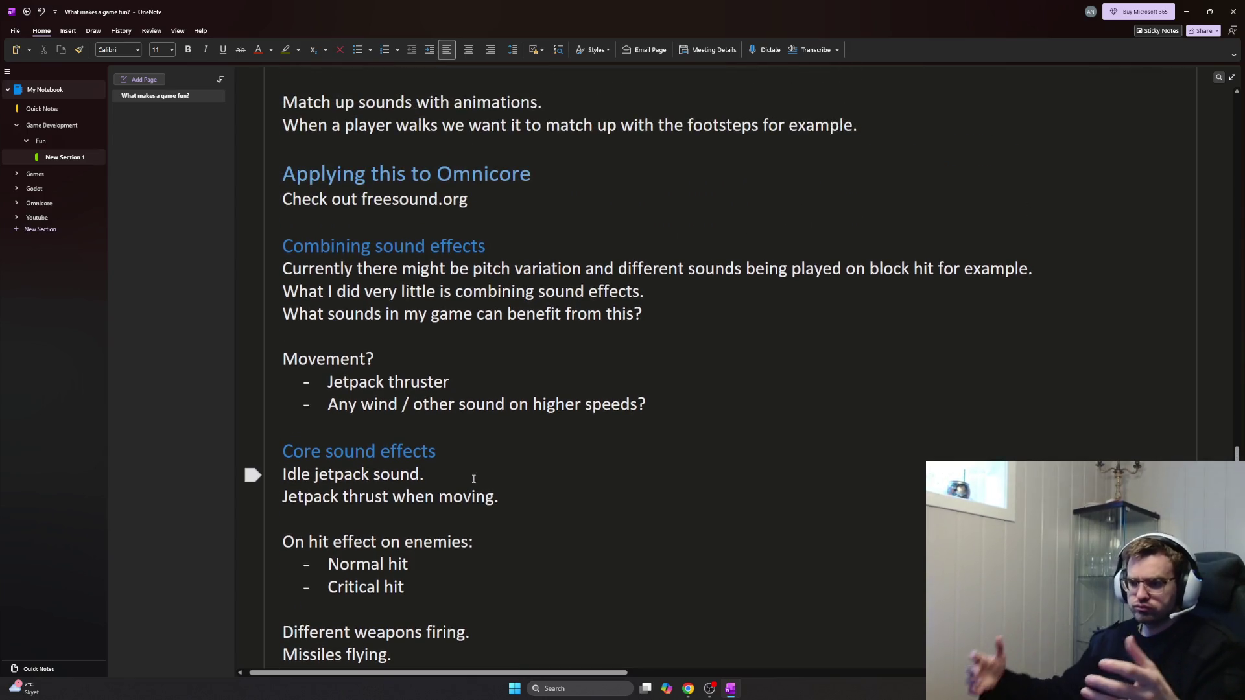
pyautogui.scroll(-3, 474, 479)
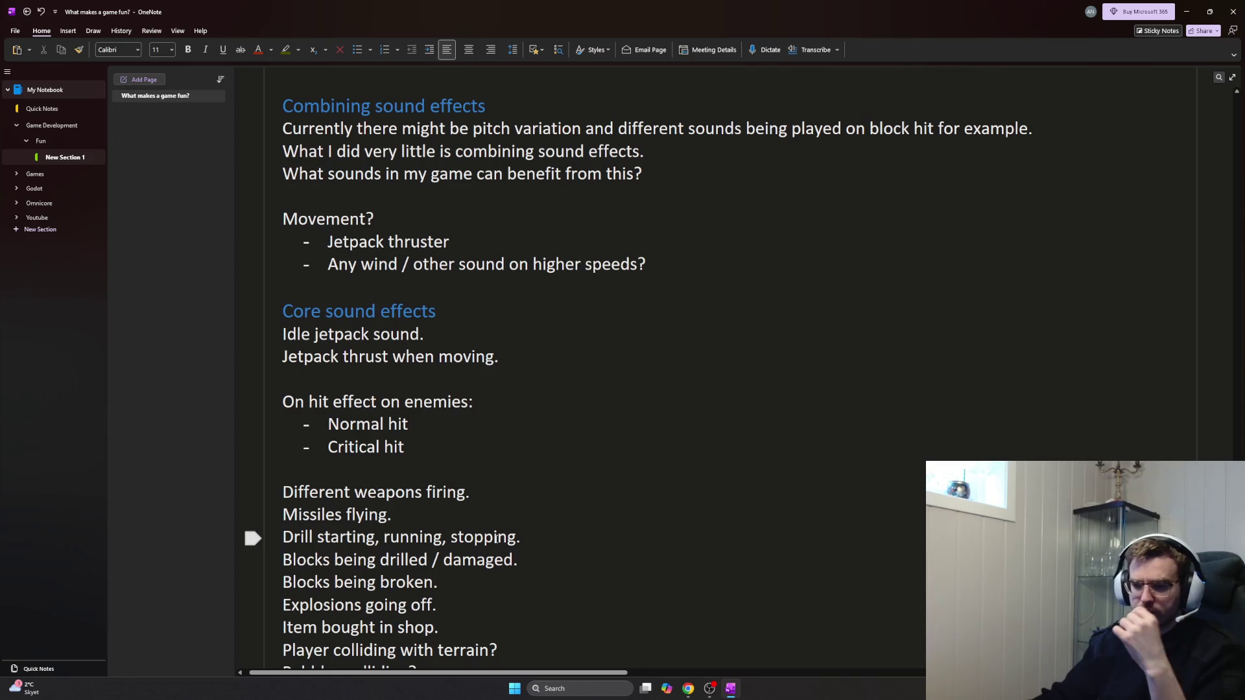
pyautogui.scroll(-3, 494, 545)
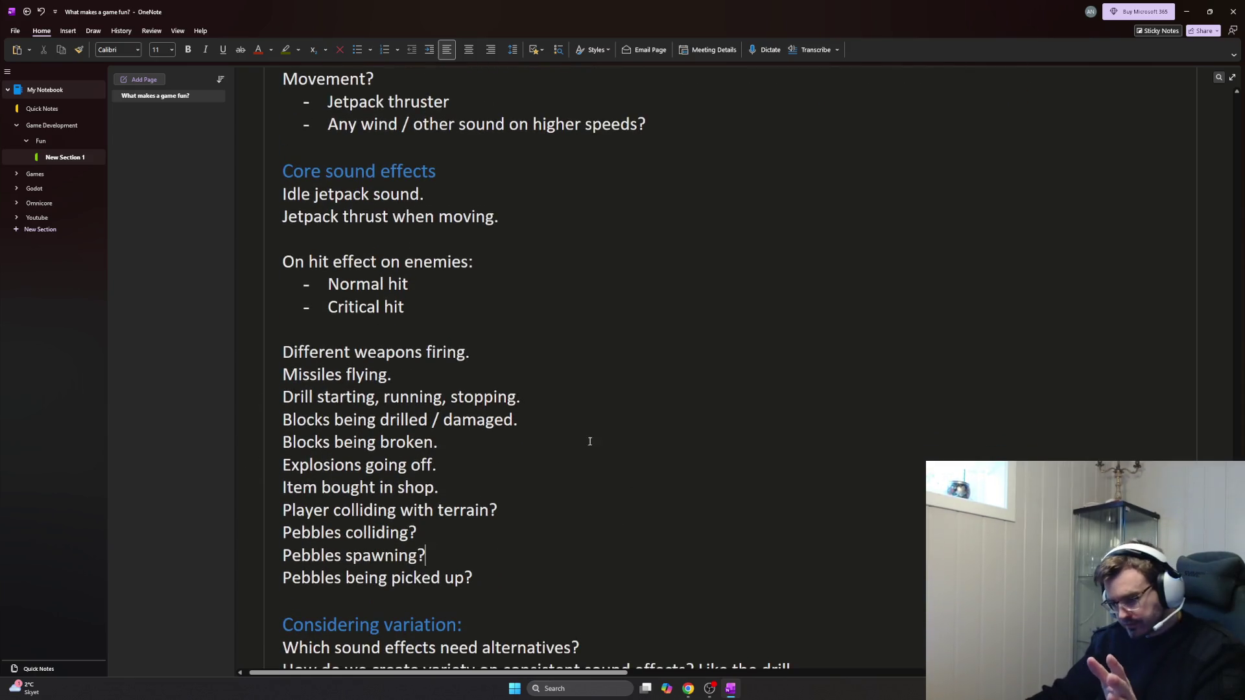
pyautogui.scroll(-6, 534, 545)
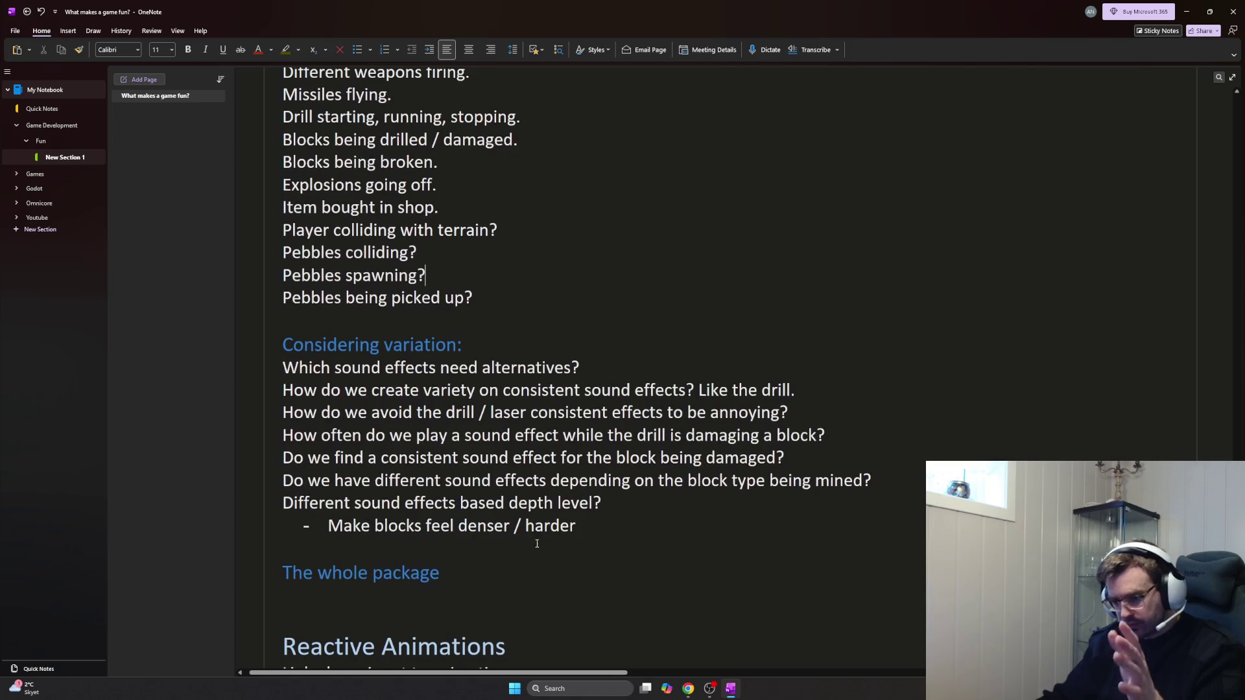
pyautogui.click(405, 597)
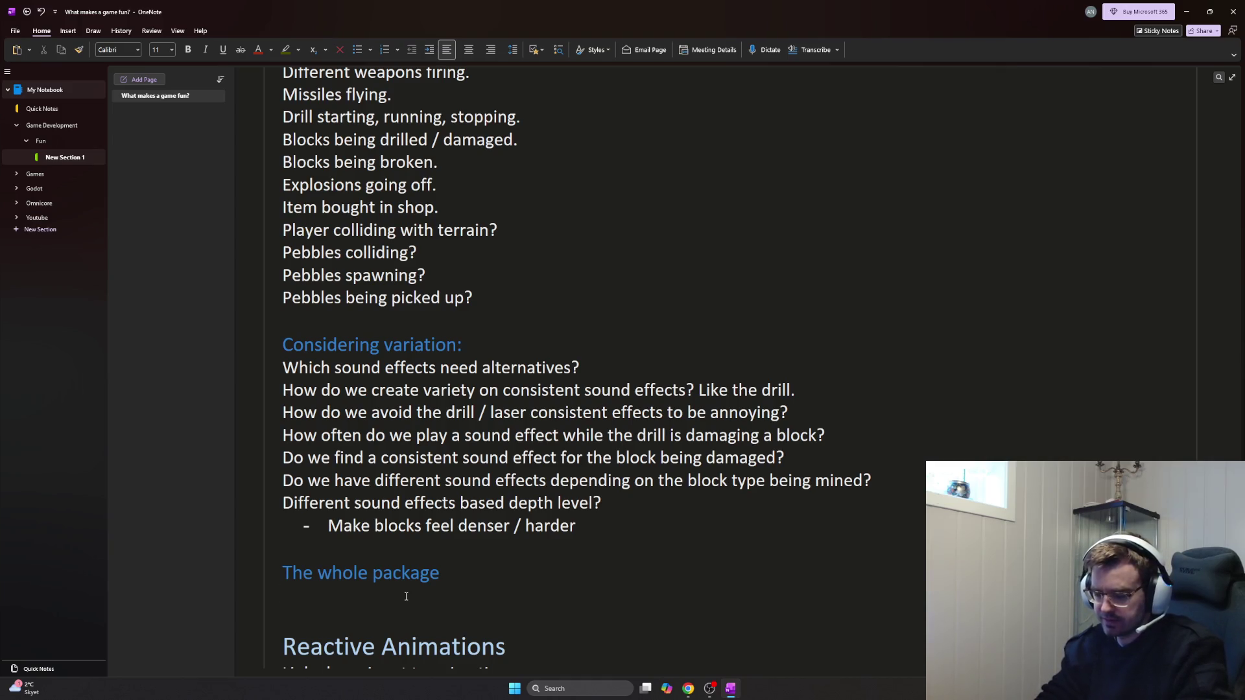
pyautogui.write('A')
# Write the paragraph on many good sound effects in unison bringing the game world to life, erasing the unfinished 'While a s' line
pyautogui.press('BackSpace')
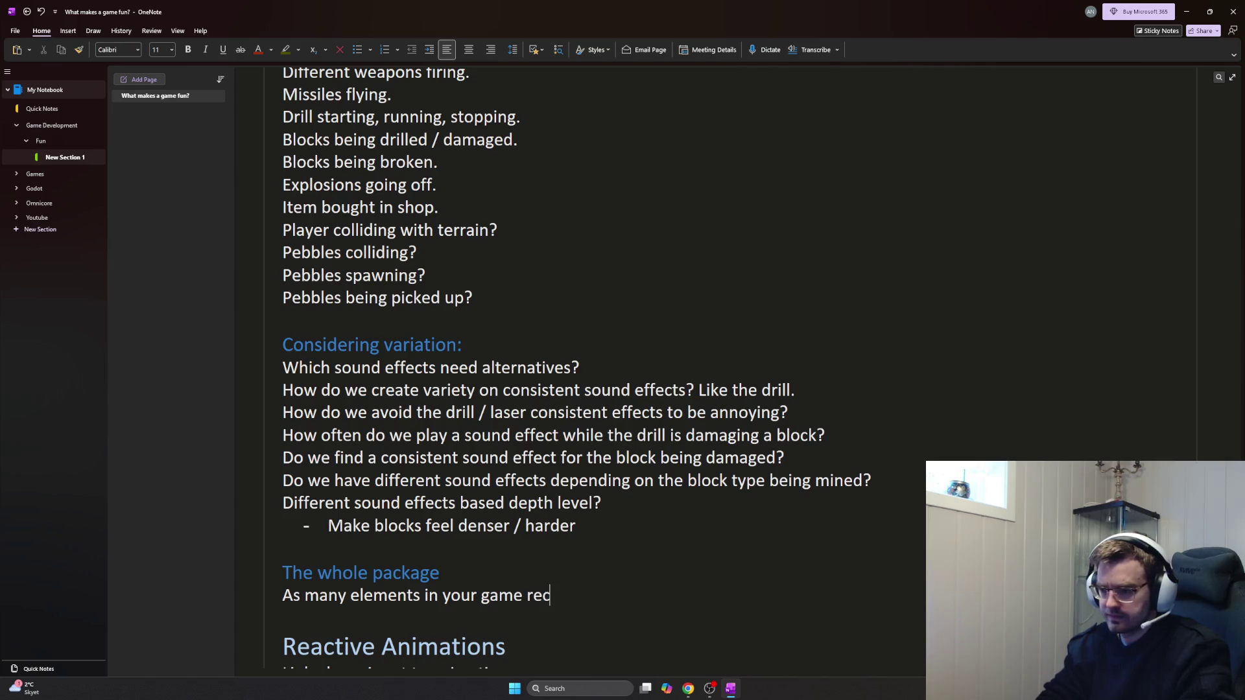
pyautogui.write('eives good soun')
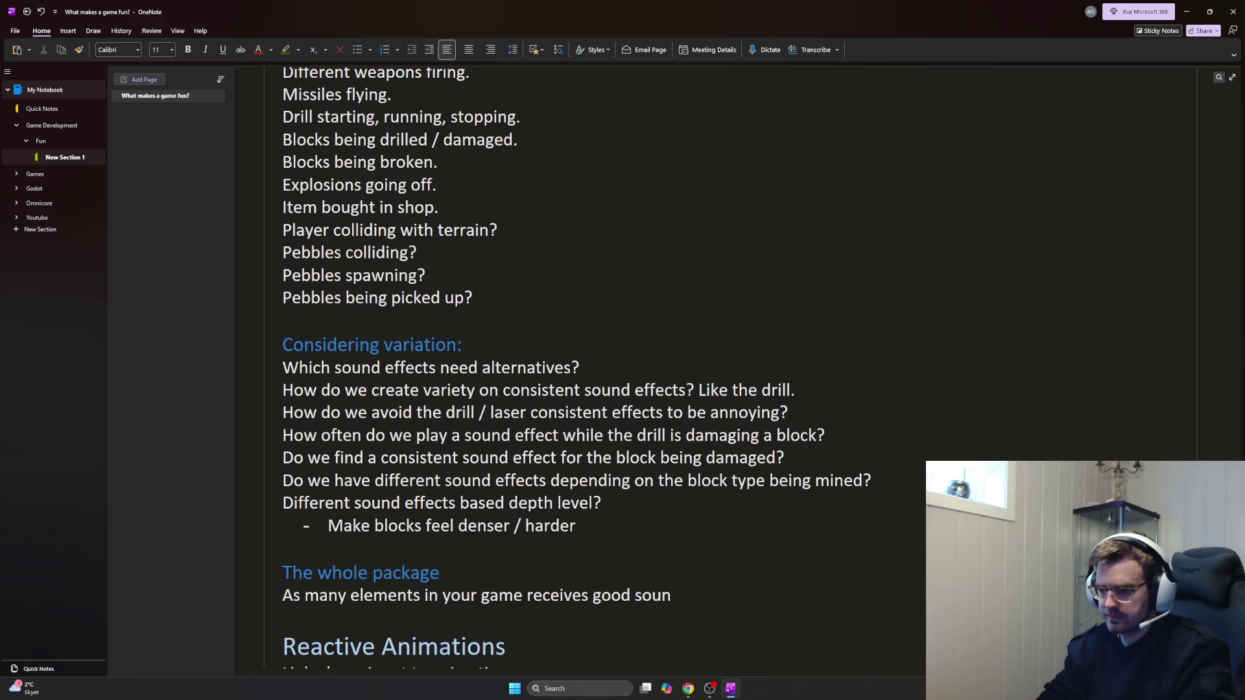
pyautogui.write('thye')
pyautogui.press('BackSpace')
pyautogui.write('y start working in')
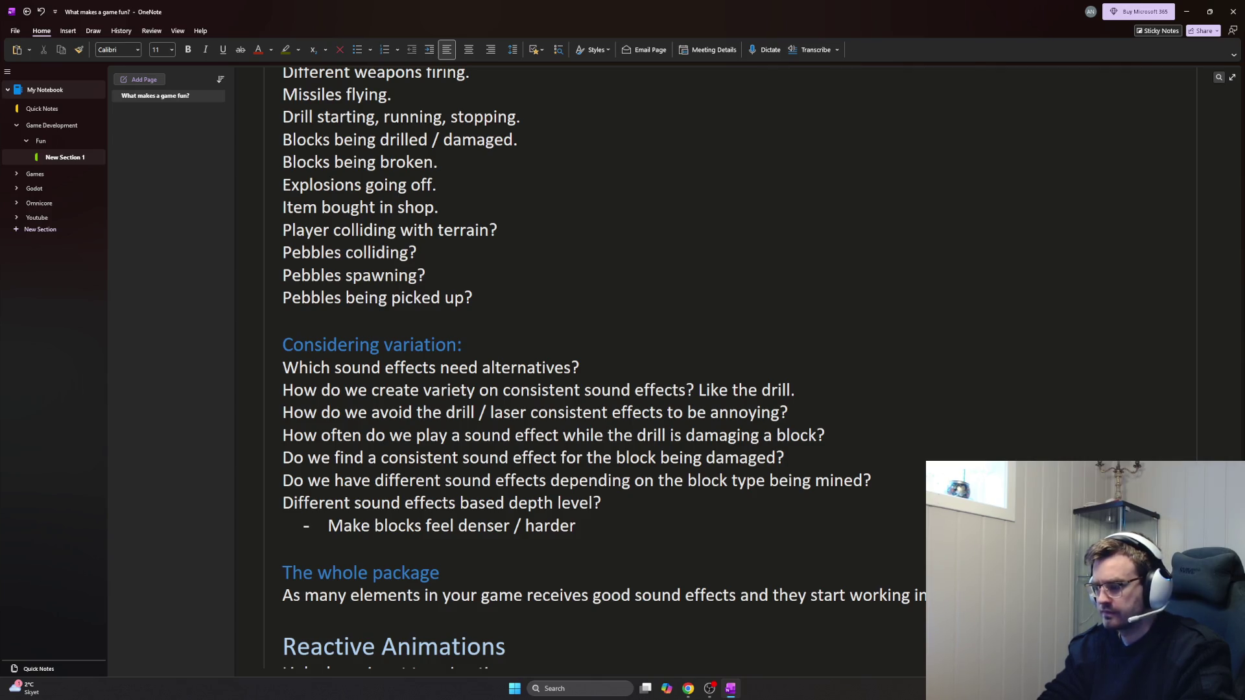
pyautogui.write('to life')
pyautogui.press('BackSpace')
pyautogui.write("'.")
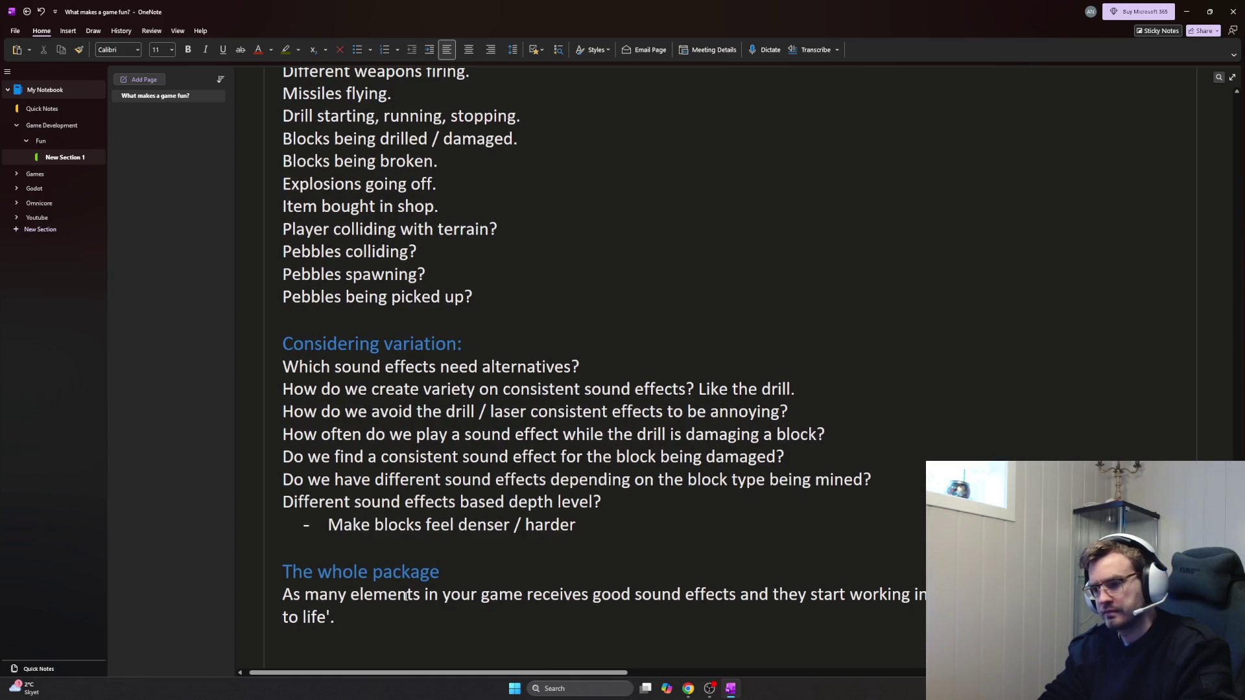
pyautogui.press('Return')
pyautogui.write('While a s')
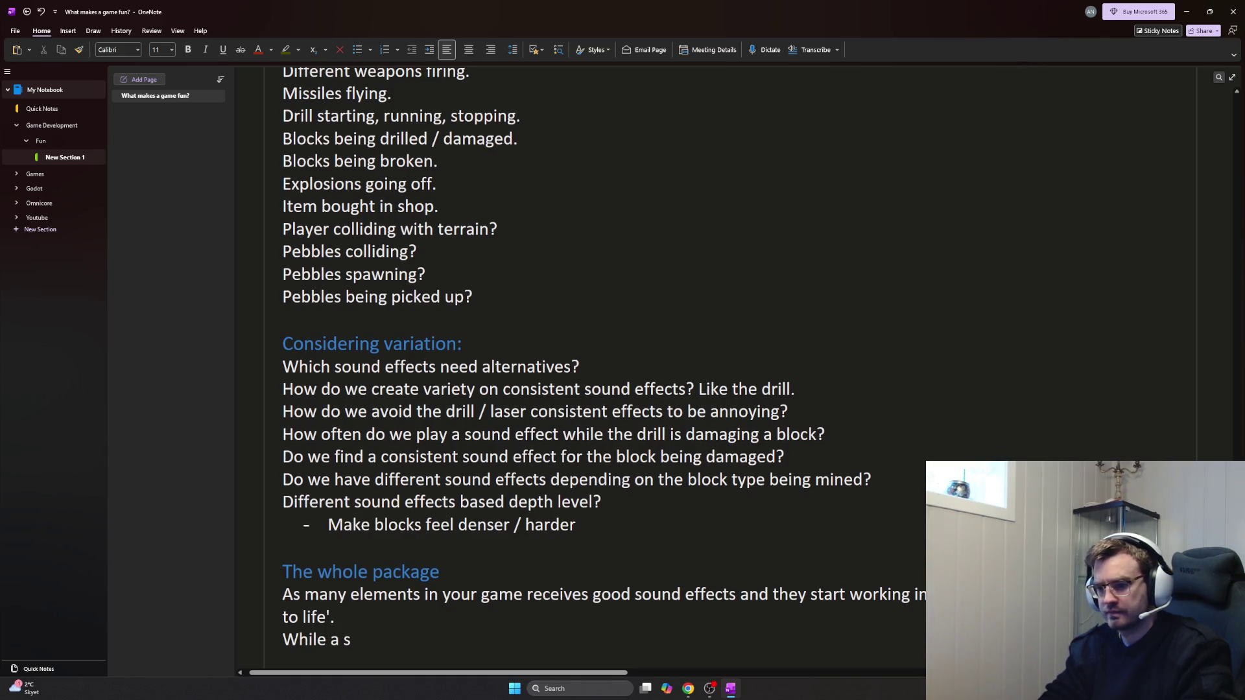
pyautogui.press('BackSpace')
pyautogui.press('BackSpace')
pyautogui.press('BackSpace')
pyautogui.press('BackSpace')
pyautogui.press('BackSpace')
pyautogui.press('BackSpace')
pyautogui.press('BackSpace')
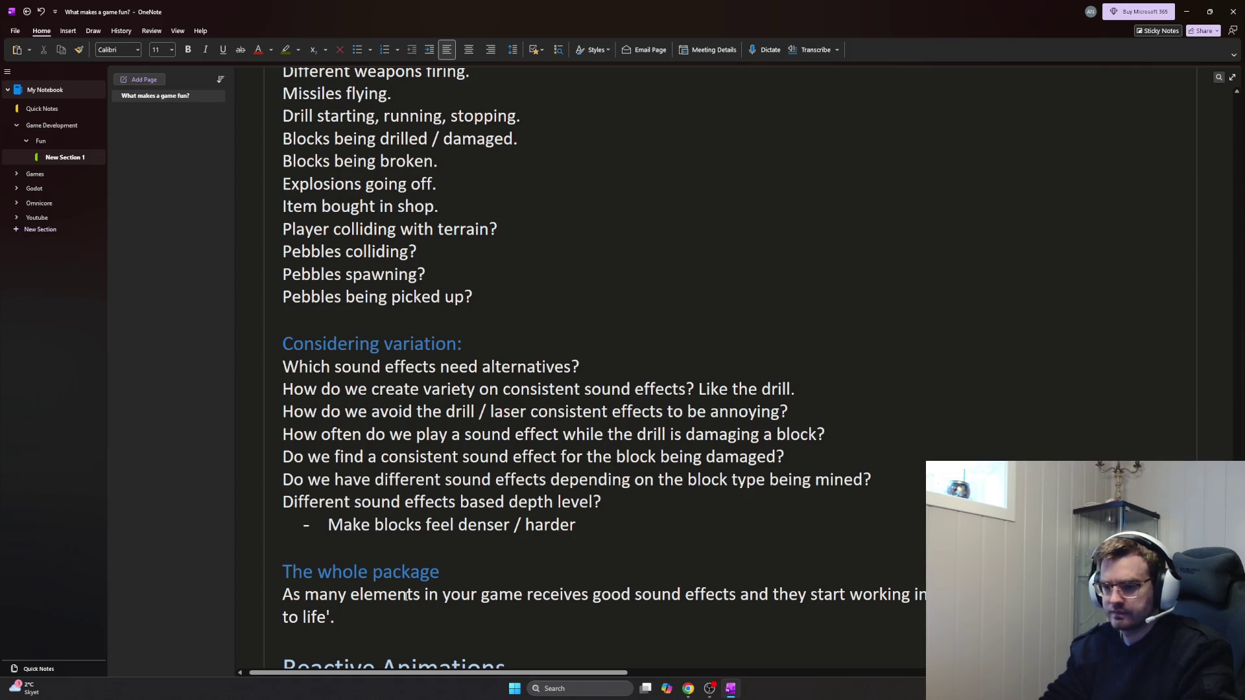
pyautogui.doubleClick(292, 594)
pyautogui.press('BackSpace')
pyautogui.write('While a single sound effec')
pyautogui.press('BackSpace')
pyautogui.press('BackSpace')
pyautogui.press('BackSpace')
pyautogui.press('BackSpace')
pyautogui.press('BackSpace')
pyautogui.press('BackSpace')
pyautogui.press('BackSpace')
pyautogui.press('BackSpace')
pyautogui.press('BackSpace')
pyautogui.press('BackSpace')
pyautogui.write('great sound effect for a specific many elements in your game receives')
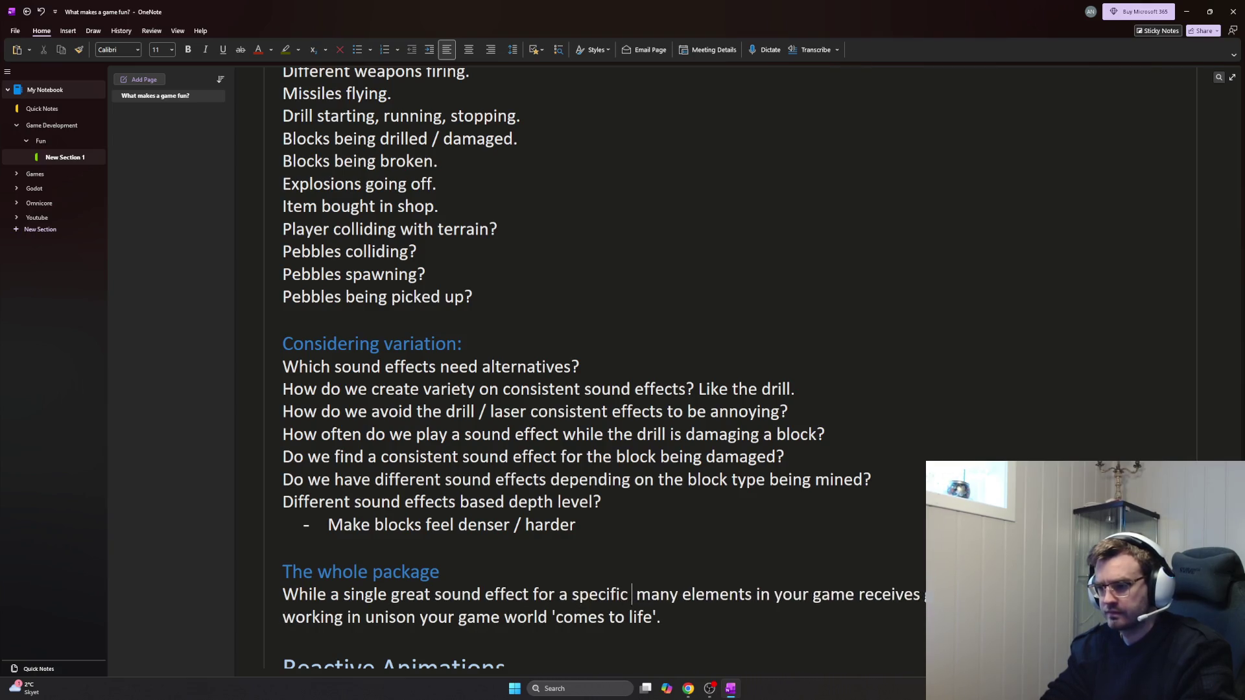
pyautogui.write(' action is impactful,')
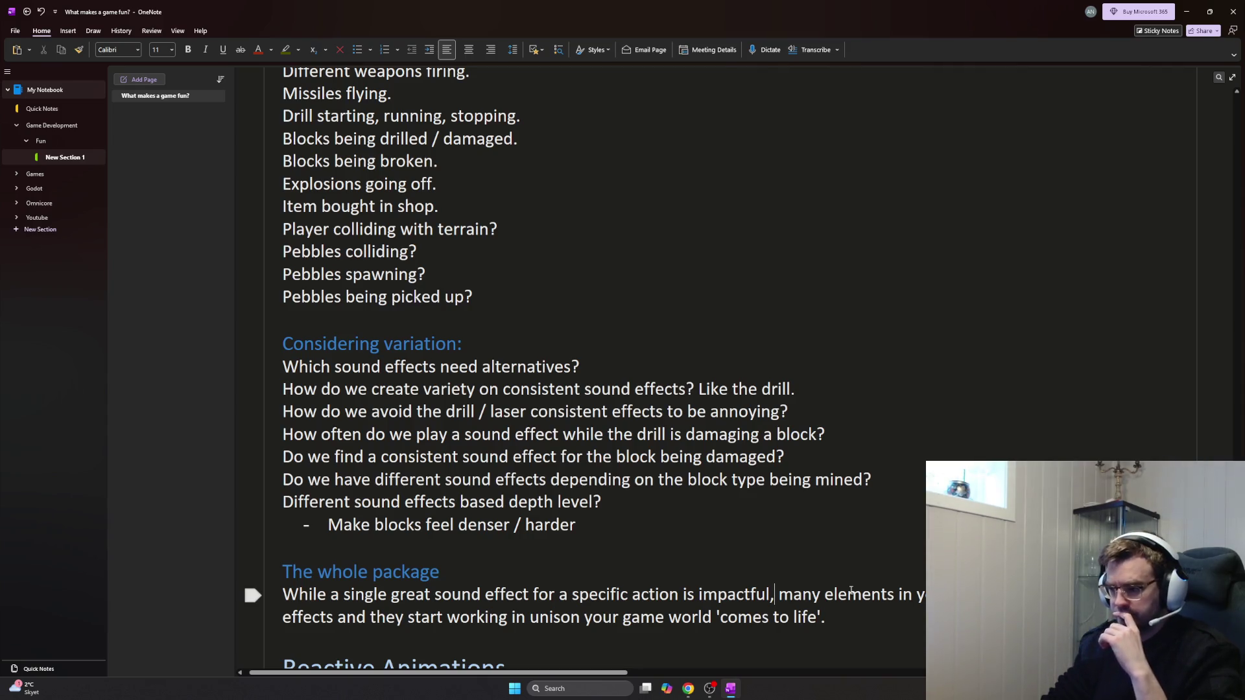
pyautogui.write(' as')
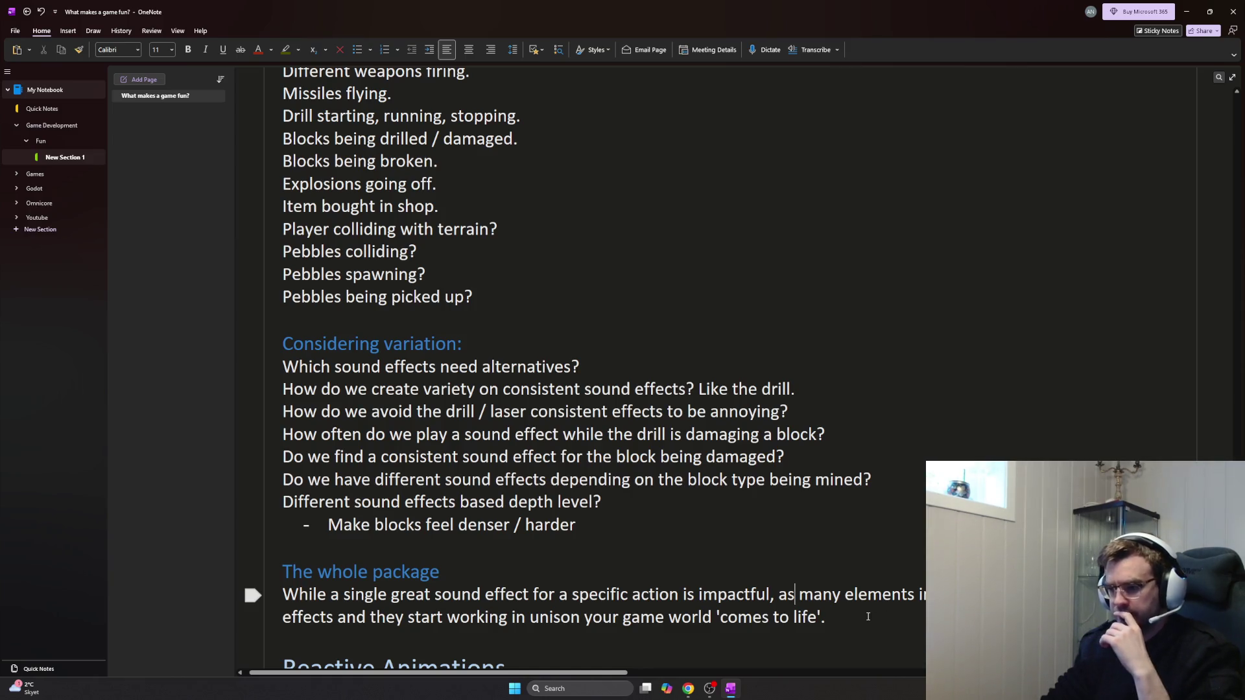
pyautogui.scroll(-3, 865, 615)
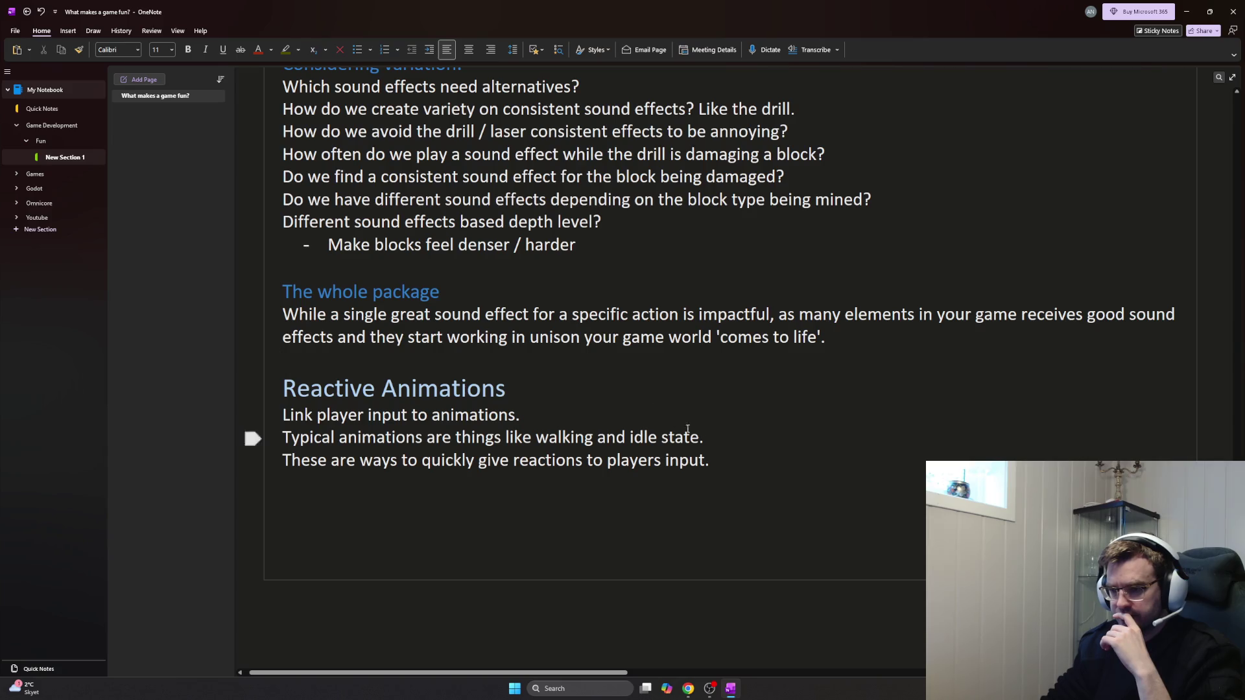
pyautogui.click(691, 526)
pyautogui.press('BackSpace')
pyautogui.press('BackSpace')
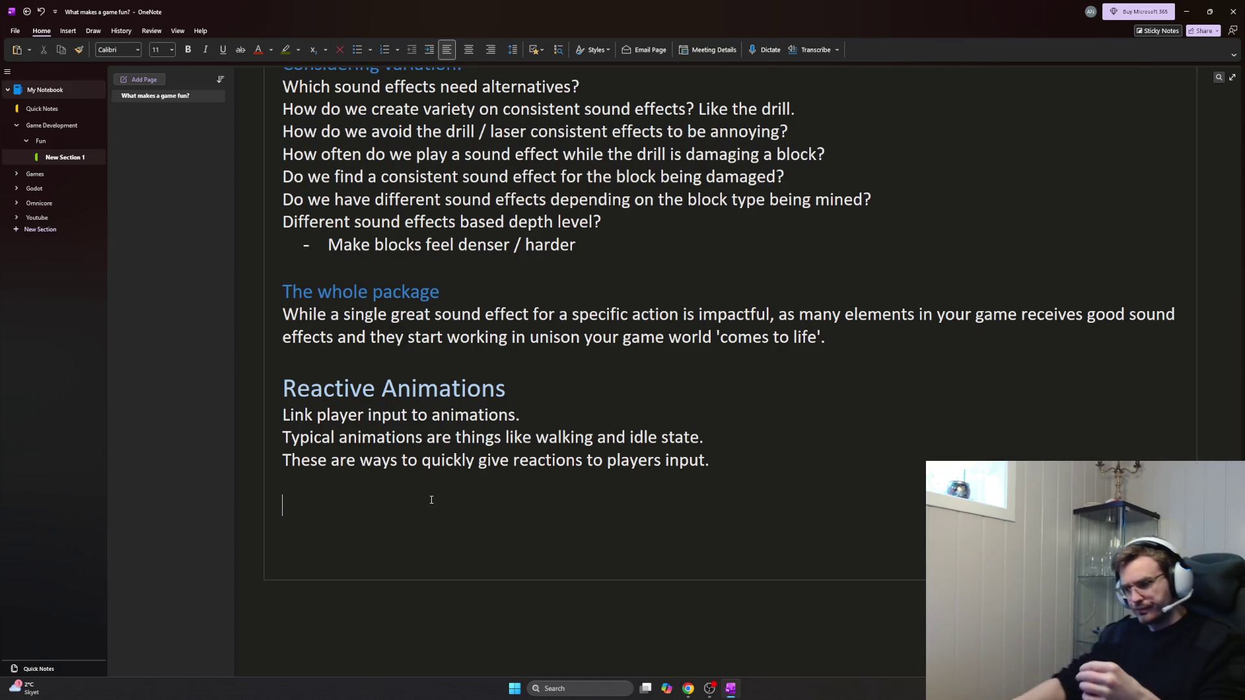
pyautogui.click(685, 693)
pyautogui.click(715, 628)
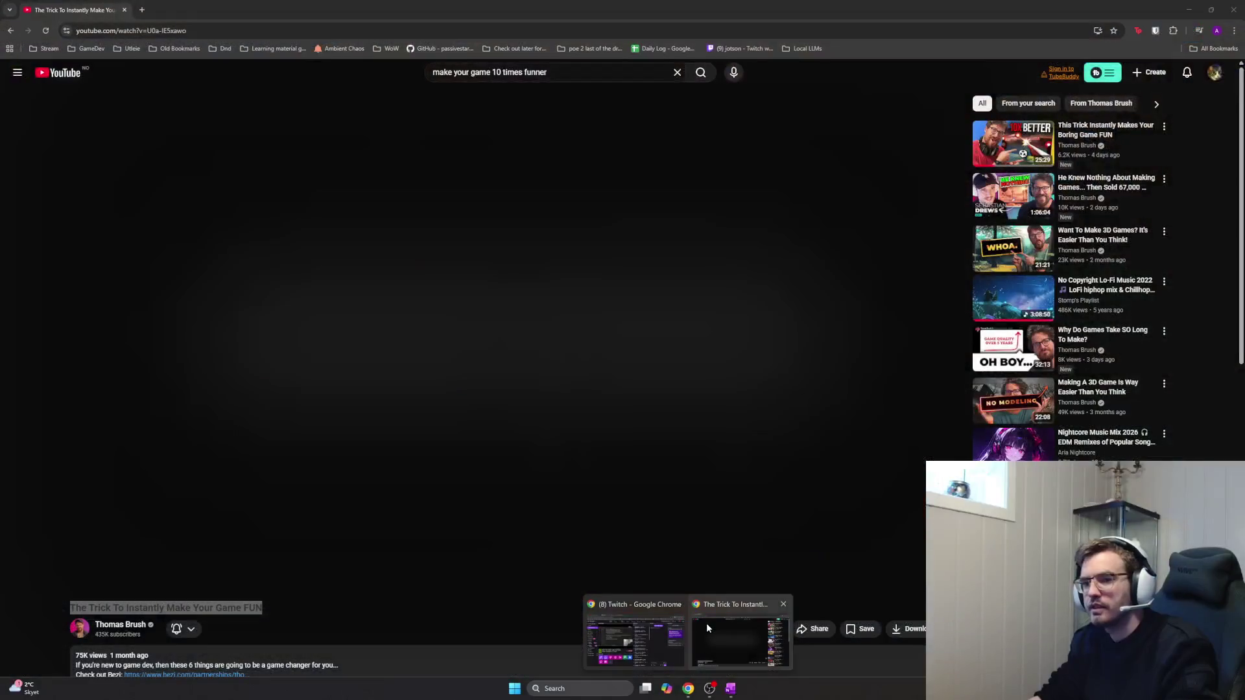
# Bring the YouTube window with 'The Trick To Instantly Make Your Game FUN' to the front
pyautogui.click(706, 624)
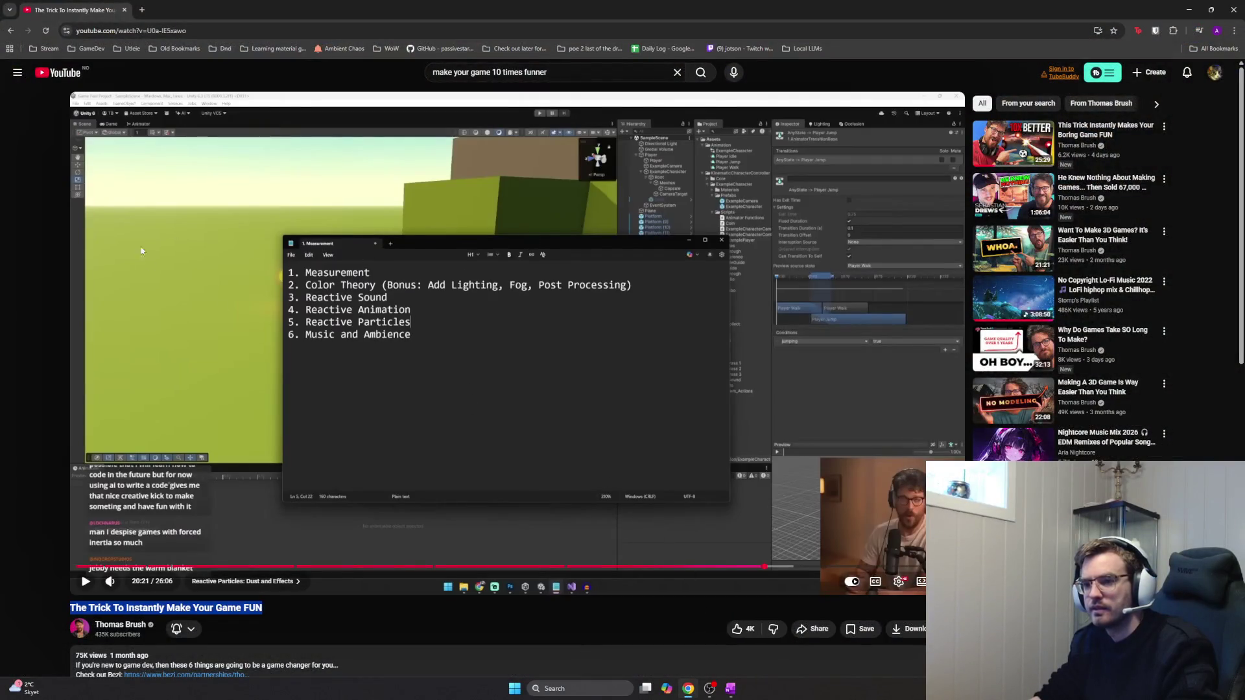
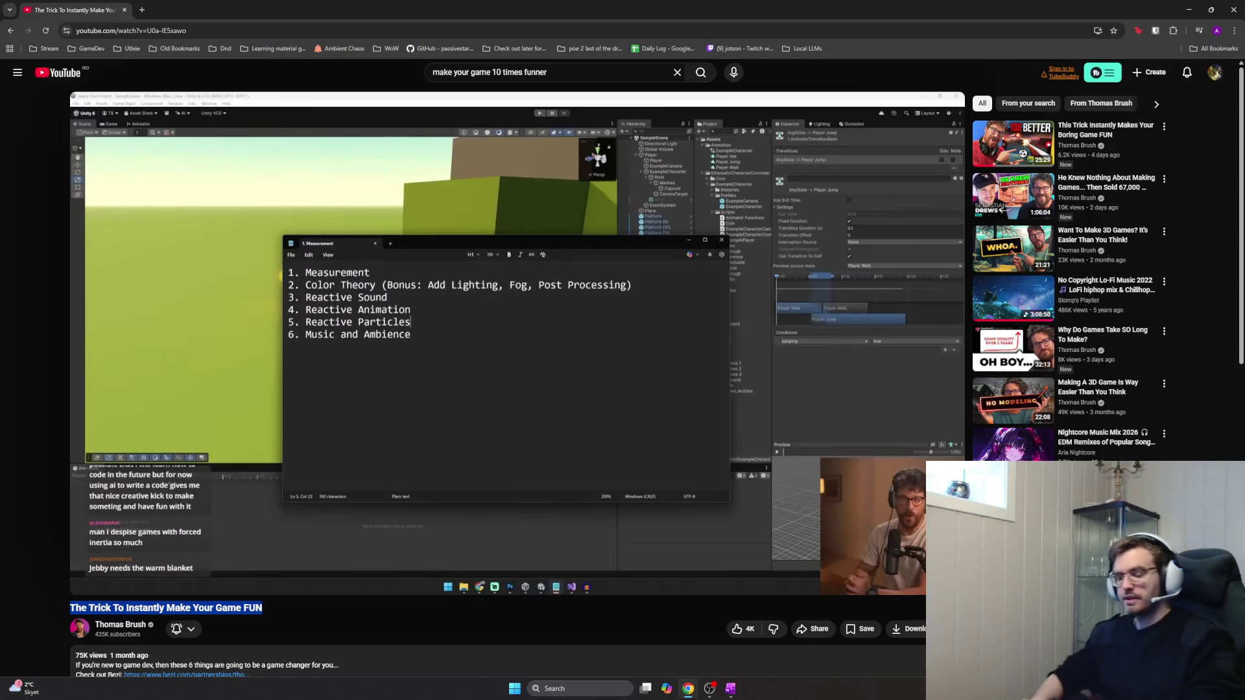
# Switch from the YouTube video back to the 'What makes a game fun?' OneNote page
pyautogui.hotkey('alt', 'Tab')
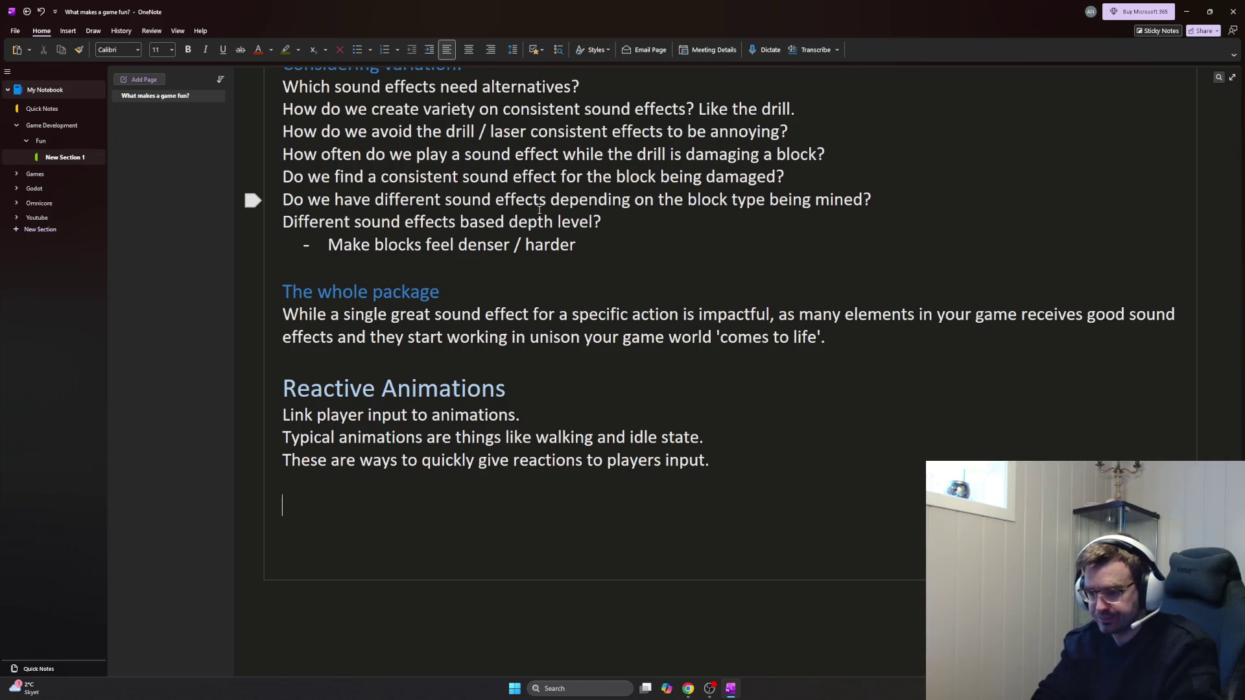
# Add an 'Applying this to Omnicore' heading below the Reactive Animations section
pyautogui.hotkey('ctrl', 'alt', '3')
pyautogui.write('Applying this to omnic')
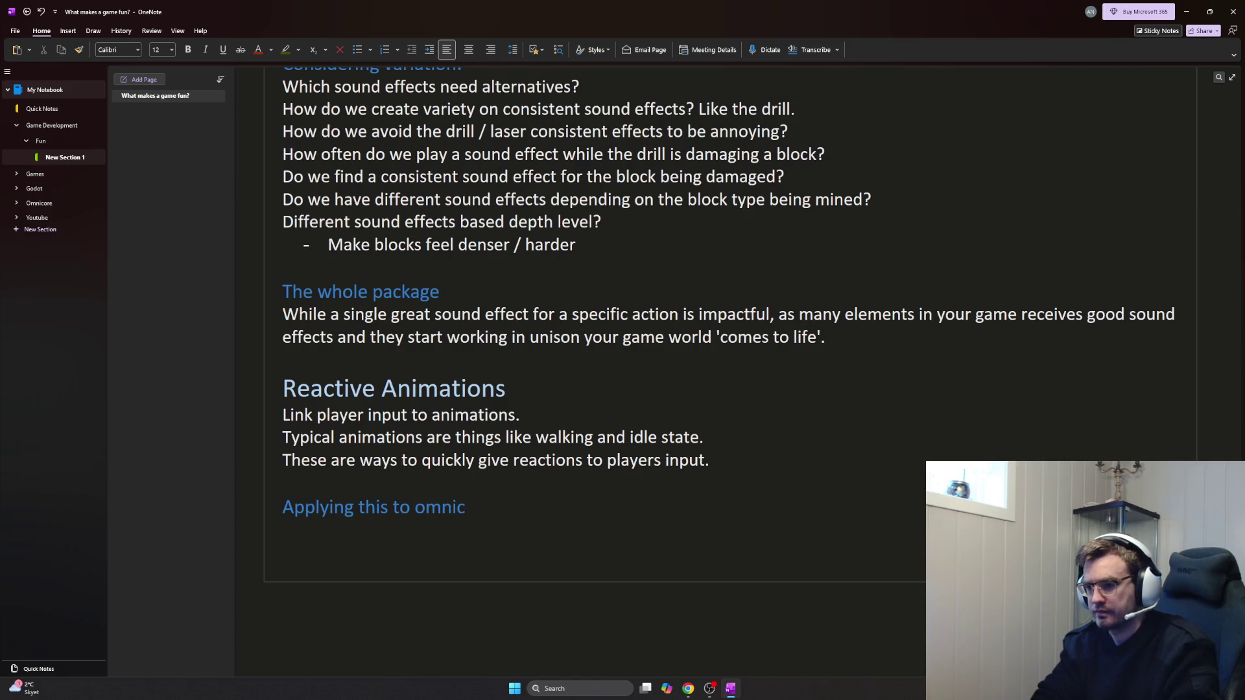
pyautogui.press('BackSpace')
pyautogui.press('BackSpace')
pyautogui.press('BackSpace')
pyautogui.write('Omc')
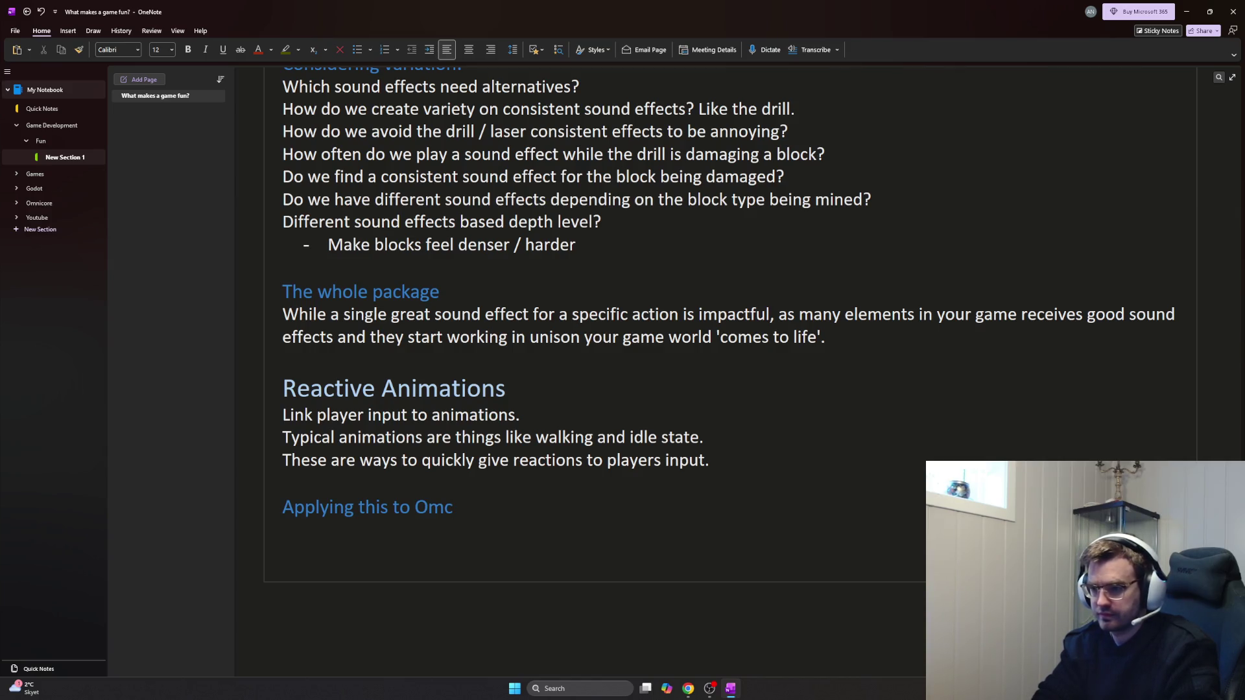
pyautogui.write('nicore')
pyautogui.press('Return')
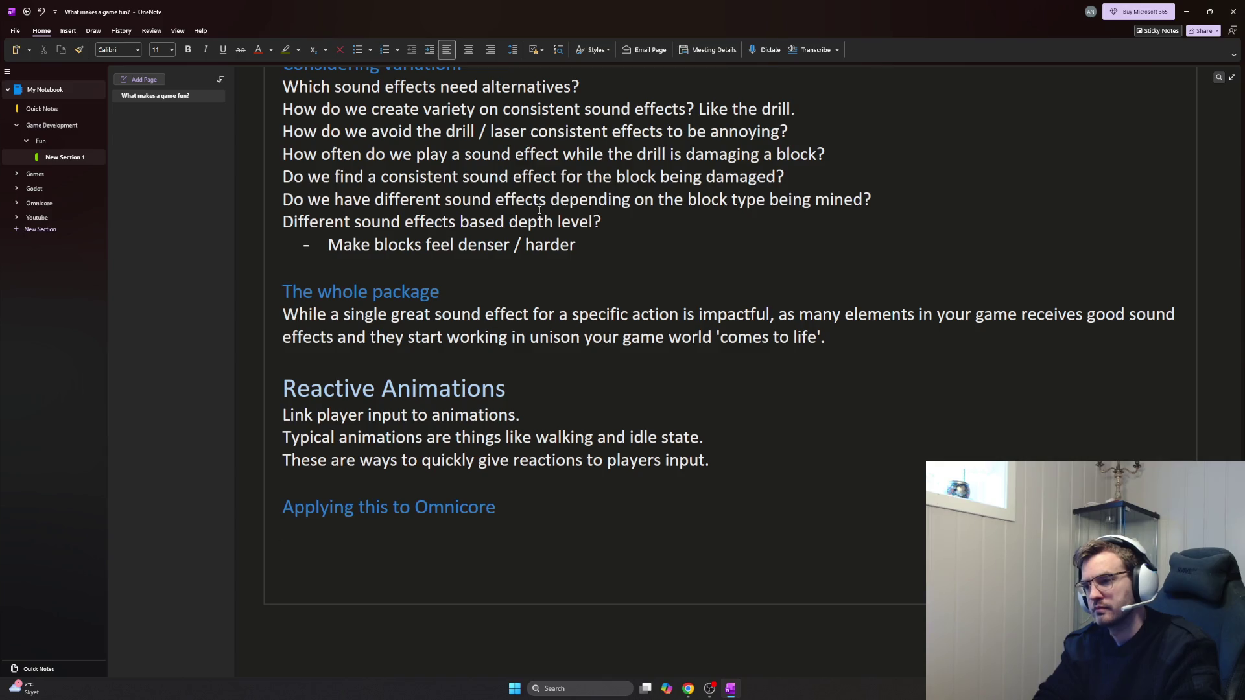
# Replace the unfinished sentence under the heading with a 'Critical animations' subheading
pyautogui.press('Down')
pyautogui.write('W')
pyautogui.press('BackSpace')
pyautogui.write('A')
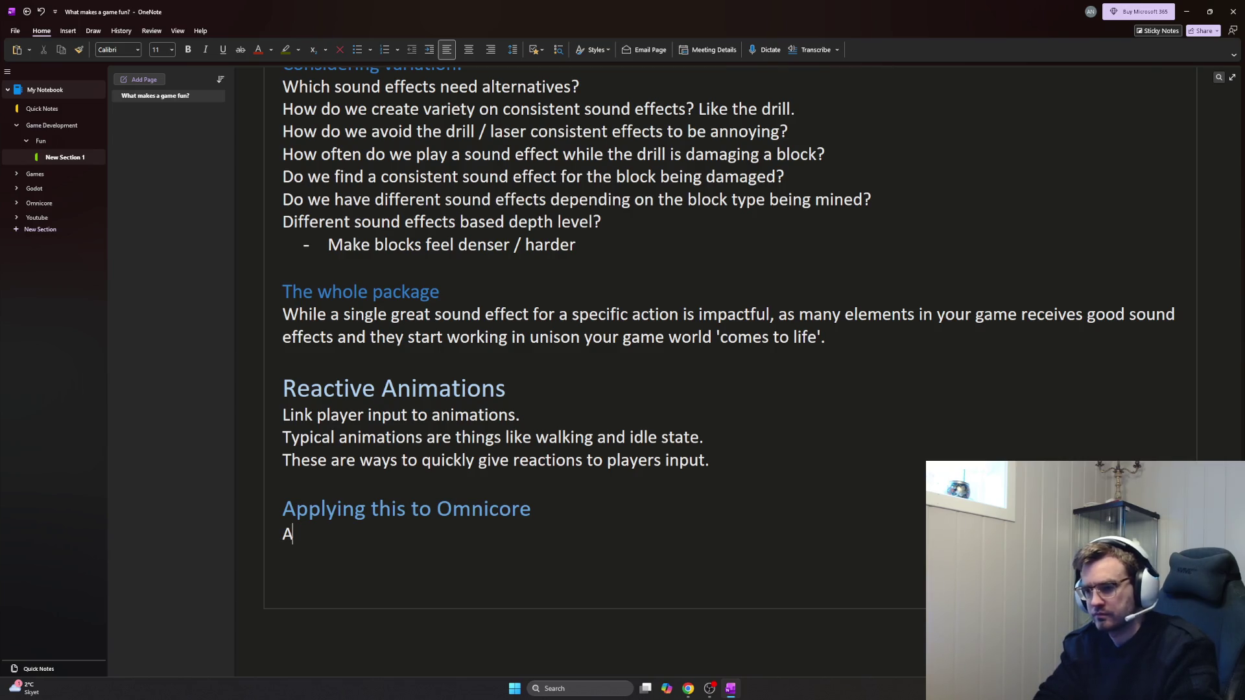
pyautogui.write('There are severa')
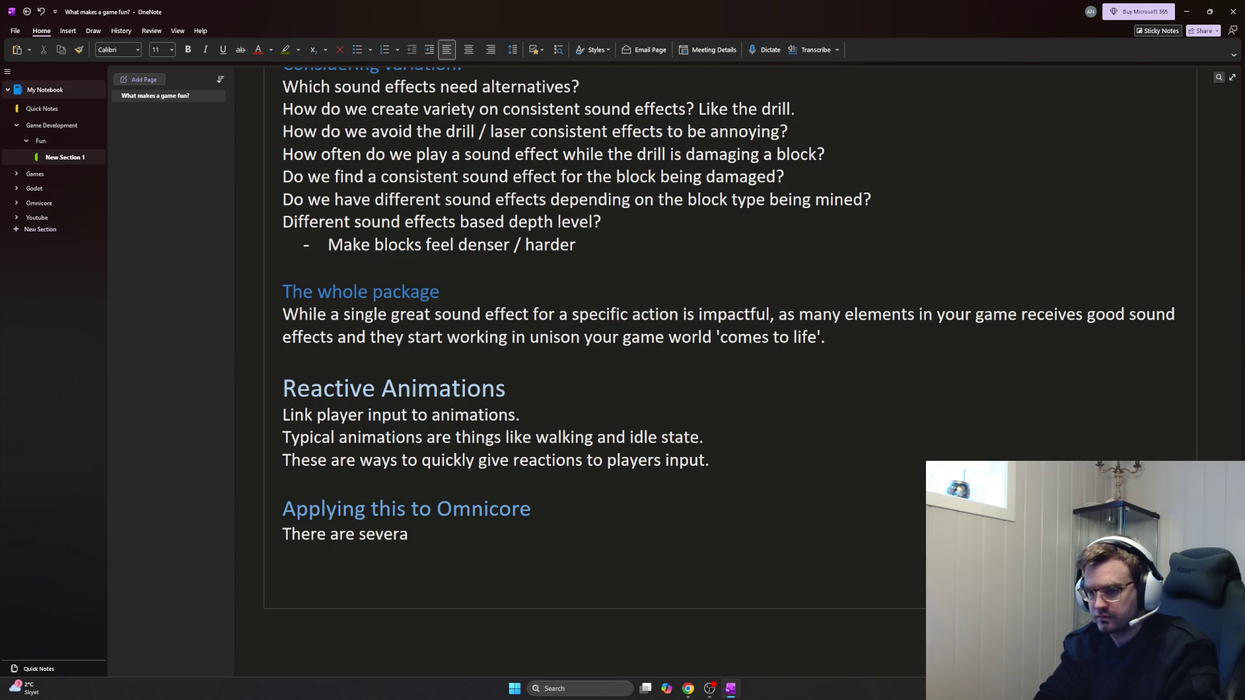
pyautogui.press('BackSpace')
pyautogui.write('al important')
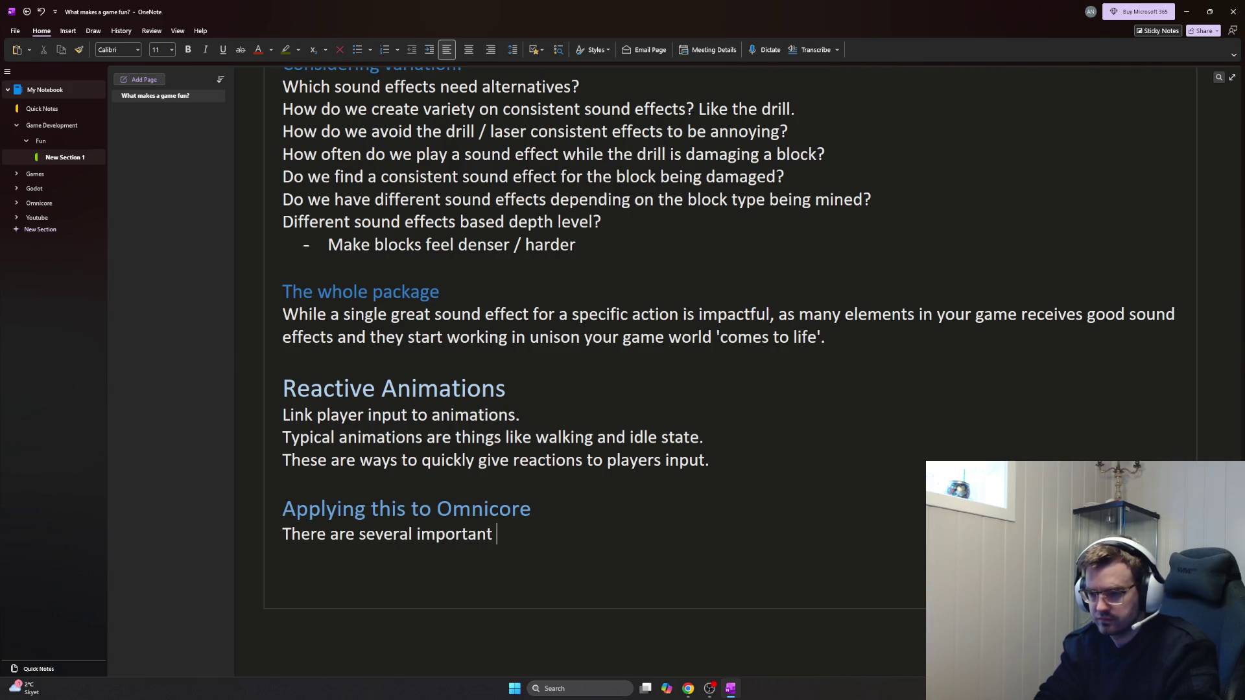
pyautogui.press('BackSpace')
pyautogui.press('BackSpace')
pyautogui.press('BackSpace')
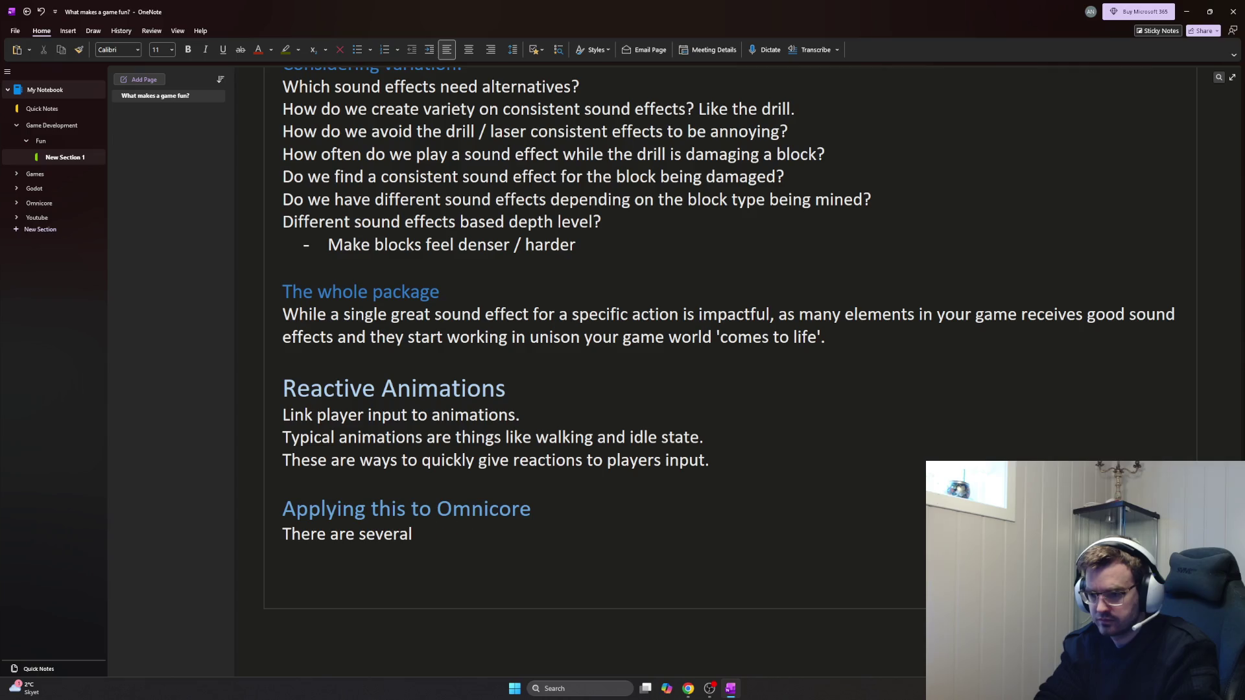
pyautogui.press('BackSpace')
pyautogui.press('BackSpace')
pyautogui.press('BackSpace')
pyautogui.press('BackSpace')
pyautogui.press('BackSpace')
pyautogui.press('BackSpace')
pyautogui.write('ical animations')
pyautogui.press('Return')
pyautogui.press('BackSpace')
pyautogui.write('Monsters attacking')
# List monsters attacking, player mining, blocks breaking, dome being damaged and enemies taking damage?
pyautogui.press('Return')
pyautogui.write('Player Mining')
pyautogui.press('Return')
pyautogui.write('Blocks breaking')
pyautogui.press('Return')
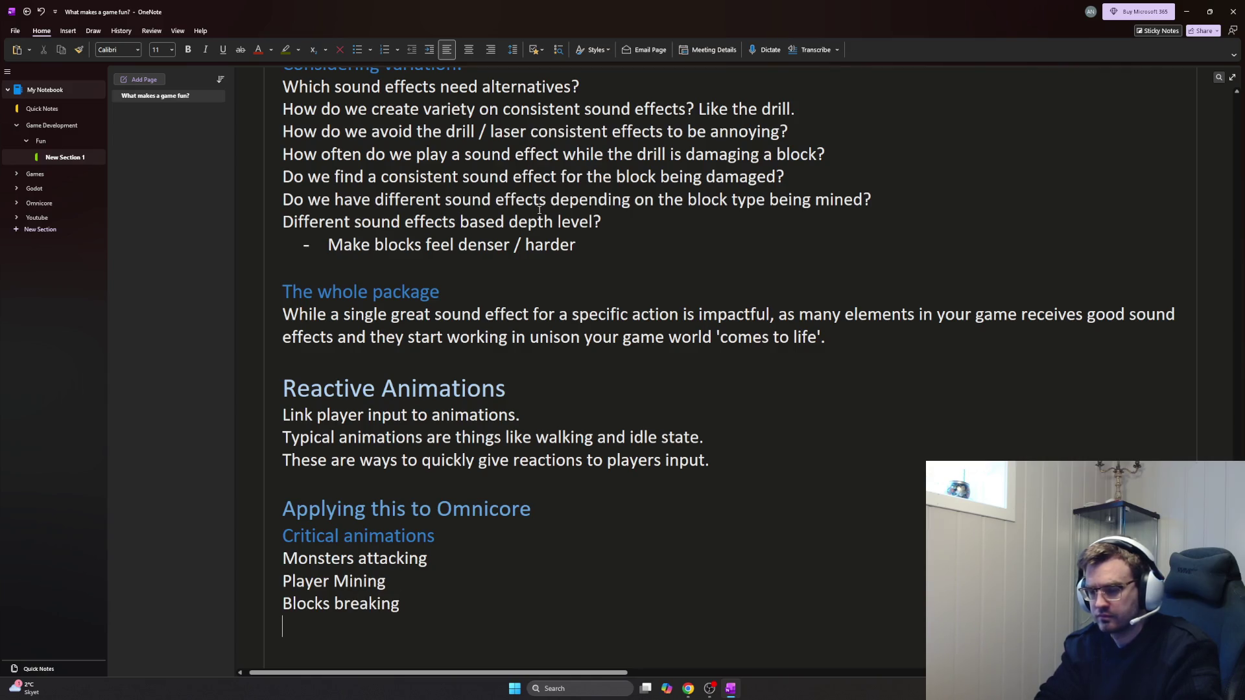
pyautogui.write('Dome being damaged')
pyautogui.press('Return')
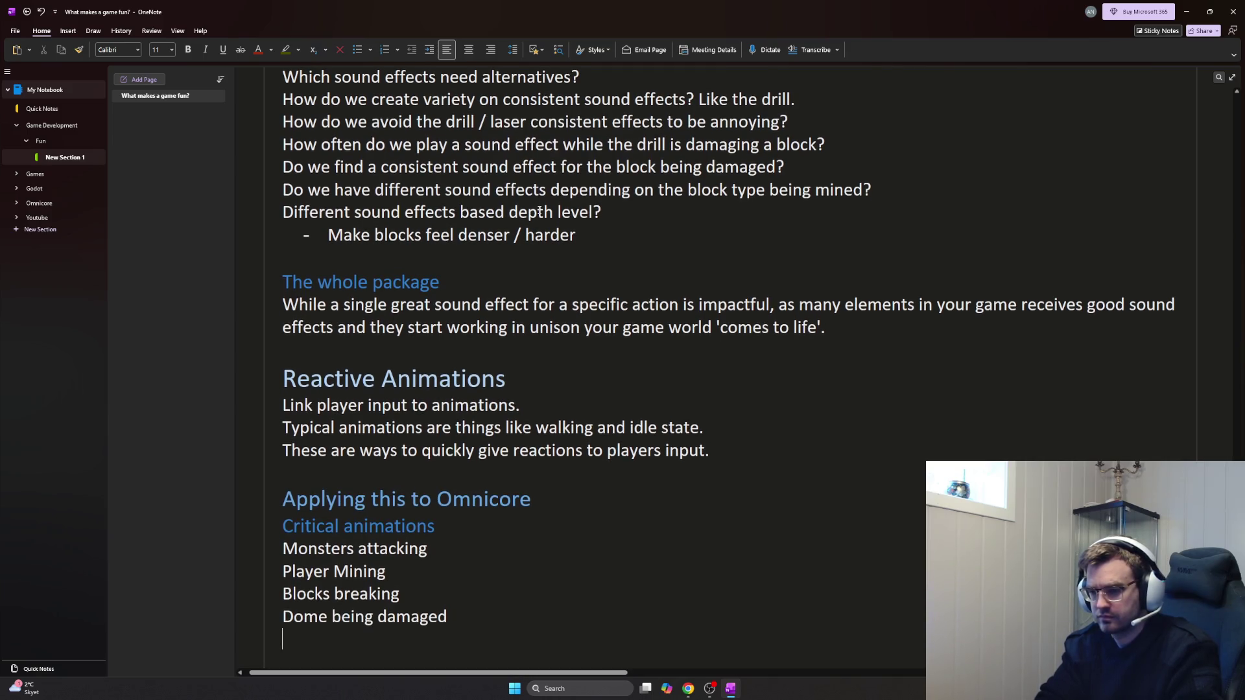
pyautogui.write('Enemies')
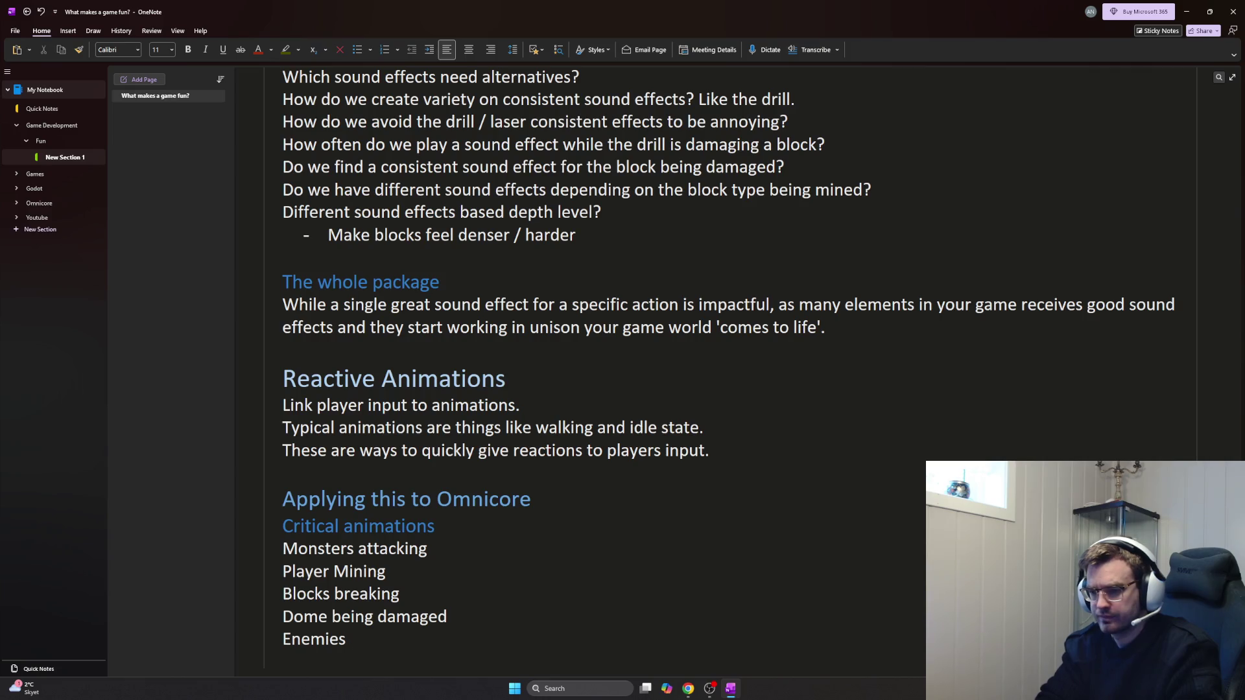
pyautogui.write(' taking damage?')
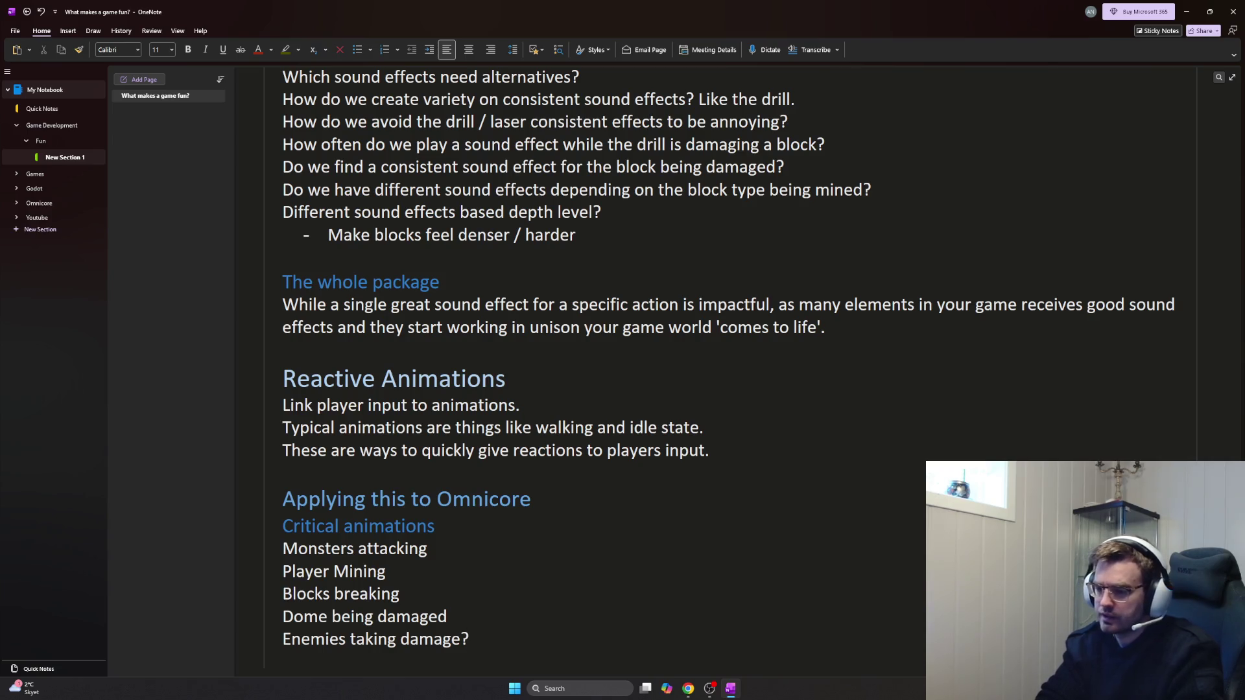
pyautogui.press('Return')
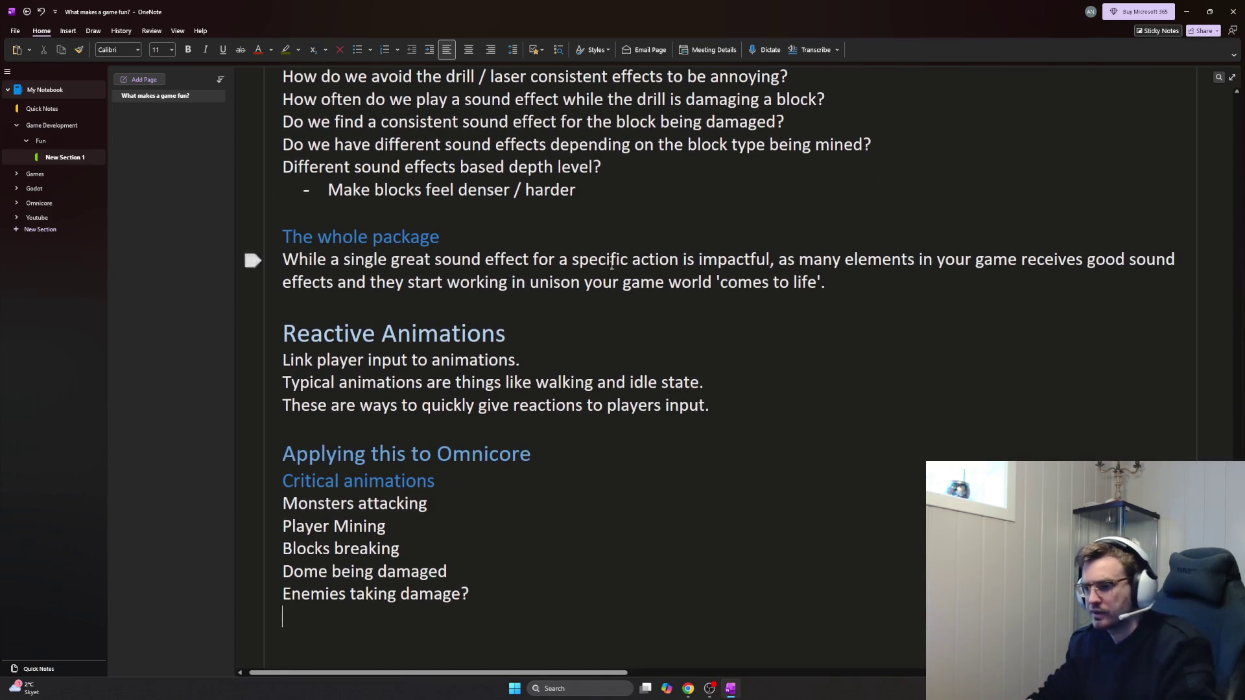
pyautogui.moveTo(463, 596); pyautogui.dragTo(526, 595)
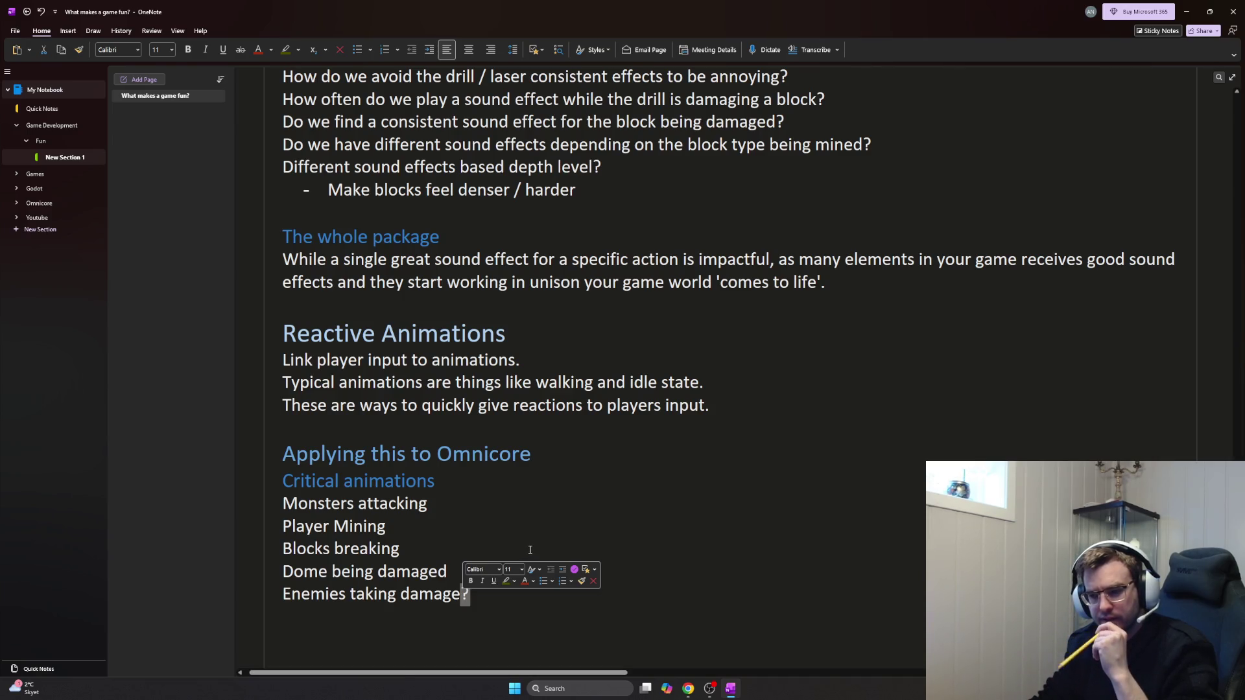
pyautogui.press('Right')
pyautogui.press('Up')
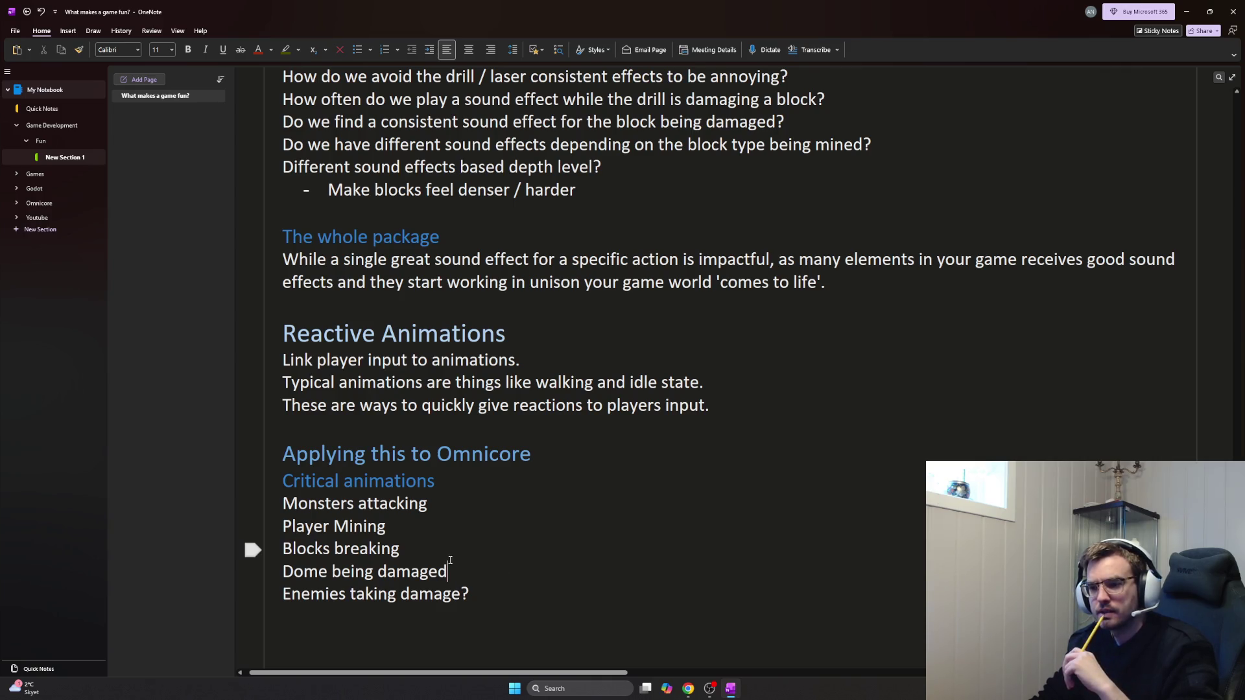
pyautogui.moveTo(471, 595); pyautogui.dragTo(284, 600)
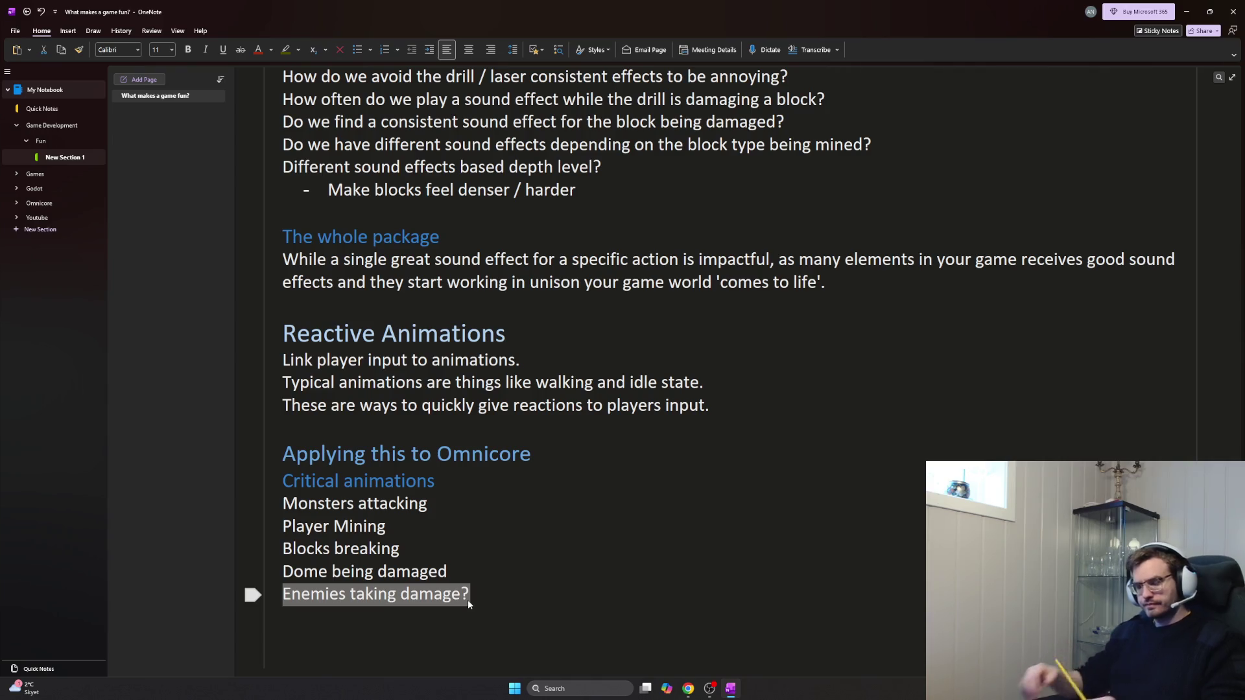
pyautogui.click(503, 601)
# Add a sub-bullet asking whether enemy attacks should be delayed or stopped when hit
pyautogui.press('Return')
pyautogui.write('Could be hard to blend with attack animations')
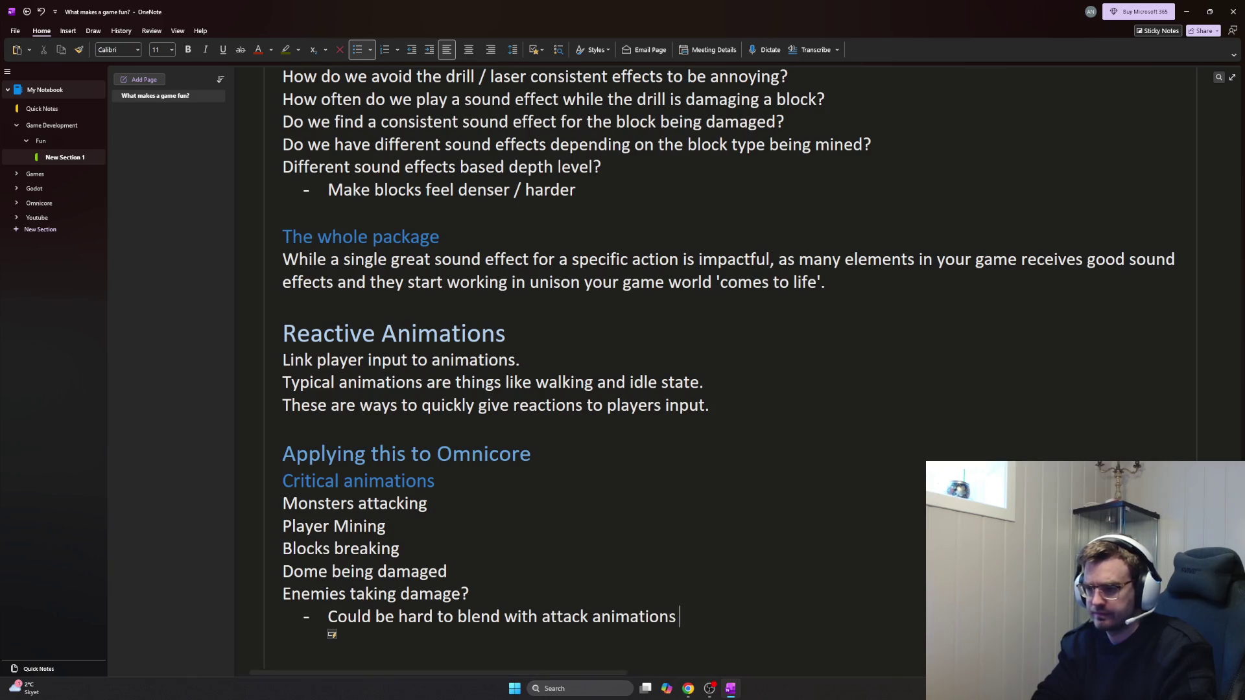
pyautogui.write(' for')
pyautogui.press('BackSpace')
pyautogui.write('of enemies')
pyautogui.press('Return')
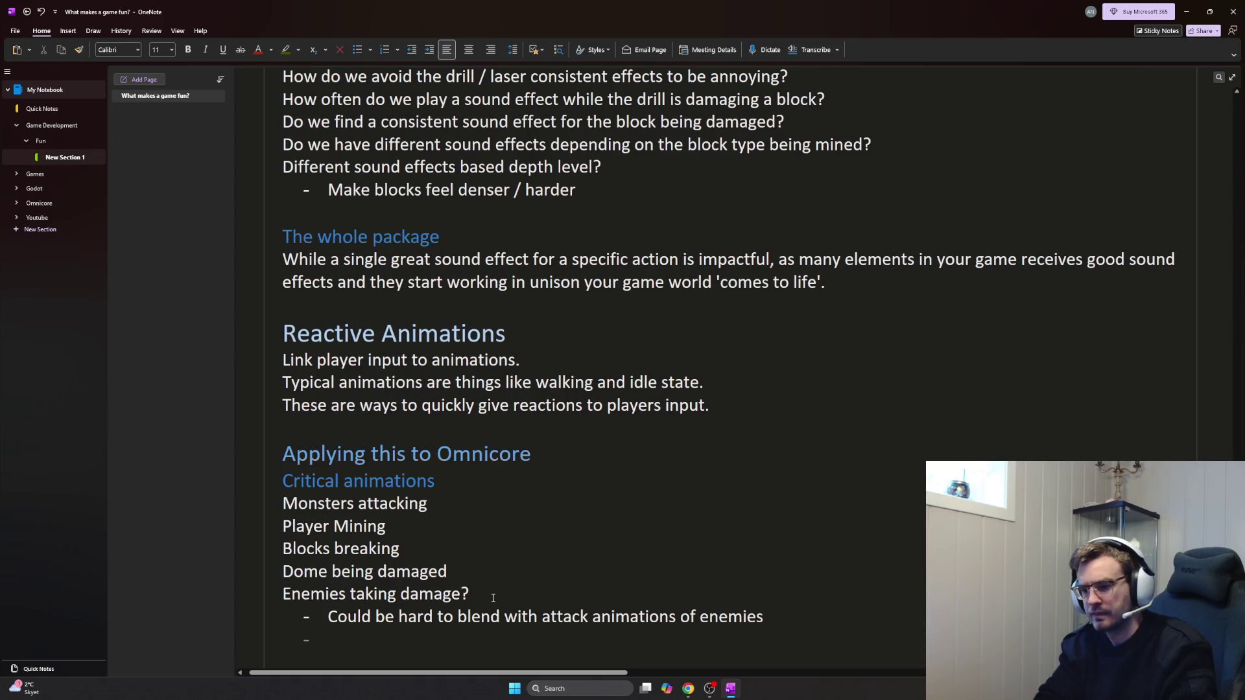
pyautogui.write('Should enemies attack be delayed / stopped by c')
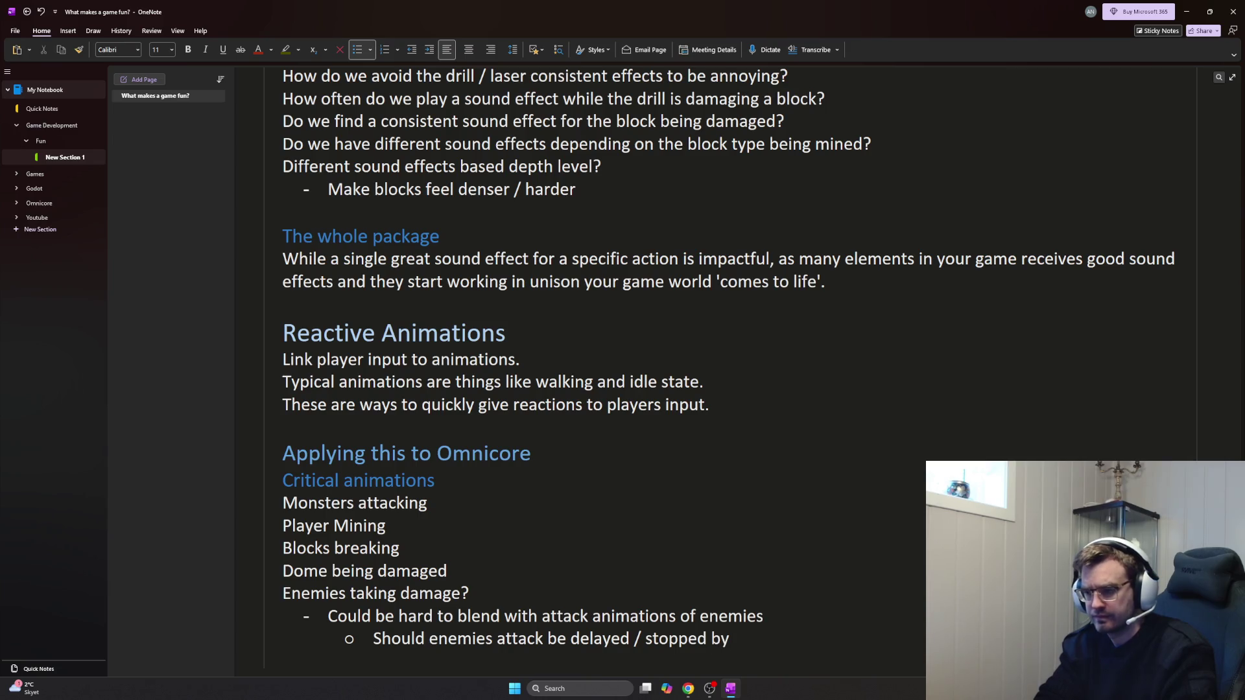
pyautogui.write('ertain weap')
pyautogui.press('BackSpace')
pyautogui.press('BackSpace')
pyautogui.write('hits')
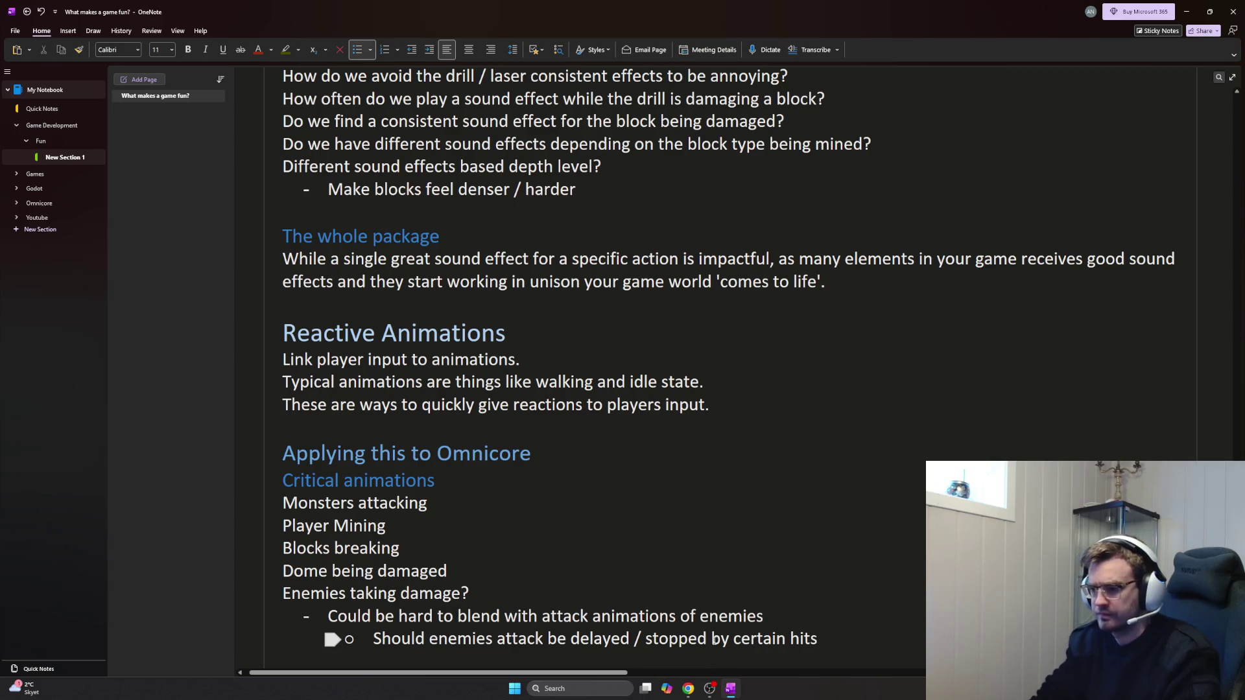
pyautogui.click(644, 638)
pyautogui.write('slowed /')
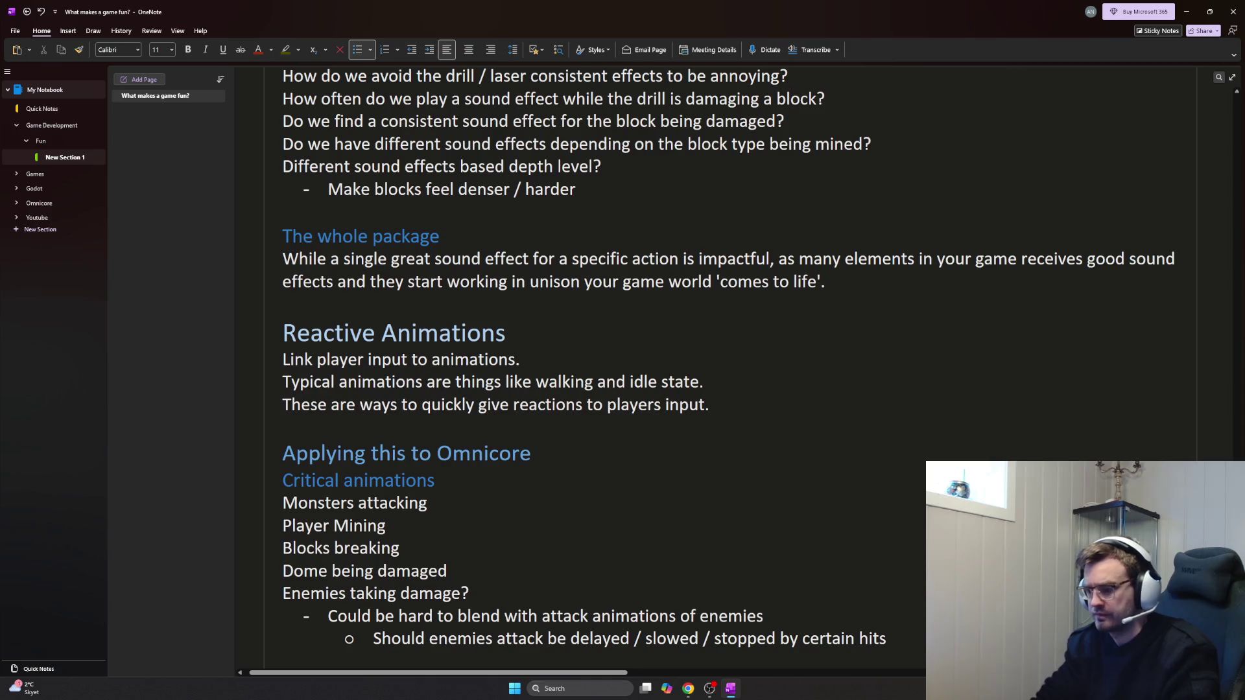
pyautogui.press('End')
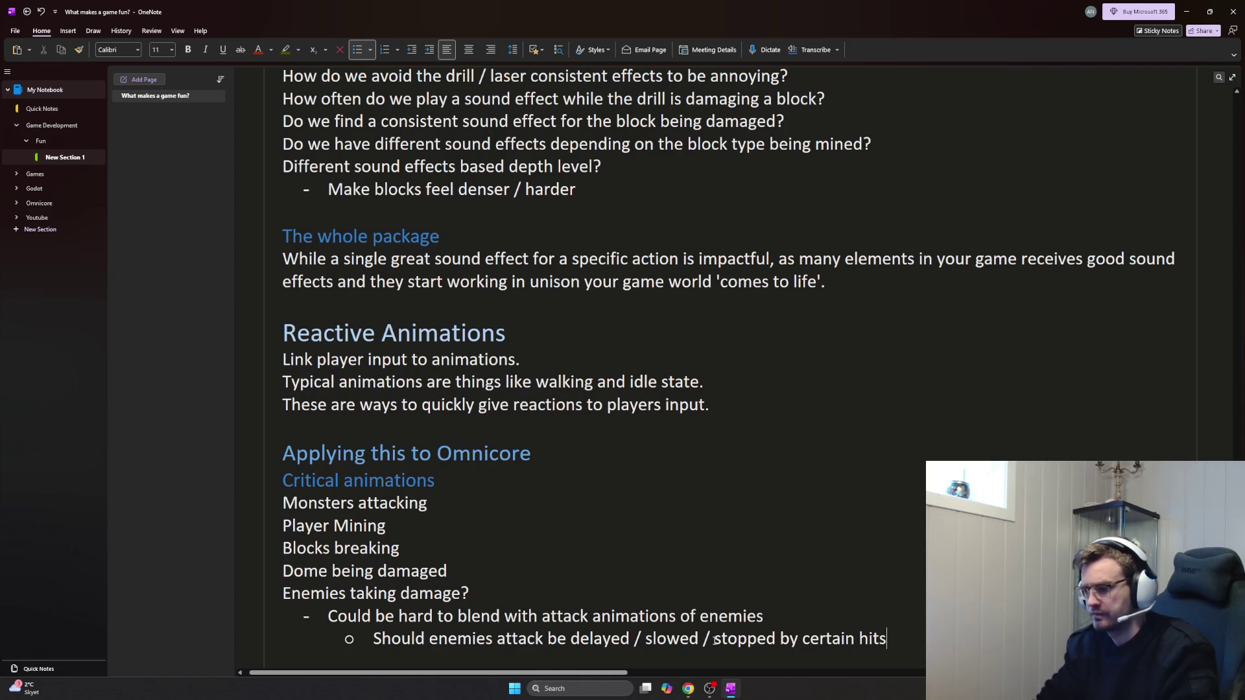
pyautogui.press('Return')
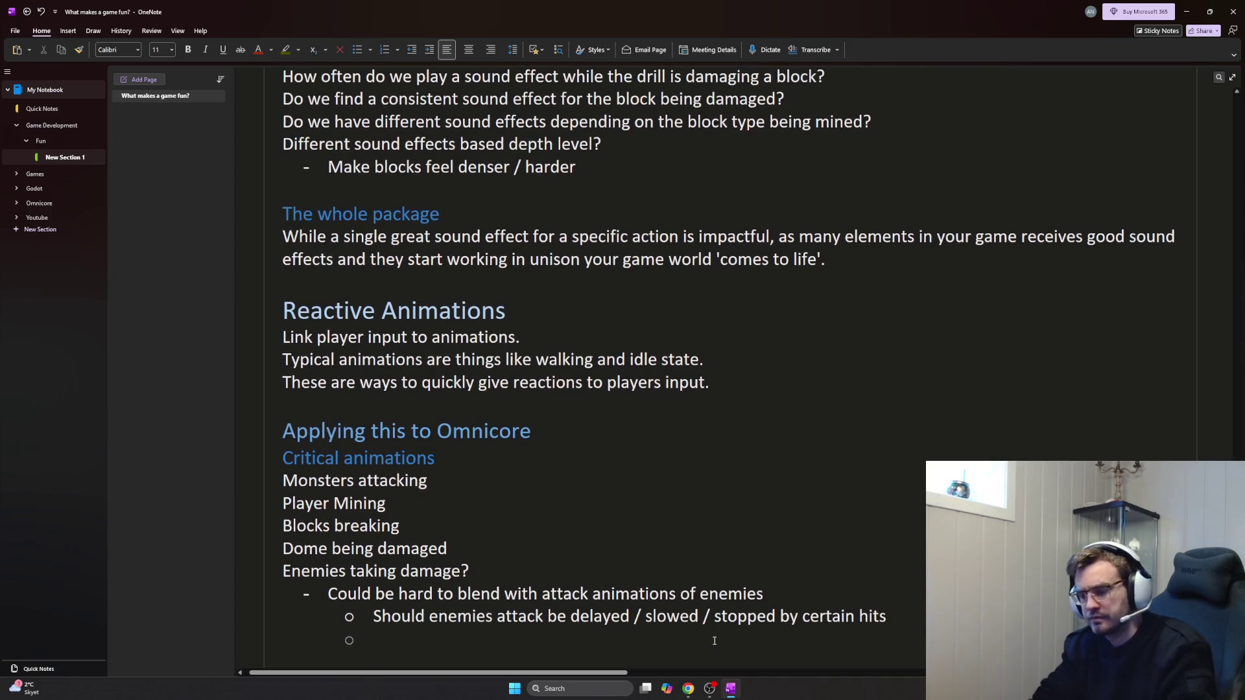
pyautogui.write('S')
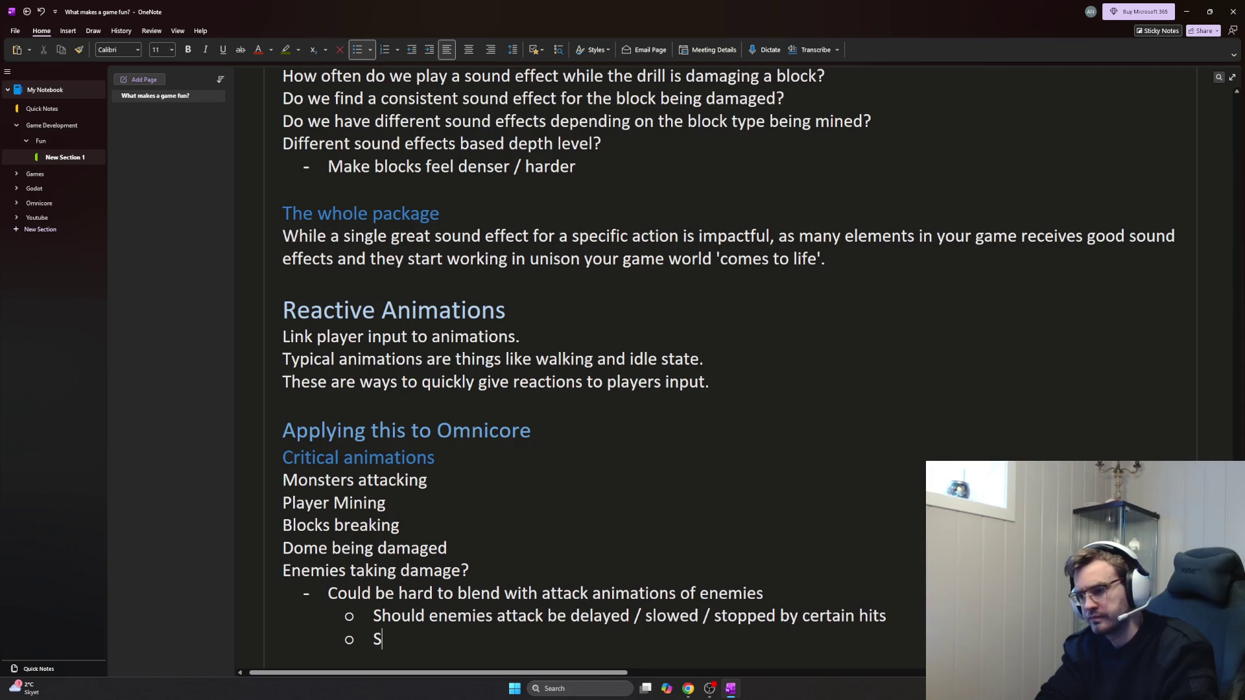
pyautogui.write('hould the enemies ')
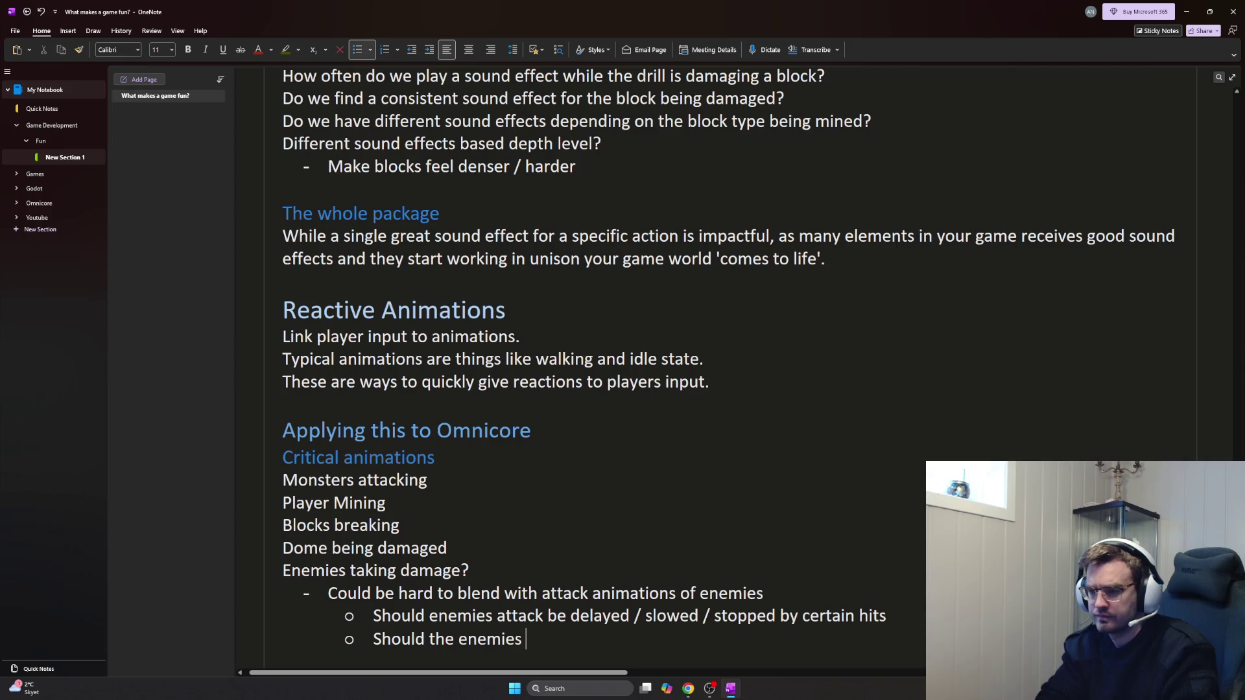
pyautogui.write('taking')
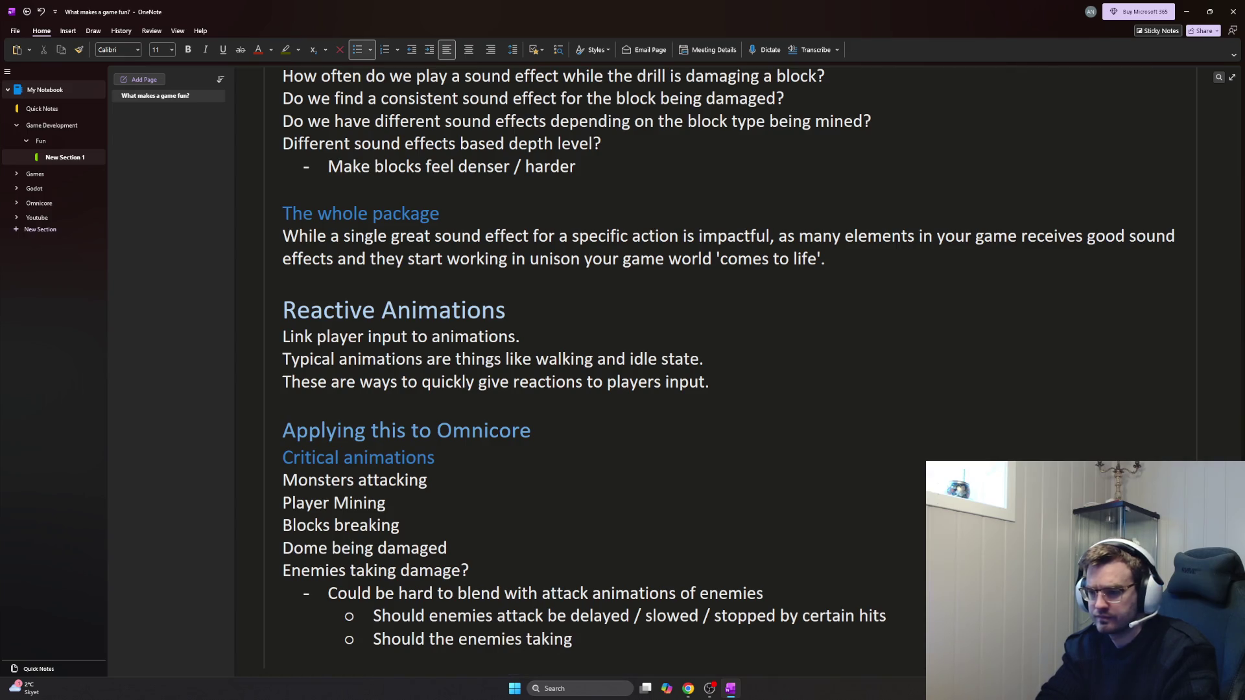
# Add a sub-bullet asking how the damage animation should play and blend, then a new bullet line
pyautogui.press('BackSpace')
pyautogui.press('BackSpace')
pyautogui.press('BackSpace')
pyautogui.press('BackSpace')
pyautogui.press('BackSpace')
pyautogui.press('BackSpace')
pyautogui.write('ani')
pyautogui.write('ation of the enemy taking damage play ')
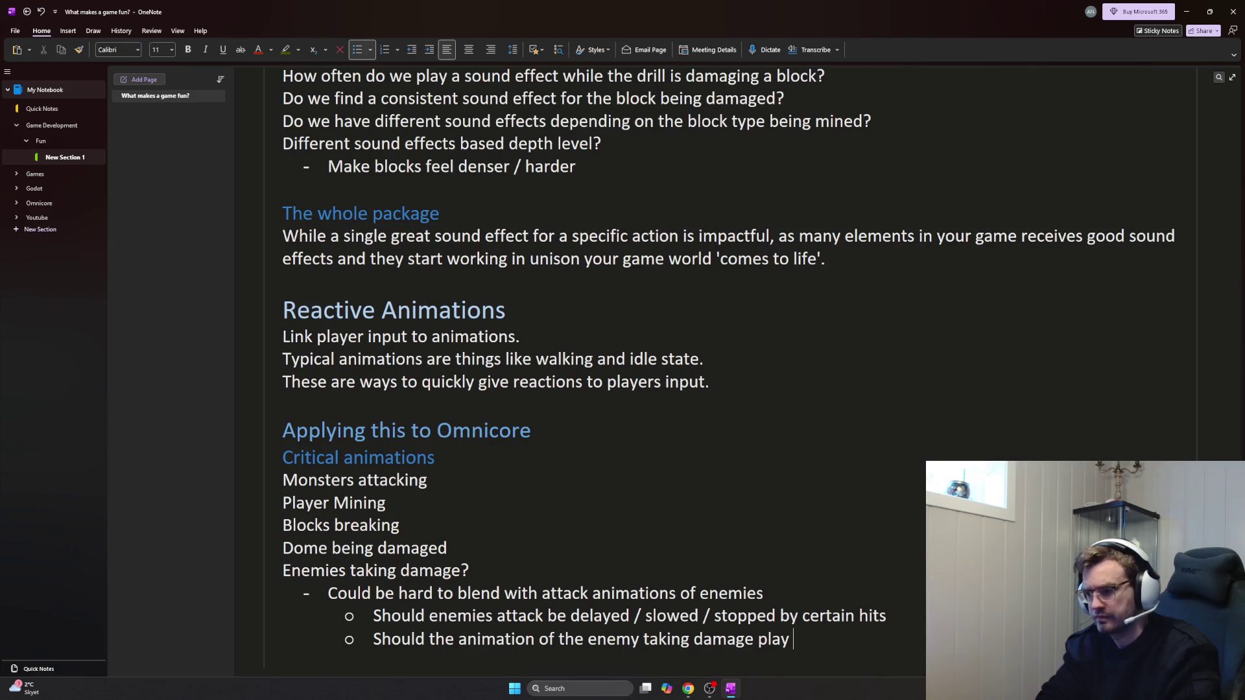
pyautogui.write('to')
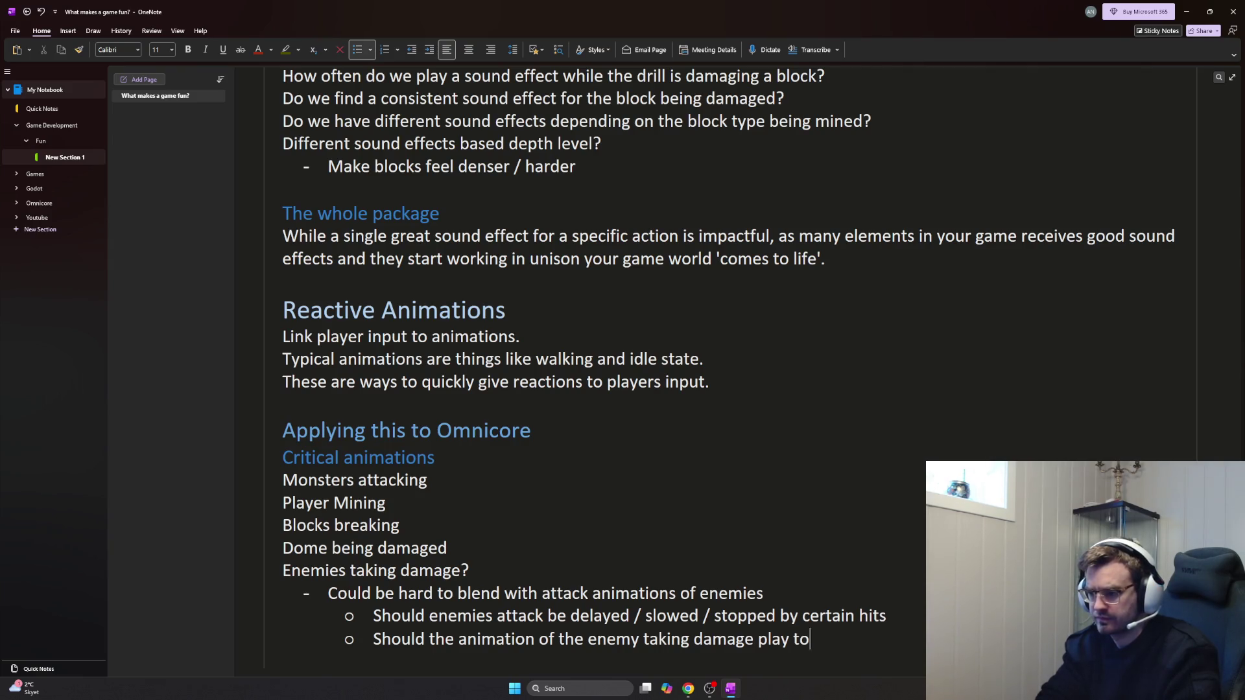
pyautogui.write('gnd blend')
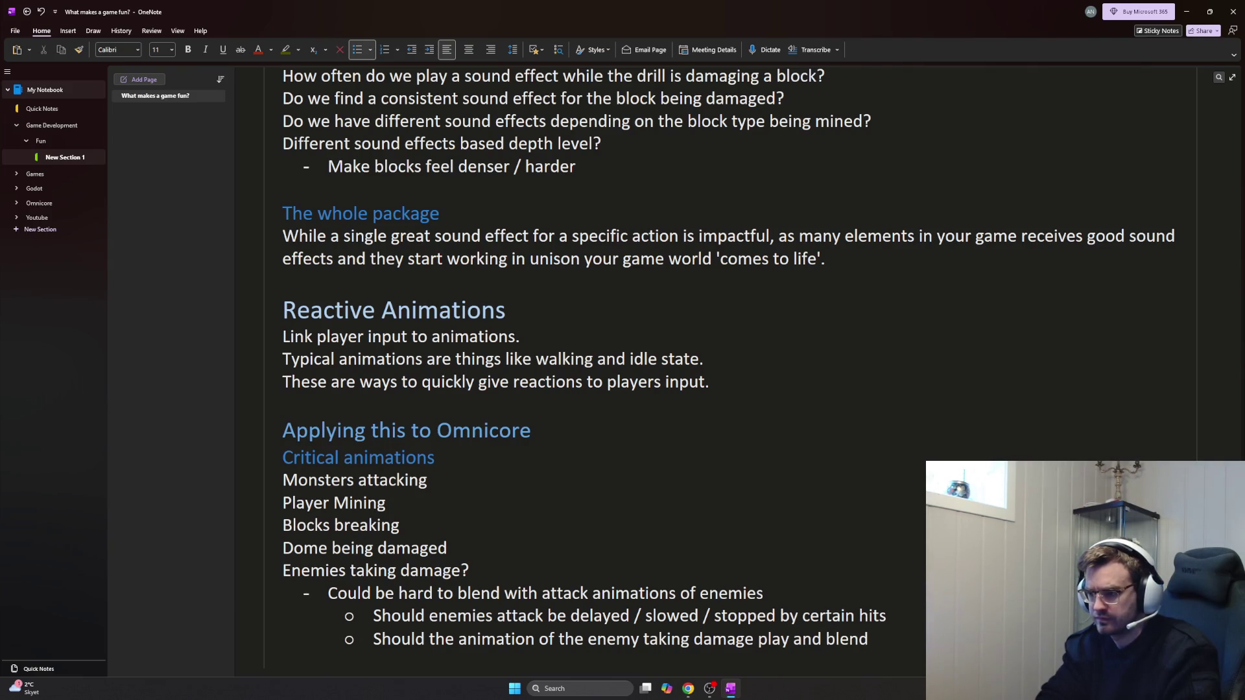
pyautogui.press('BackSpace')
pyautogui.press('BackSpace')
pyautogui.press('BackSpace')
pyautogui.press('BackSpace')
pyautogui.press('BackSpace')
pyautogui.press('BackSpace')
pyautogui.write('and blend with no')
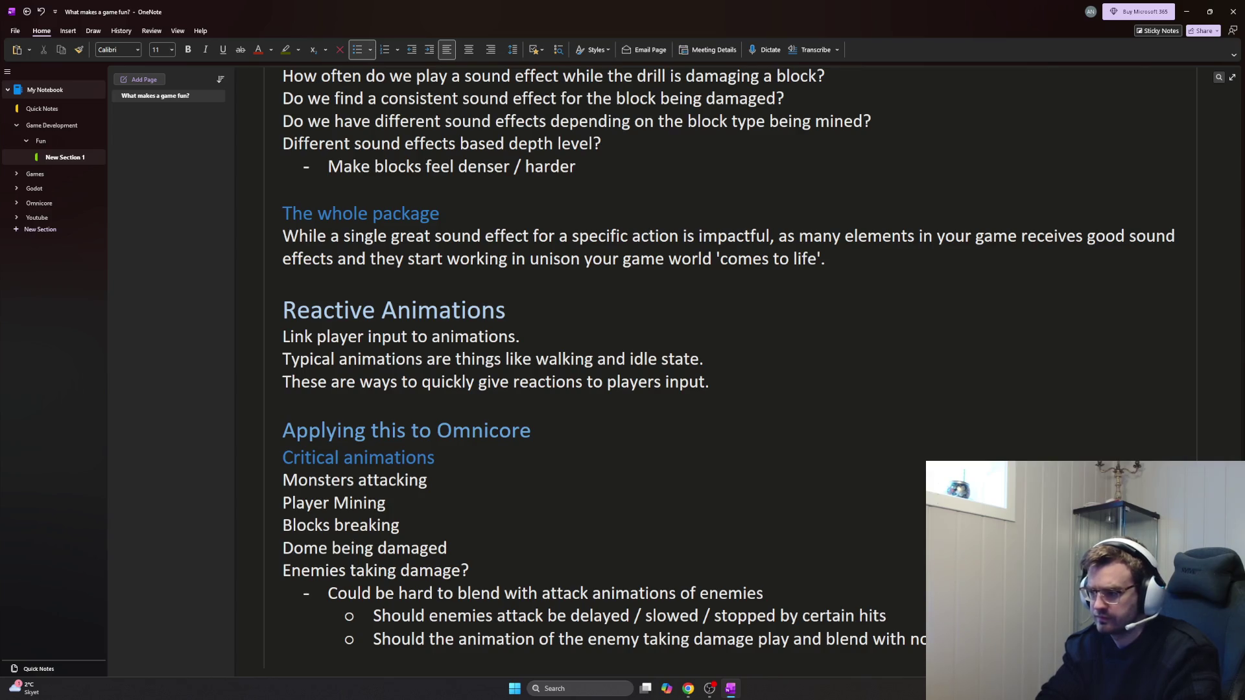
pyautogui.press('Return')
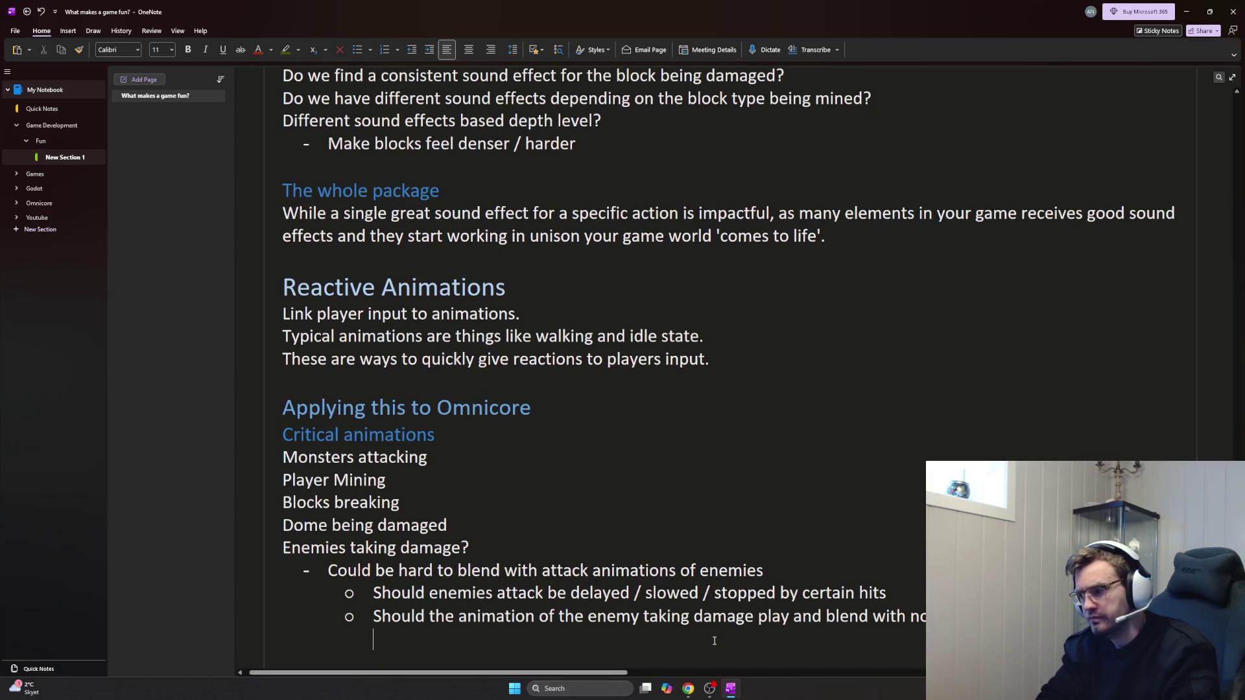
pyautogui.hotkey('ctrl', '.')
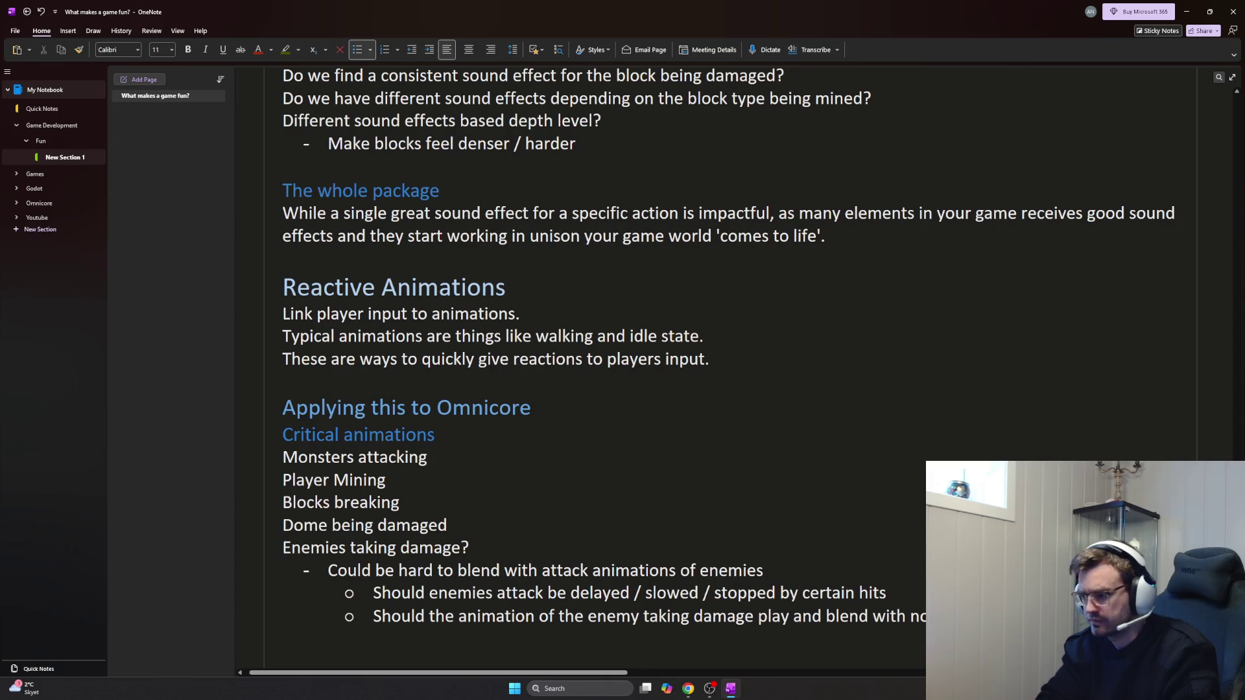
# Ask whether larger enemies should barely react to damage, nesting a 'Health lost thresholds' middle-ground point
pyautogui.hotkey('ctrl', '.')
pyautogui.write('Should larger monsters')
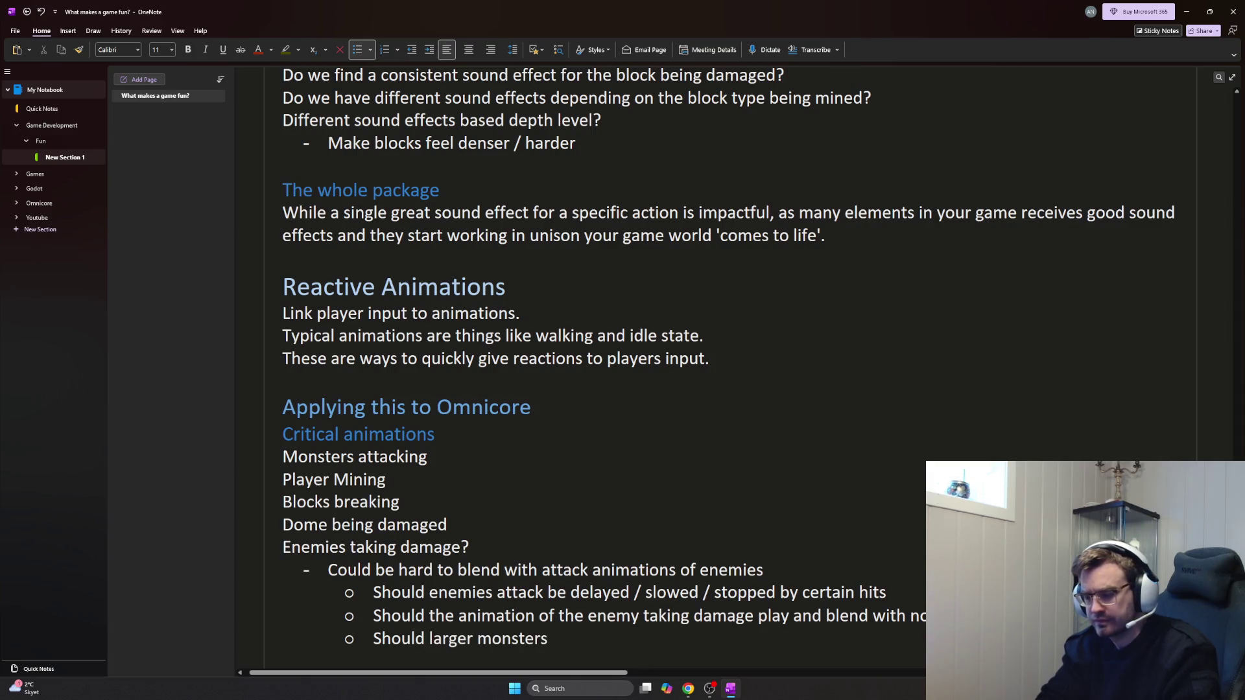
pyautogui.press('BackSpace')
pyautogui.press('BackSpace')
pyautogui.press('BackSpace')
pyautogui.press('BackSpace')
pyautogui.press('BackSpace')
pyautogui.write('enemies hav')
pyautogui.write(' little or no')
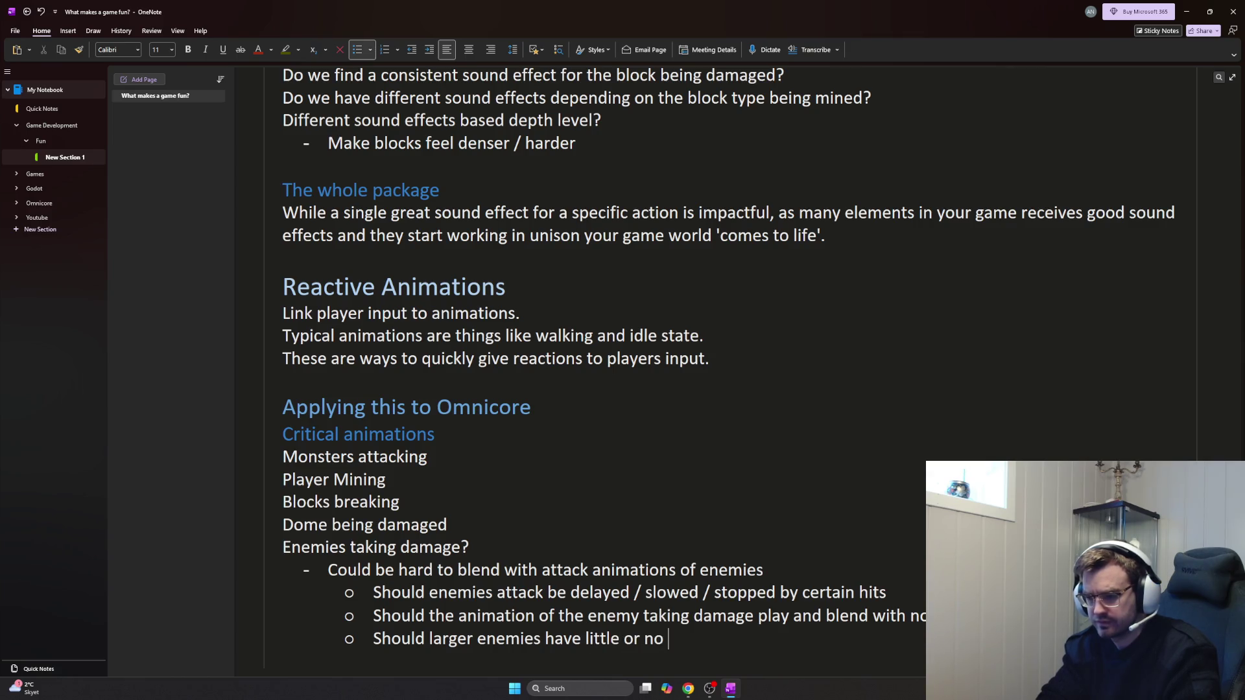
pyautogui.write('t eff')
pyautogui.write('ts from taking damage?')
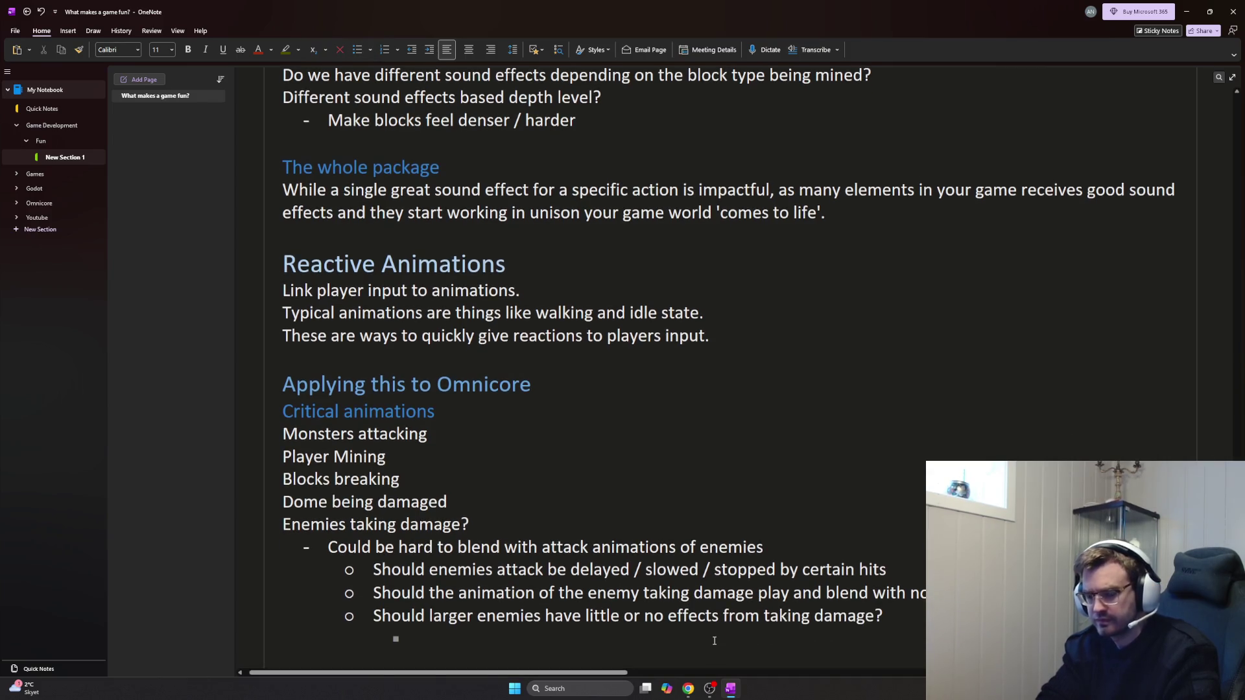
pyautogui.press('Tab')
pyautogui.write('W')
pyautogui.press('BackSpace')
pyautogui.write('D')
pyautogui.write('Health lost thresholds')
pyautogui.write('could be a middle ground')
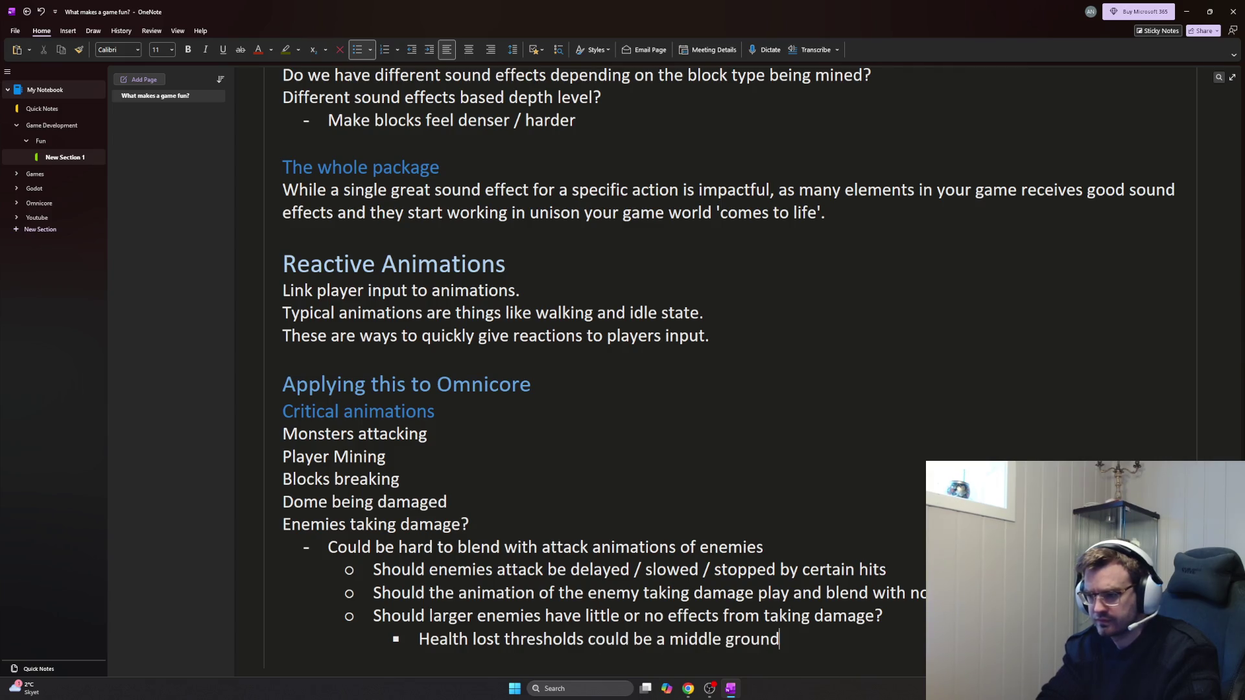
pyautogui.press('Return')
pyautogui.hotkey('shift', 'Tab')
pyautogui.hotkey('shift', 'Tab')
pyautogui.hotkey('shift', 'Tab')
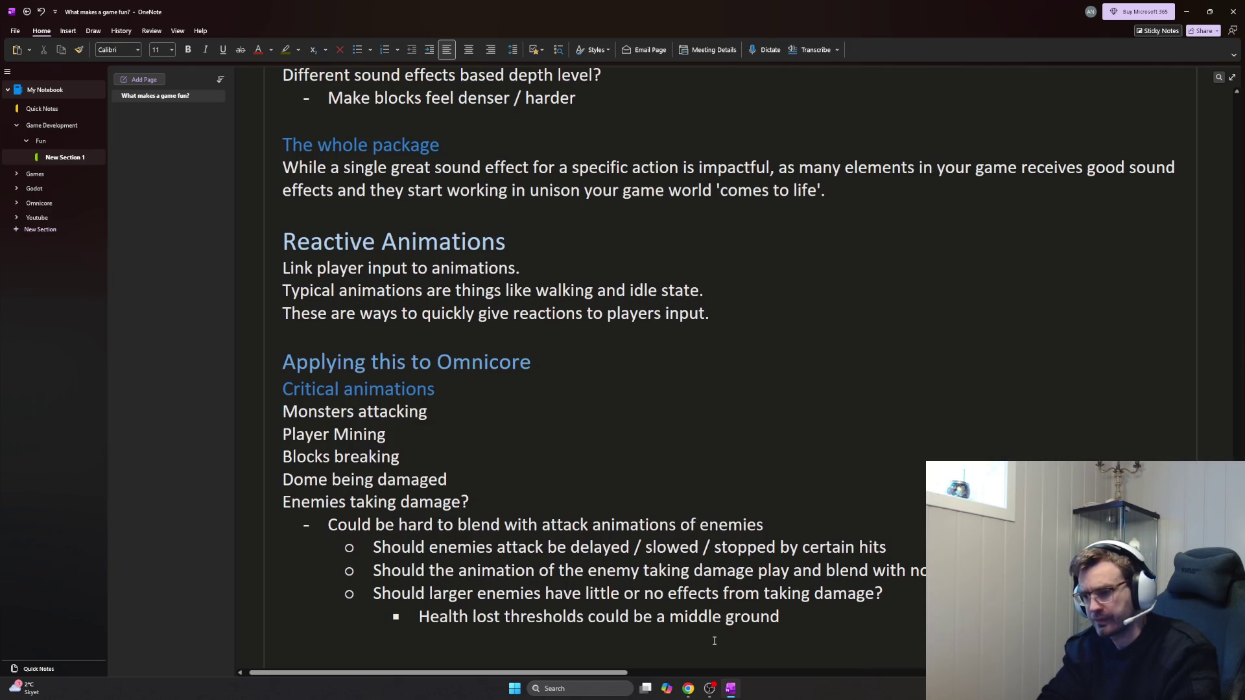
pyautogui.press('Return')
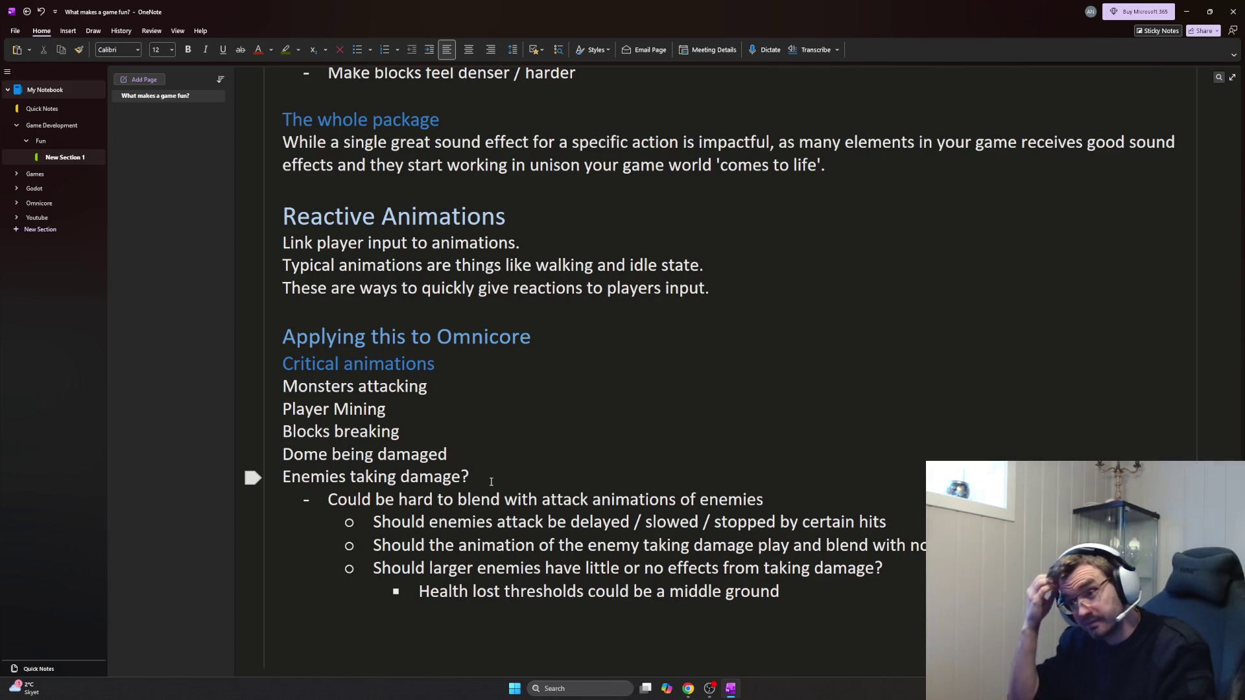
pyautogui.write('Additional animations')
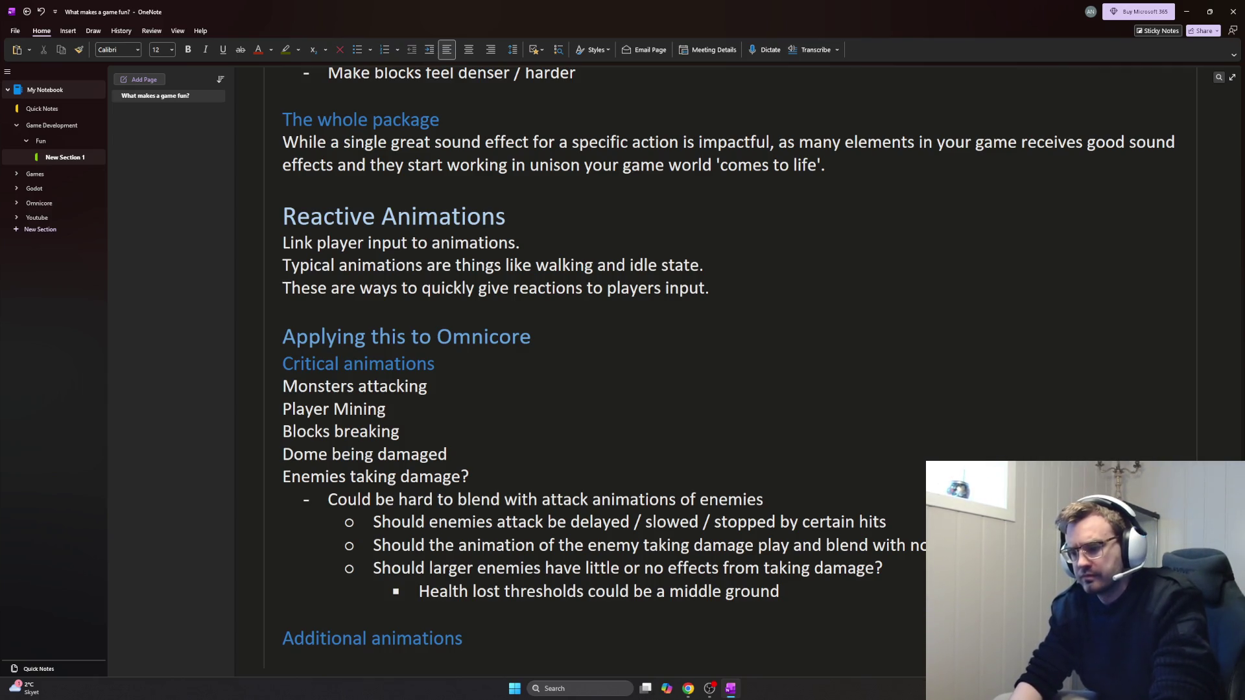
# Retitle the heading 'Small animations that 'adds up'' and note effects when player or pebbles collide at speed
pyautogui.press('BackSpace')
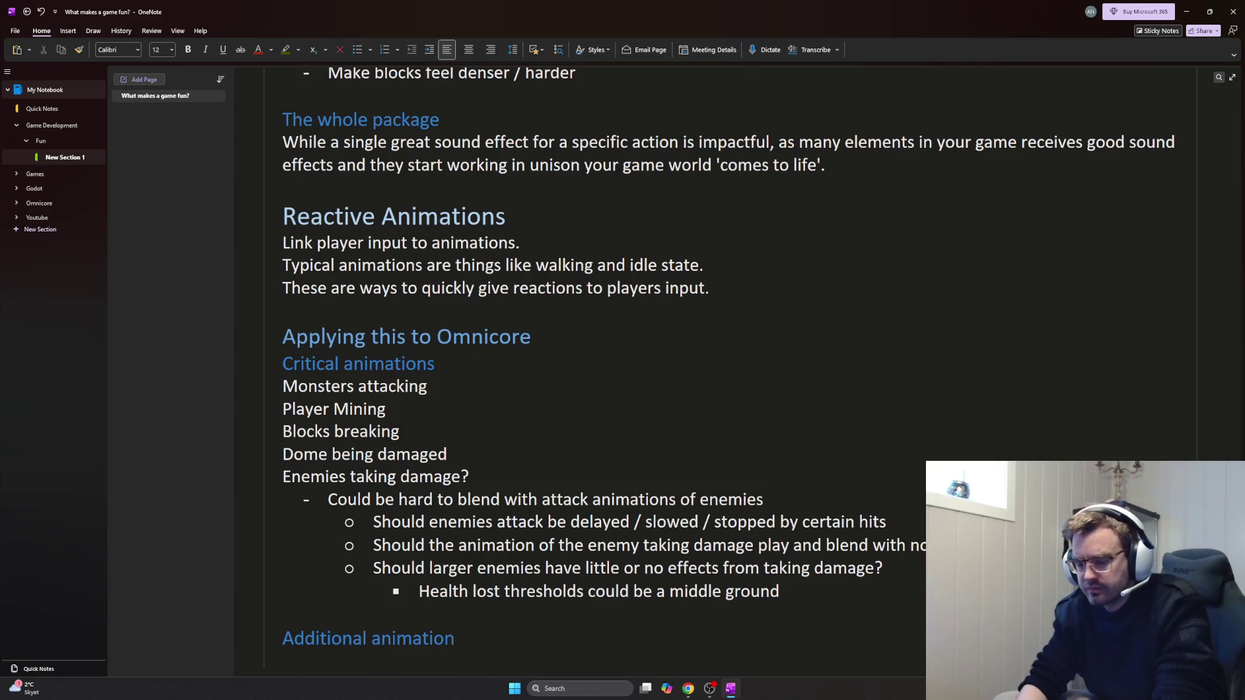
pyautogui.press('BackSpace')
pyautogui.press('BackSpace')
pyautogui.press('BackSpace')
pyautogui.press('BackSpace')
pyautogui.press('BackSpace')
pyautogui.press('BackSpace')
pyautogui.write('Small animations')
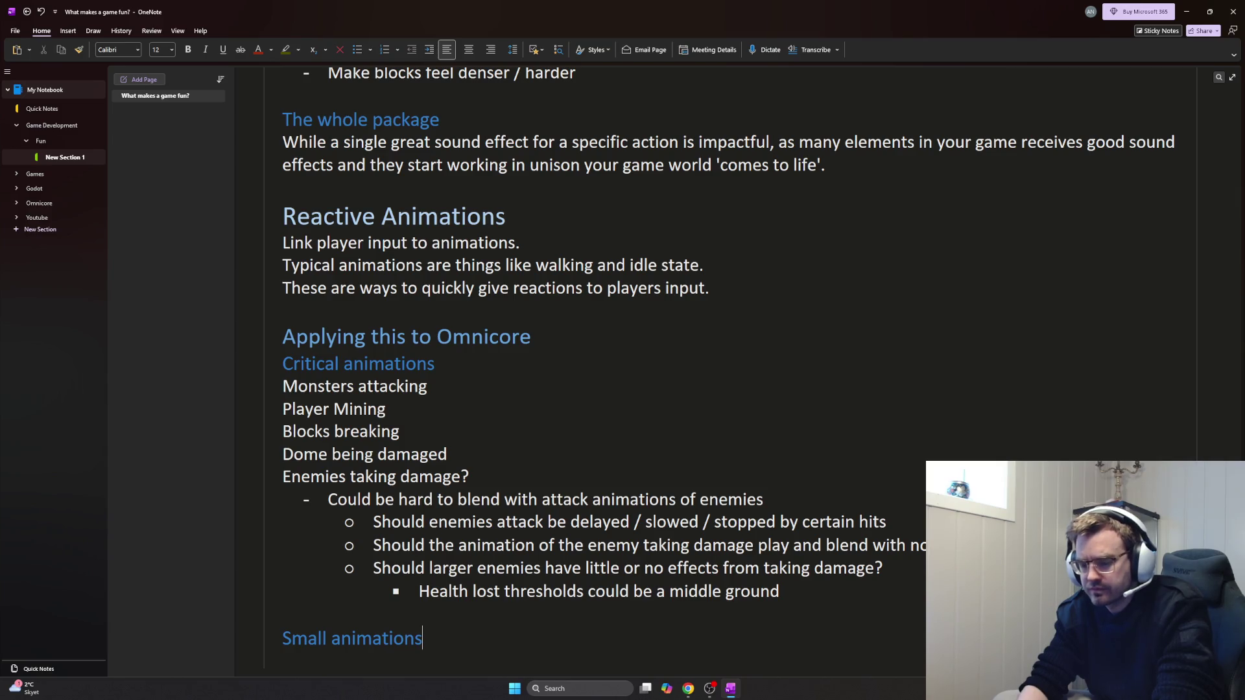
pyautogui.write(" that 'adds up'")
pyautogui.press('Return')
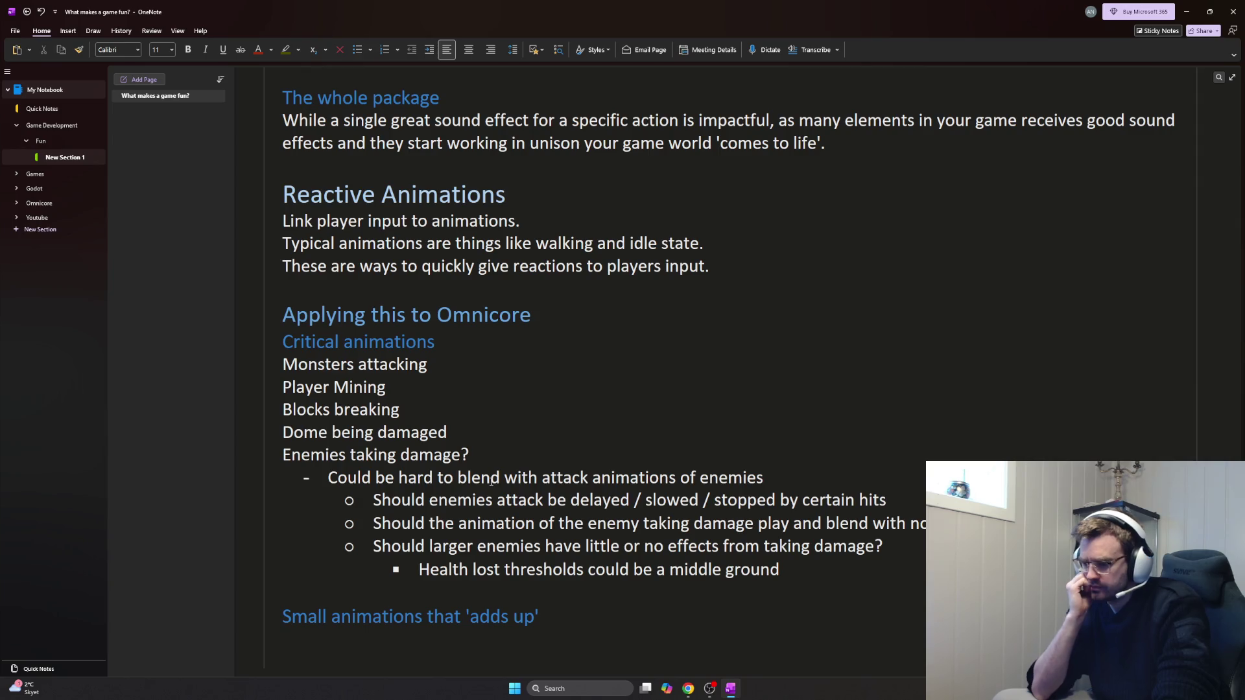
pyautogui.write('Any effect withen playewr')
pyautogui.press('BackSpace')
pyautogui.press('BackSpace')
pyautogui.write('r / pebbles hit the')
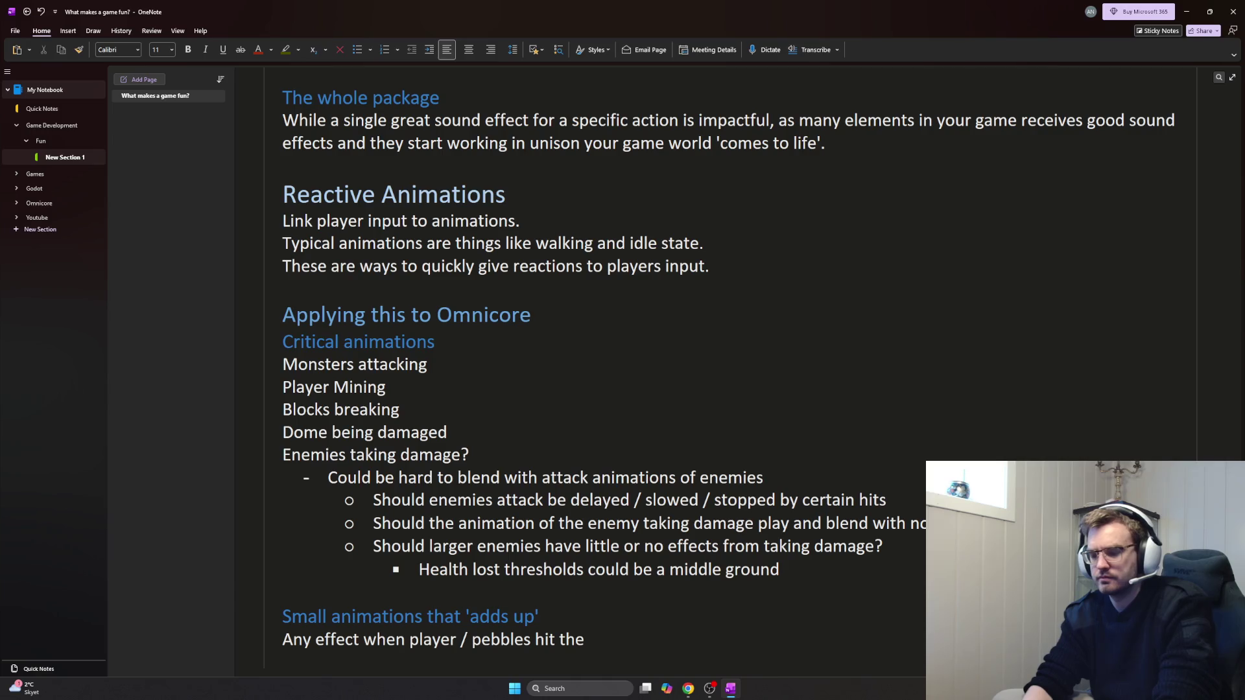
pyautogui.press('BackSpace')
pyautogui.press('BackSpace')
pyautogui.press('BackSpace')
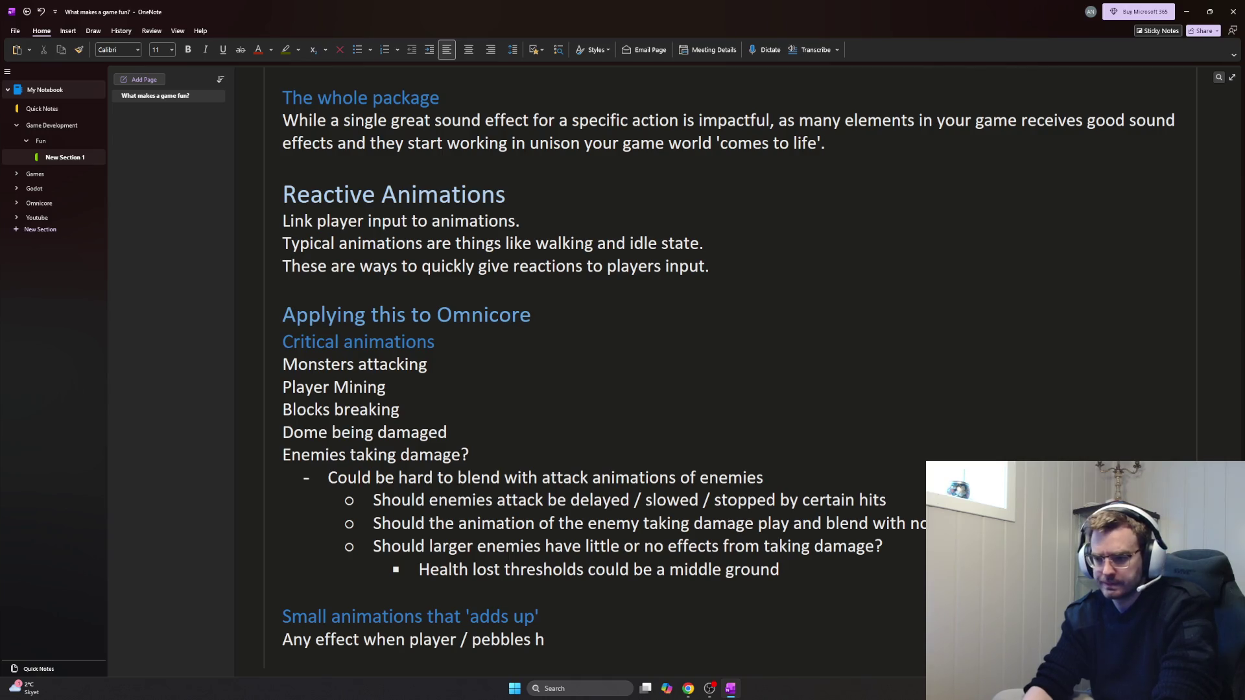
pyautogui.write('collide at acertain speed?')
# Add the pebble smelting or crushing line, cutting and pasting it back into place
pyautogui.press('Return')
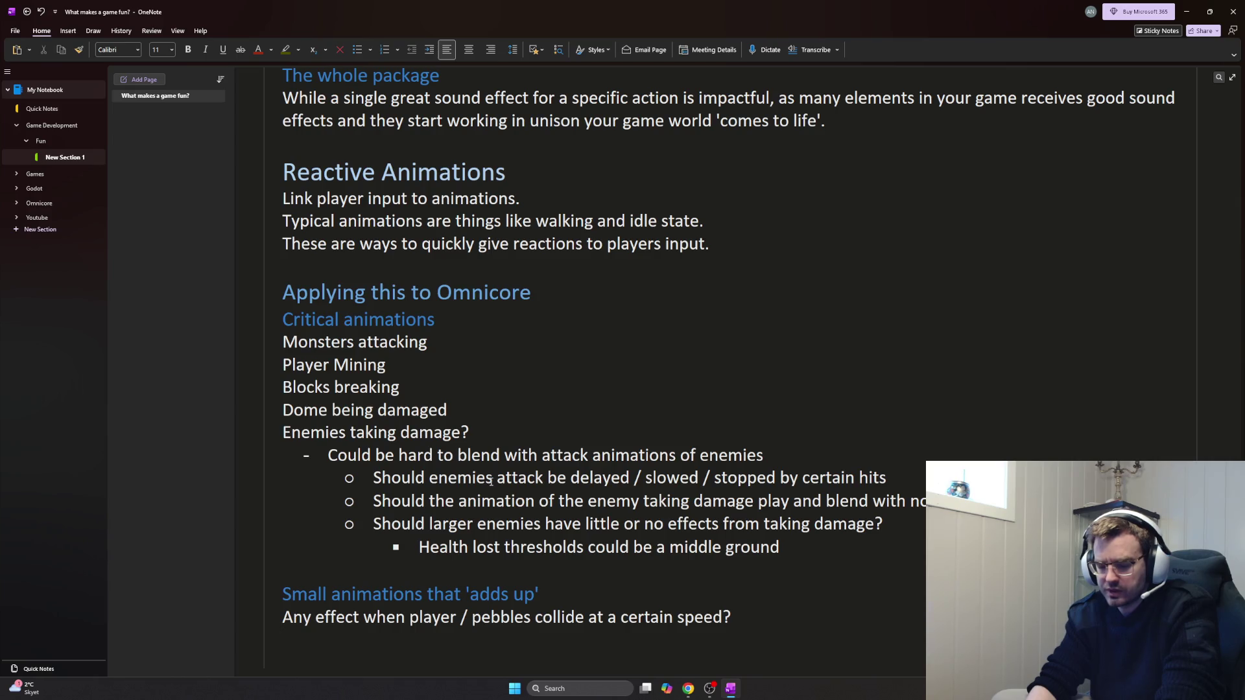
pyautogui.write('Pebble sm')
pyautogui.write('elting?')
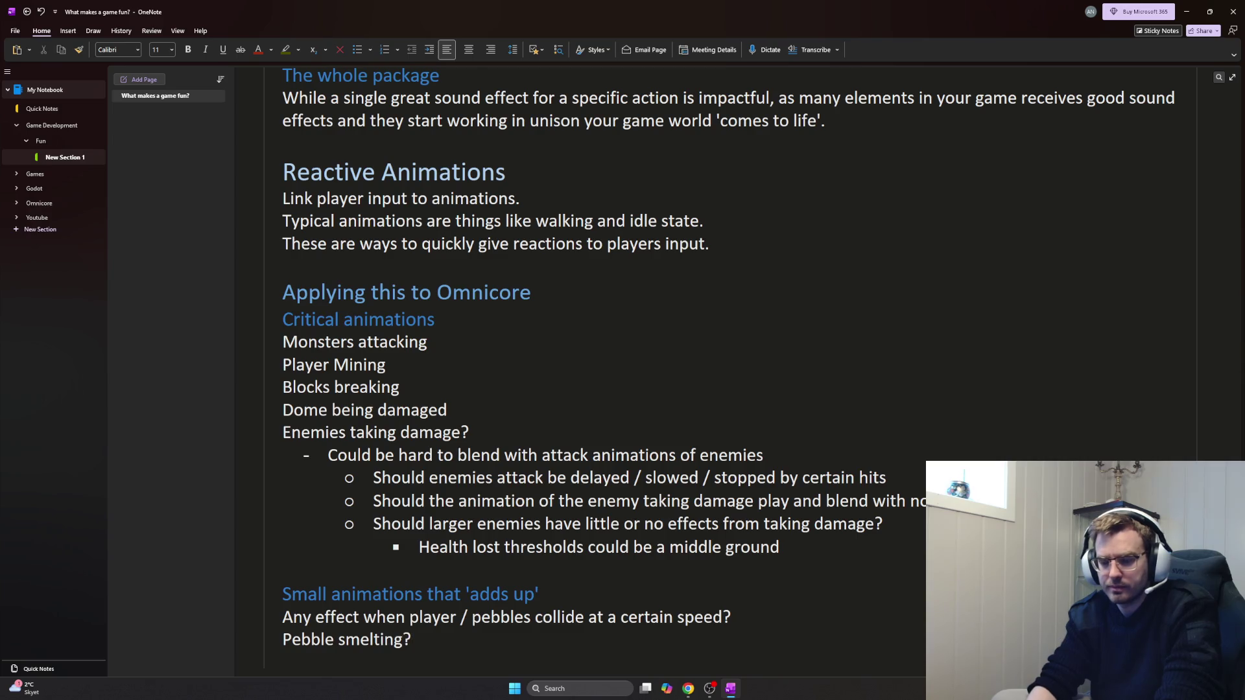
pyautogui.write('/ being crushed')
pyautogui.write(' etf.')
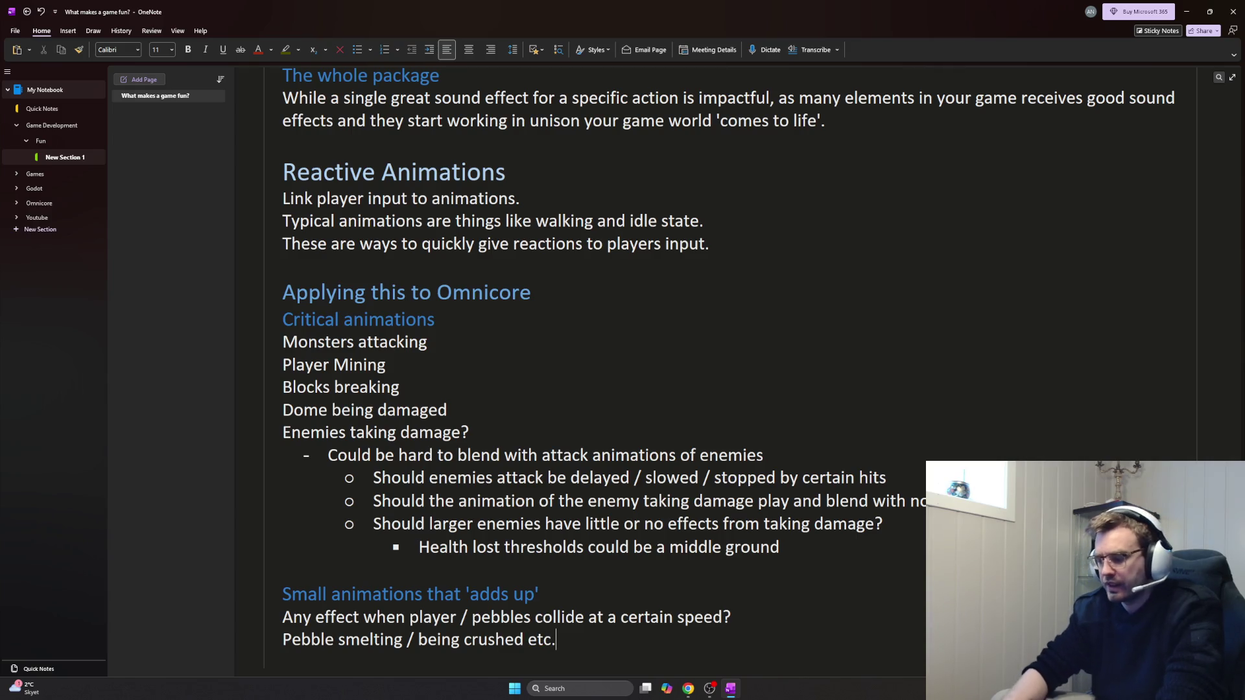
pyautogui.hotkey('shift', 'Home')
pyautogui.hotkey('ctrl', 'c')
pyautogui.press('BackSpace')
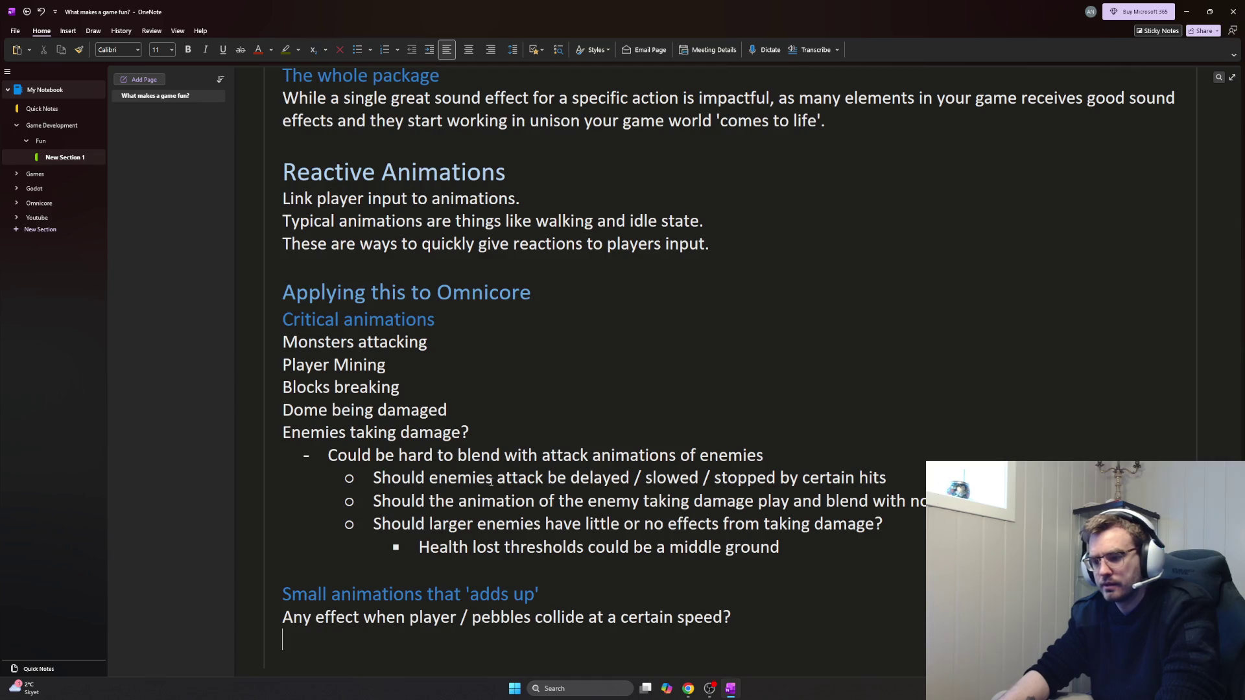
pyautogui.hotkey('ctrl', 'v')
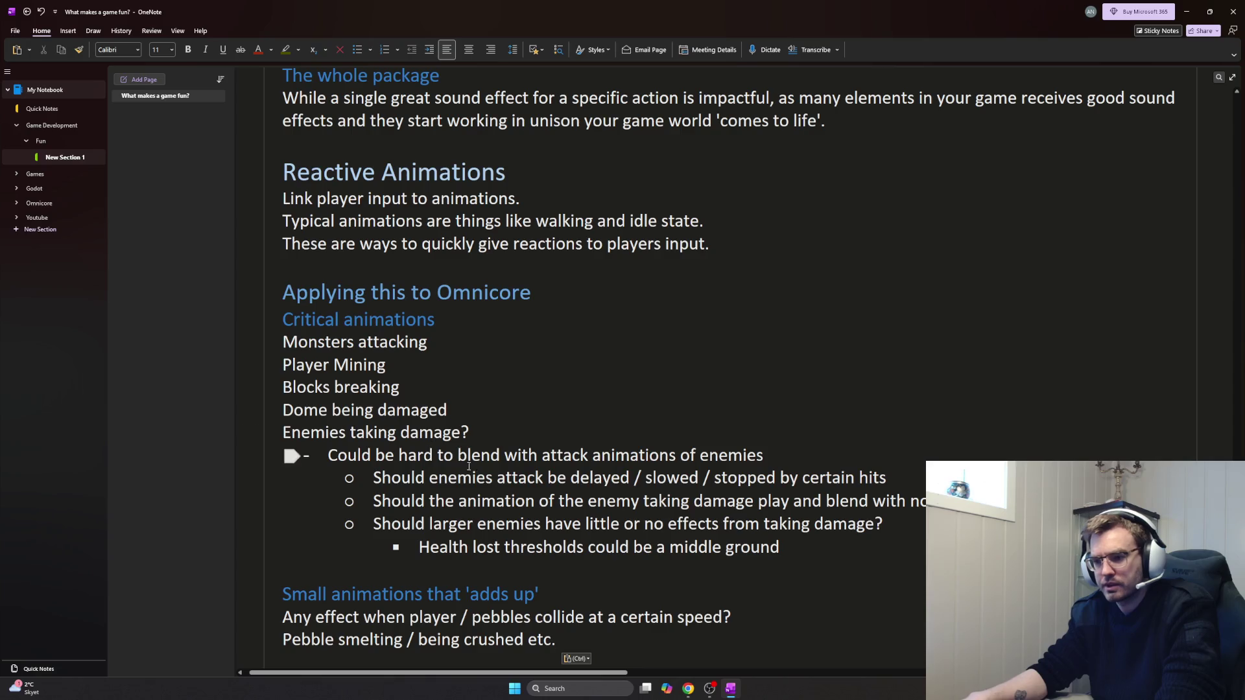
# Rename 'Monsters attacking' to 'Enemies attacking', dismissing the accidental help pane
pyautogui.click(399, 384)
pyautogui.moveTo(399, 382); pyautogui.dragTo(289, 349)
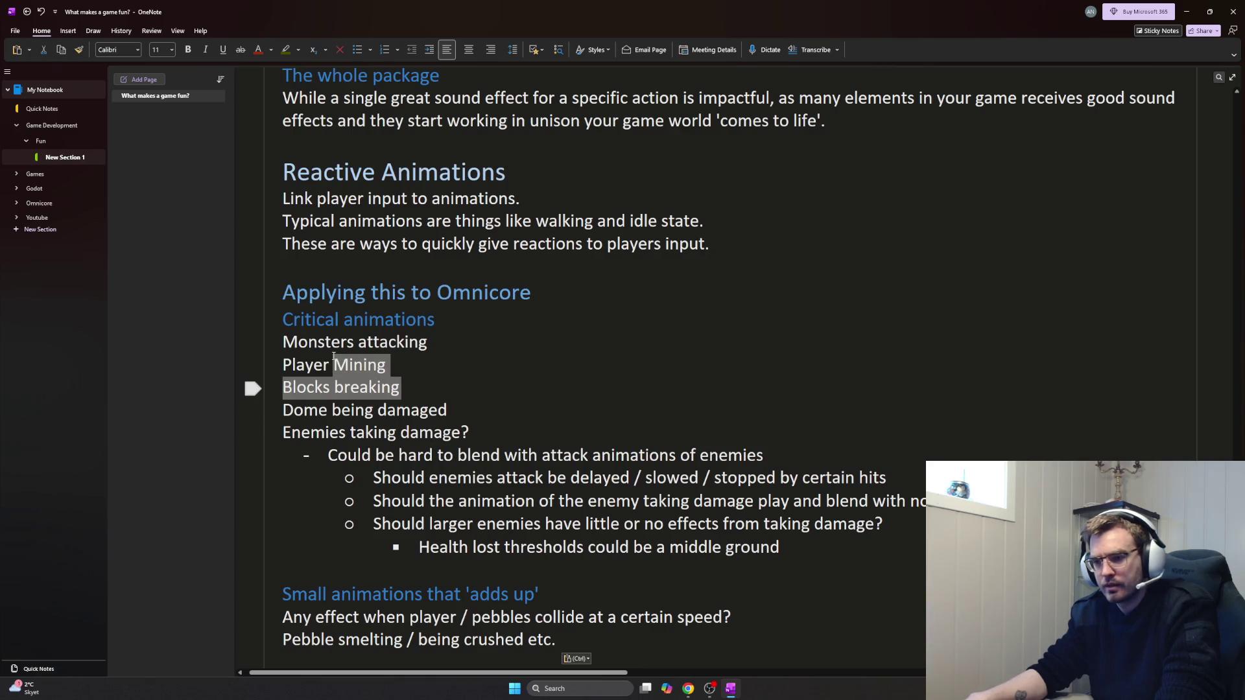
pyautogui.doubleClick(288, 342)
pyautogui.write('Enemies')
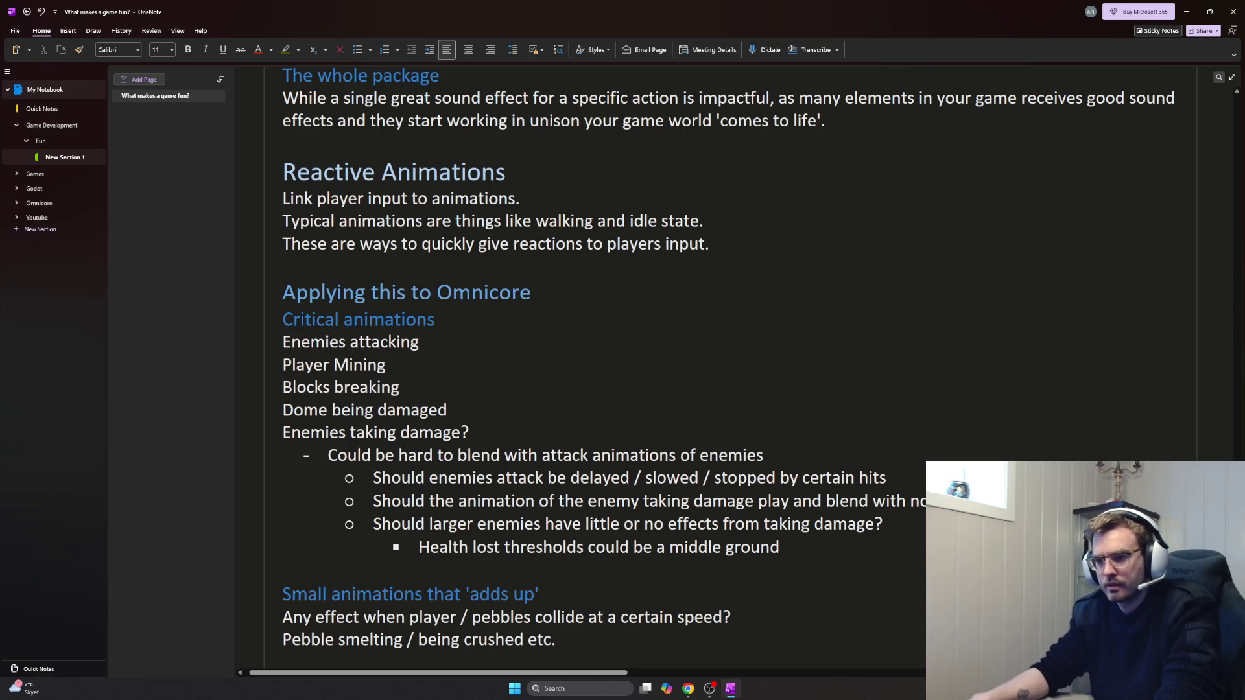
pyautogui.press('F1')
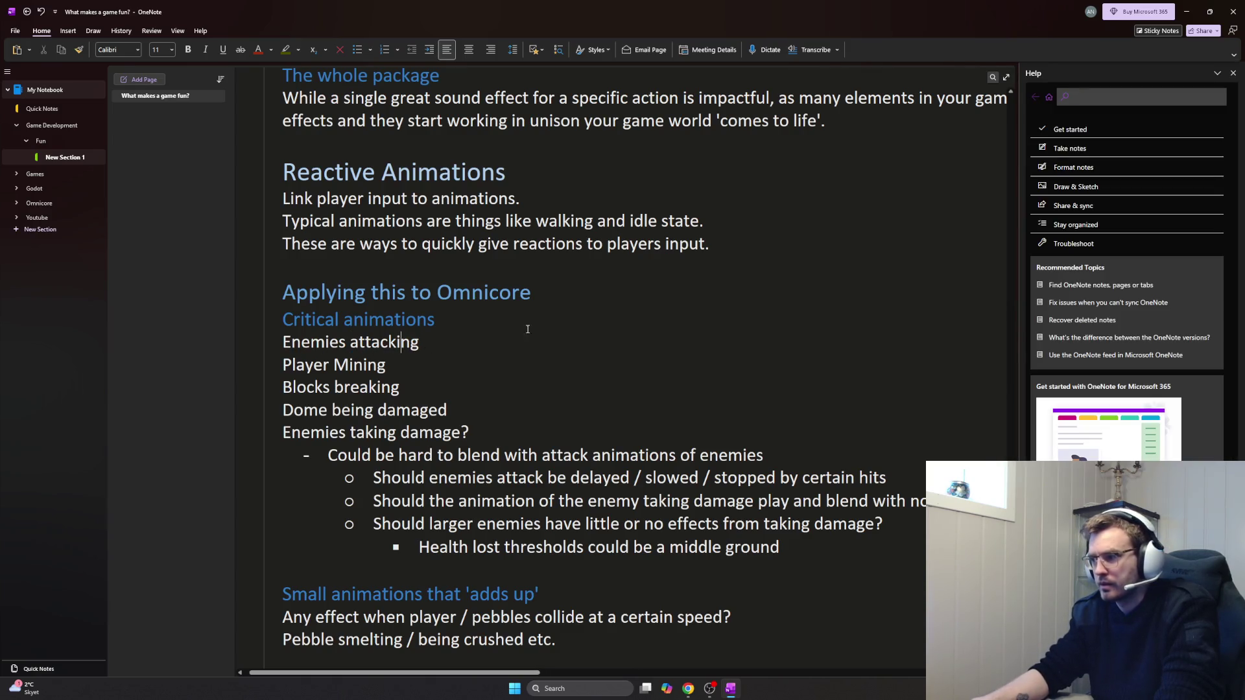
pyautogui.click(1232, 73)
# Move 'Enemies attacking' and 'Dome being damaged' down above 'Enemies taking damage?'
pyautogui.click(463, 342)
pyautogui.hotkey('shift', 'Home')
pyautogui.hotkey('ctrl', 'c')
pyautogui.press('BackSpace')
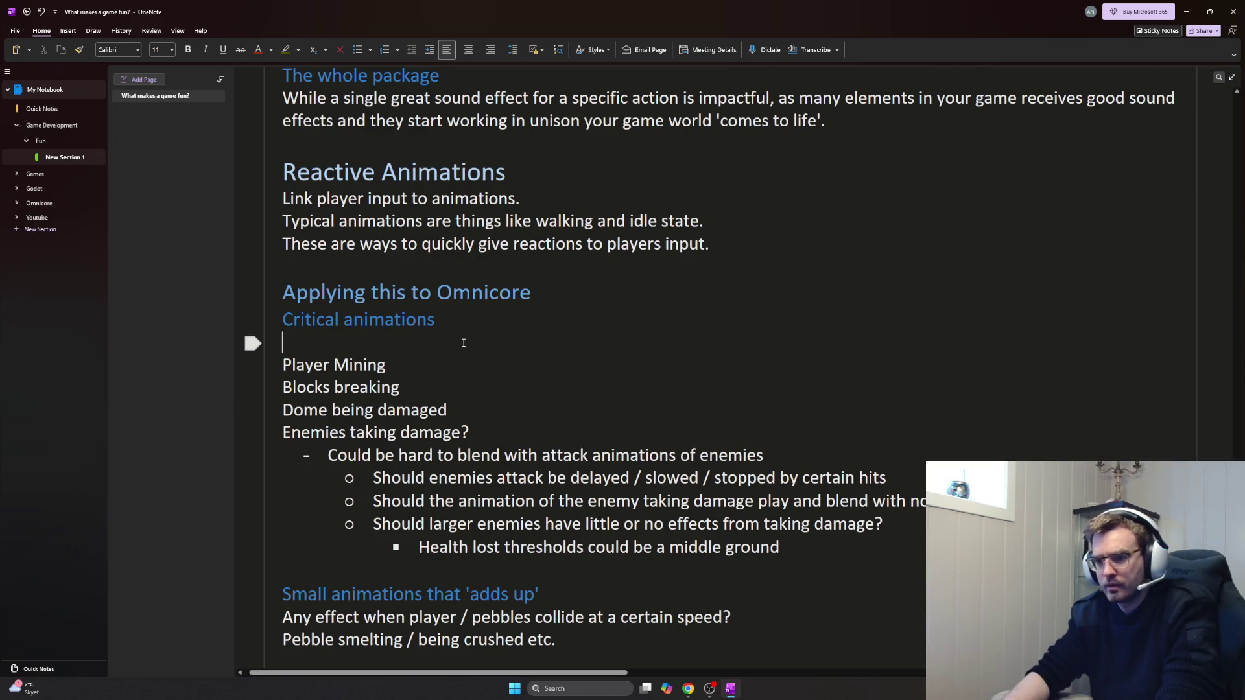
pyautogui.press('BackSpace')
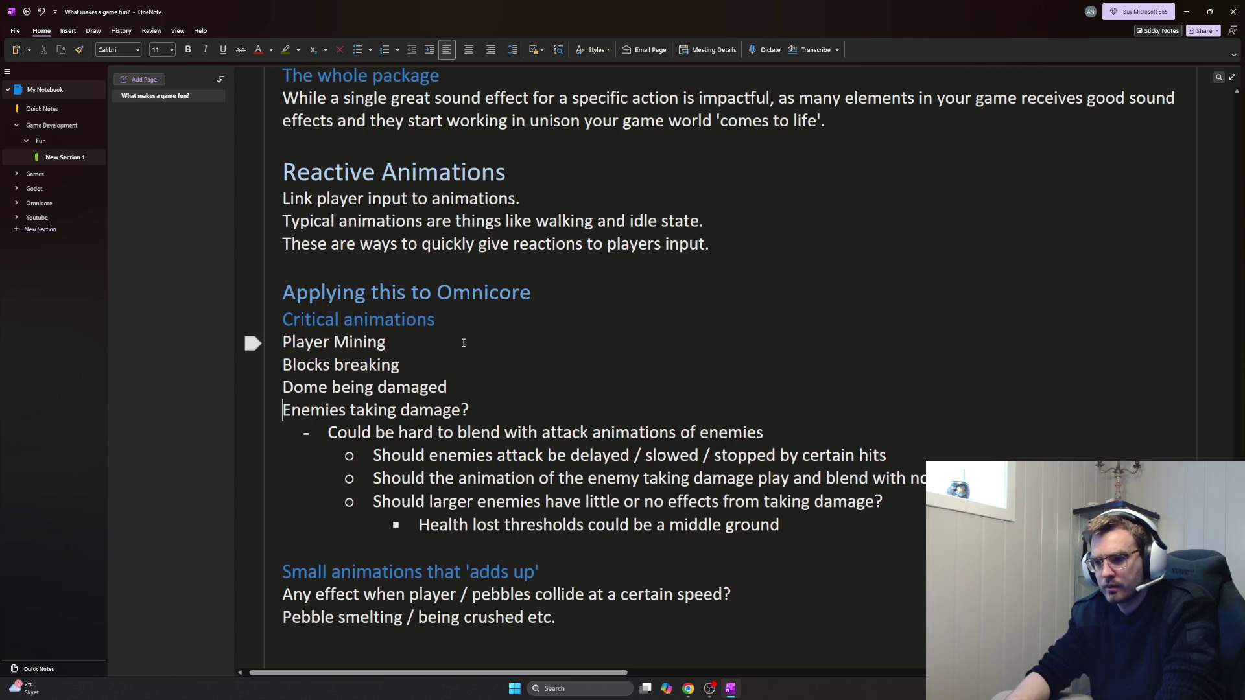
pyautogui.press('Return')
pyautogui.hotkey('ctrl', 'v')
pyautogui.press('Up')
pyautogui.hotkey('shift', 'Home')
pyautogui.hotkey('ctrl', 'c')
pyautogui.press('BackSpace')
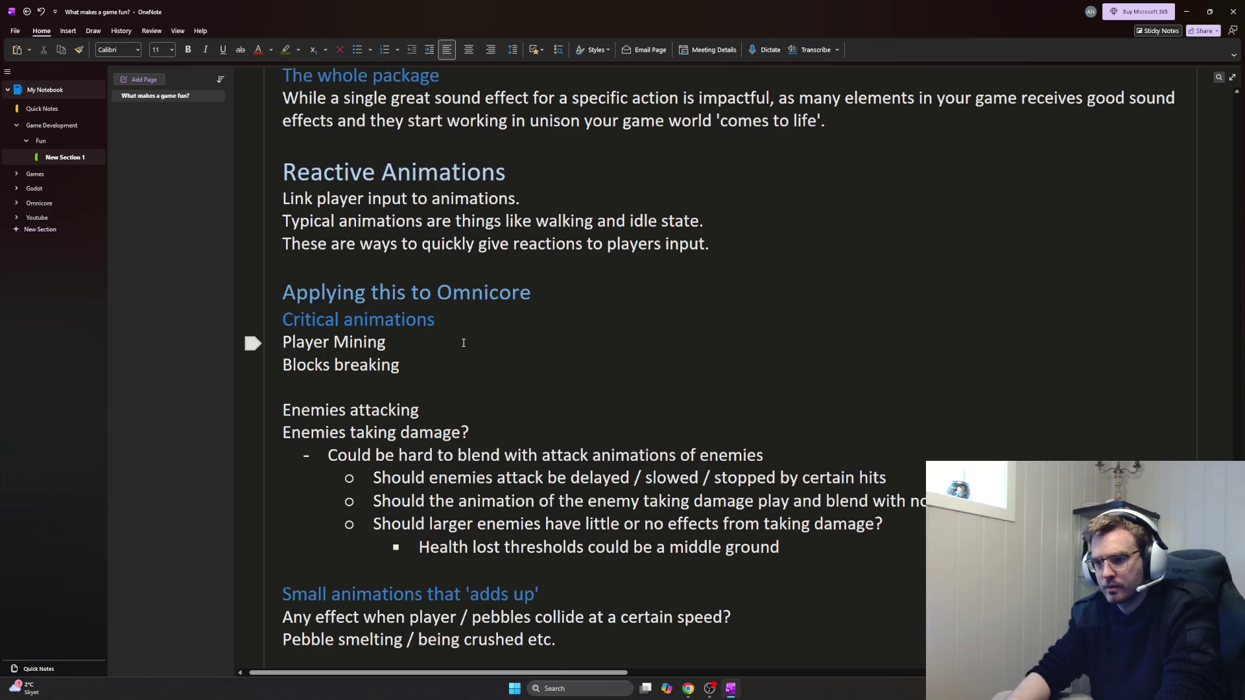
pyautogui.press('Return')
pyautogui.press('Up')
pyautogui.hotkey('ctrl', 'v')
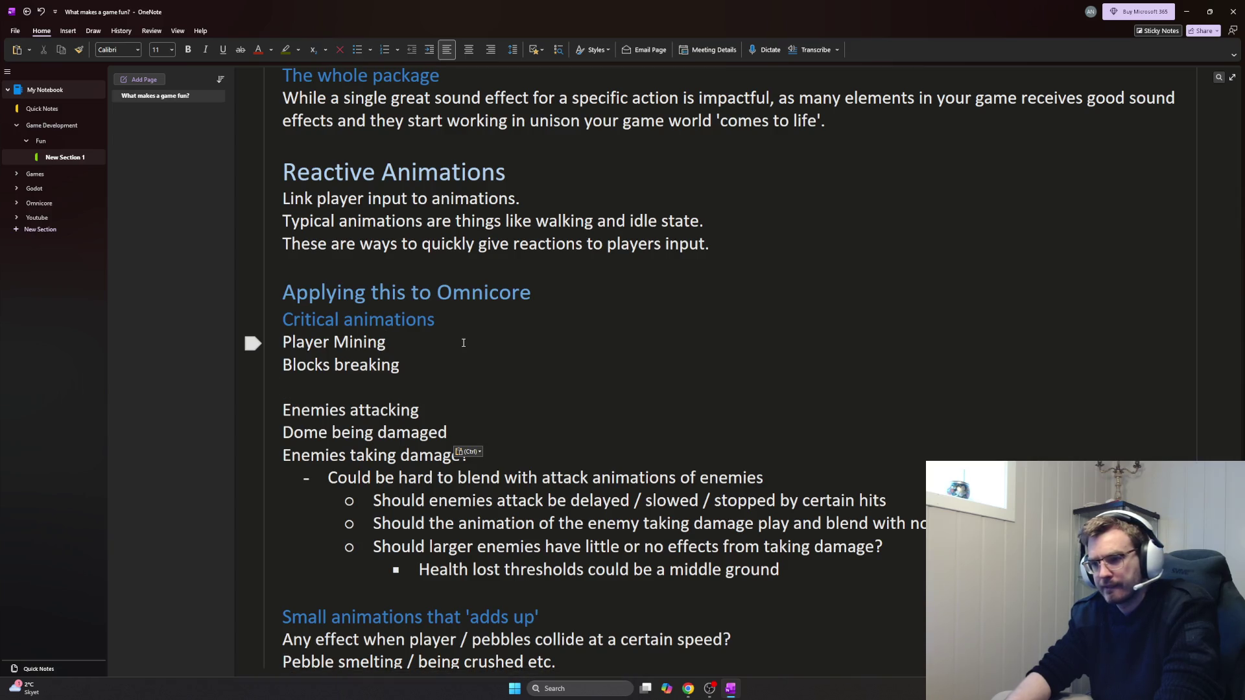
# Reword the first item to 'Player Mining / Drilling' and add 'Blocks being damaged' before 'Blocks breaking'
pyautogui.press('BackSpace')
pyautogui.press('BackSpace')
pyautogui.press('BackSpace')
pyautogui.write('/ dR')
pyautogui.press('BackSpace')
pyautogui.press('BackSpace')
pyautogui.write('Drill running')
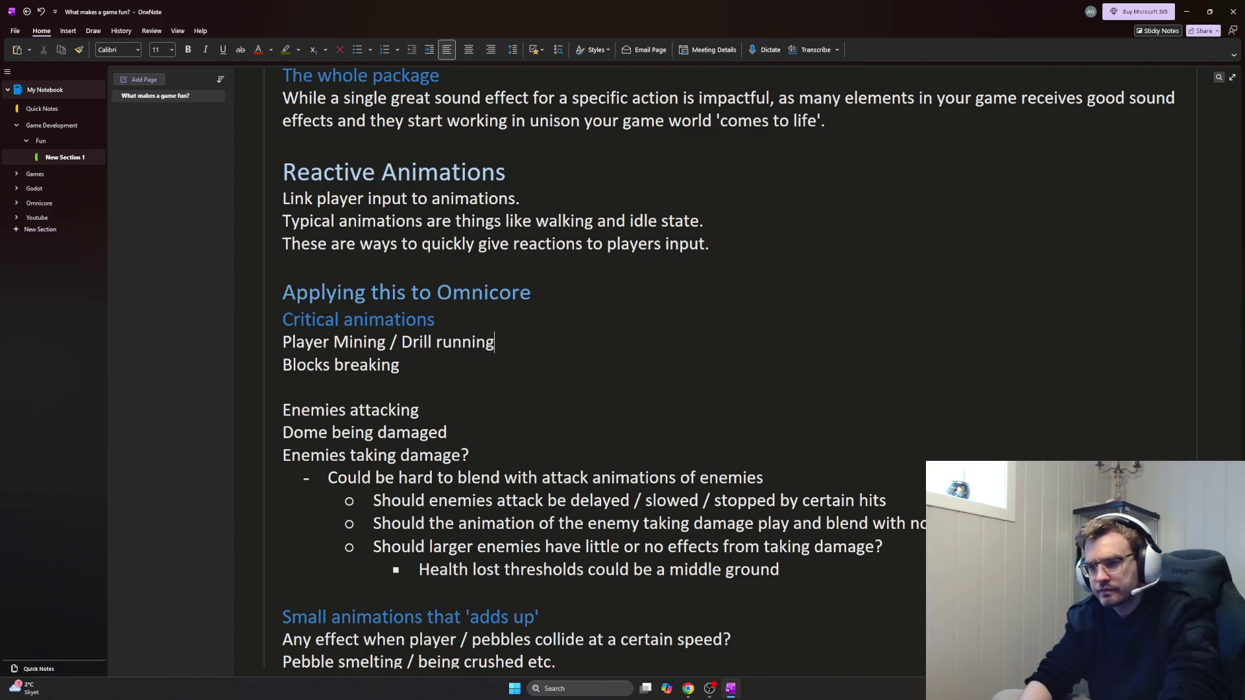
pyautogui.press('BackSpace')
pyautogui.press('BackSpace')
pyautogui.press('BackSpace')
pyautogui.press('BackSpace')
pyautogui.press('BackSpace')
pyautogui.press('BackSpace')
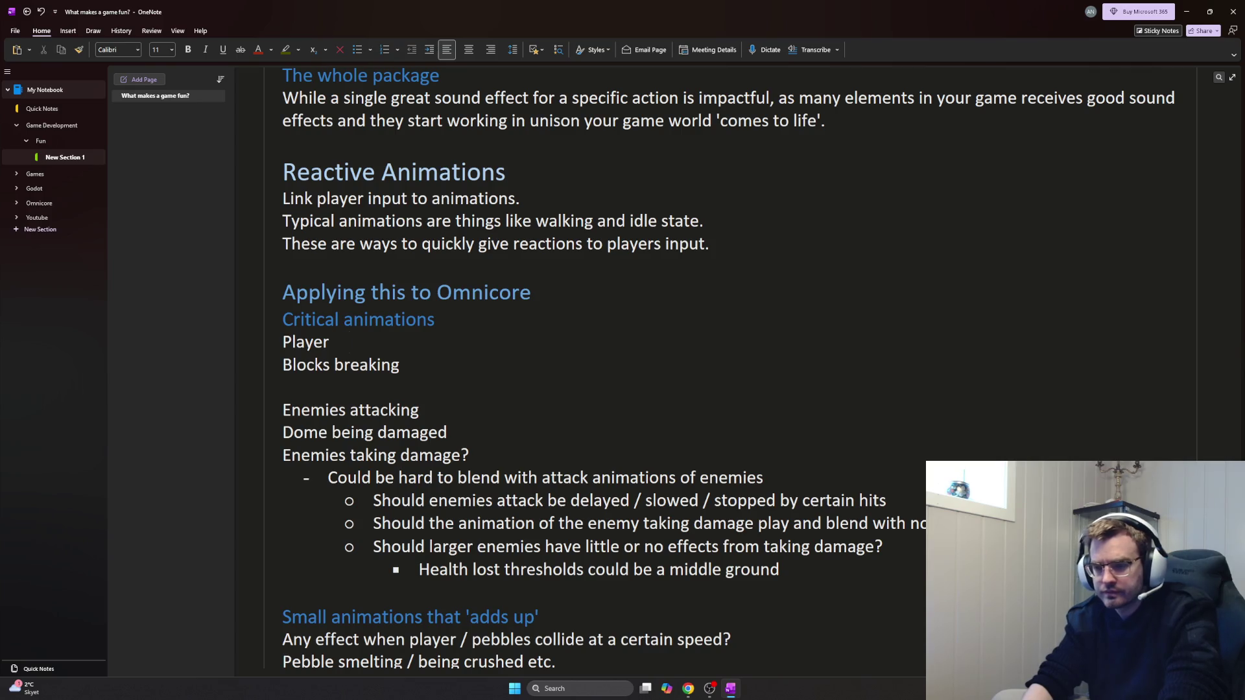
pyautogui.write('Mining / Drilli')
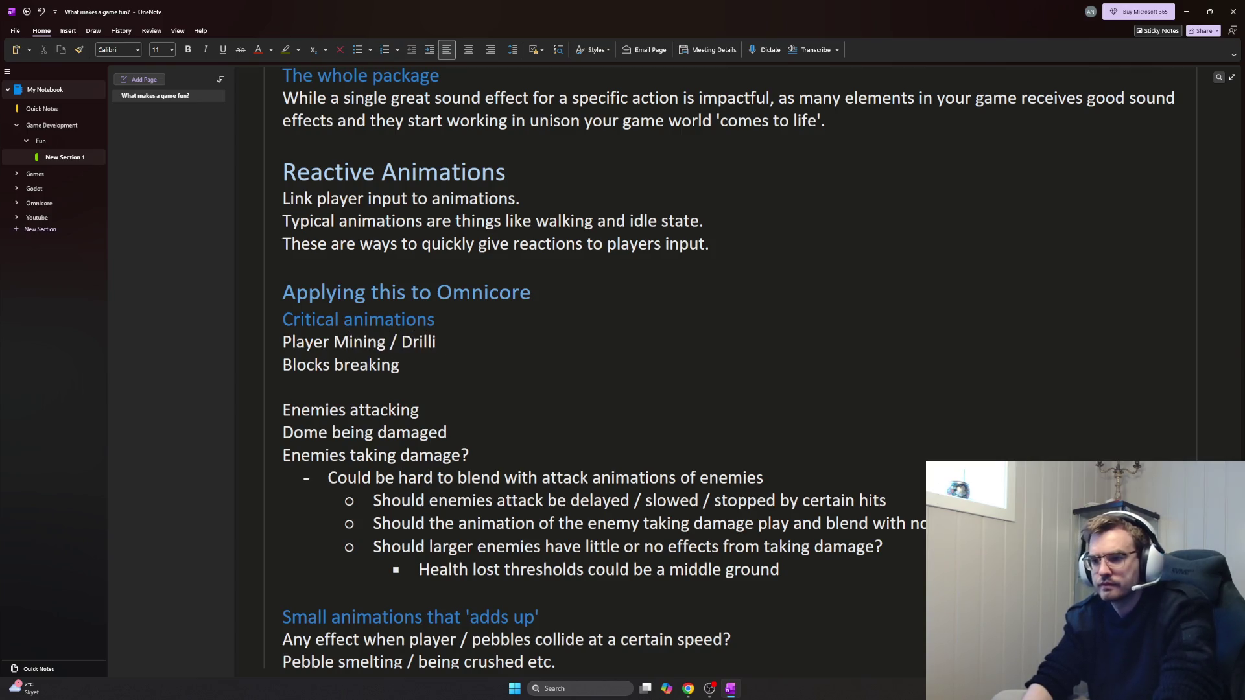
pyautogui.write('ng')
pyautogui.press('Return')
pyautogui.write('Blocks being adm')
pyautogui.press('BackSpace')
pyautogui.press('BackSpace')
pyautogui.press('BackSpace')
pyautogui.write('damaged')
pyautogui.press('Down')
pyautogui.press('Down')
pyautogui.press('Return')
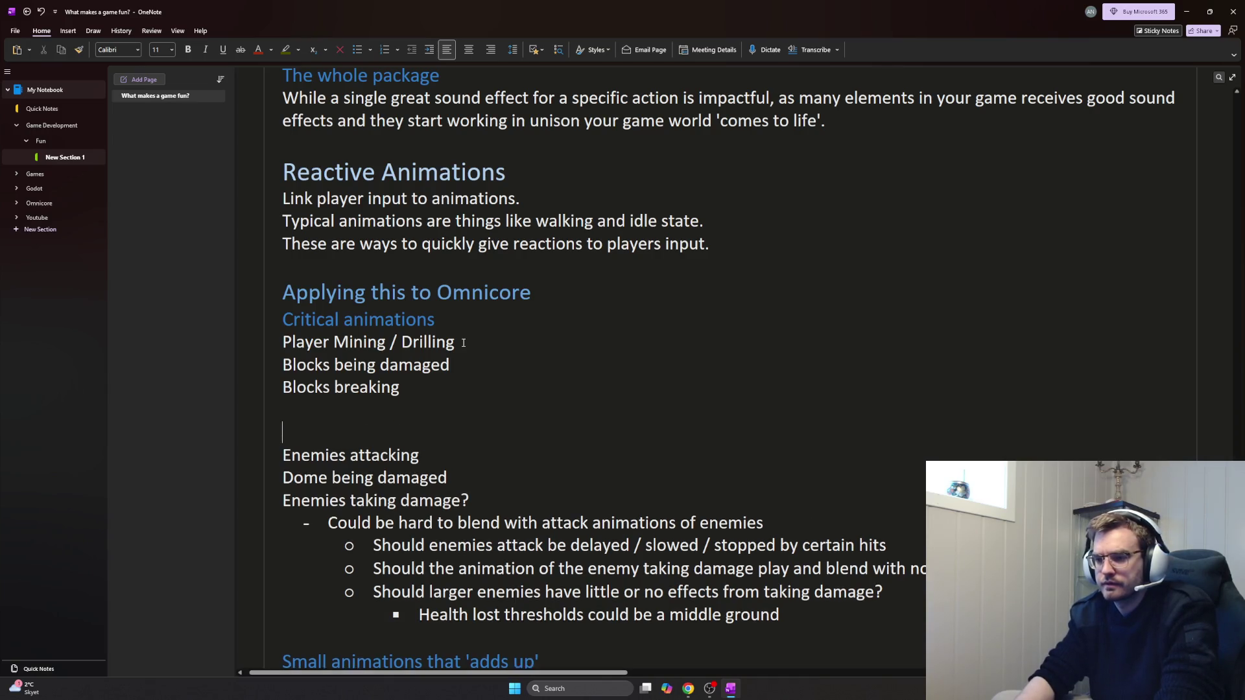
# Add a 'Weapons being fired' item below 'Blocks breaking'
pyautogui.press('Return')
pyautogui.press('Up')
pyautogui.write('Weapons fir')
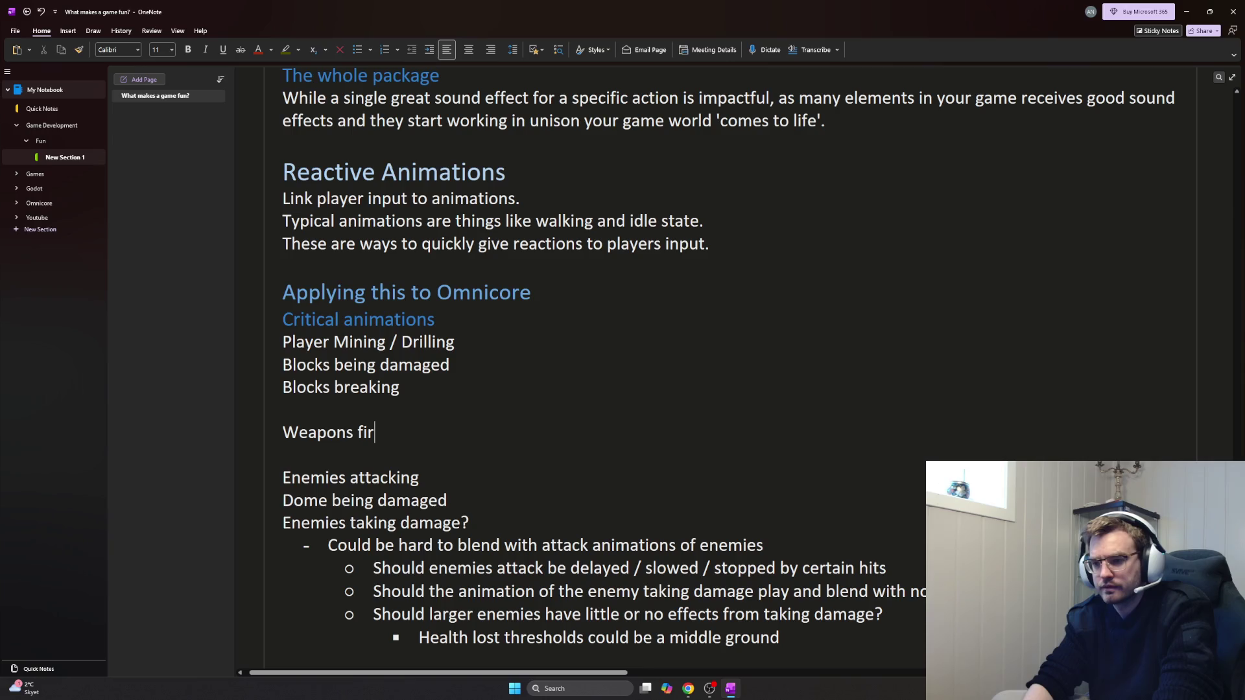
pyautogui.press('BackSpace')
pyautogui.press('BackSpace')
pyautogui.press('BackSpace')
pyautogui.write('being fired')
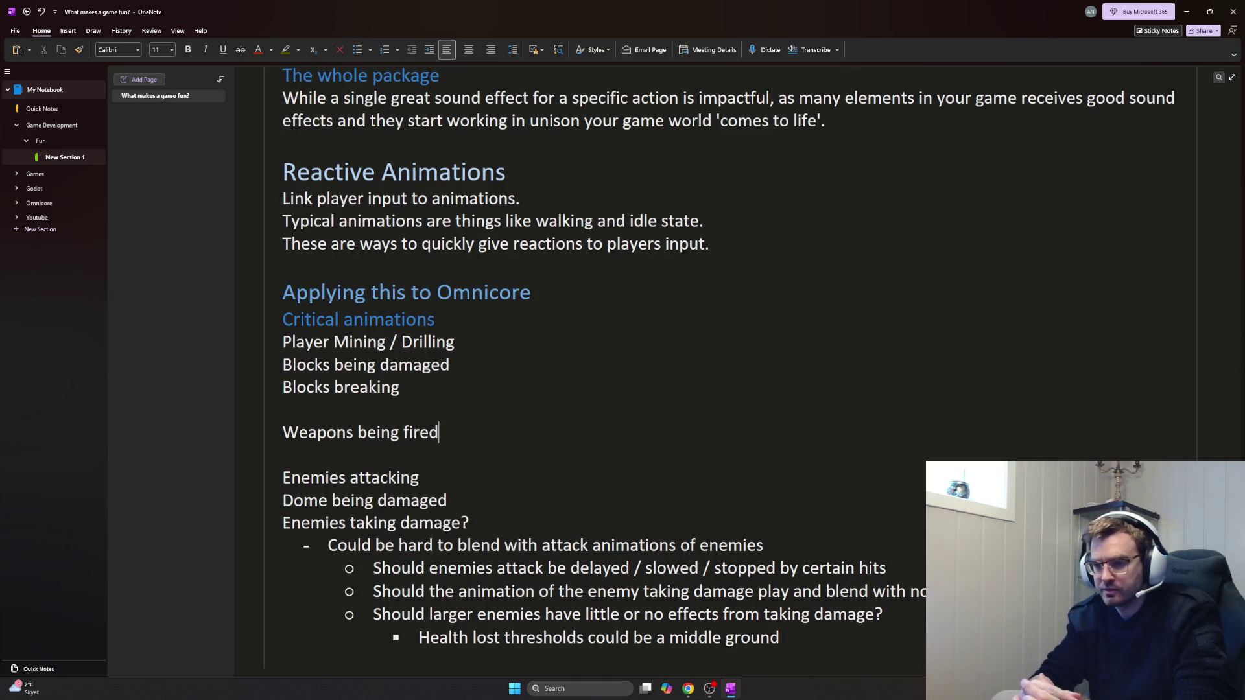
pyautogui.press('Return')
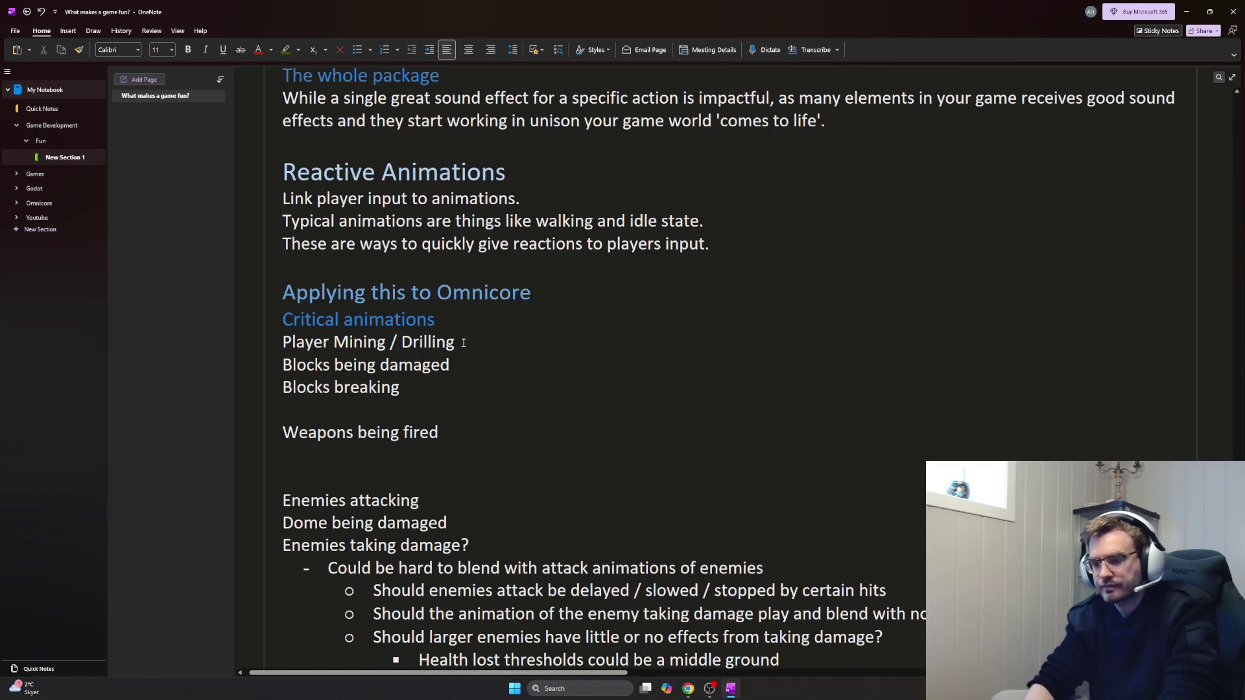
pyautogui.write('- Do we crea')
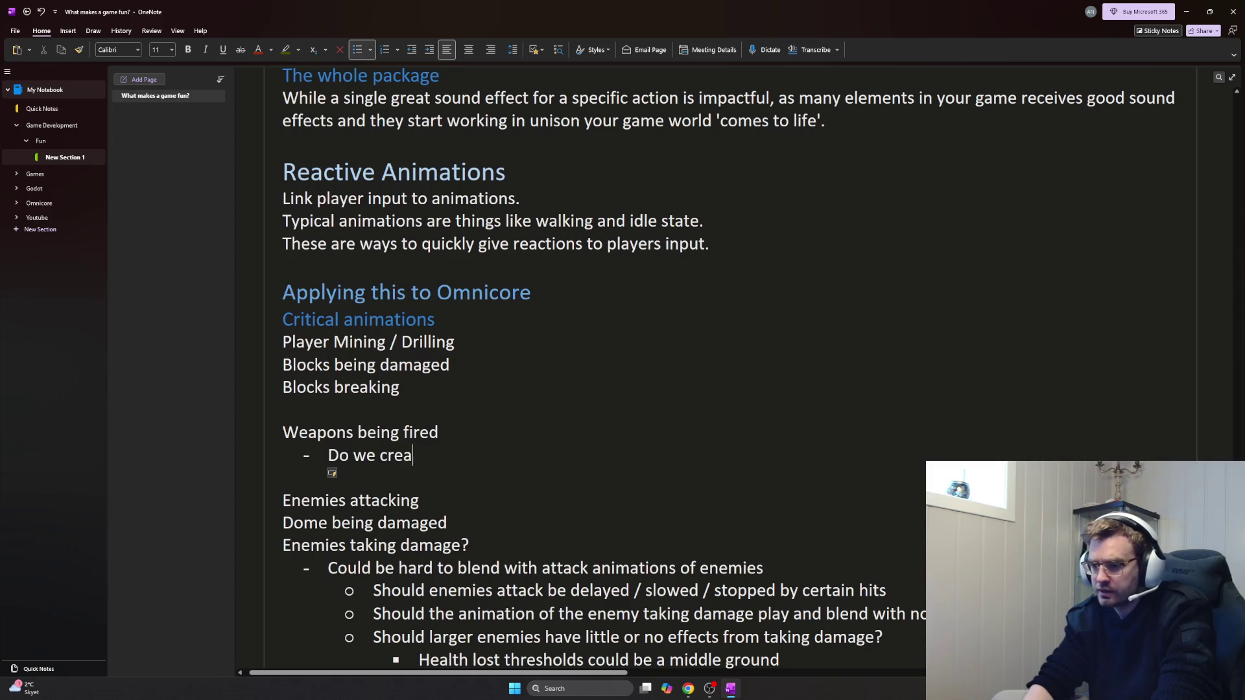
pyautogui.write('uch anmi')
# Add a sub-point asking what animations to create before knowing how weapons apply to the player
pyautogui.press('BackSpace')
pyautogui.press('BackSpace')
pyautogui.write('i')
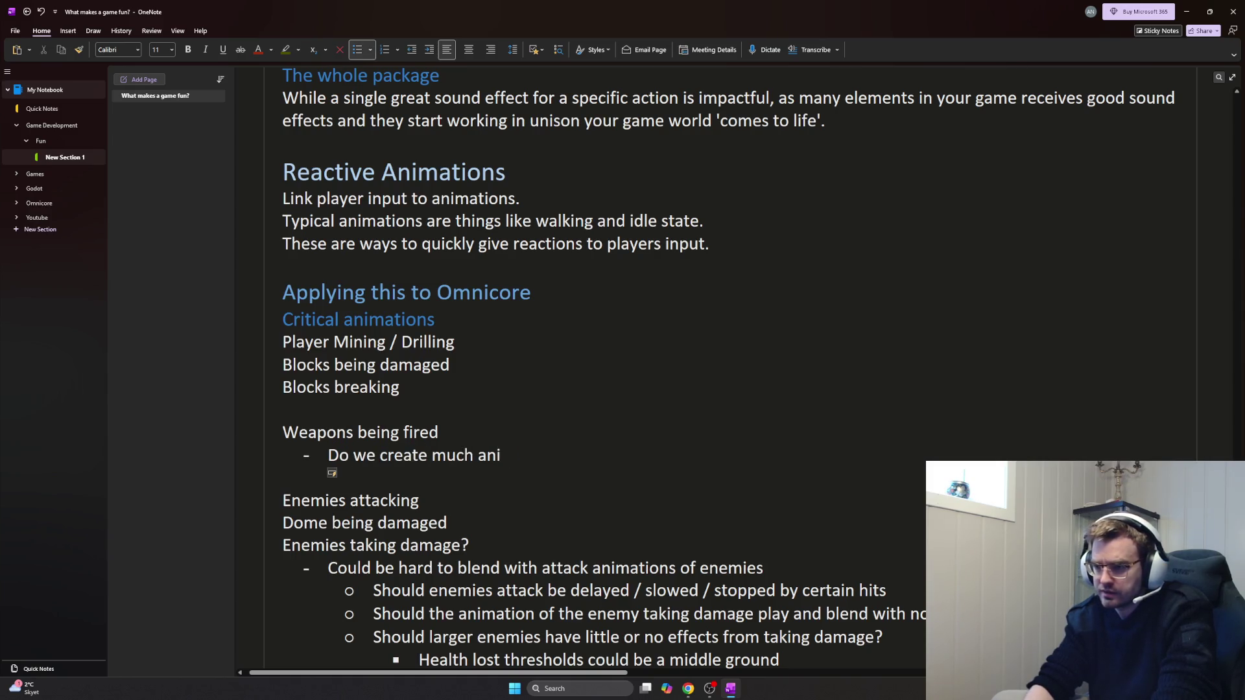
pyautogui.press('BackSpace')
pyautogui.press('BackSpace')
pyautogui.press('BackSpace')
pyautogui.press('BackSpace')
pyautogui.press('BackSpace')
pyautogui.press('BackSpace')
pyautogui.press('BackSpace')
pyautogui.press('BackSpace')
pyautogui.write('What animations do we create until we know')
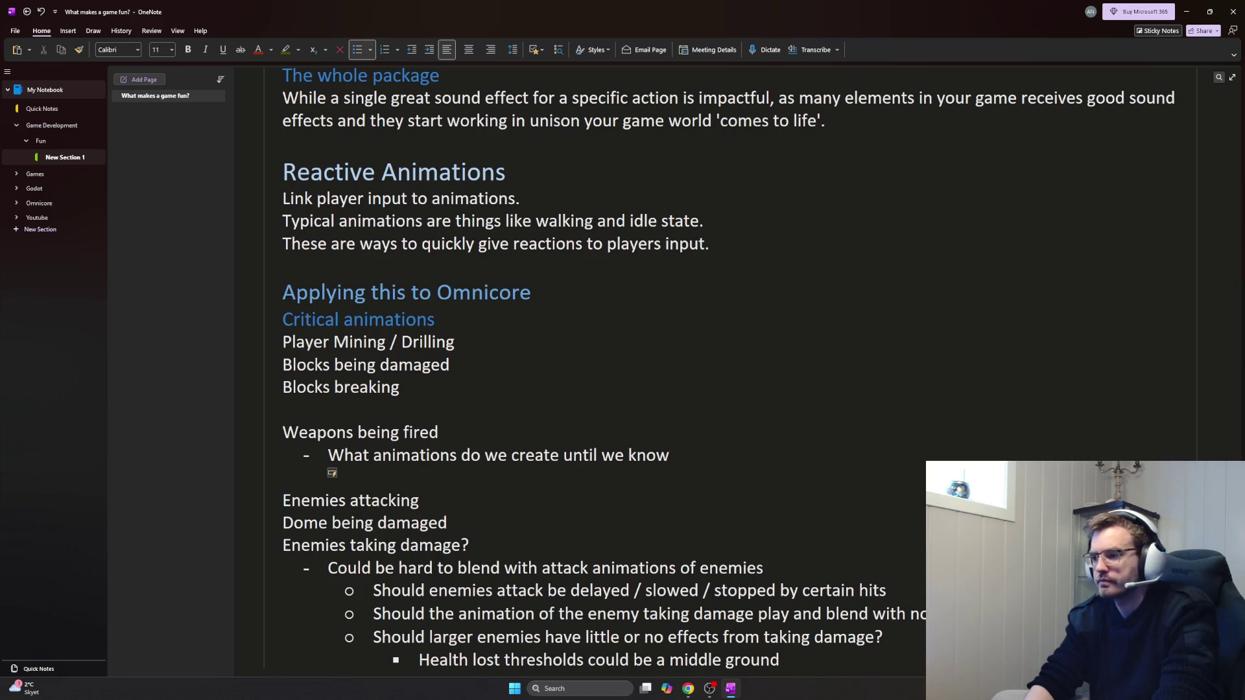
pyautogui.write('how the weaponswill be applied to the player and look?')
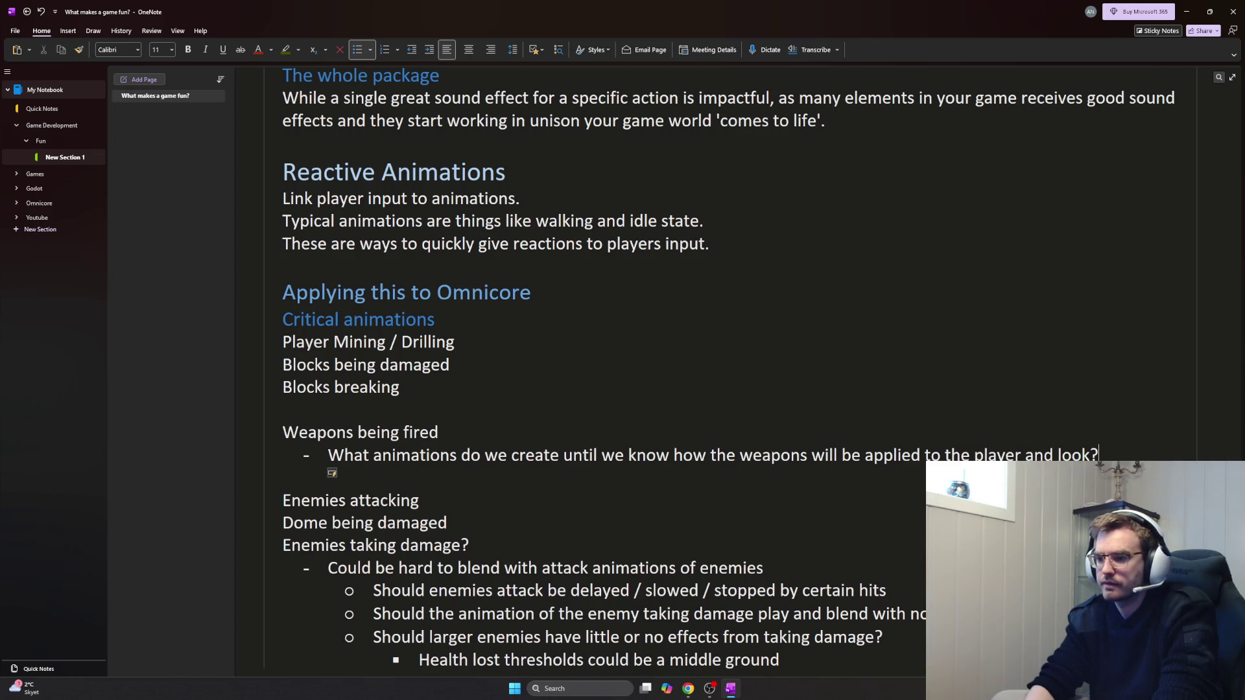
pyautogui.press('Return')
pyautogui.press('Tab')
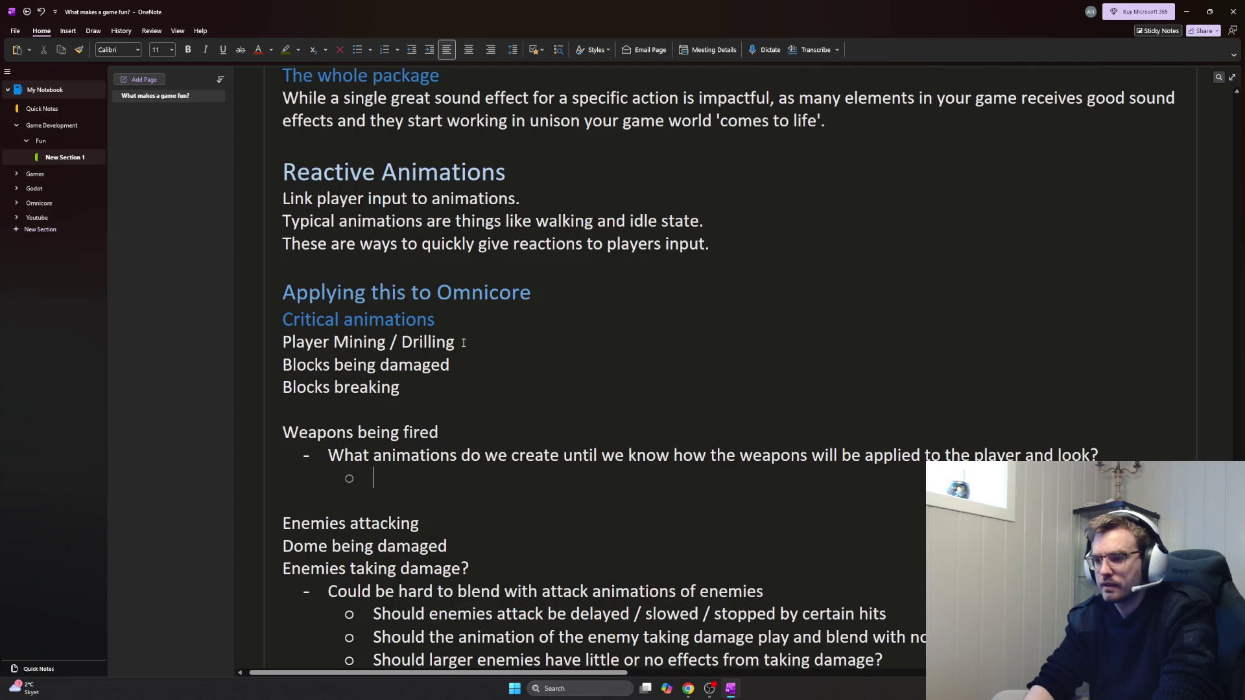
pyautogui.write('Weapons might be')
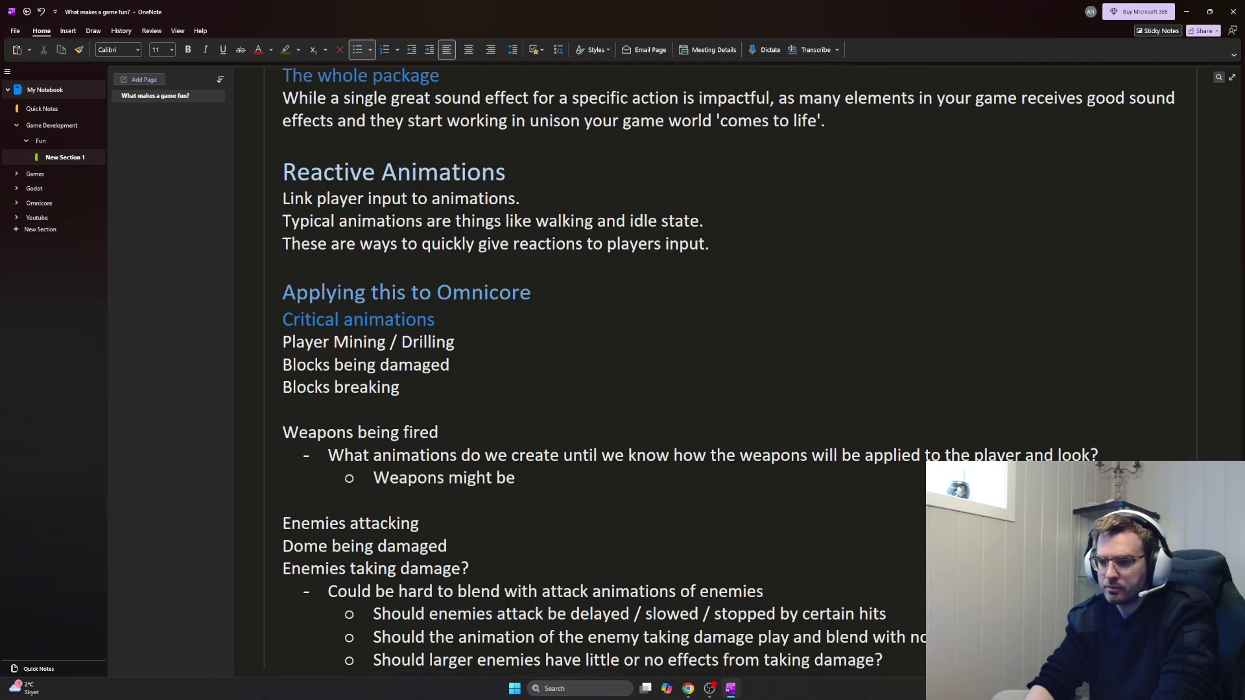
pyautogui.write(' held by thep')
# Note weapons might be player-held, mech-mounted, subtle like risk of rain, or invisible like Megabonk
pyautogui.press('BackSpace')
pyautogui.write('playe')
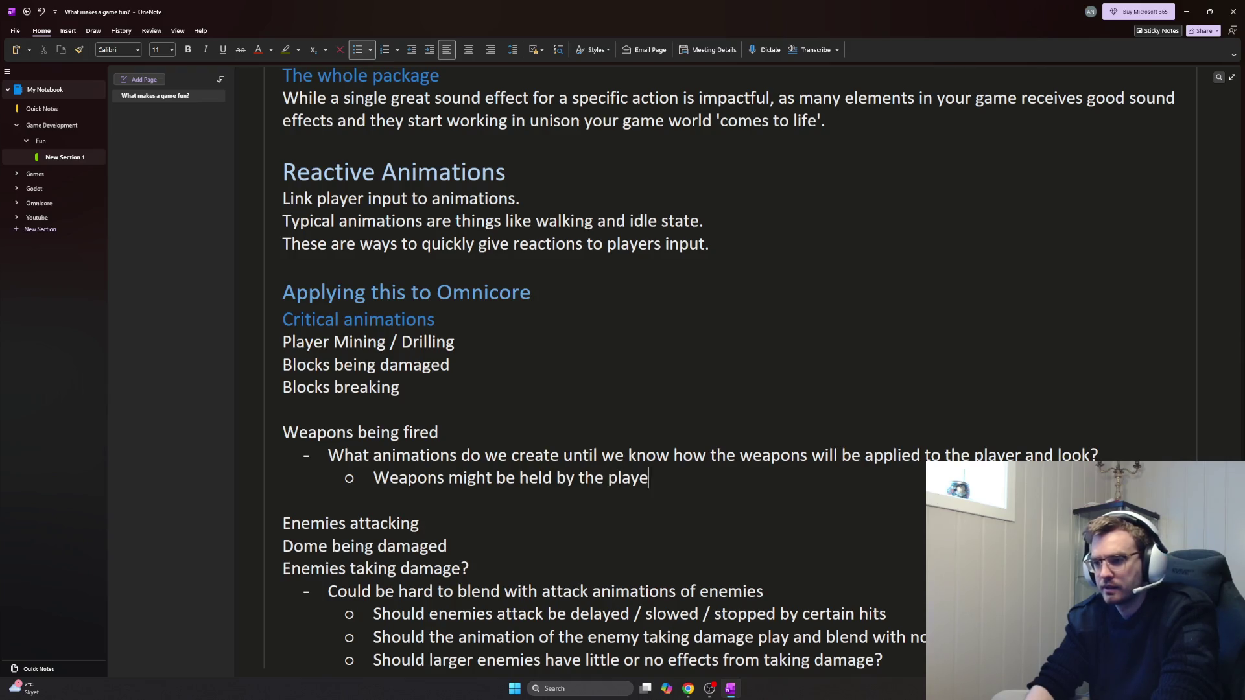
pyautogui.write('r, attached to a mech the player cont')
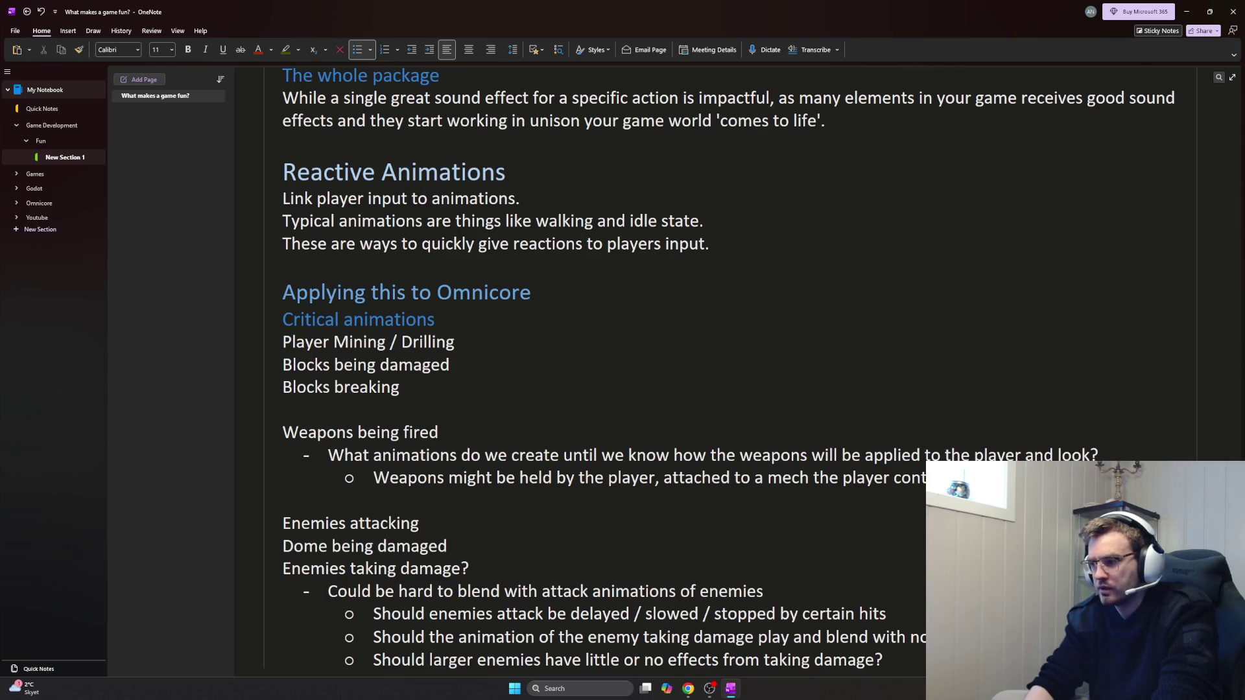
pyautogui.write('like in ')
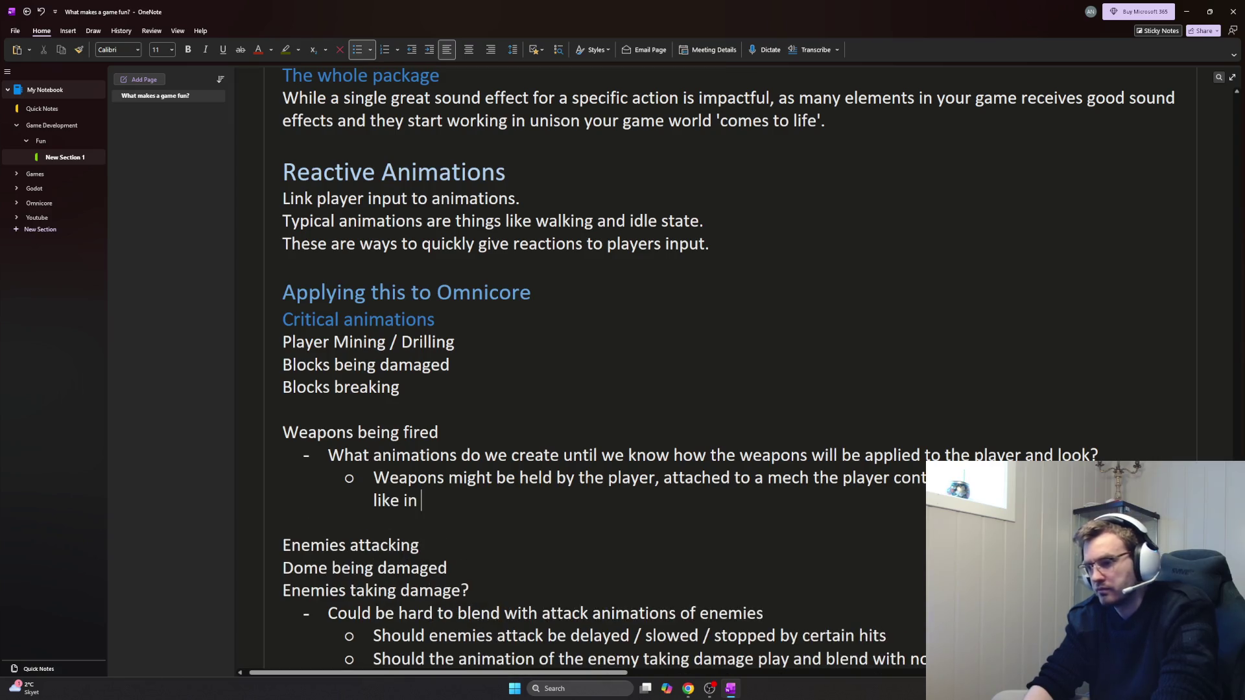
pyautogui.write('Megabonk.')
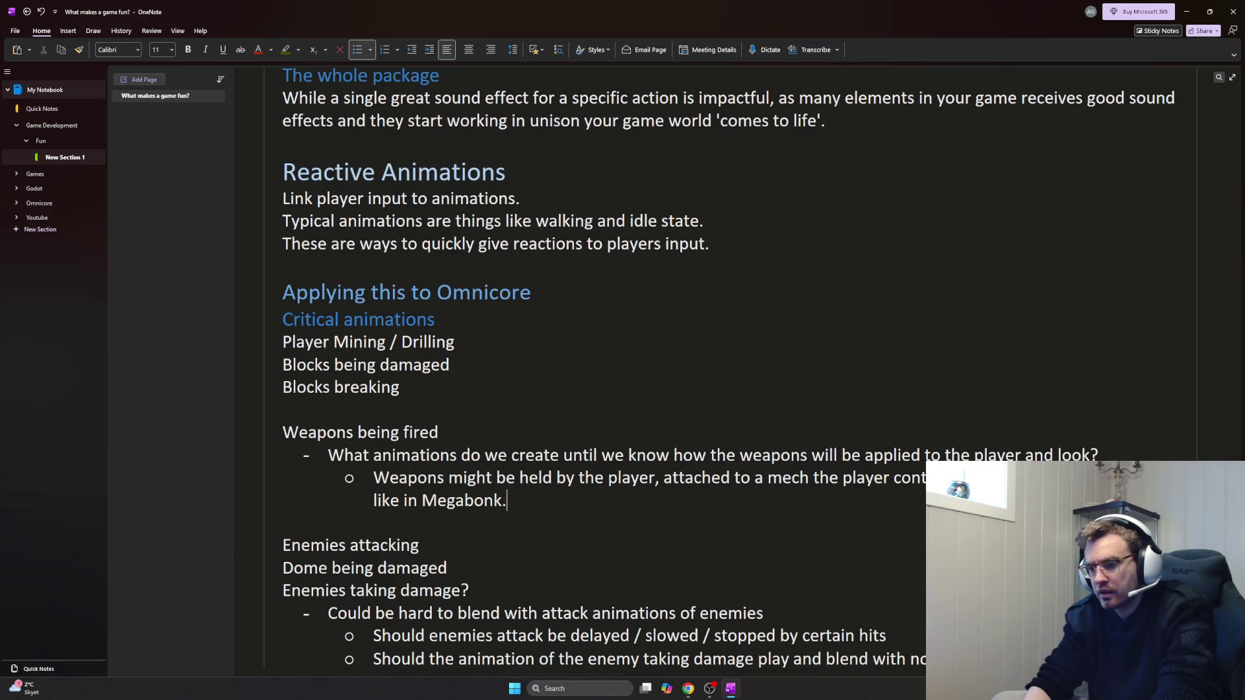
pyautogui.press('BackSpace')
pyautogui.write(',')
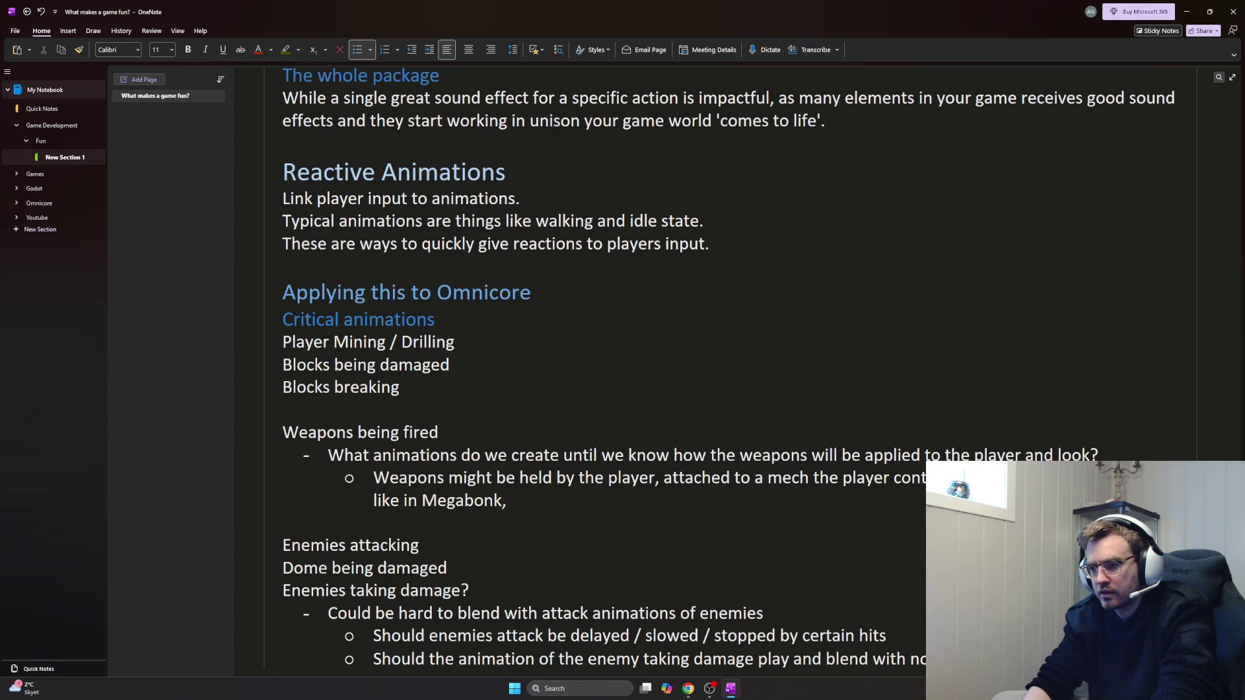
pyautogui.press('BackSpace')
pyautogui.write(', be smal')
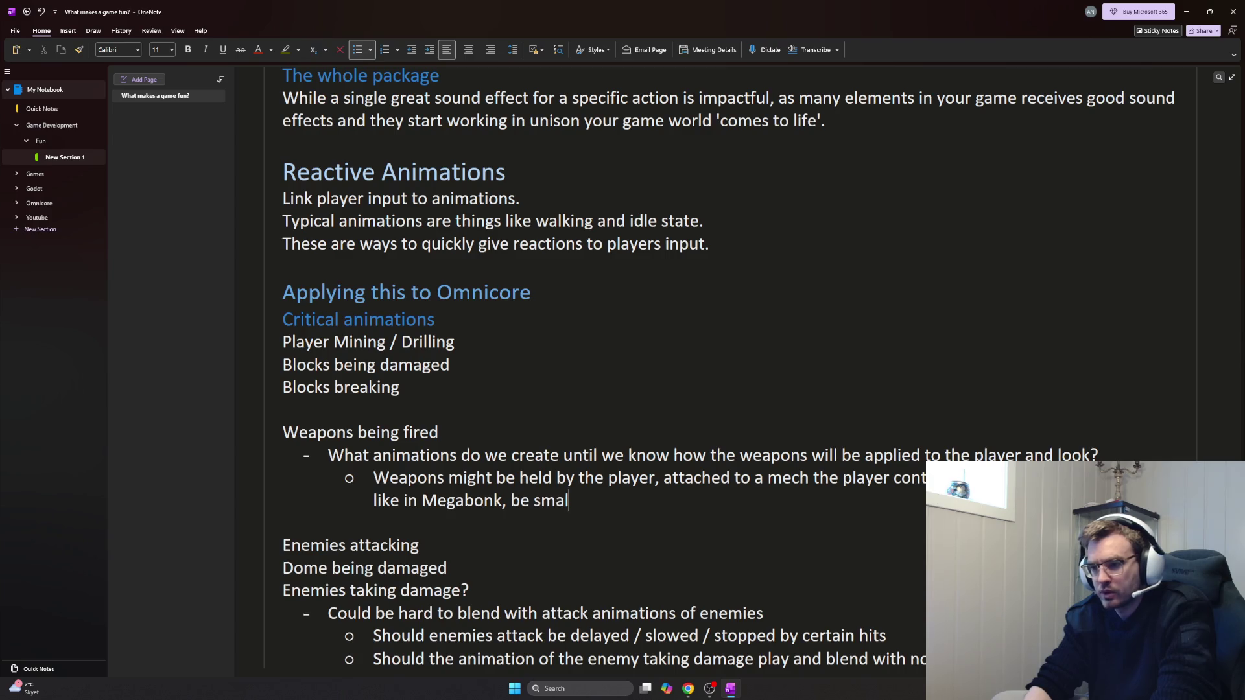
pyautogui.write(' and subtle like')
pyautogui.write('tems in risk ff ')
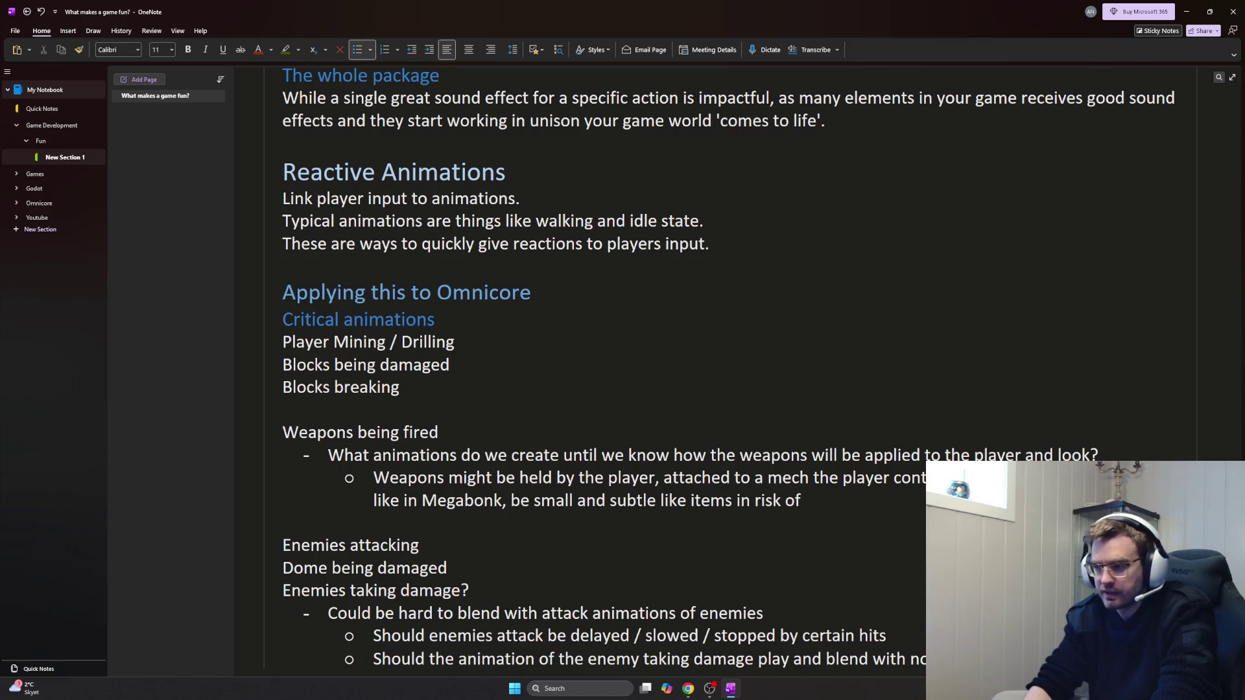
pyautogui.write('rain')
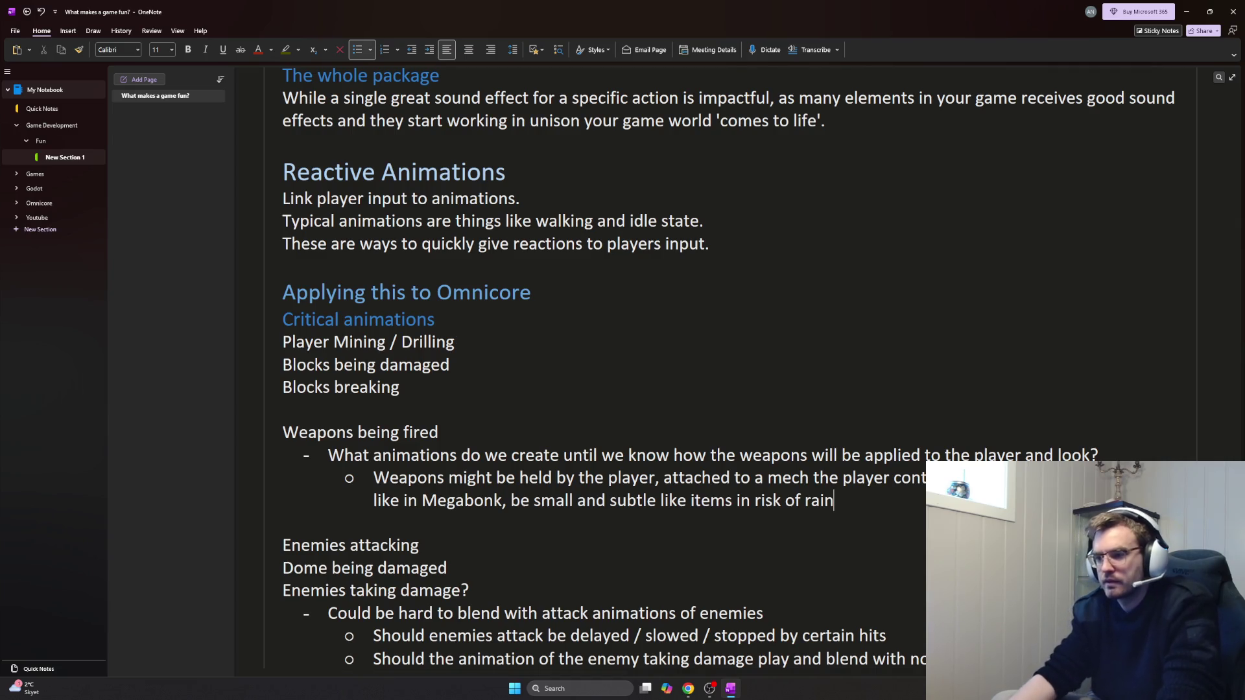
pyautogui.keyDown('shift'); pyautogui.click(510, 500); pyautogui.keyUp('shift')
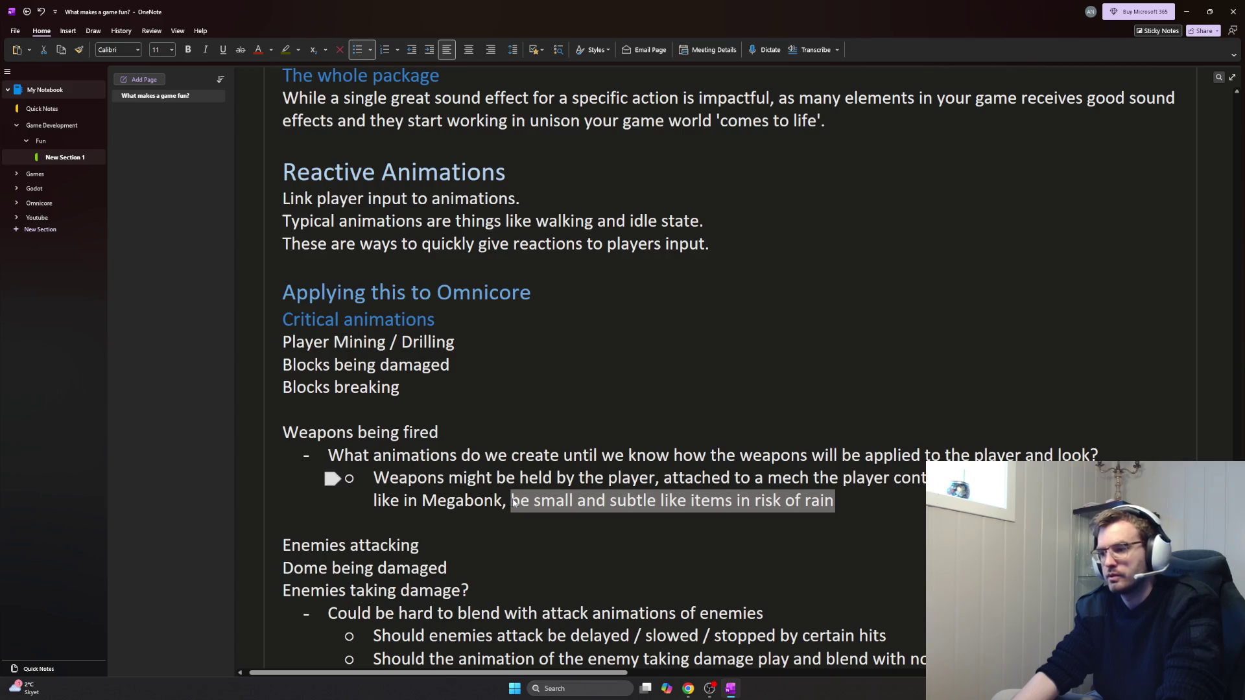
pyautogui.press('BackSpace')
pyautogui.hotkey('ctrl', 'v')
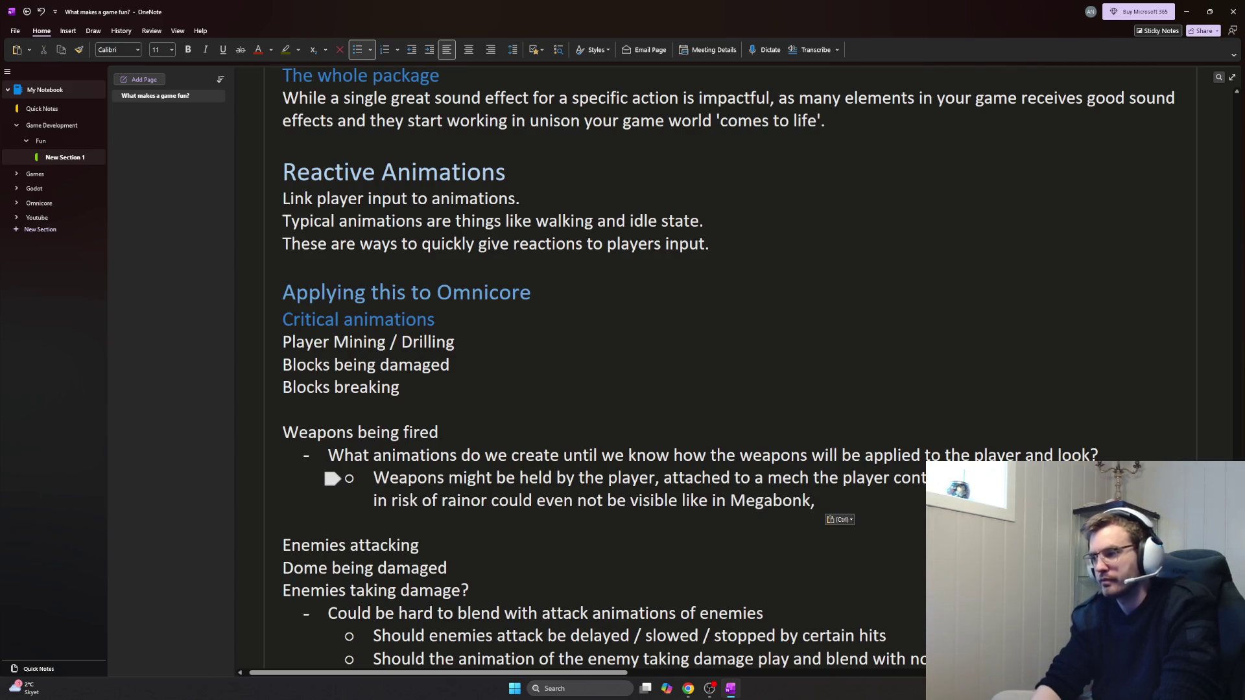
pyautogui.write(',')
pyautogui.press('End')
pyautogui.press('BackSpace')
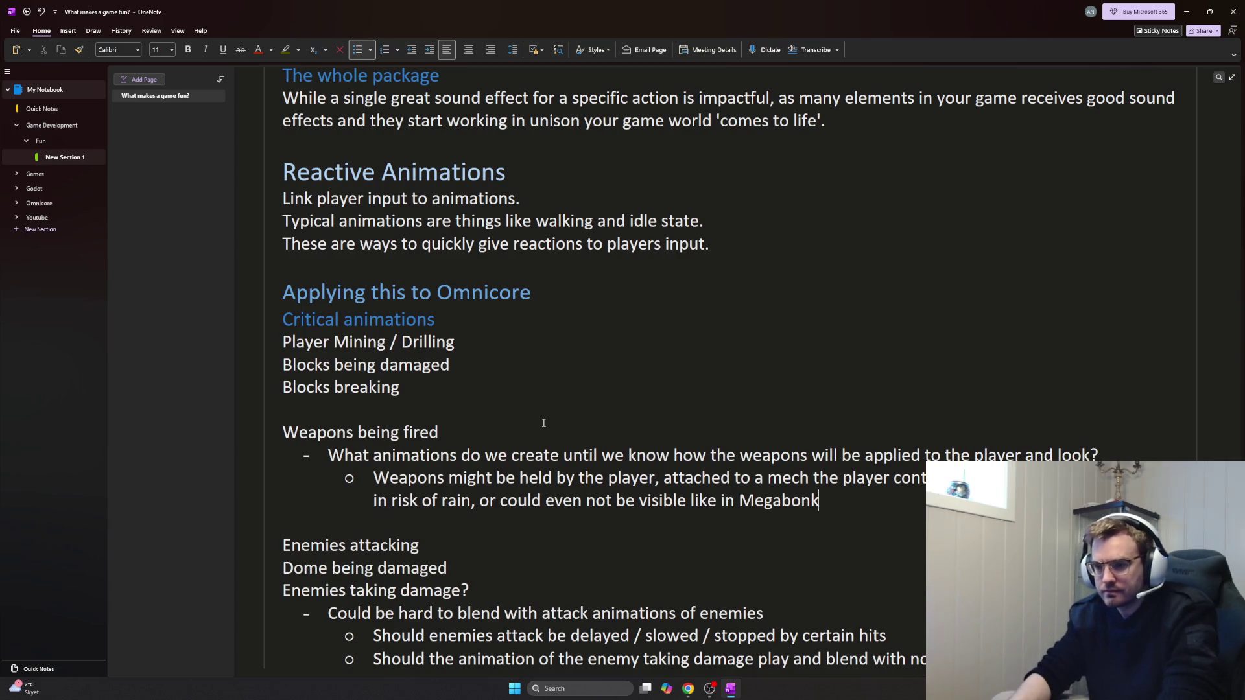
# Start an empty sub-bullet below the Megabonk line at the same level
pyautogui.press('Return')
pyautogui.press('Tab')
pyautogui.hotkey('shift', 'Tab')
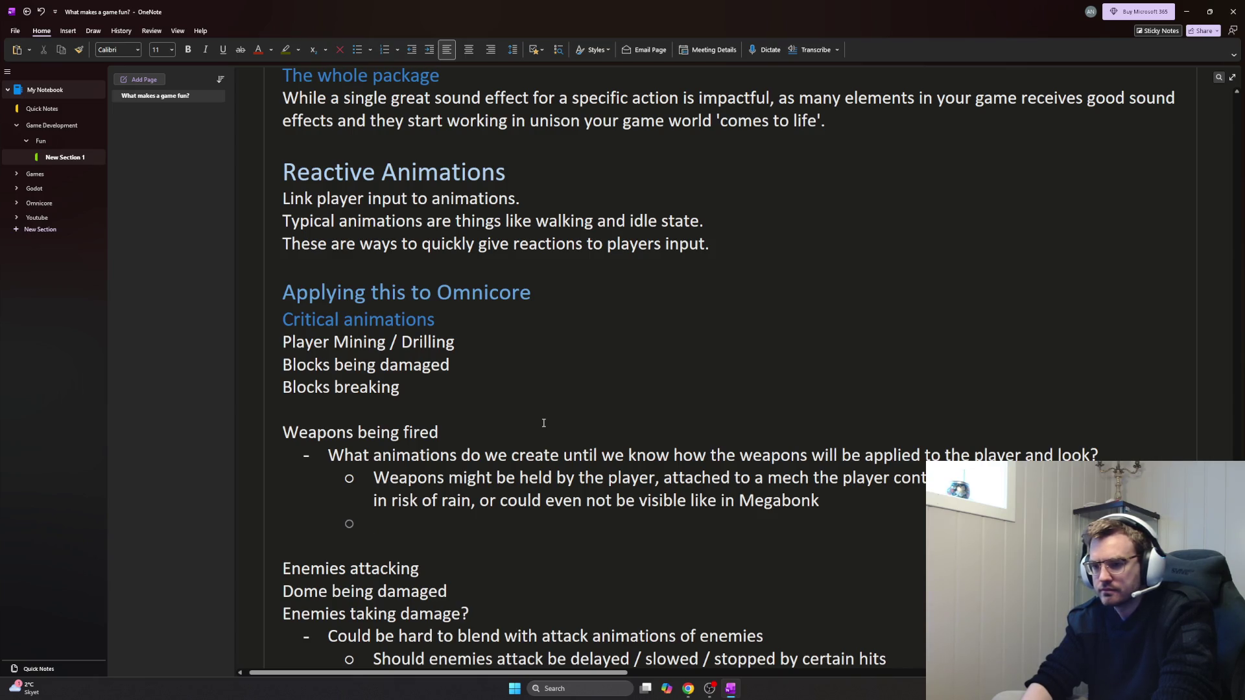
pyautogui.write('Tracers,')
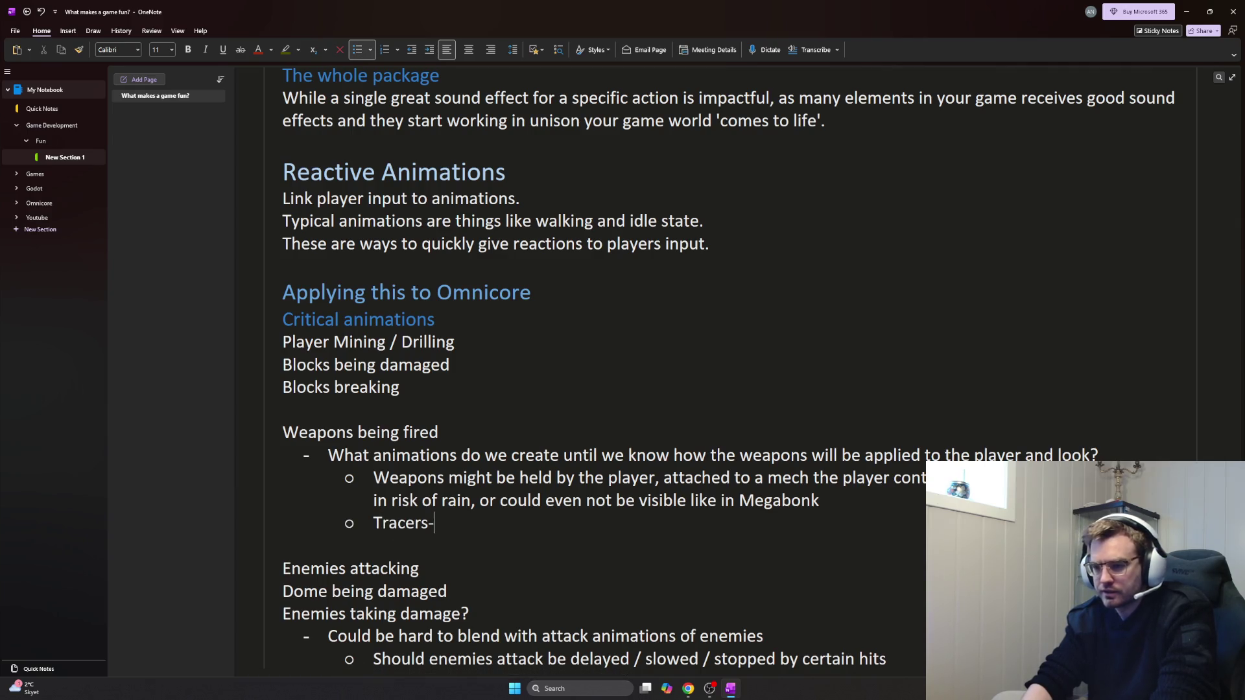
pyautogui.write(" impacts effects, missiles and so on can already be animated, whil be restricted until we know in which 'state' the weapons weil")
# Note tracers, impact effects and missiles can already be animated, then outdent the next line
pyautogui.press('BackSpace')
pyautogui.press('BackSpace')
pyautogui.write('ill be added ph')
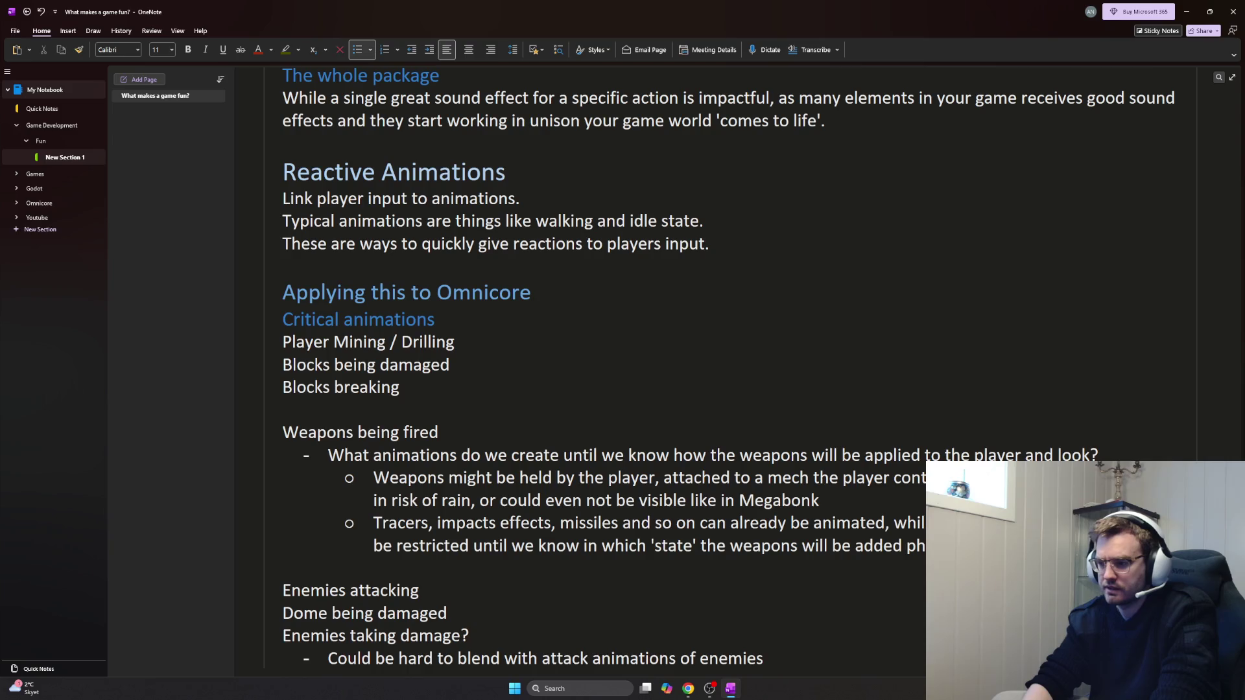
pyautogui.press('Return')
pyautogui.hotkey('shift', 'Tab')
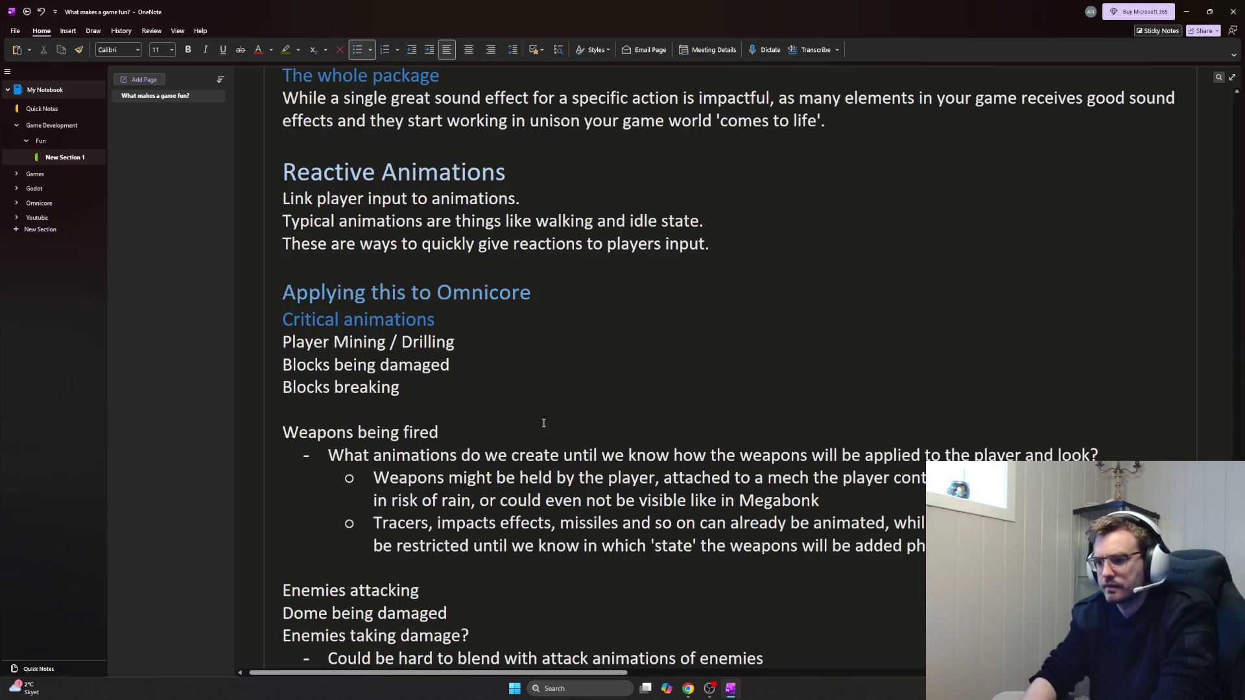
pyautogui.scroll(-5, 525, 425)
# Add 'Items being bought at the shop' below 'Pebble smelting' in the Small animations list
pyautogui.click(574, 321)
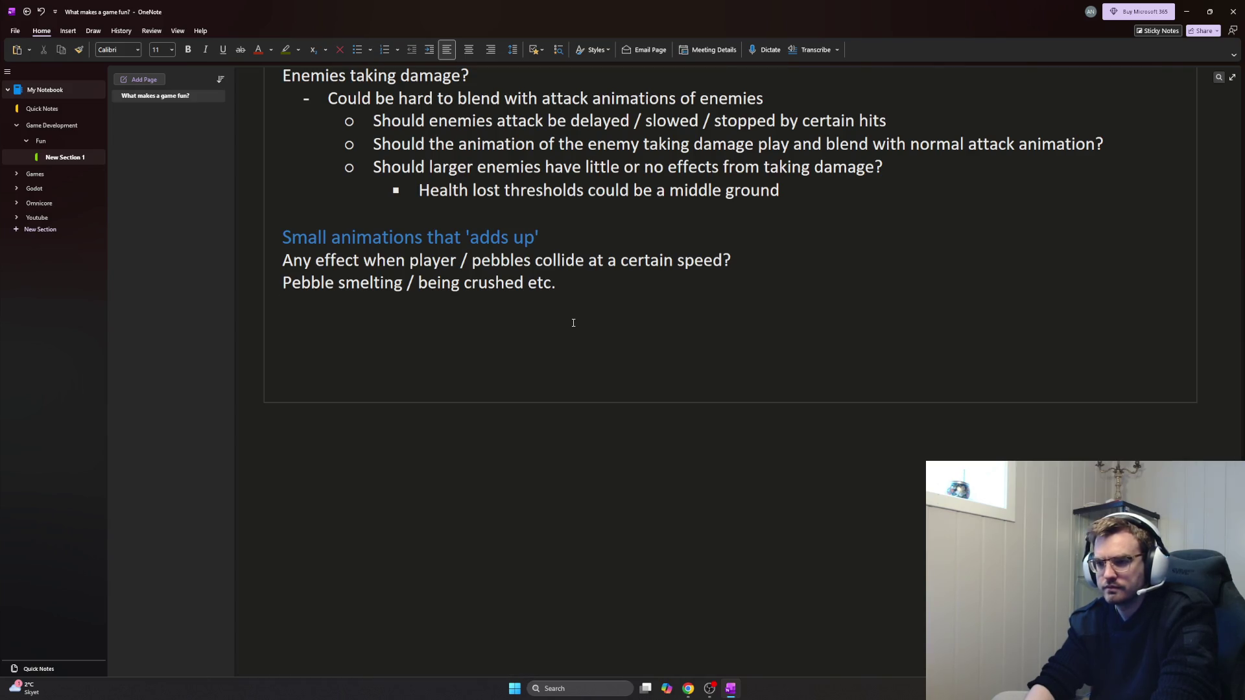
pyautogui.write('S')
pyautogui.press('BackSpace')
pyautogui.write('Items being bought at the shop')
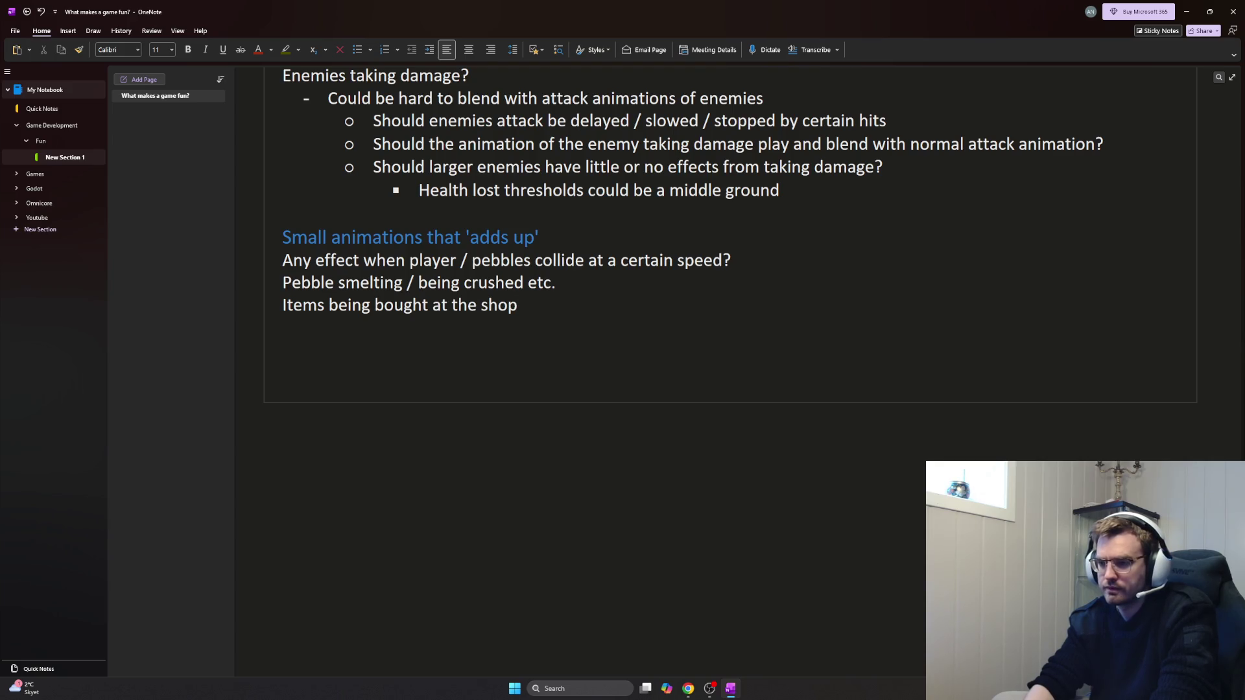
pyautogui.scroll(5, 575, 324)
pyautogui.scroll(2, 574, 324)
pyautogui.scroll(1, 574, 324)
pyautogui.scroll(3, 578, 331)
pyautogui.scroll(-2, 587, 343)
pyautogui.scroll(-5, 587, 343)
pyautogui.scroll(-2, 603, 340)
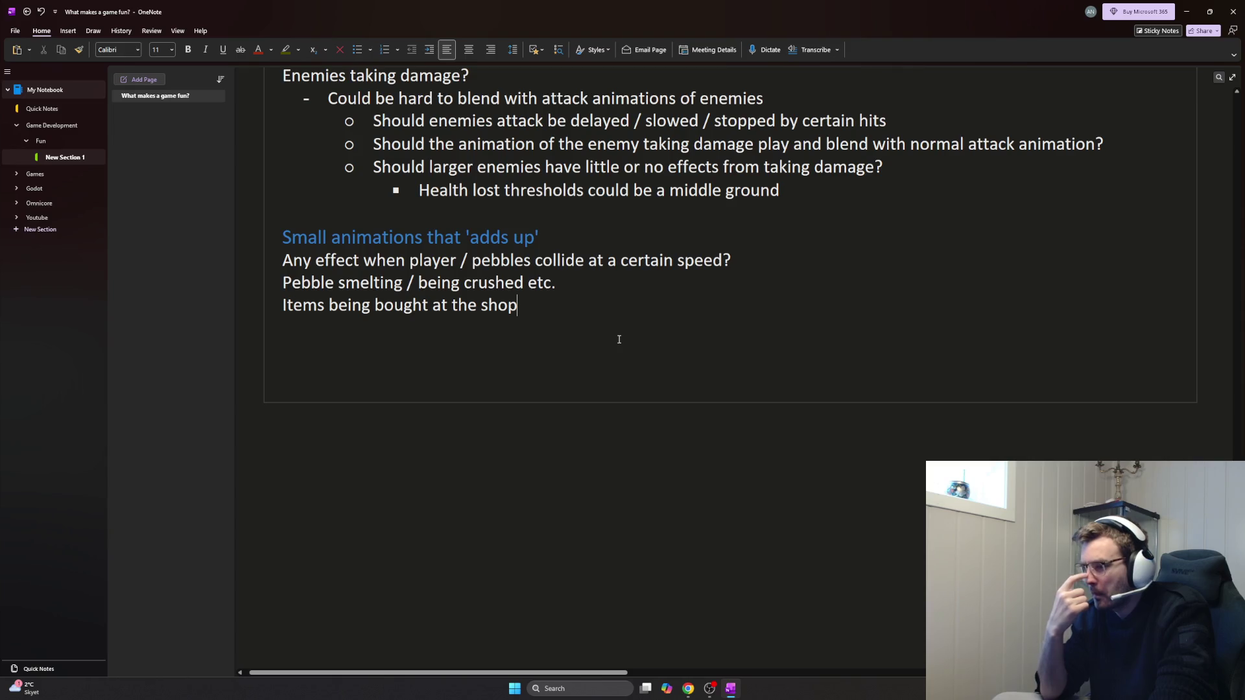
pyautogui.press('Return')
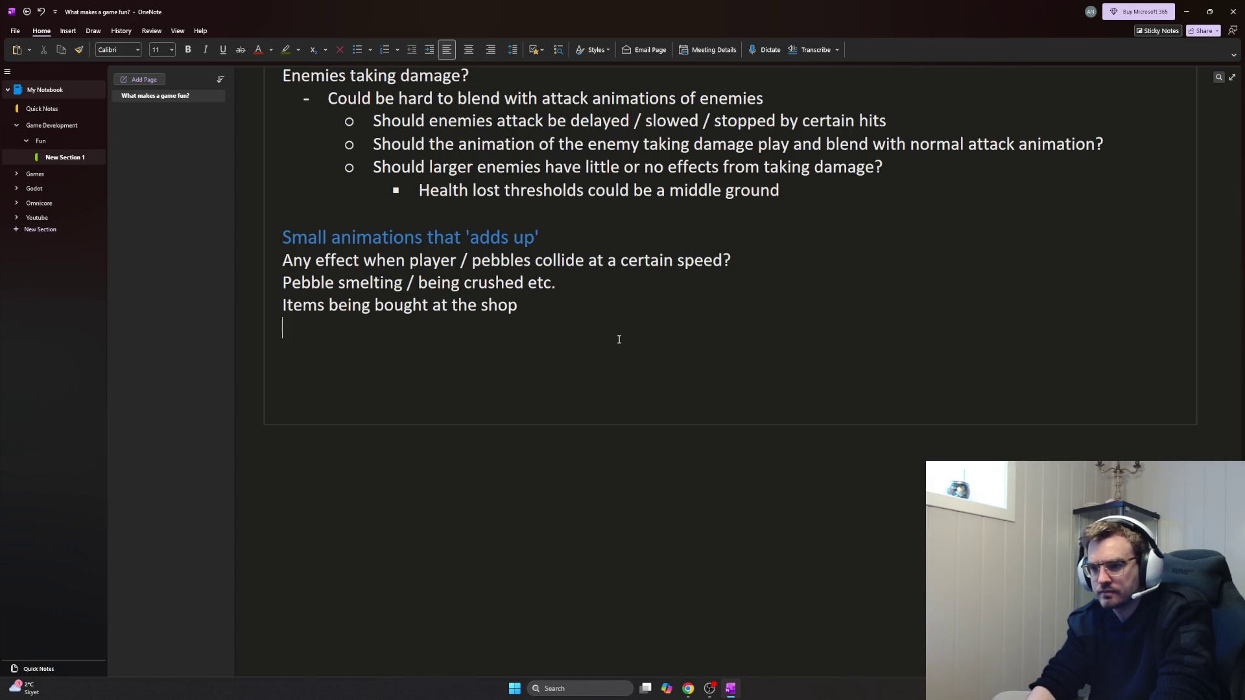
pyautogui.write('Special')
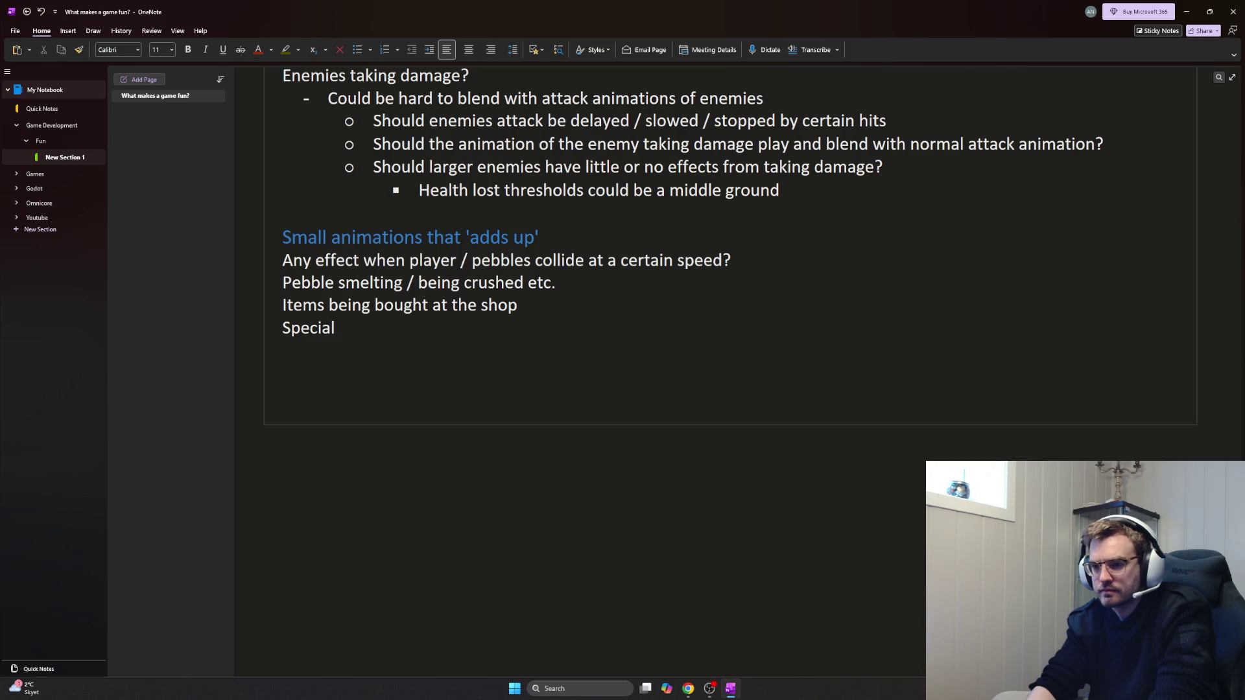
# Draft the light-effects idea after the shop item, rewording 'Special items' and 'enemies'
pyautogui.press('BackSpace')
pyautogui.press('BackSpace')
pyautogui.press('BackSpace')
pyautogui.press('BackSpace')
pyautogui.press('BackSpace')
pyautogui.press('BackSpace')
pyautogui.press('BackSpace')
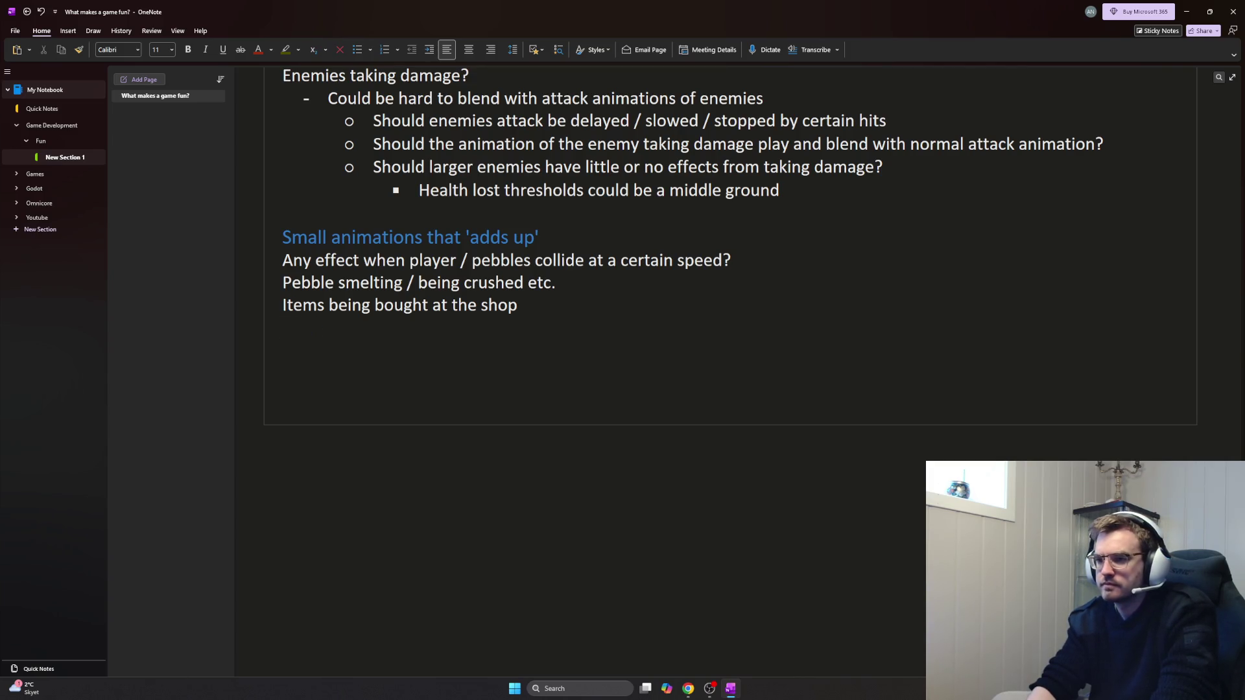
pyautogui.write('Special glow')
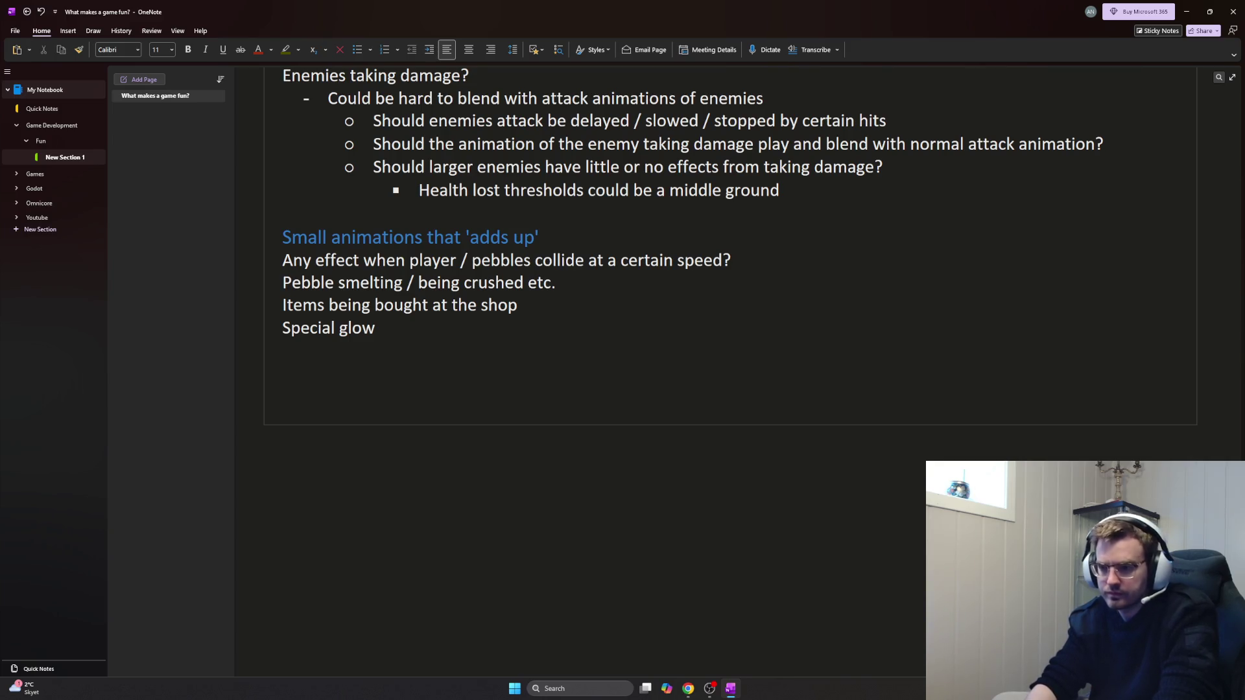
pyautogui.write('from eneimes')
pyautogui.press('BackSpace')
pyautogui.press('BackSpace')
pyautogui.press('BackSpace')
pyautogui.write('mies?')
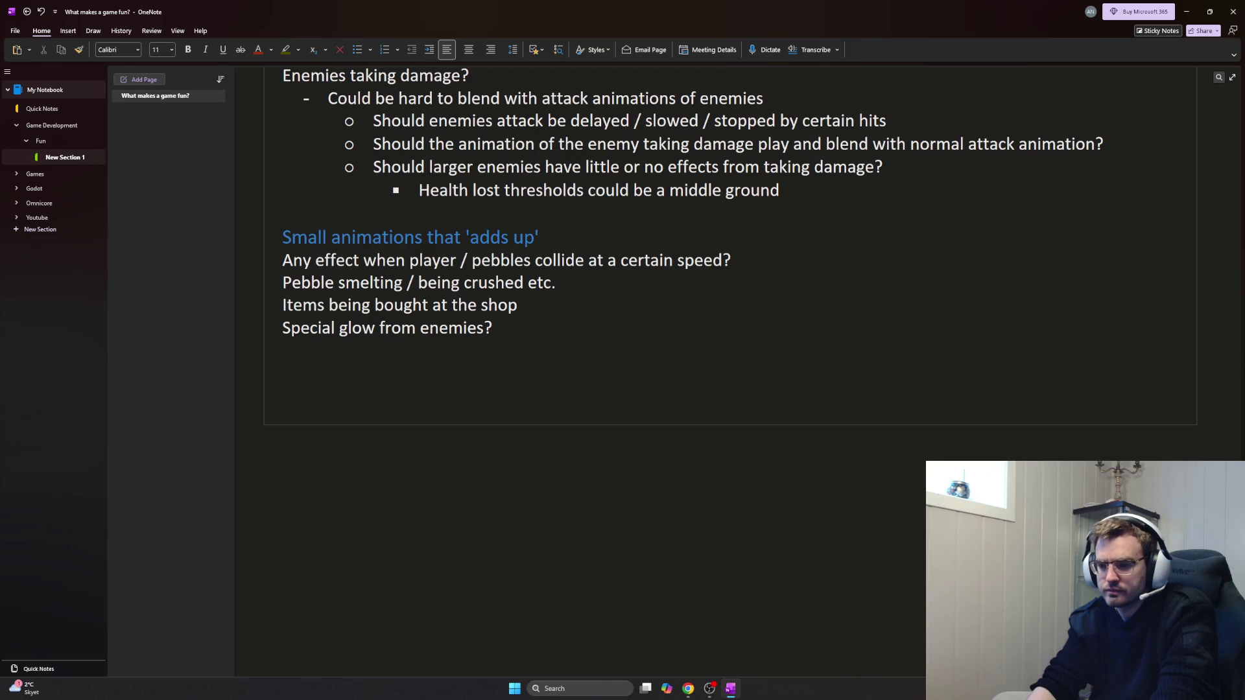
pyautogui.press('BackSpace')
pyautogui.press('BackSpace')
pyautogui.press('BackSpace')
pyautogui.press('BackSpace')
pyautogui.press('BackSpace')
pyautogui.press('BackSpace')
pyautogui.press('BackSpace')
pyautogui.press('BackSpace')
pyautogui.write('from enemies')
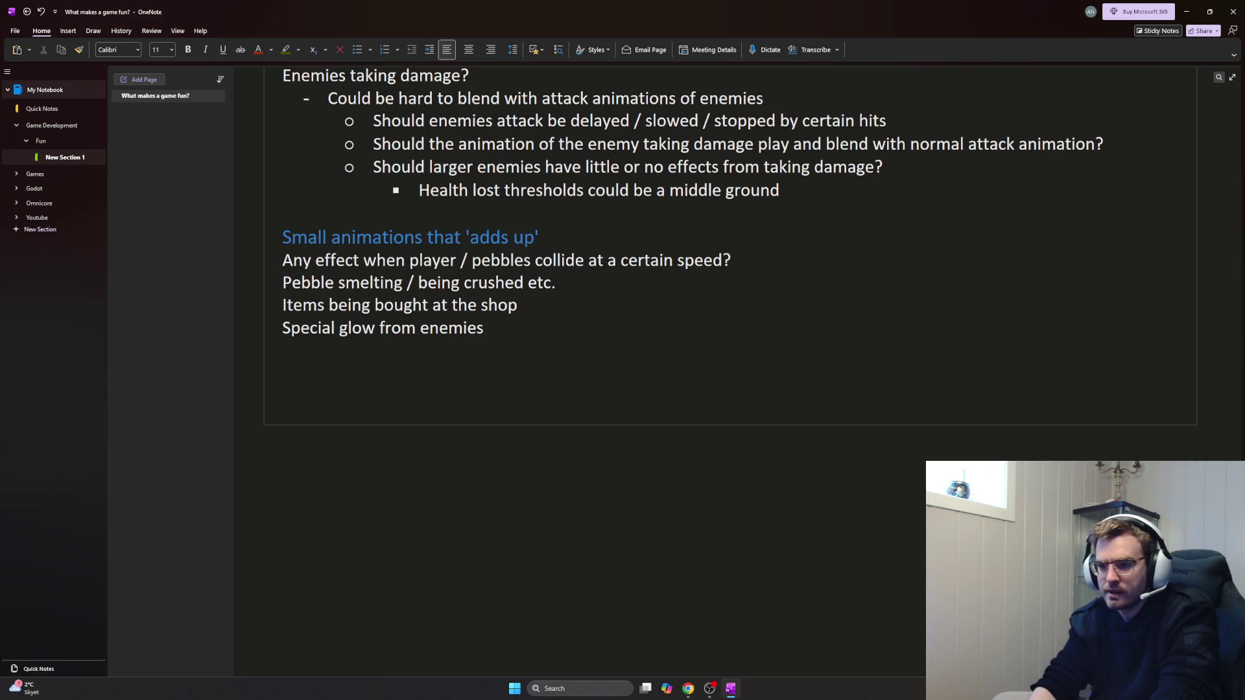
pyautogui.write(', spec')
pyautogui.press('BackSpace')
pyautogui.press('BackSpace')
pyautogui.press('BackSpace')
pyautogui.press('BackSpace')
pyautogui.press('BackSpace')
pyautogui.write('special objects')
pyautogui.press('Home')
pyautogui.press('Delete')
pyautogui.press('Delete')
pyautogui.press('Delete')
pyautogui.press('Delete')
pyautogui.press('Delete')
pyautogui.press('Delete')
pyautogui.press('Delete')
pyautogui.write('G')
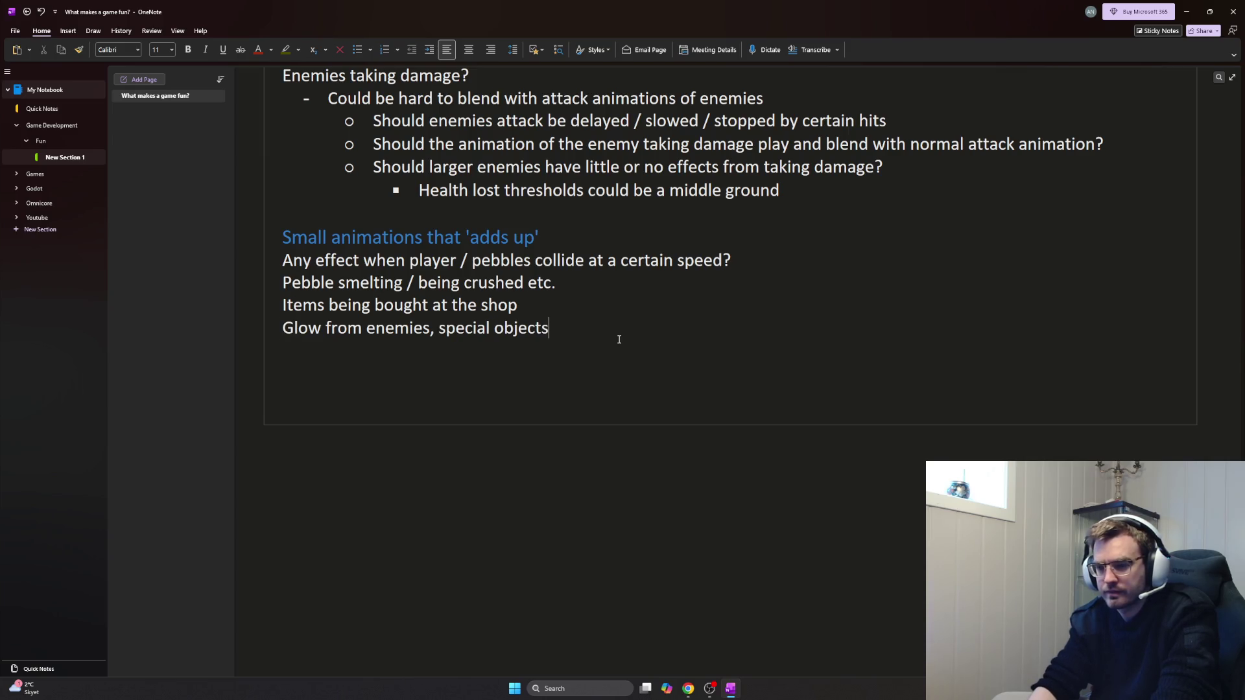
# Finalise the line as 'Light effects animated such as pulsating special items or glow from enemies'
pyautogui.press('Return')
pyautogui.press('Up')
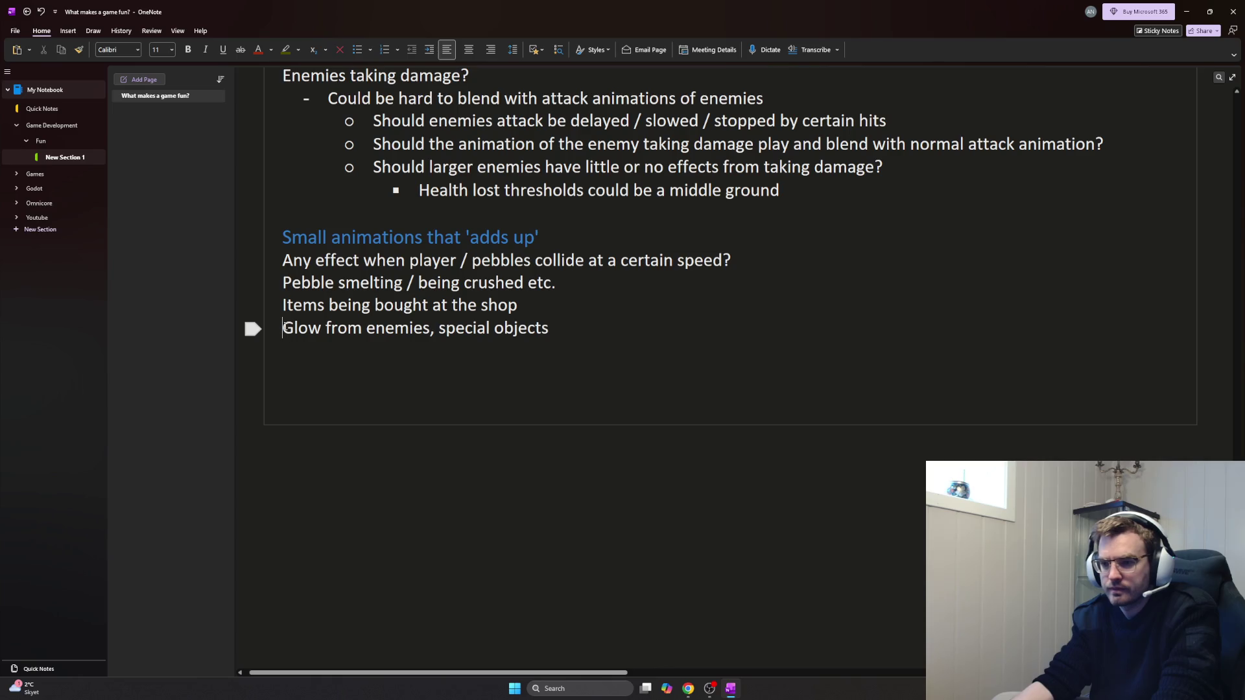
pyautogui.write('Pulsating /')
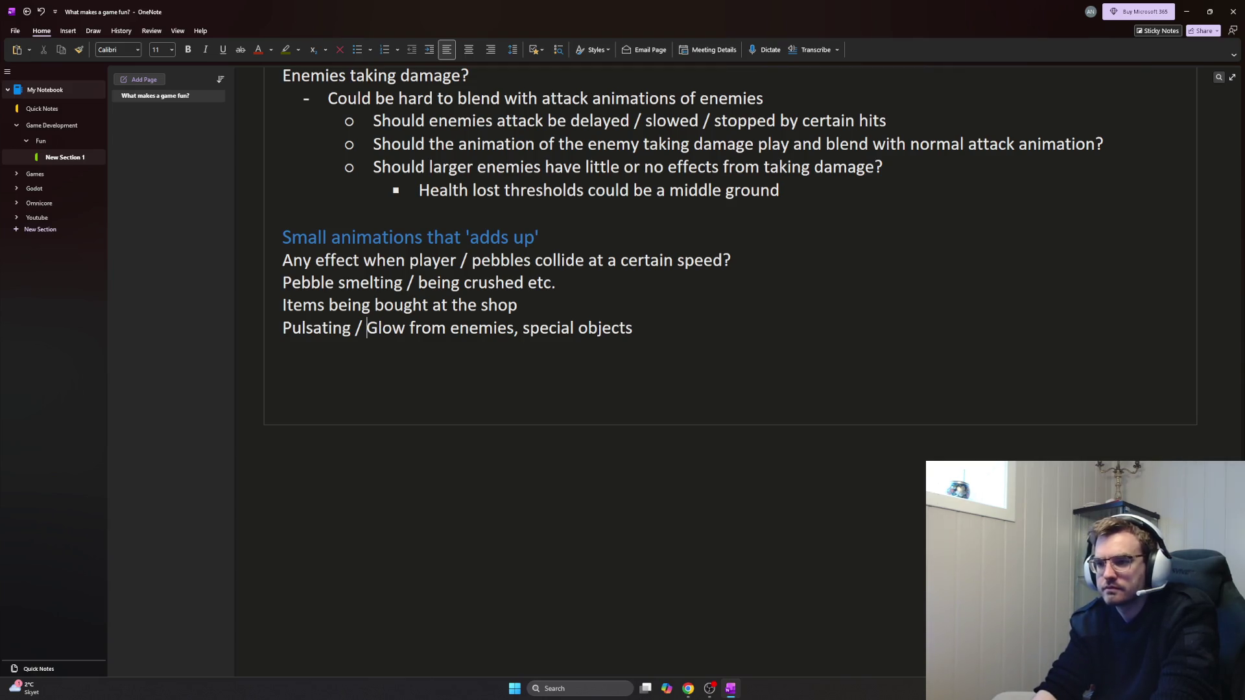
pyautogui.press('BackSpace')
pyautogui.press('BackSpace')
pyautogui.press('BackSpace')
pyautogui.press('BackSpace')
pyautogui.press('BackSpace')
pyautogui.press('BackSpace')
pyautogui.press('BackSpace')
pyautogui.press('BackSpace')
pyautogui.press('BackSpace')
pyautogui.write('Light effects')
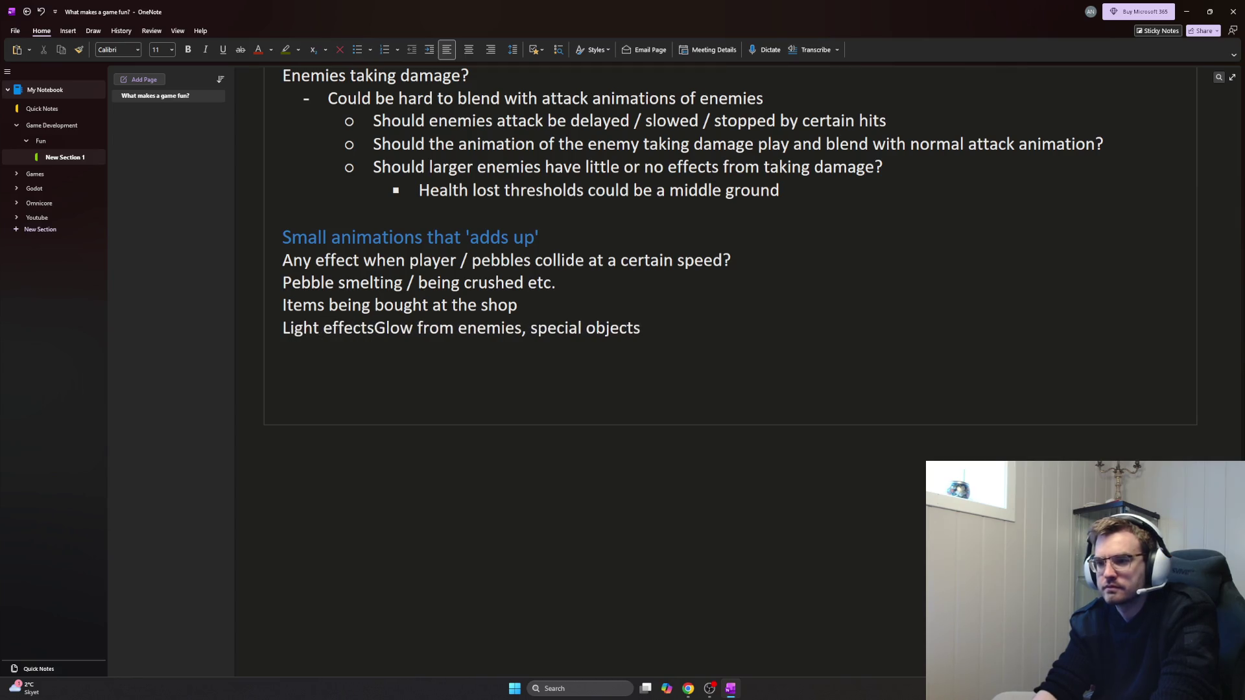
pyautogui.write(' animated such as pulsating ')
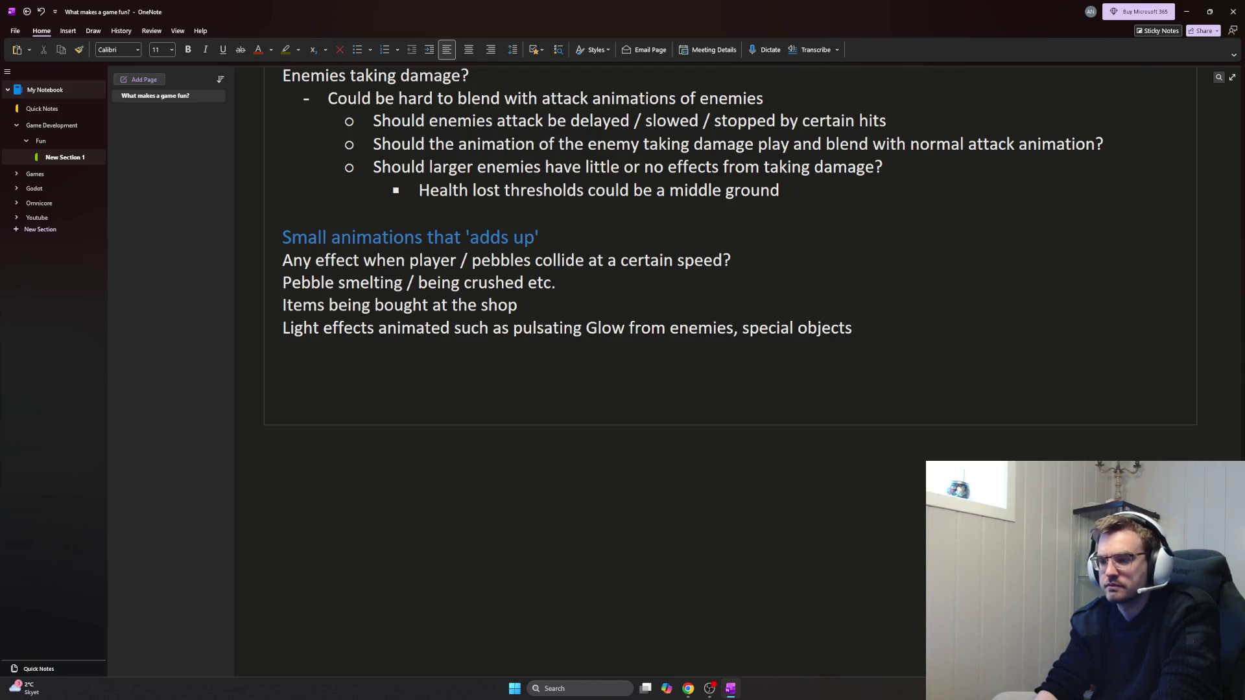
pyautogui.write('special items or')
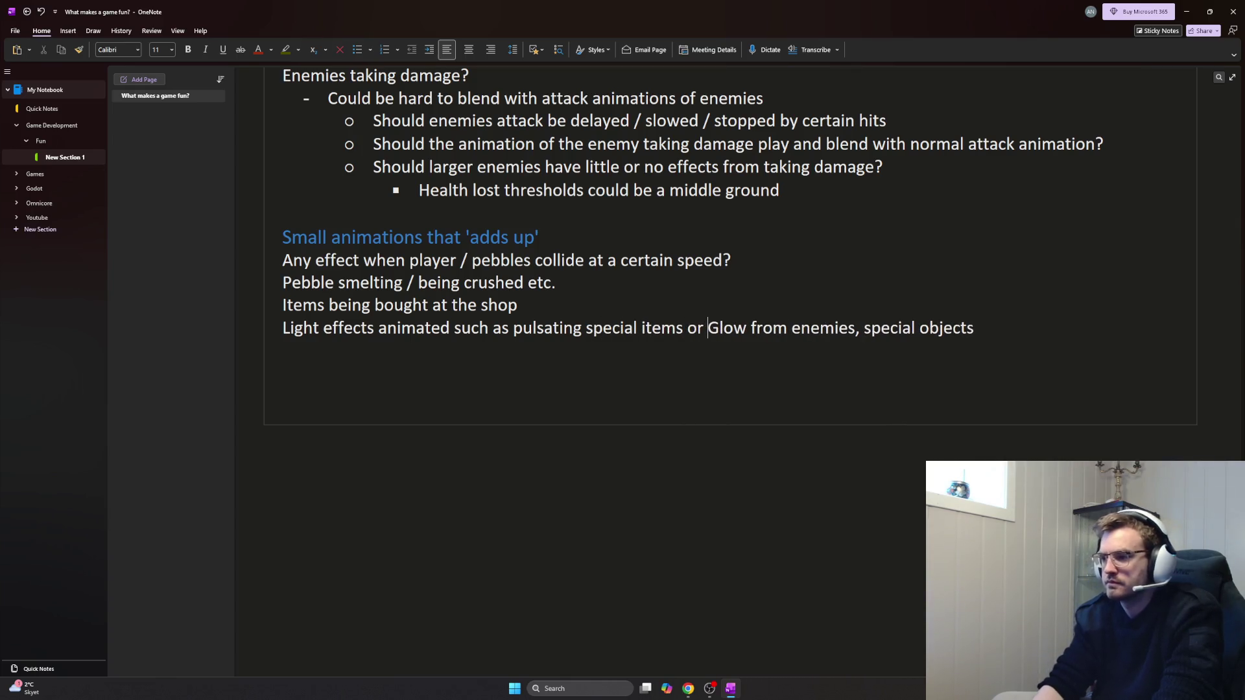
pyautogui.press('Delete')
pyautogui.write('g')
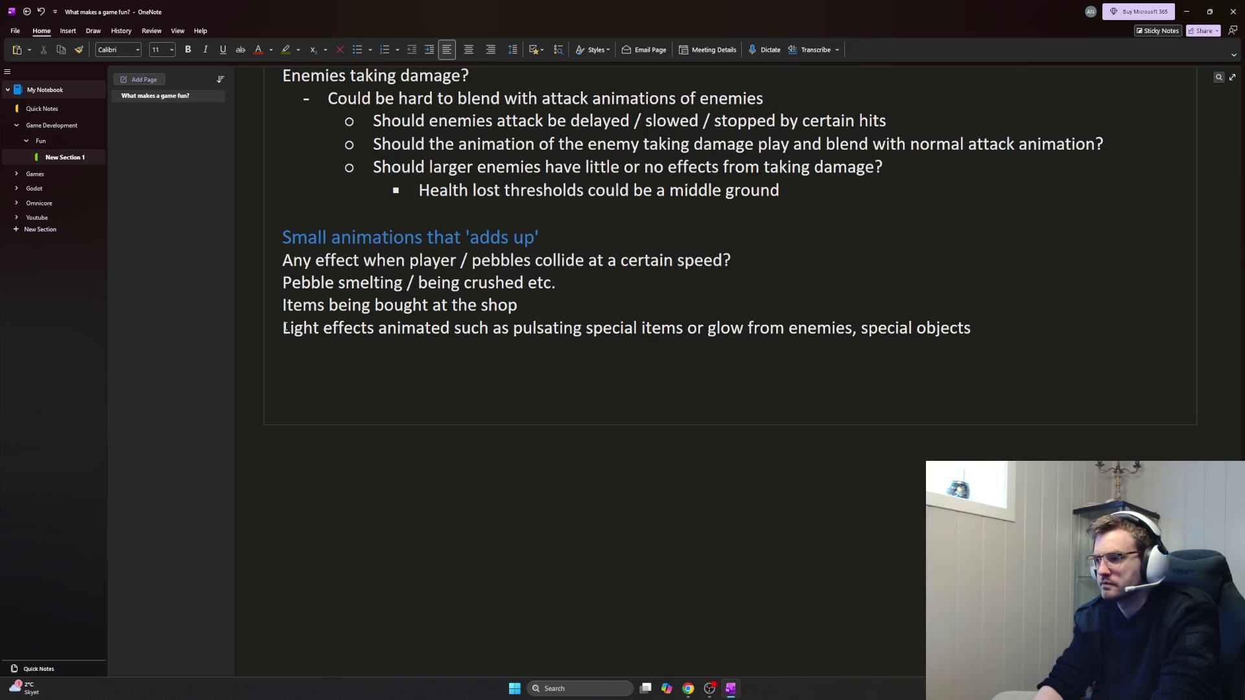
pyautogui.press('BackSpace')
pyautogui.press('BackSpace')
pyautogui.press('BackSpace')
pyautogui.press('BackSpace')
pyautogui.press('BackSpace')
pyautogui.press('BackSpace')
pyautogui.press('BackSpace')
pyautogui.press('Return')
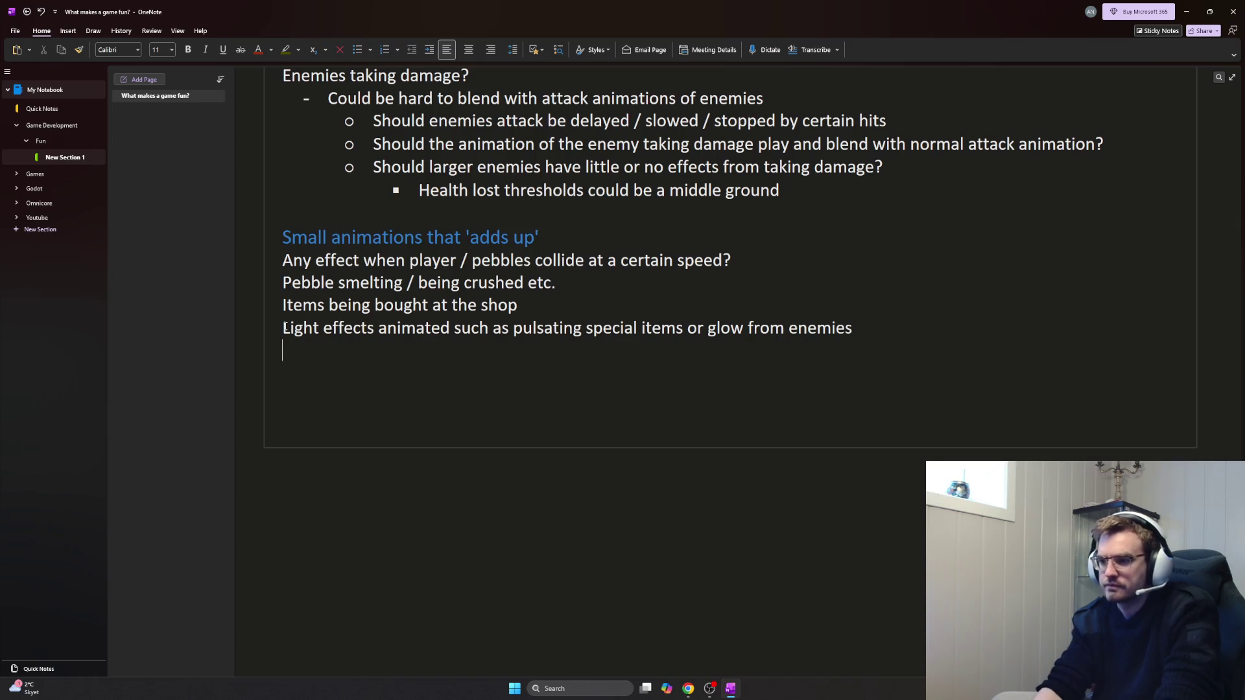
pyautogui.press('Return')
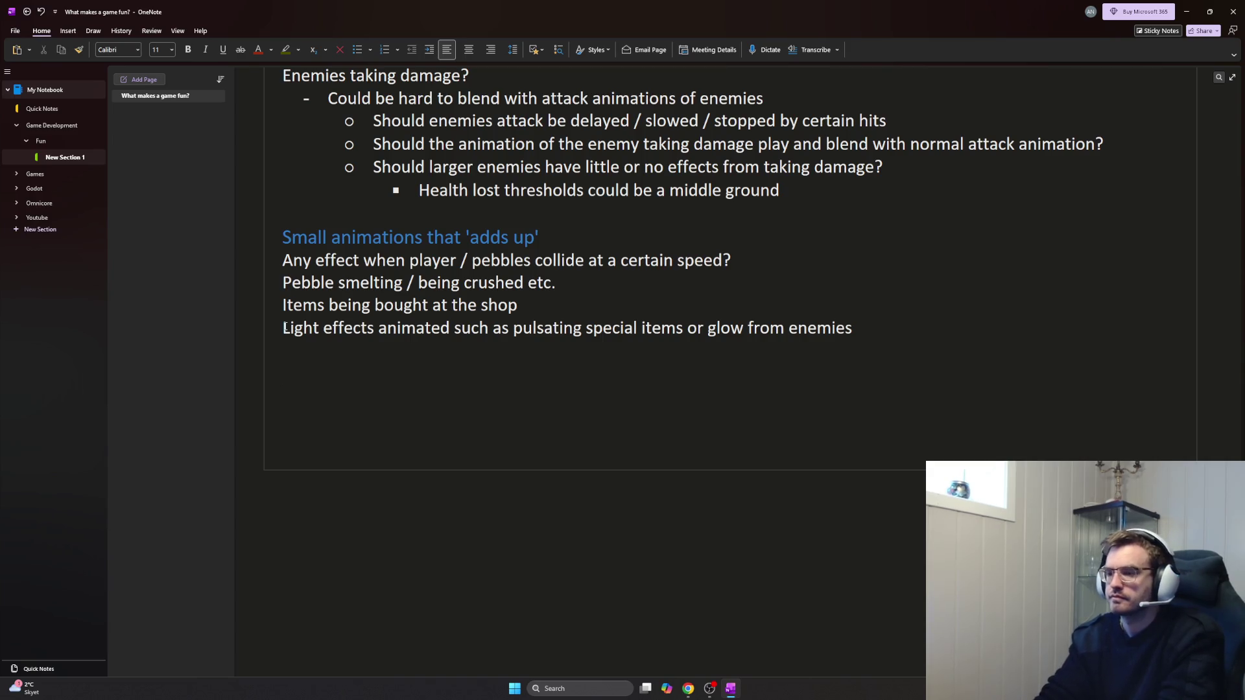
pyautogui.press('BackSpace')
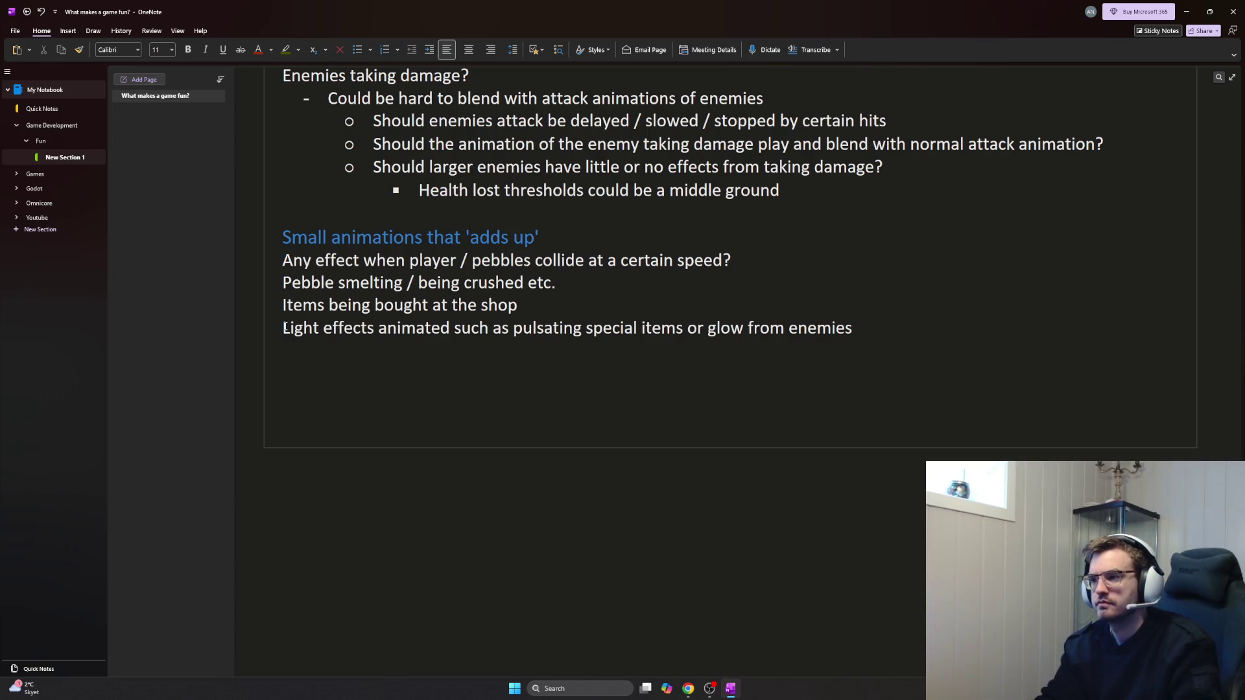
pyautogui.scroll(2, 448, 295)
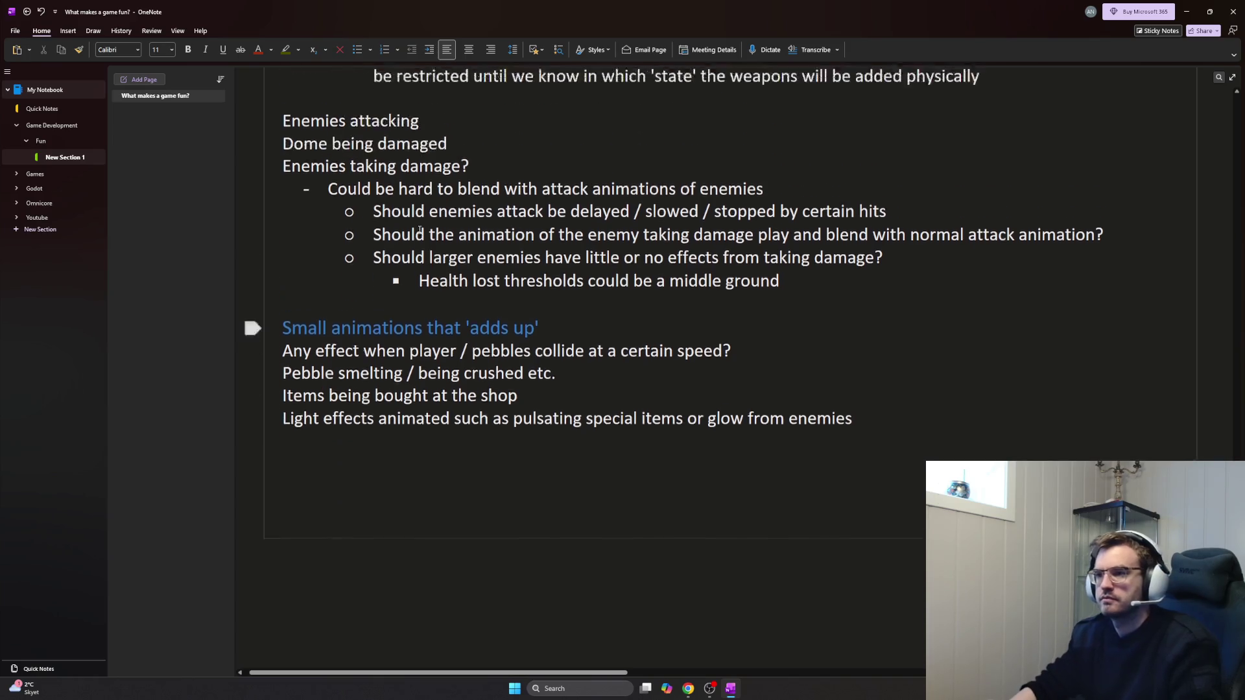
pyautogui.scroll(3, 447, 296)
pyautogui.scroll(3, 448, 283)
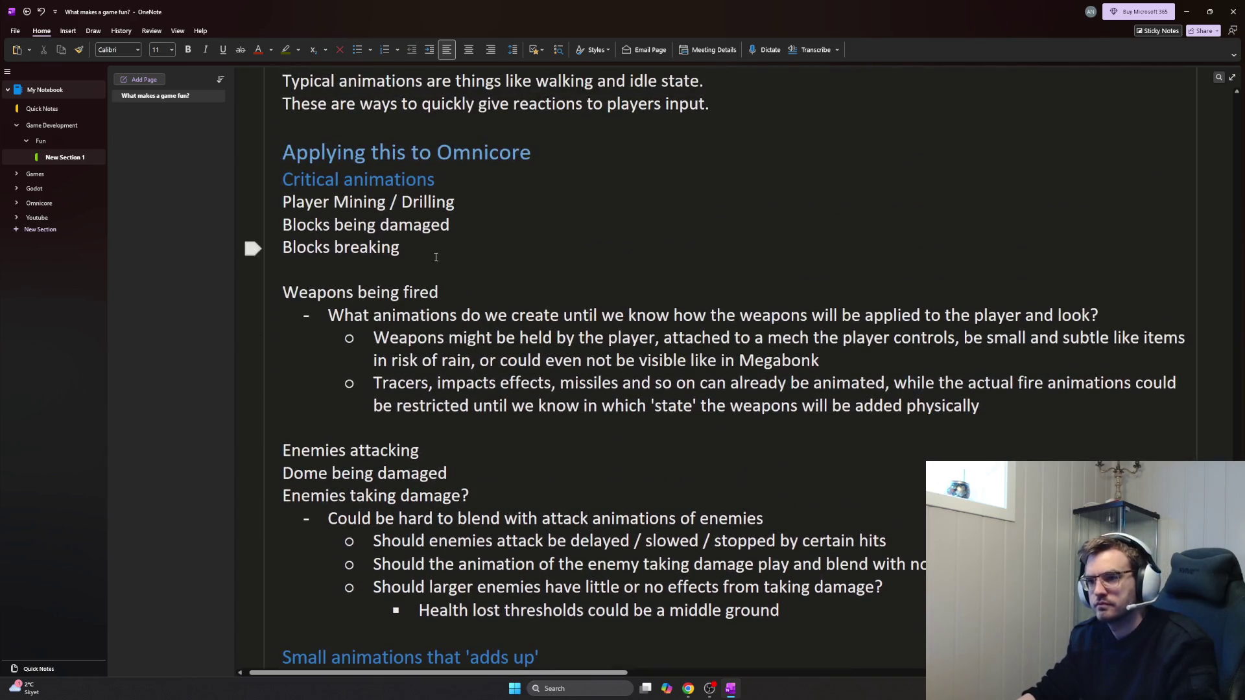
# Start a dash list under 'Blocks being damaged' with Wobble and Crack
pyautogui.click(467, 229)
pyautogui.press('Return')
pyautogui.write('-')
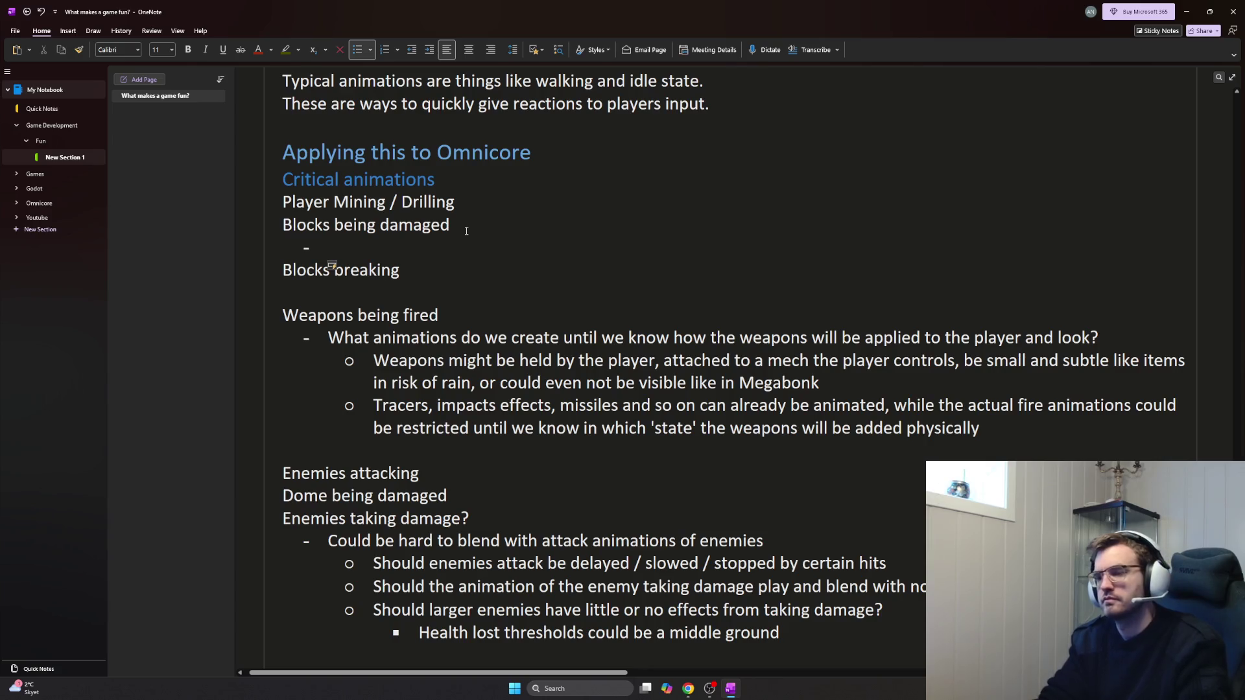
pyautogui.press('Return')
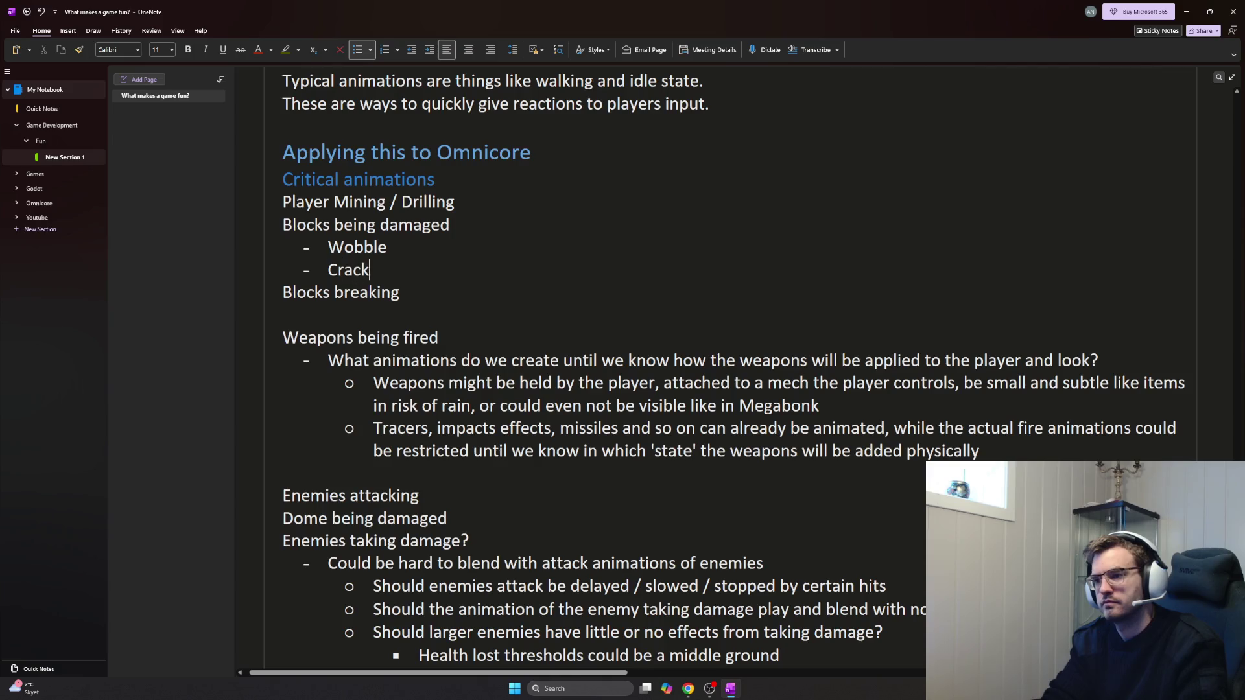
pyautogui.write('k')
pyautogui.press('Return')
# Add 'Splinters fly off' and 'Sparks from fly out' to the Blocks being damaged list
pyautogui.press('BackSpace')
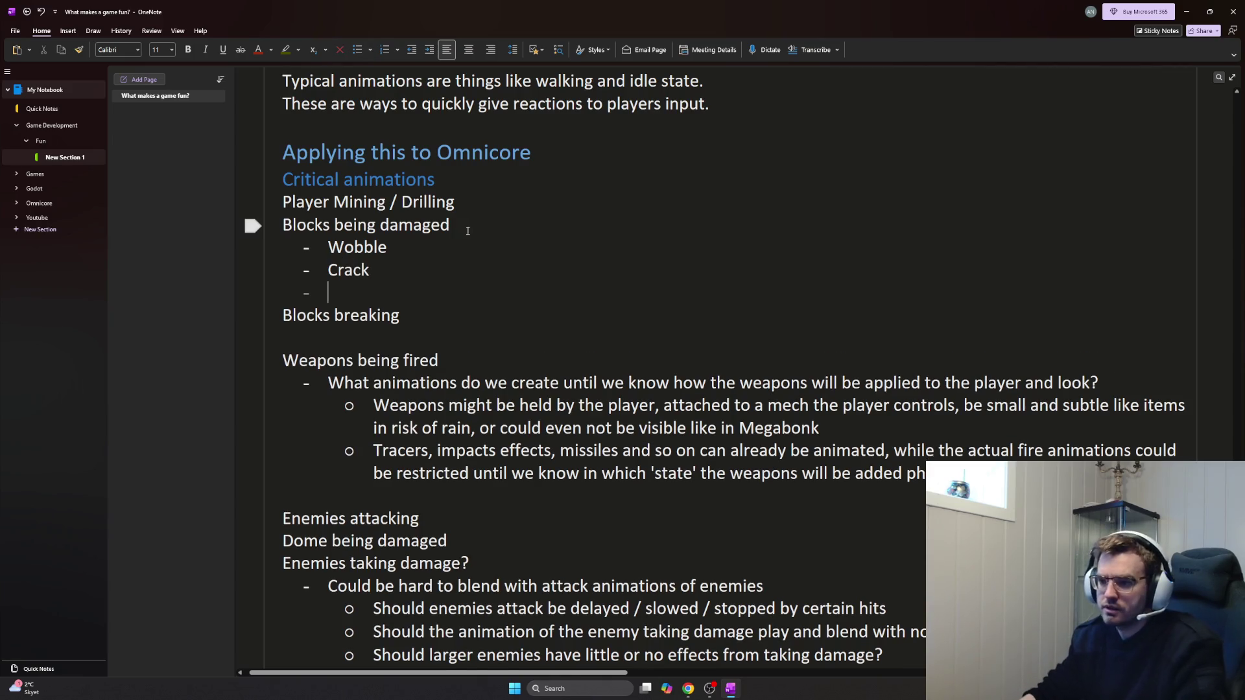
pyautogui.moveTo(466, 231); pyautogui.dragTo(288, 227)
pyautogui.click(380, 288)
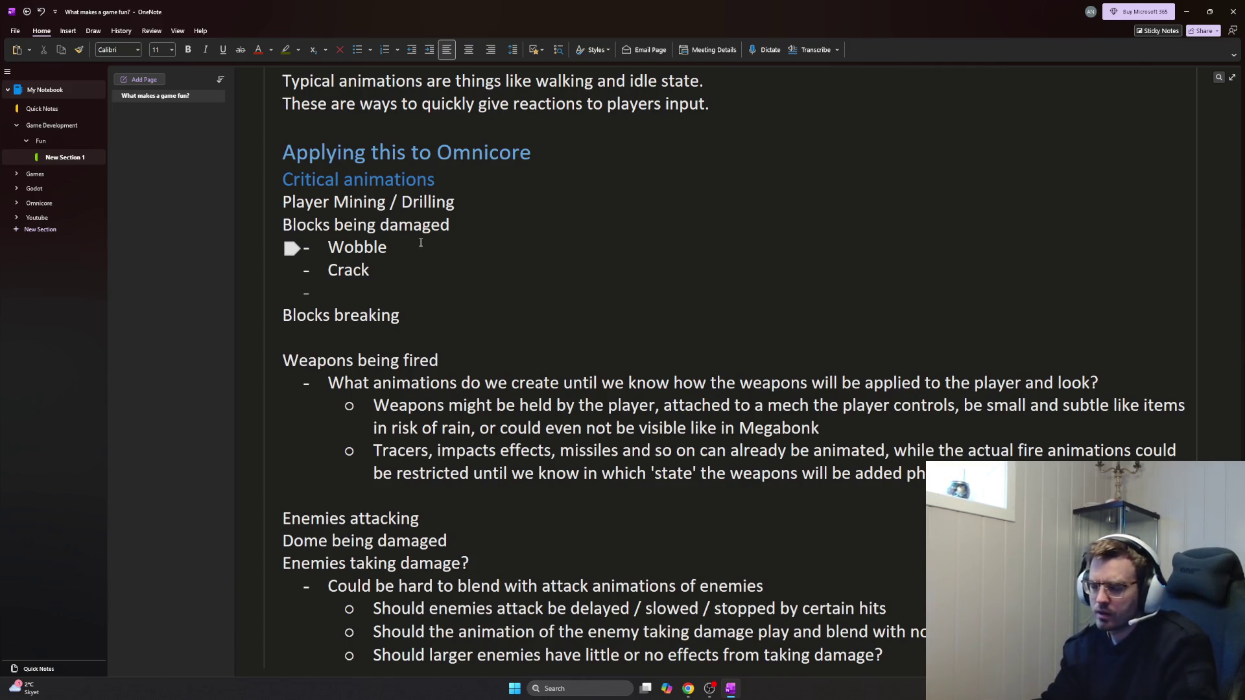
pyautogui.write('Splinters fly off')
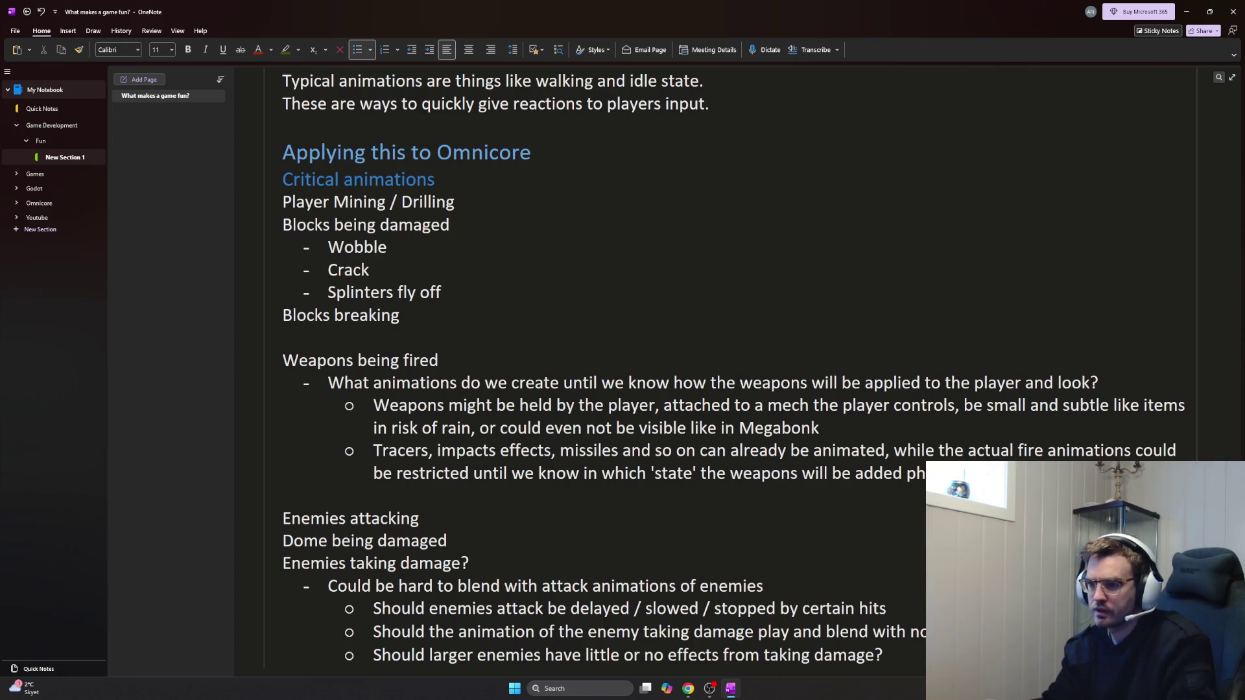
pyautogui.press('Return')
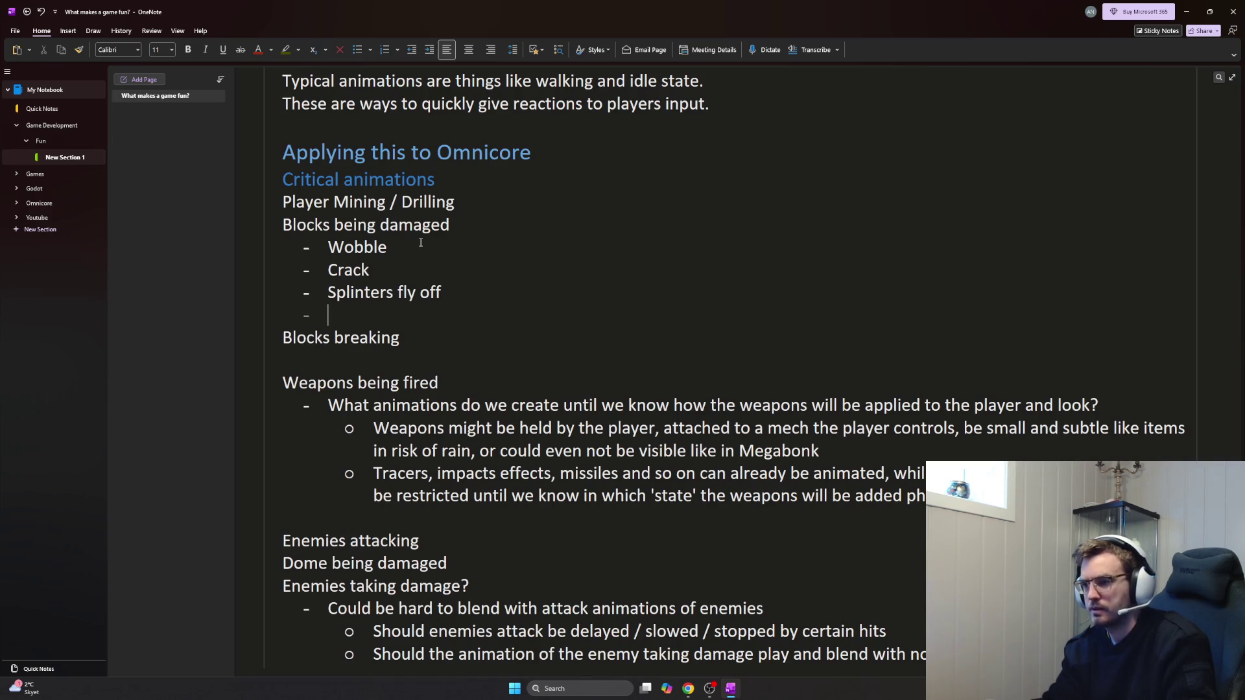
pyautogui.write('Sparks from fly out')
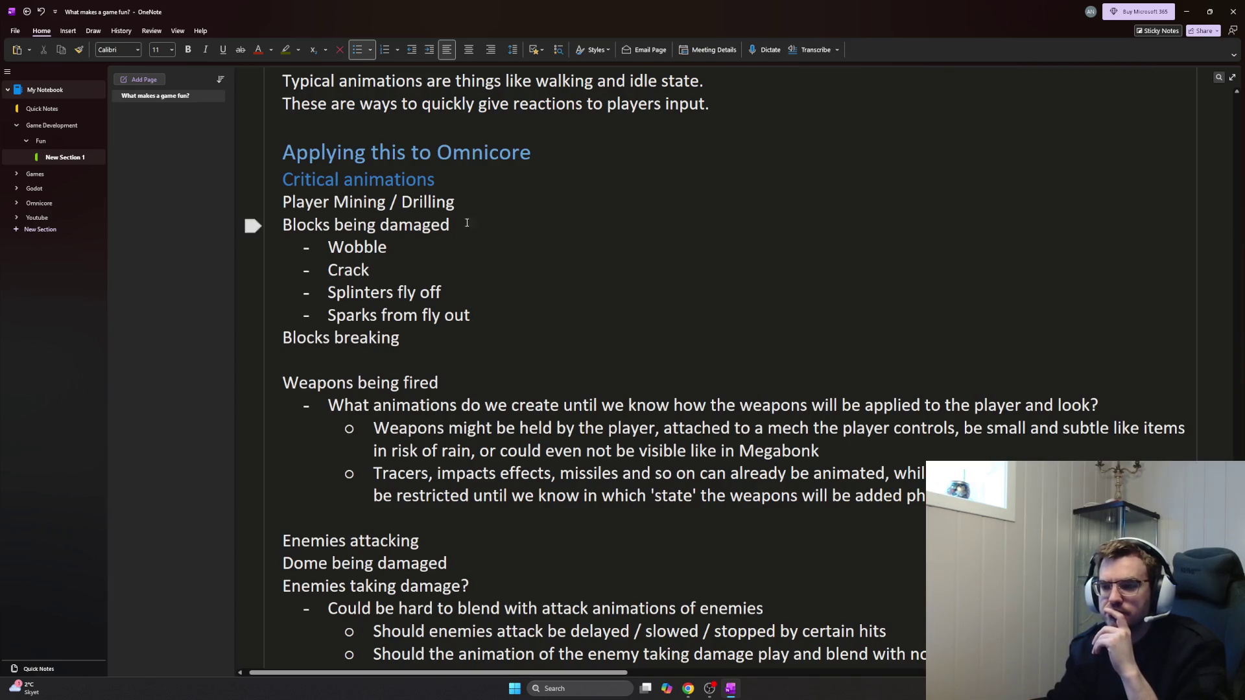
pyautogui.scroll(-5, 592, 289)
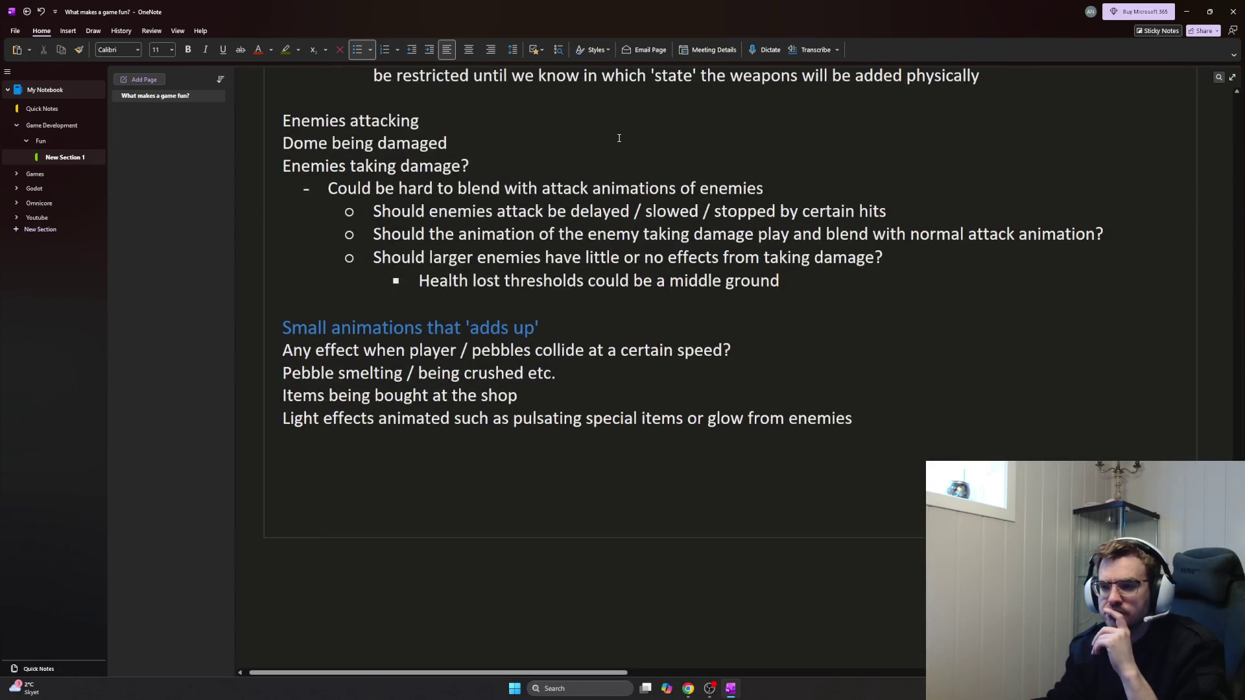
# Review the Reactive Animations description, then switch to the YouTube video in Chrome
pyautogui.click(639, 446)
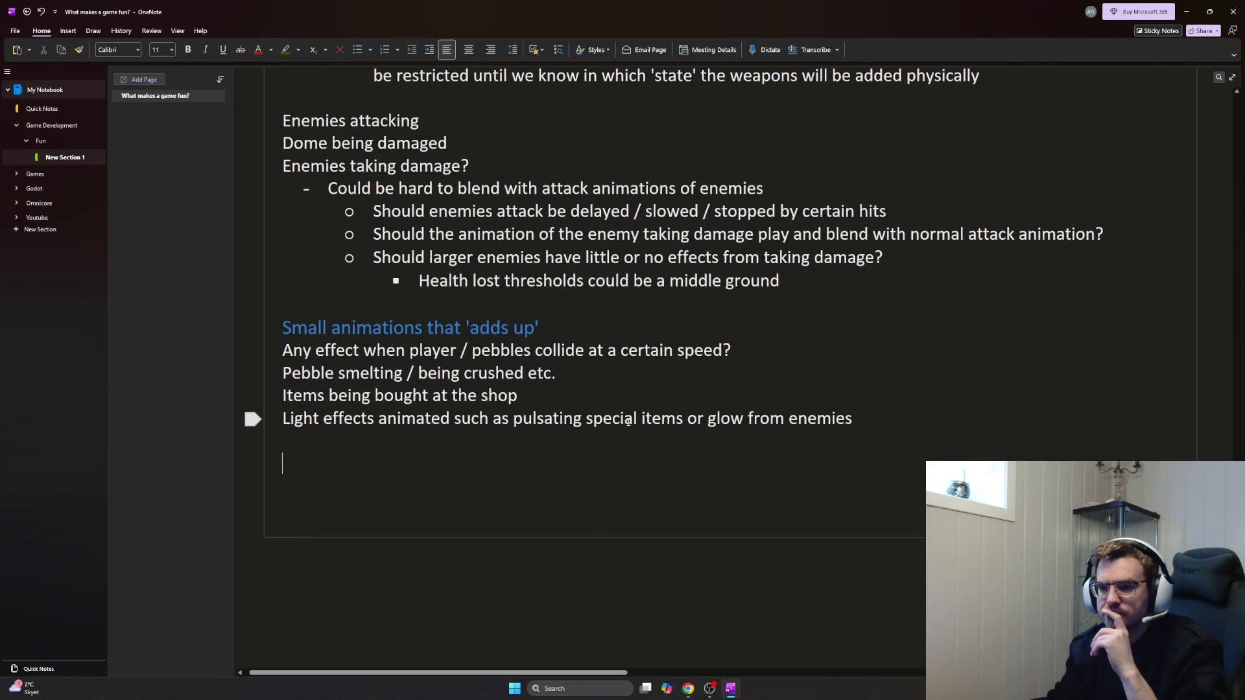
pyautogui.scroll(5, 630, 420)
pyautogui.scroll(2, 630, 421)
pyautogui.scroll(2, 629, 422)
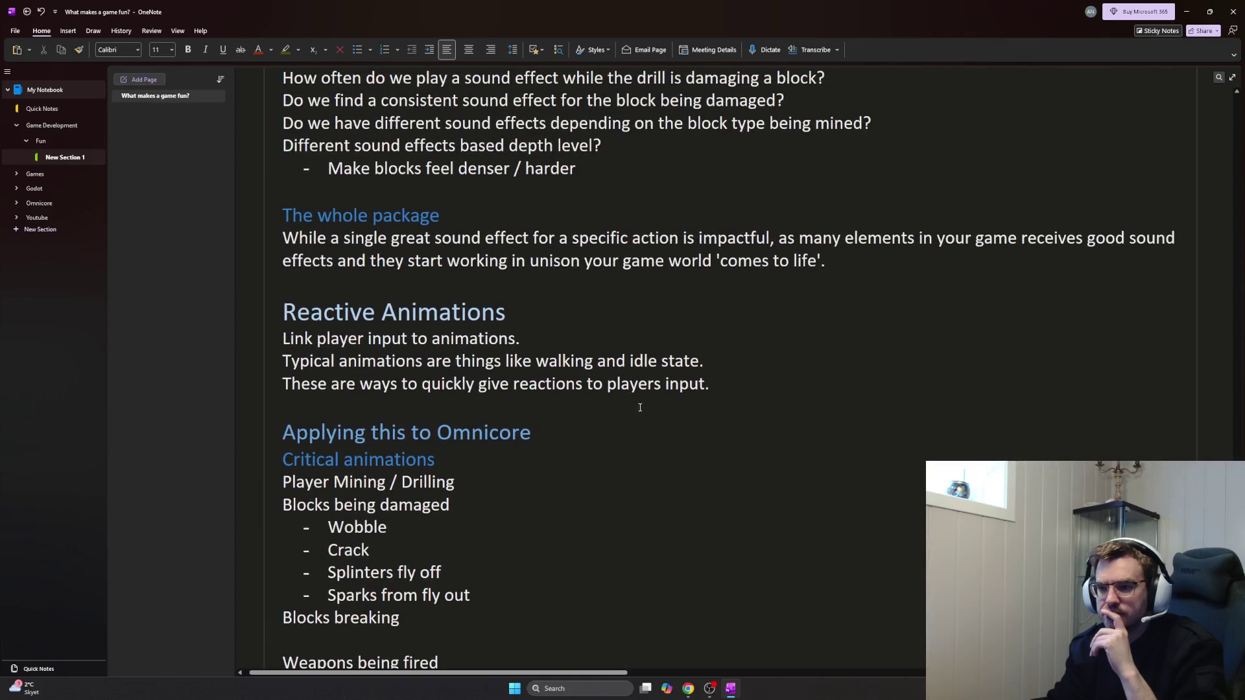
pyautogui.moveTo(335, 362)
pyautogui.mouseDown()
pyautogui.moveTo(729, 361)
pyautogui.moveTo(619, 385)
pyautogui.mouseUp()
pyautogui.click(713, 384)
pyautogui.moveTo(713, 384)
pyautogui.mouseDown()
pyautogui.moveTo(282, 385)
pyautogui.moveTo(387, 407)
pyautogui.mouseUp()
pyautogui.scroll(-1, 389, 408)
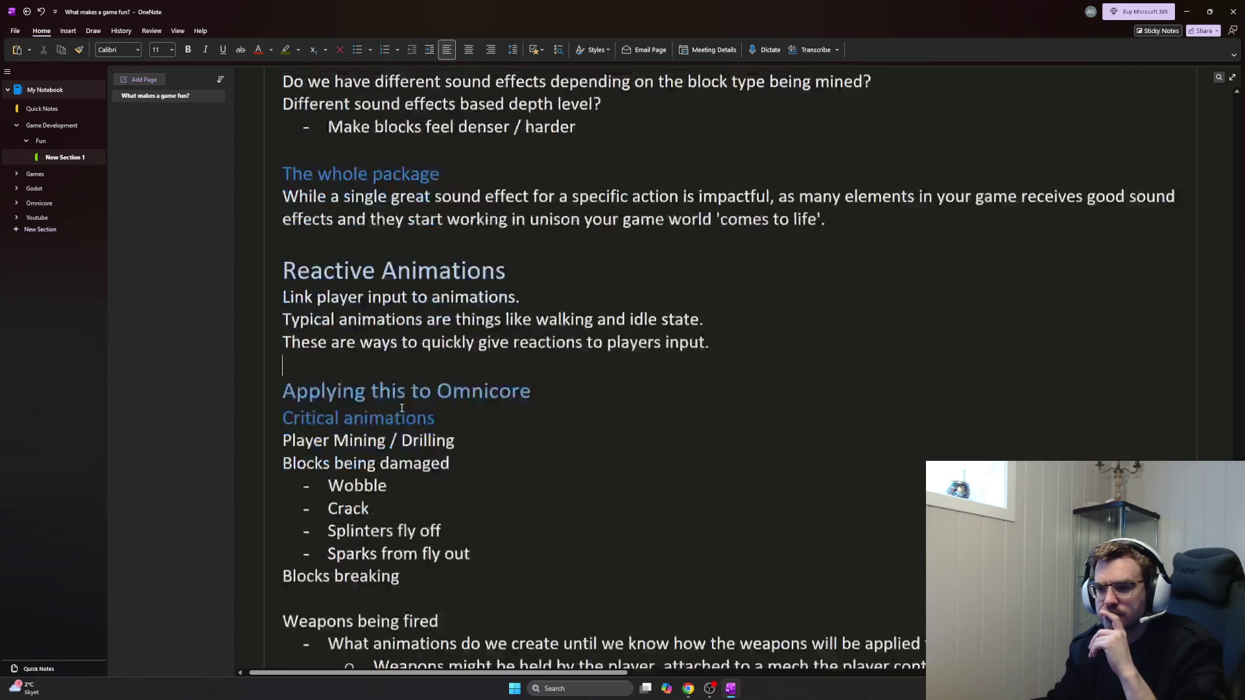
pyautogui.scroll(-10, 414, 392)
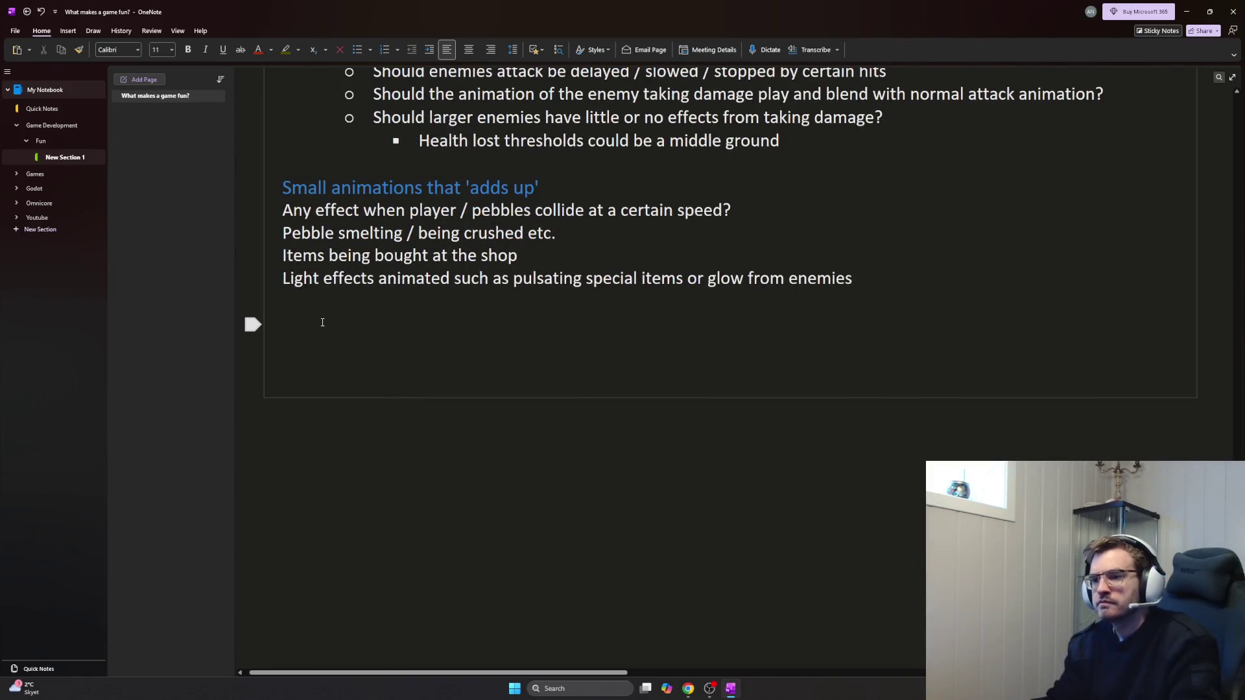
pyautogui.hotkey('alt', 'Tab')
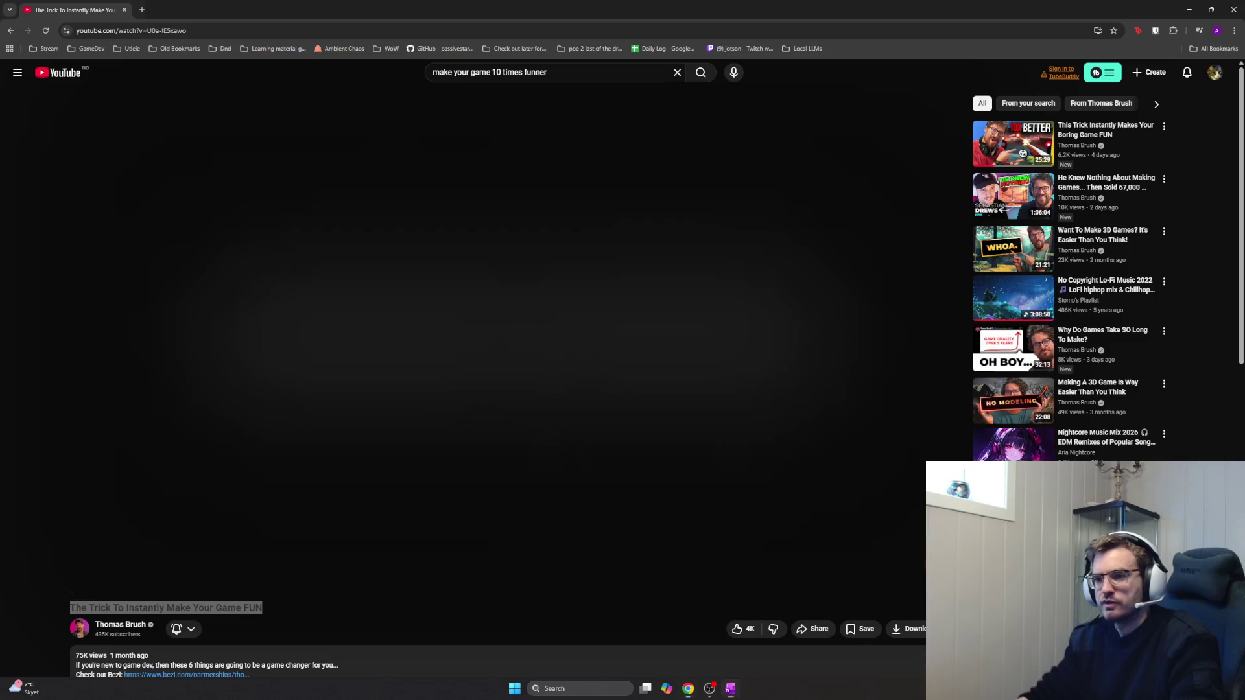
# Clean up the 'Reactive Particle' heading in the notes and resume the YouTube video
pyautogui.hotkey('alt', 'Tab')
pyautogui.write('Reactive P')
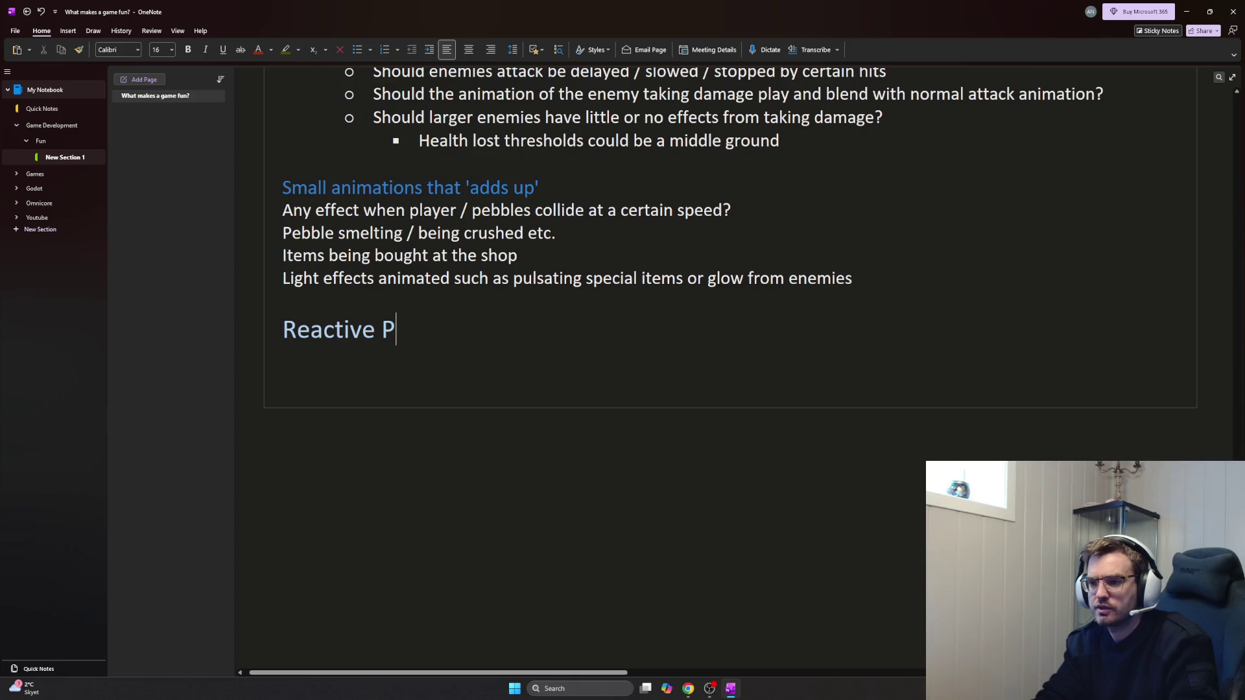
pyautogui.write('article')
pyautogui.hotkey('alt', 'Tab')
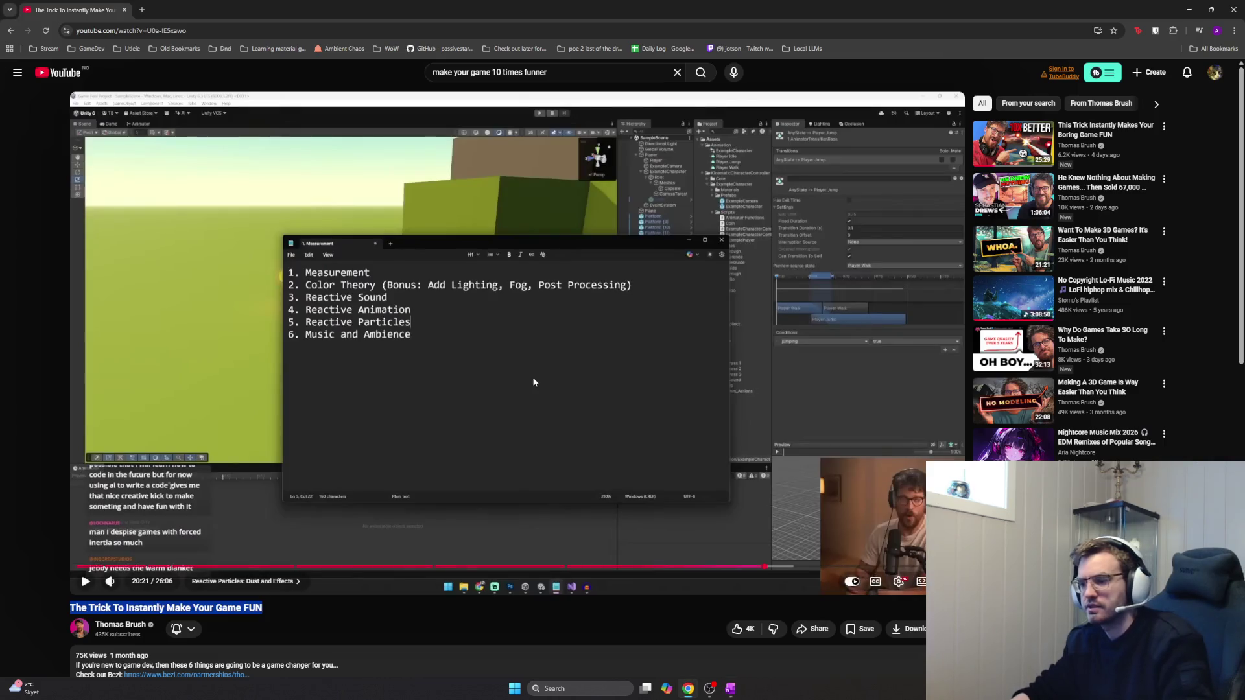
pyautogui.click(560, 424)
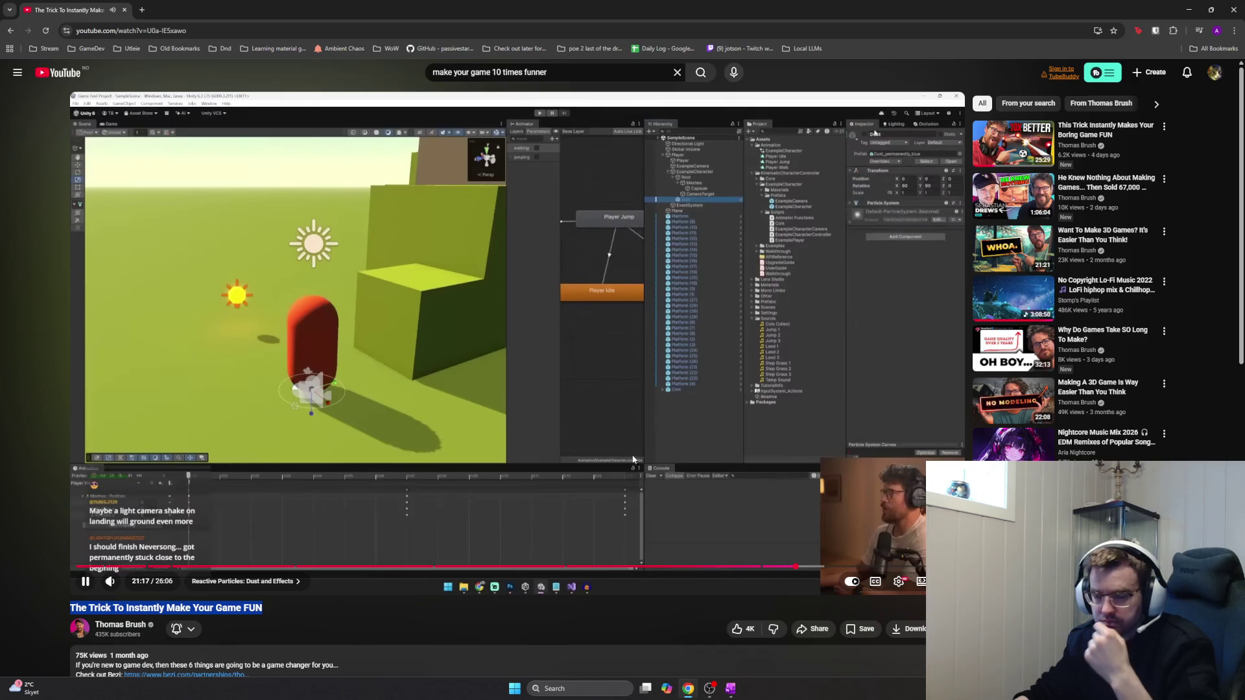
# Pause the video during the Reactive Particles dust example
pyautogui.click(618, 446)
# Note under Reactive Particle that particles enhance animations, plus dust when the player jumps or lands
pyautogui.hotkey('alt', 'Tab')
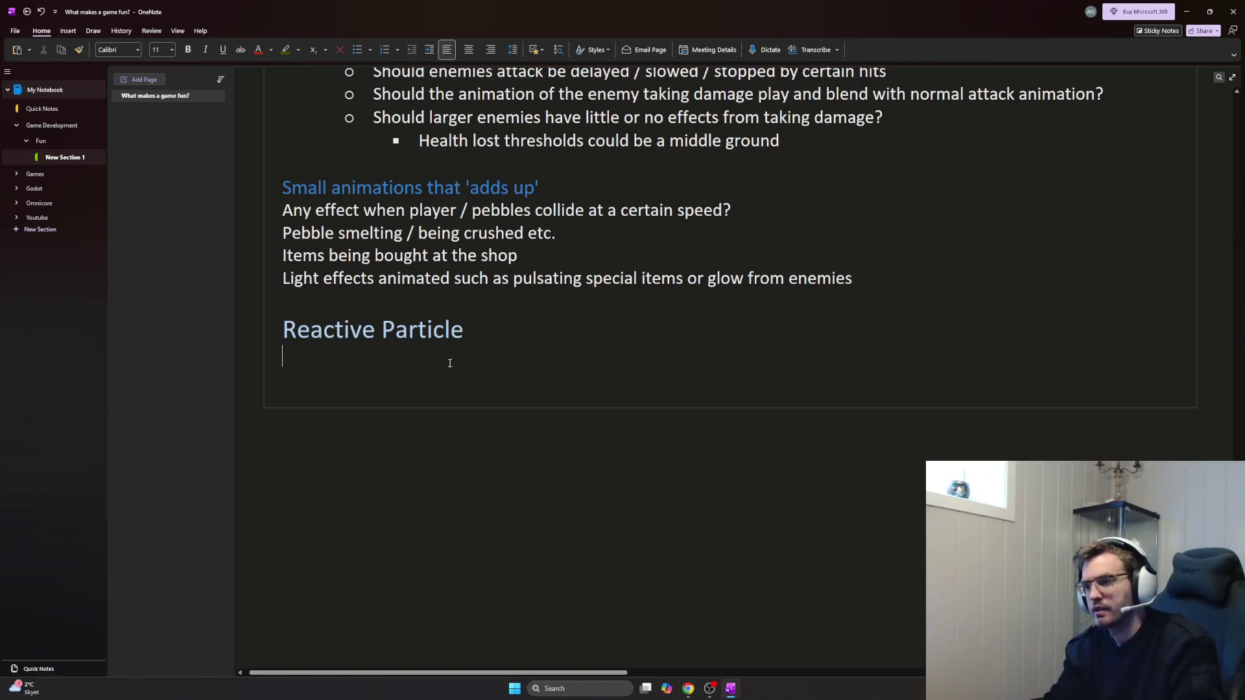
pyautogui.hotkey('alt', 'Tab')
pyautogui.hotkey('alt', 'Tab')
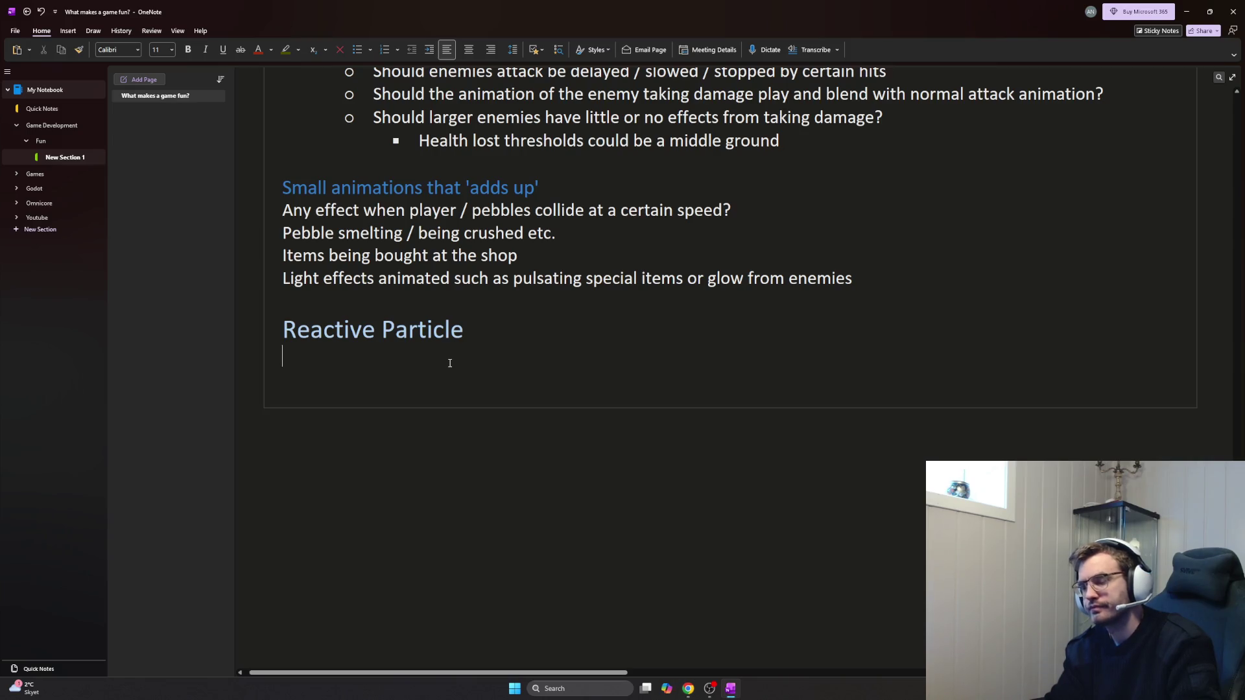
pyautogui.write('Particles')
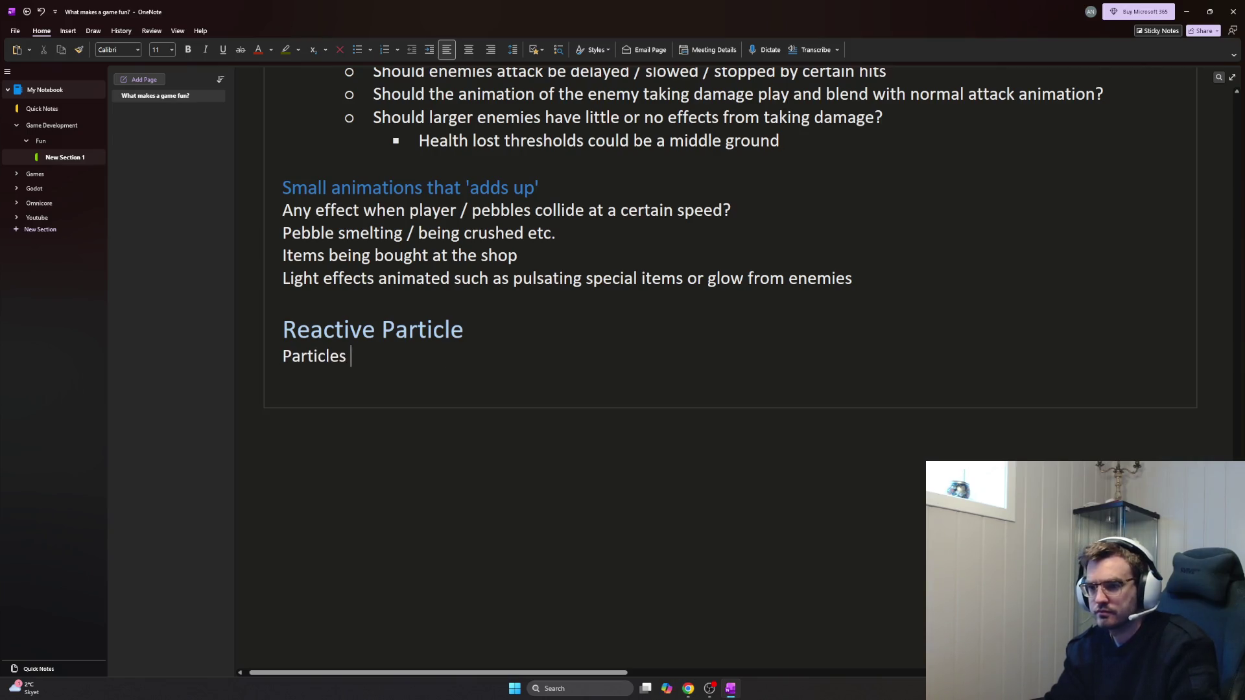
pyautogui.write(' can enhance ')
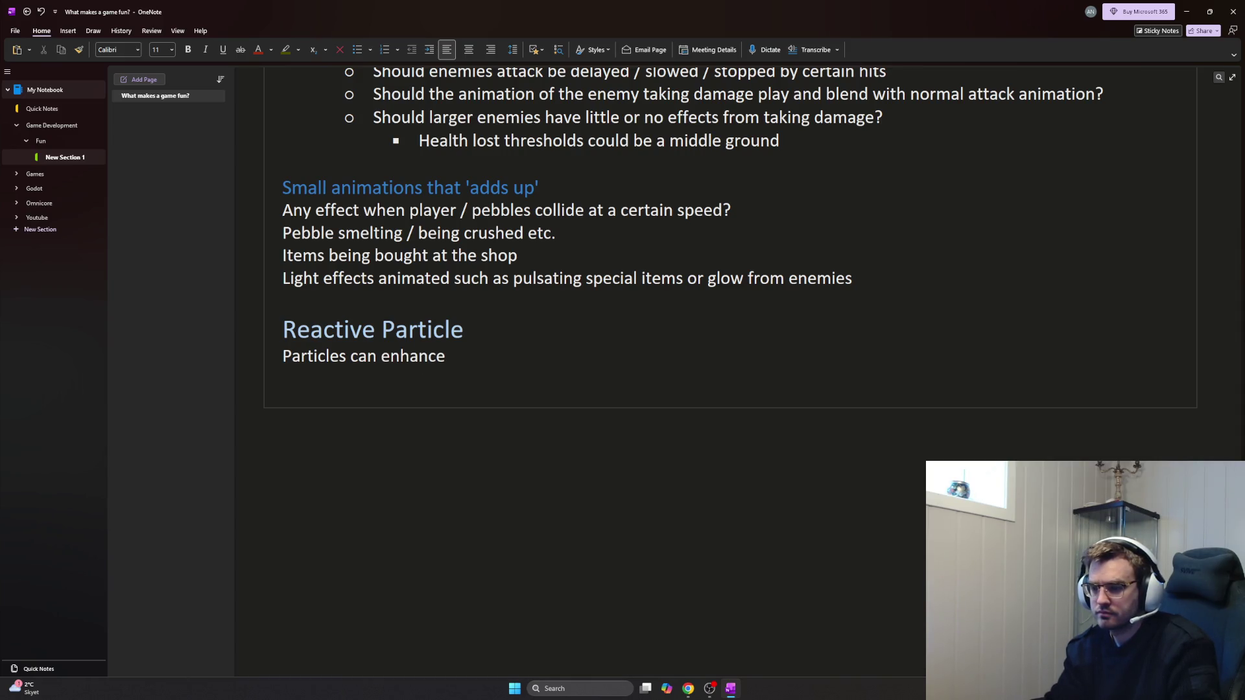
pyautogui.write('animations and other effecst')
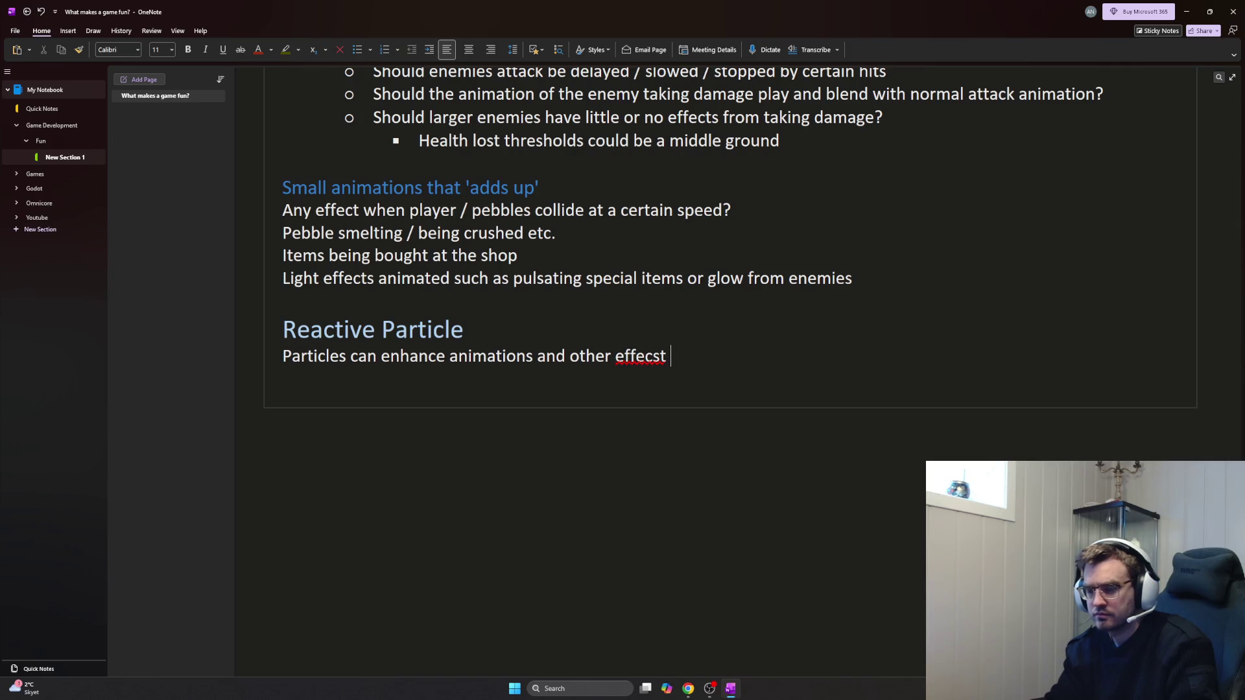
pyautogui.write('ts in your game.')
pyautogui.press('Return')
pyautogui.write('D')
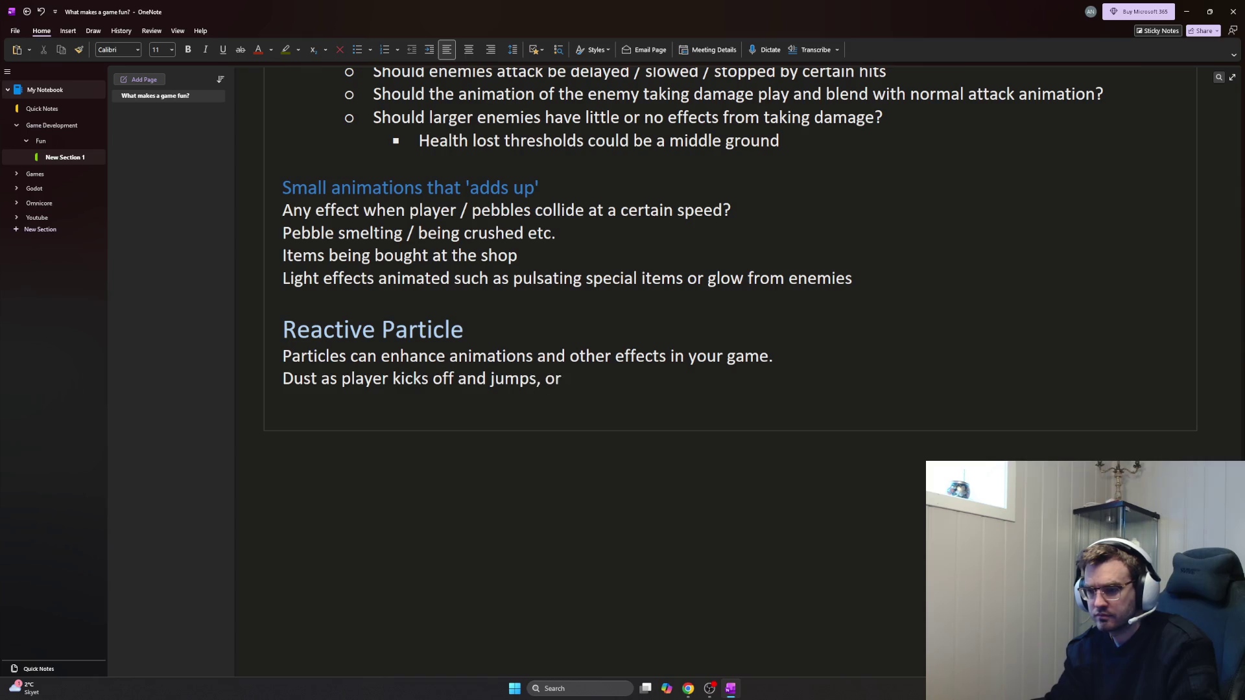
pyautogui.write('when he lands.')
pyautogui.press('Return')
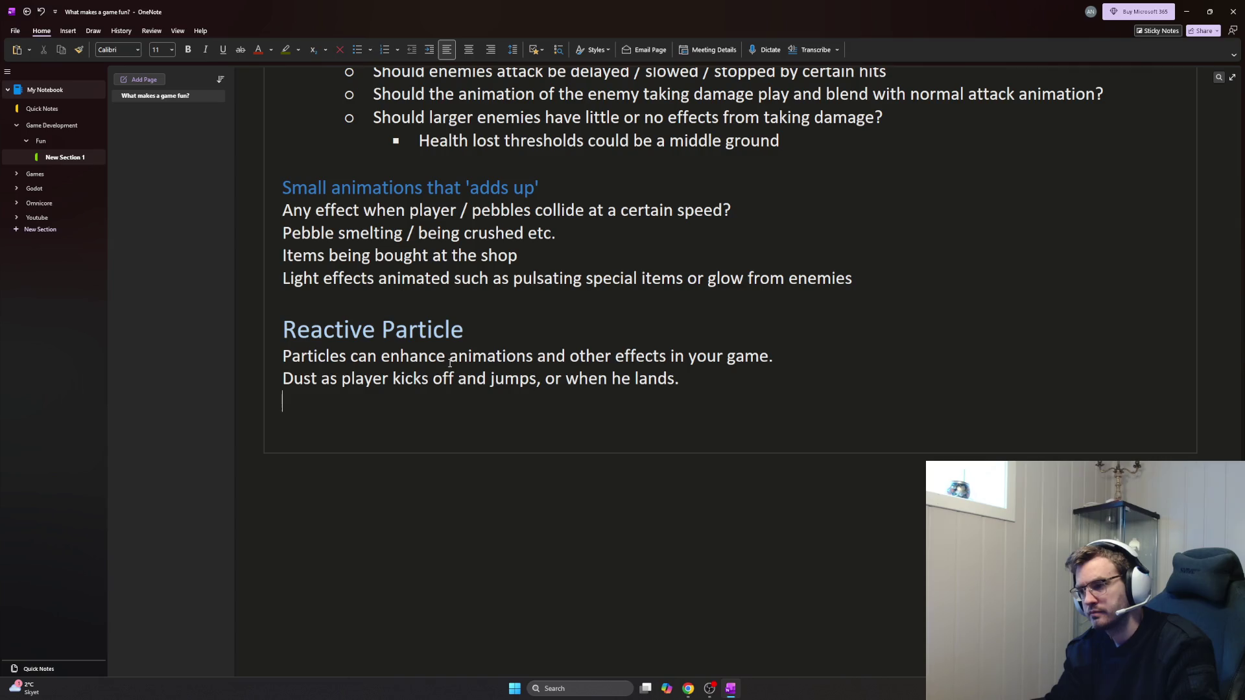
# Switch back to the YouTube video and resume playback
pyautogui.hotkey('alt', 'Tab')
pyautogui.press('space')
pyautogui.hotkey('alt', 'Tab')
pyautogui.hotkey('alt', 'Tab')
pyautogui.press('super')
pyautogui.press('super')
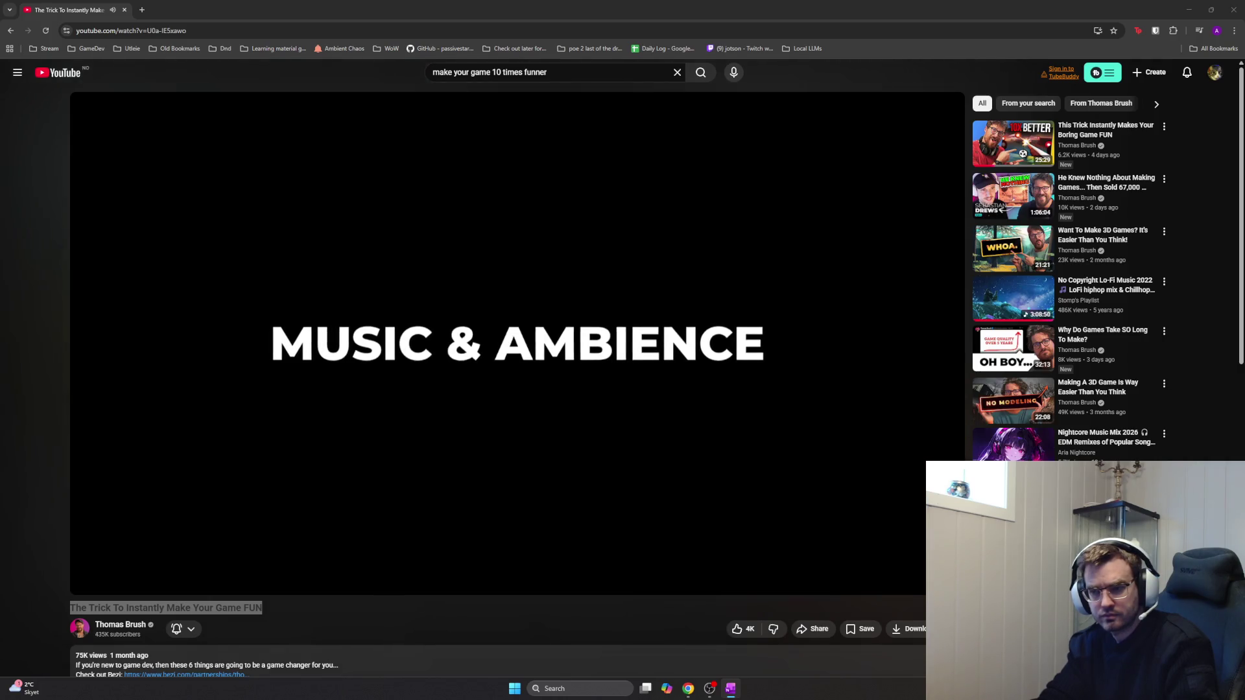
# Pause the video at Music & Ambience and bring the OneNote notes back up
pyautogui.click(437, 423)
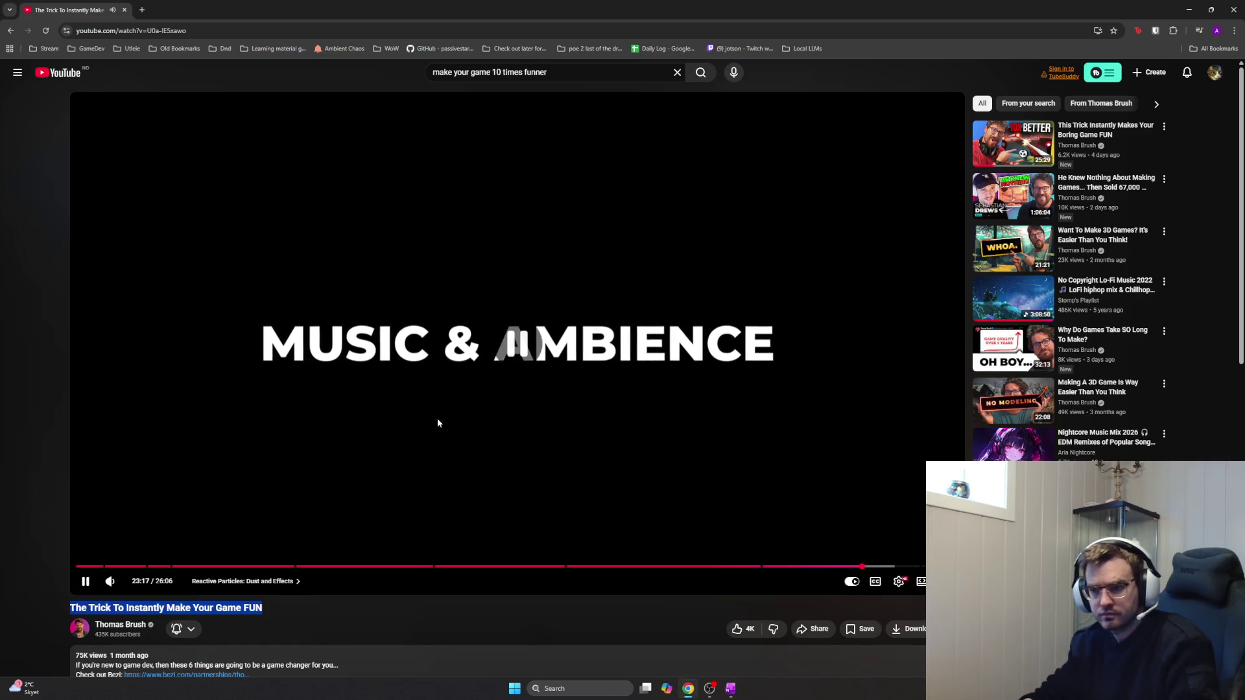
pyautogui.hotkey('alt', 'Tab')
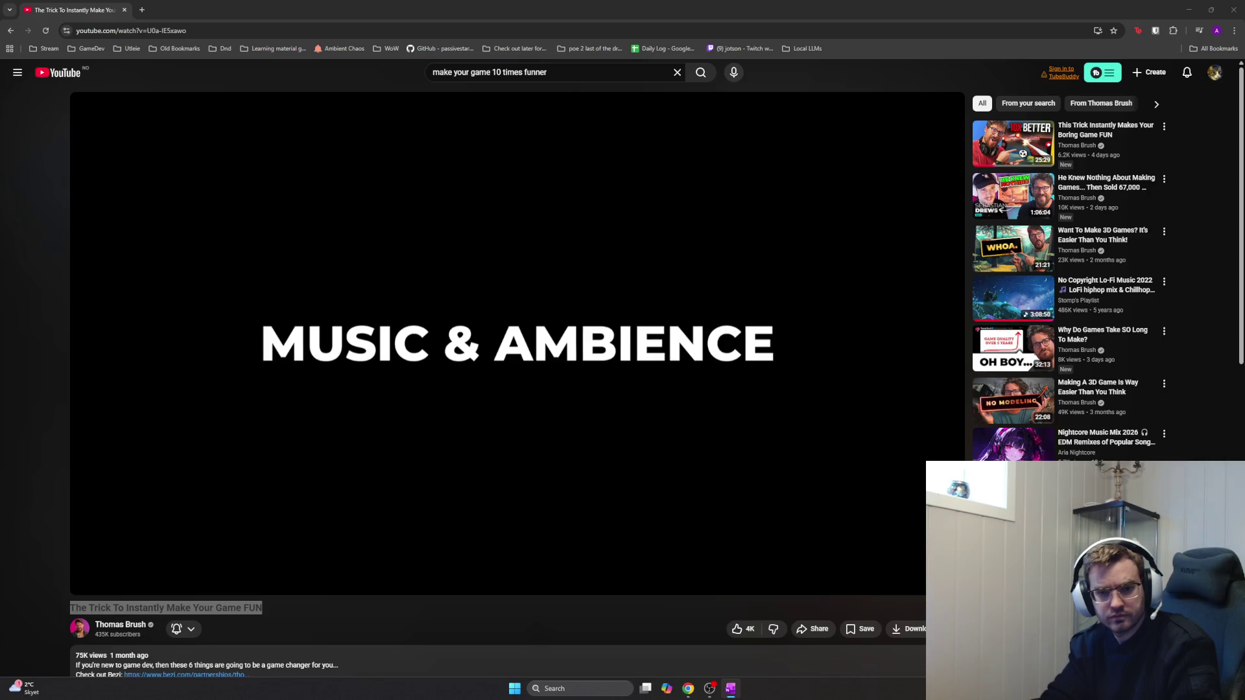
pyautogui.hotkey('alt', 'Tab')
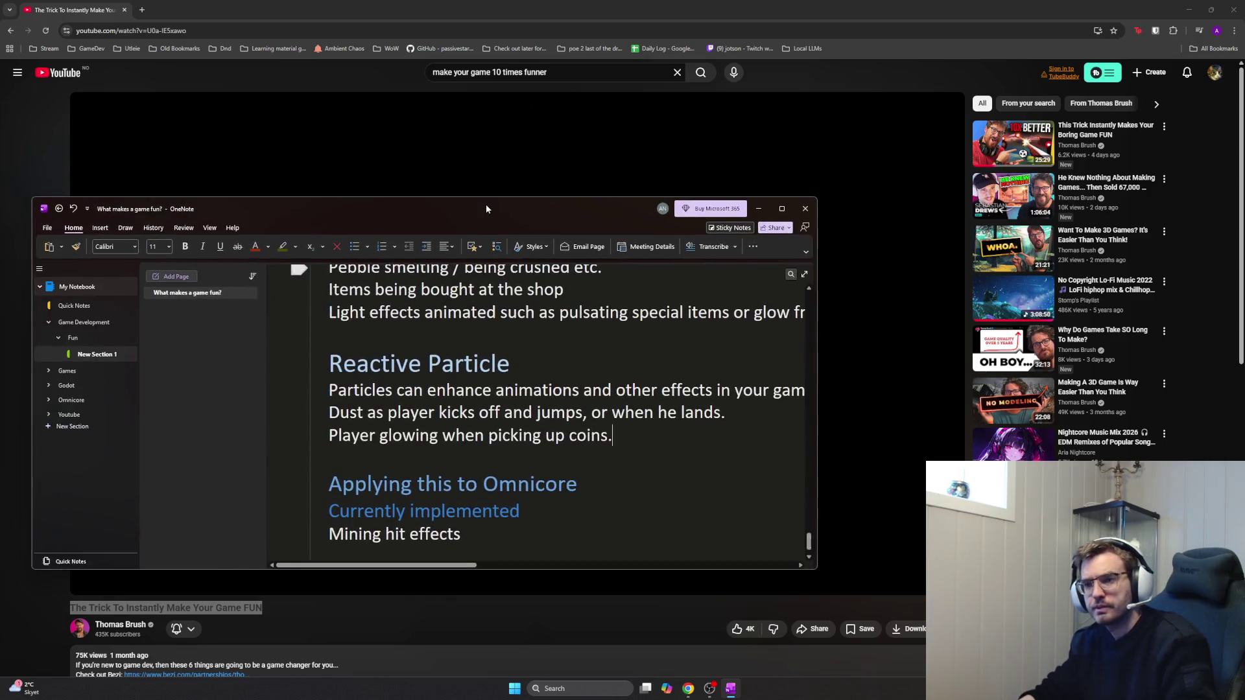
# Review the Reactive Particle lines by selecting each in turn
pyautogui.moveTo(366, 192); pyautogui.dragTo(798, 281)
pyautogui.click(651, 247)
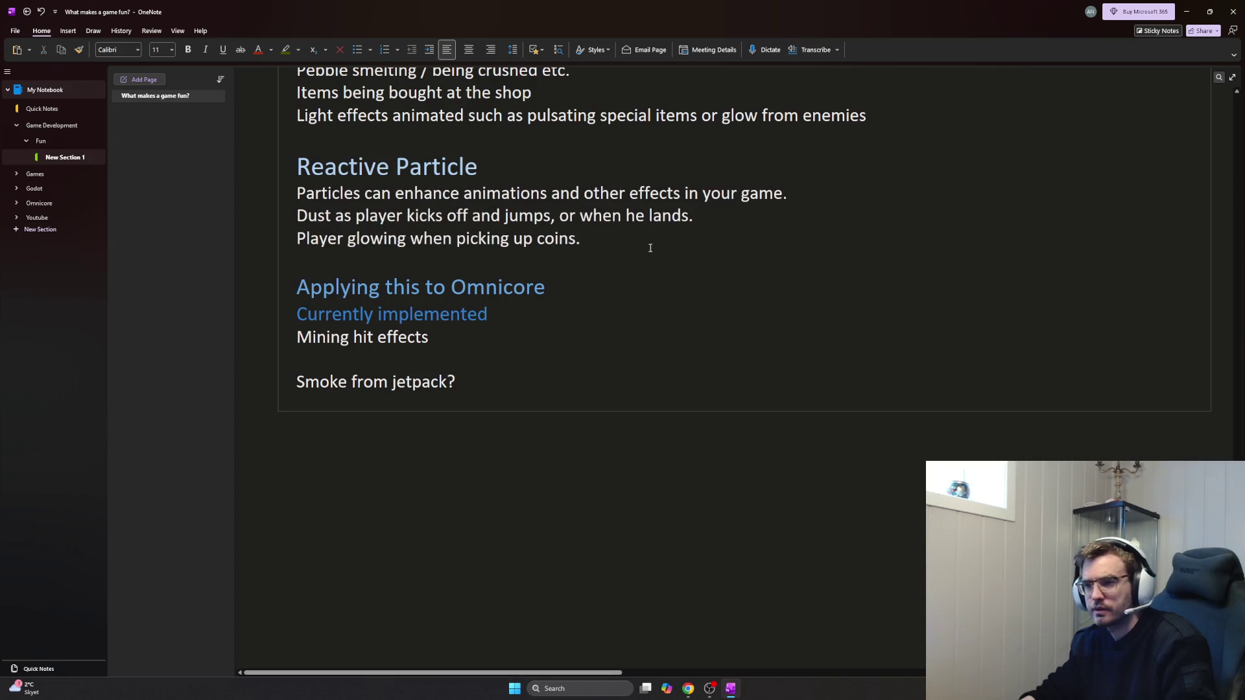
pyautogui.moveTo(445, 217); pyautogui.dragTo(693, 216)
pyautogui.click(609, 204)
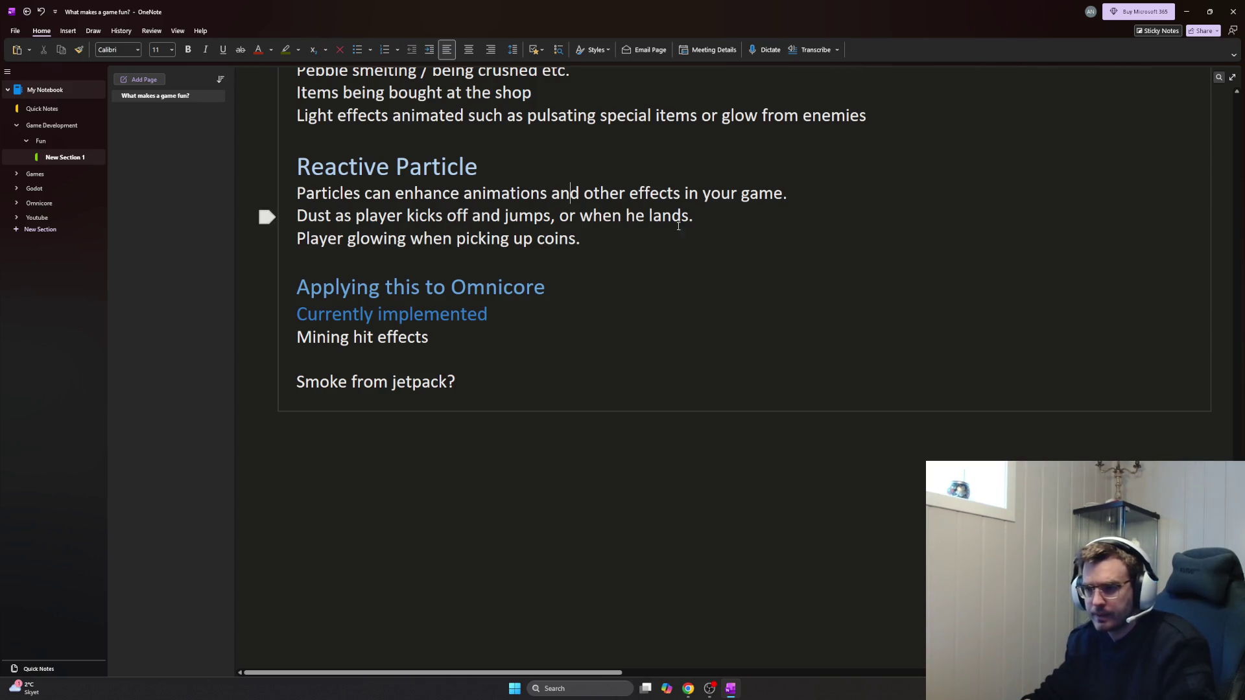
pyautogui.moveTo(611, 237); pyautogui.dragTo(360, 239)
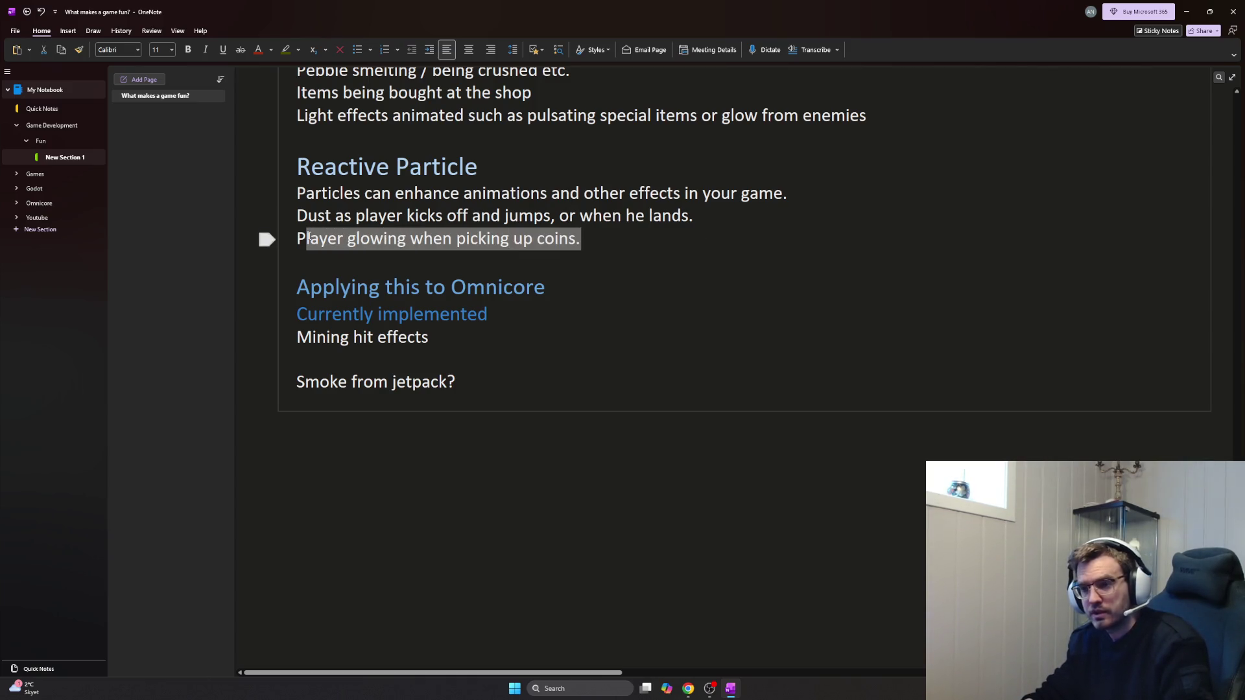
pyautogui.click(525, 235)
pyautogui.moveTo(796, 202)
pyautogui.mouseDown()
pyautogui.moveTo(291, 185)
pyautogui.moveTo(695, 217)
pyautogui.moveTo(830, 198)
pyautogui.mouseUp()
pyautogui.click(483, 221)
pyautogui.click(767, 208)
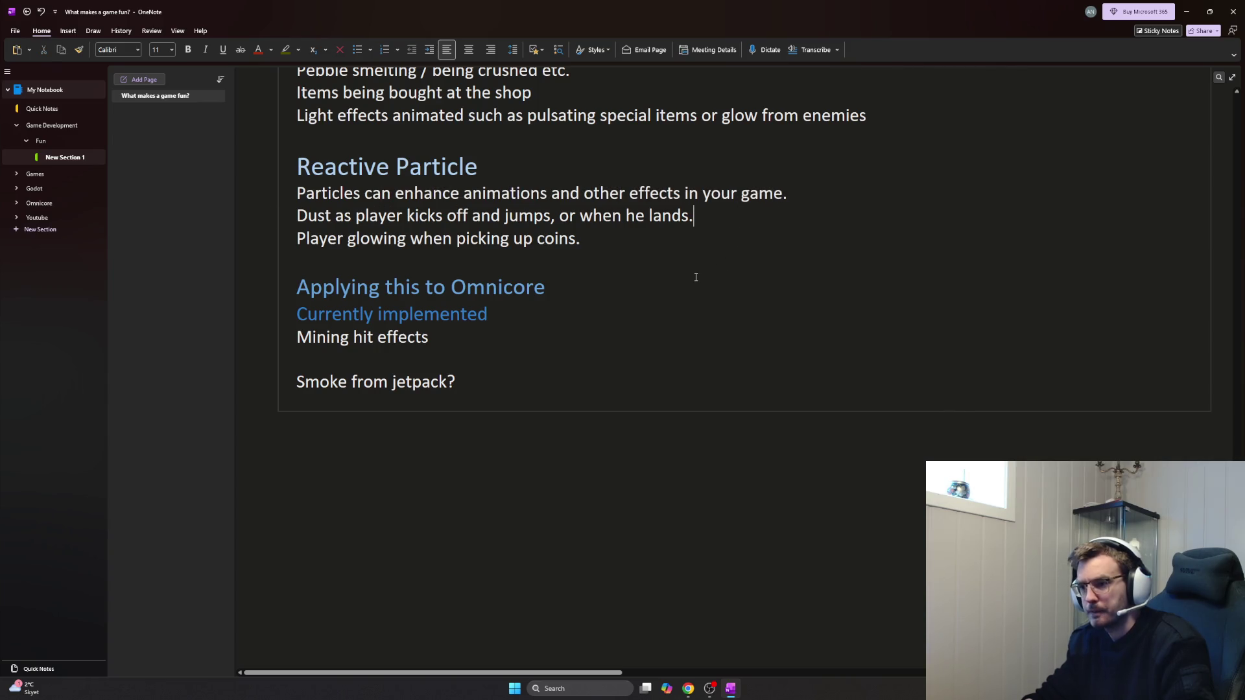
# Open a new line after 'Mining hit effects' for the Explosion entry
pyautogui.click(416, 357)
pyautogui.press('Return')
pyautogui.write('Explosion effe')
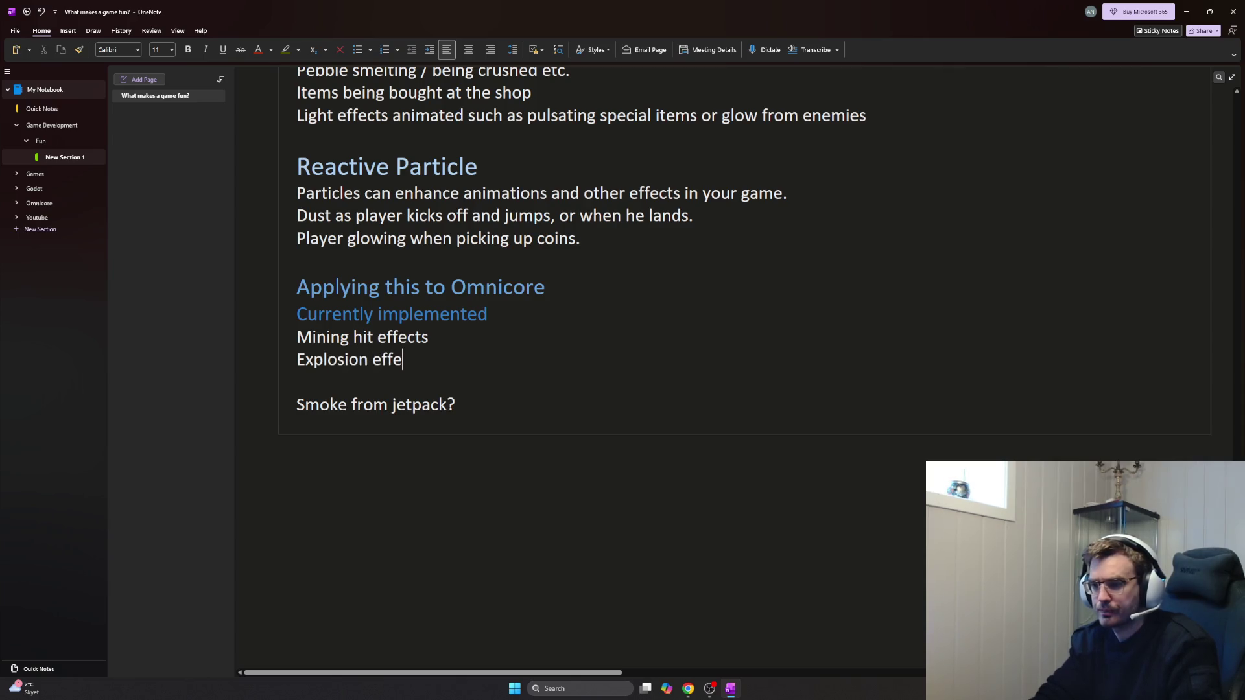
pyautogui.write('cst')
# Add 'Explosion effects', 'Block break effects' and 'Armored enemy breaking' to Currently implemented
pyautogui.press('Return')
pyautogui.press('BackSpace')
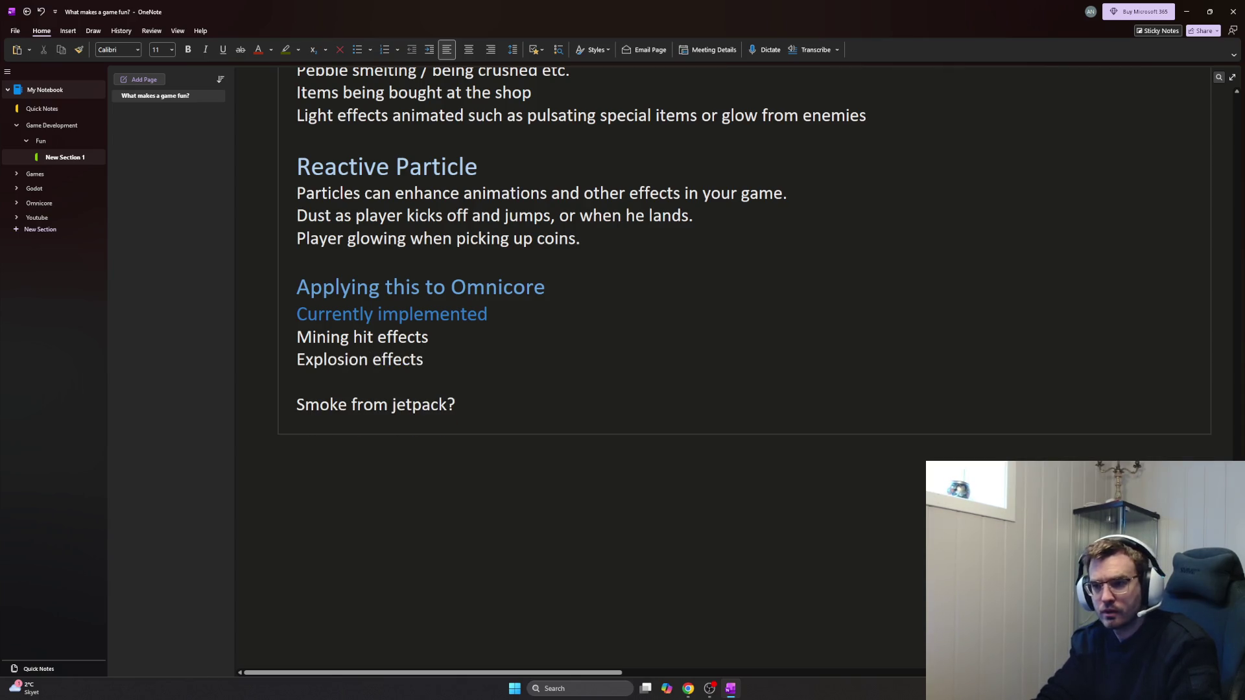
pyautogui.press('Return')
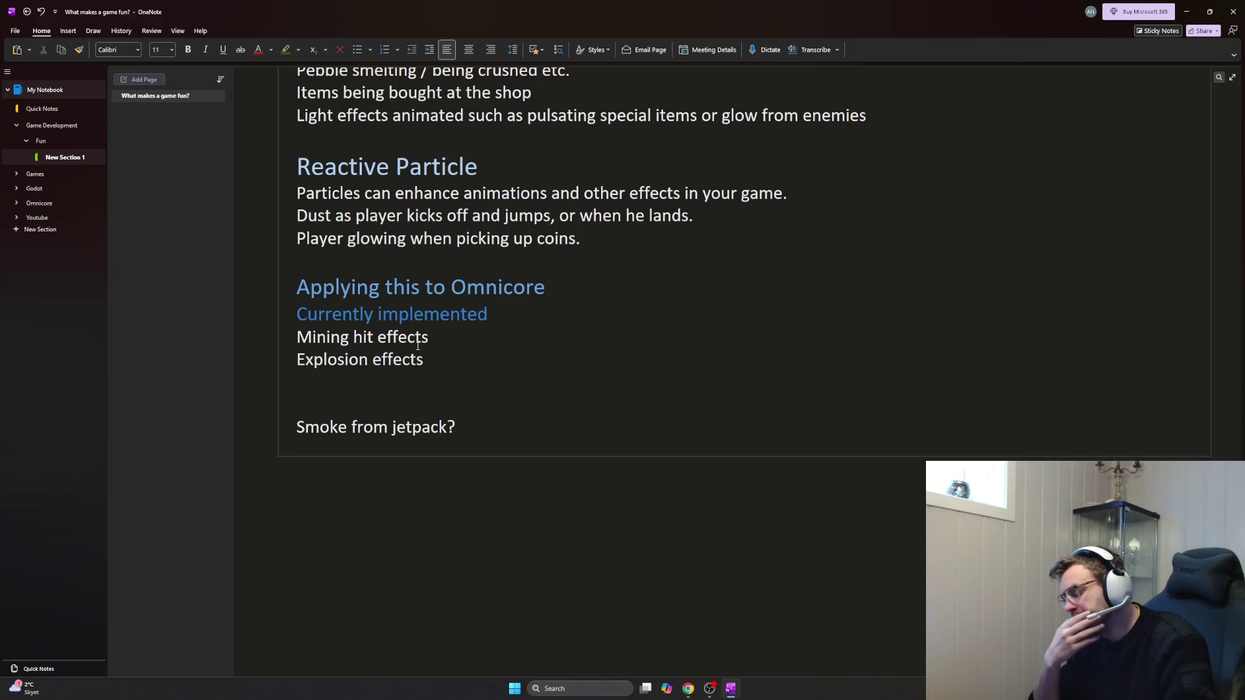
pyautogui.write('Block break effects')
pyautogui.press('Return')
pyautogui.write('EN')
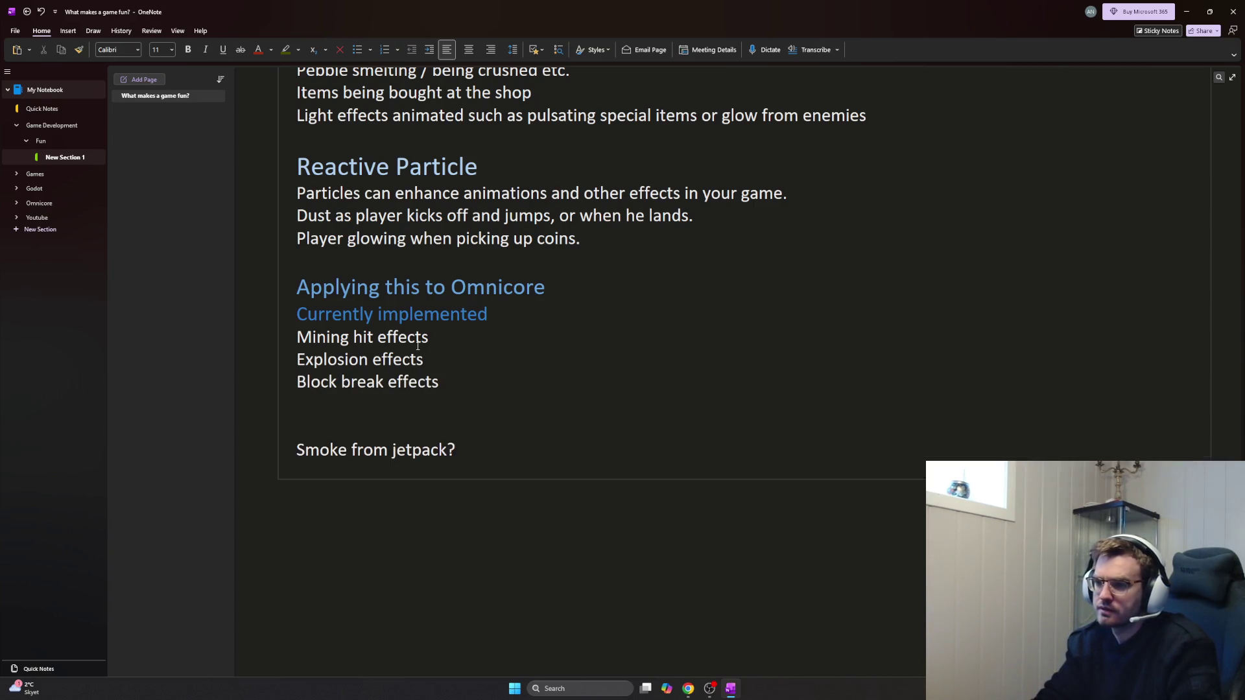
pyautogui.press('BackSpace')
pyautogui.press('BackSpace')
pyautogui.write('Enemies')
pyautogui.press('BackSpace')
pyautogui.press('BackSpace')
pyautogui.press('BackSpace')
pyautogui.press('BackSpace')
pyautogui.press('BackSpace')
pyautogui.press('BackSpace')
pyautogui.write('Armored enemy breaking')
# Discard the 'Crac' and 'Other' fragments, leaving a blank line before 'Smoke from jetpack?'
pyautogui.press('Return')
pyautogui.press('Return')
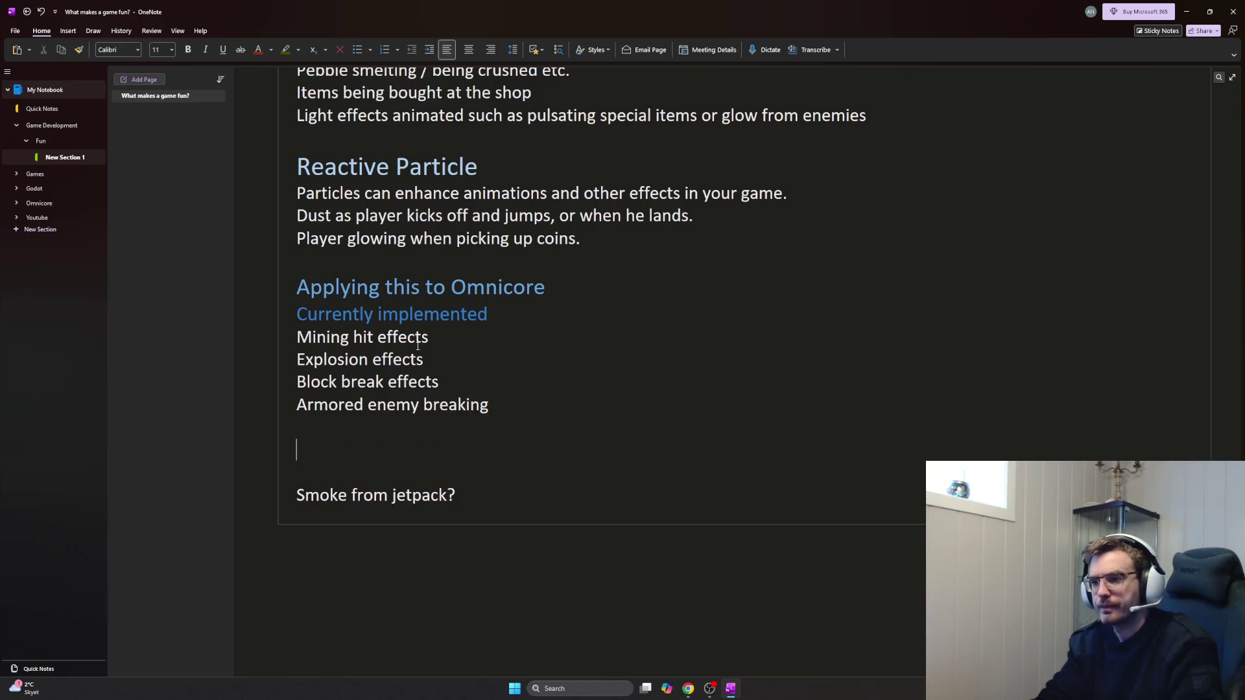
pyautogui.press('BackSpace')
pyautogui.write('Crac')
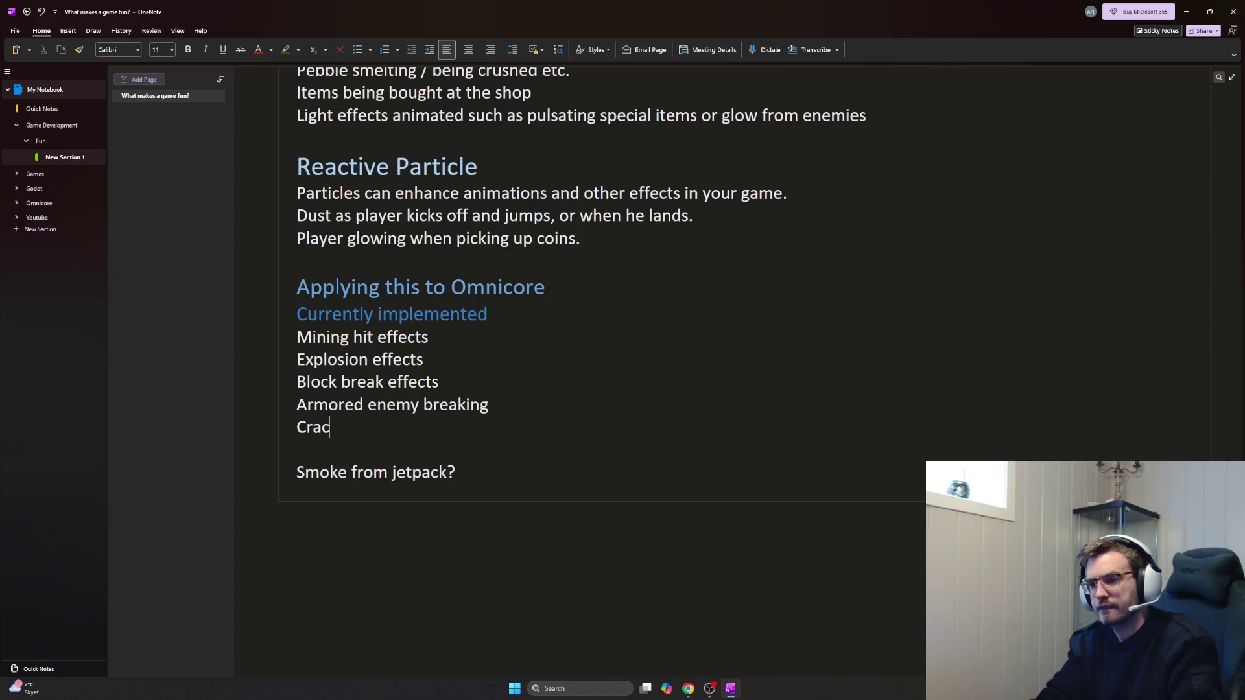
pyautogui.press('BackSpace')
pyautogui.press('BackSpace')
pyautogui.press('BackSpace')
pyautogui.press('BackSpace')
pyautogui.write('Other')
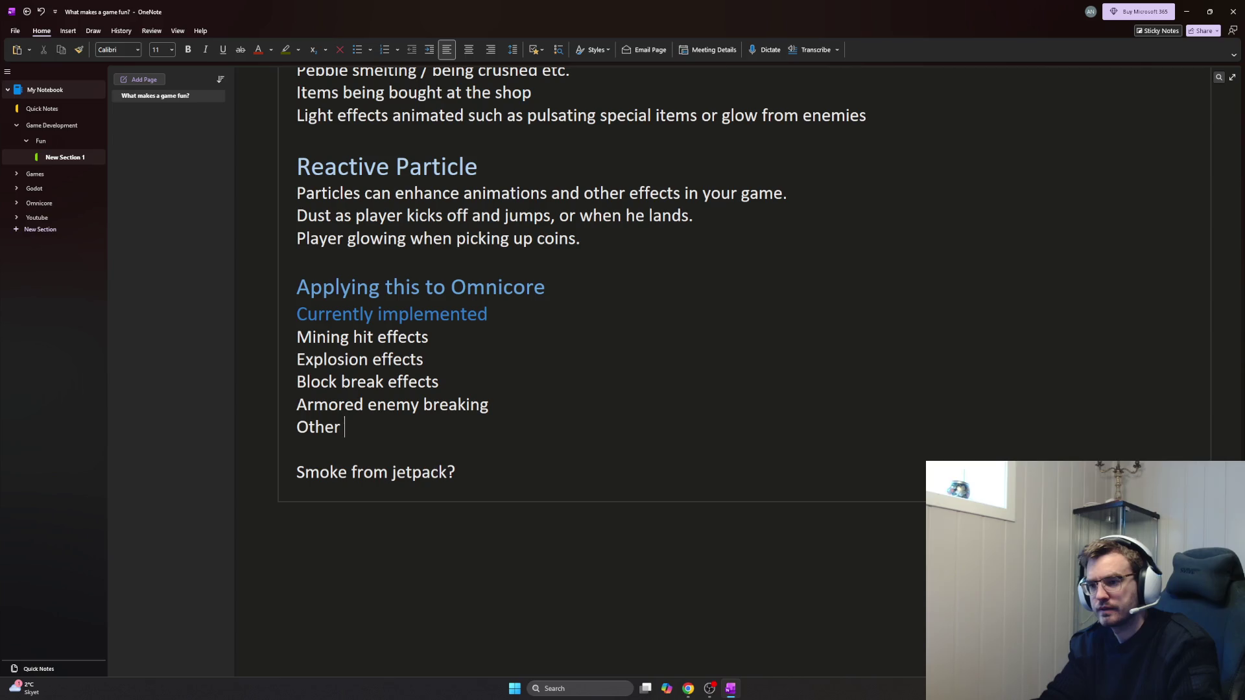
pyautogui.press('BackSpace')
pyautogui.press('BackSpace')
pyautogui.press('BackSpace')
pyautogui.press('BackSpace')
pyautogui.press('BackSpace')
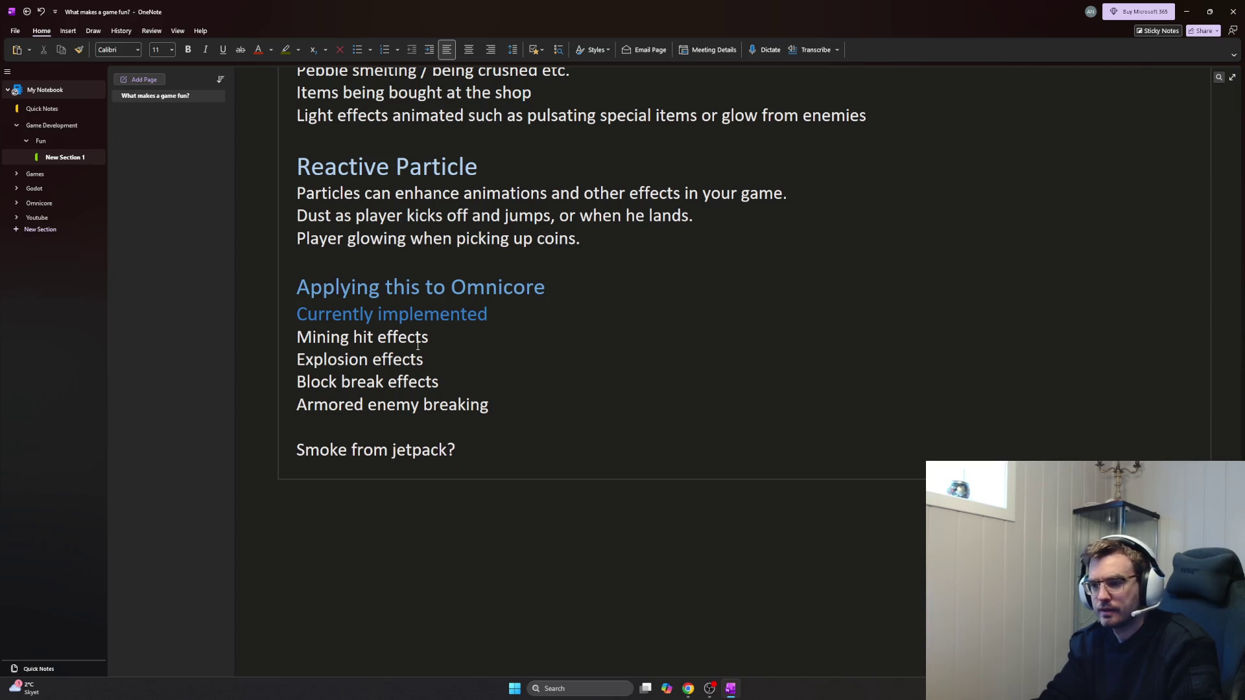
pyautogui.press('Down')
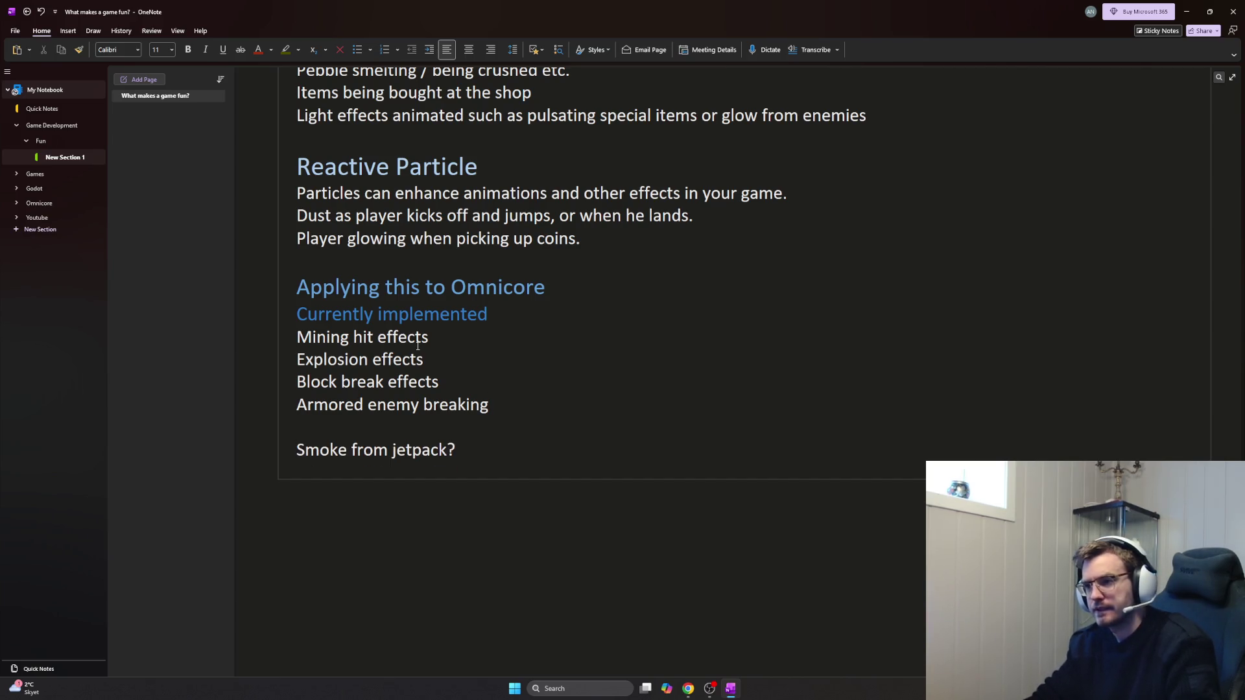
pyautogui.press('Return')
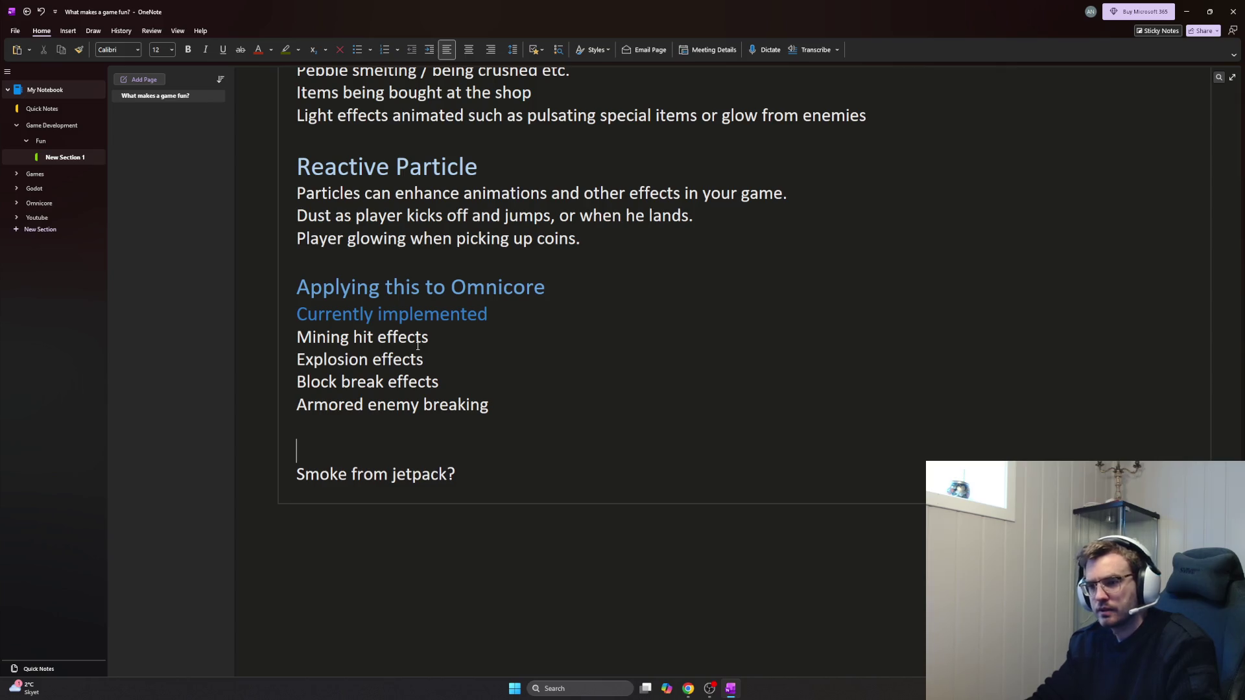
pyautogui.write('New ideas')
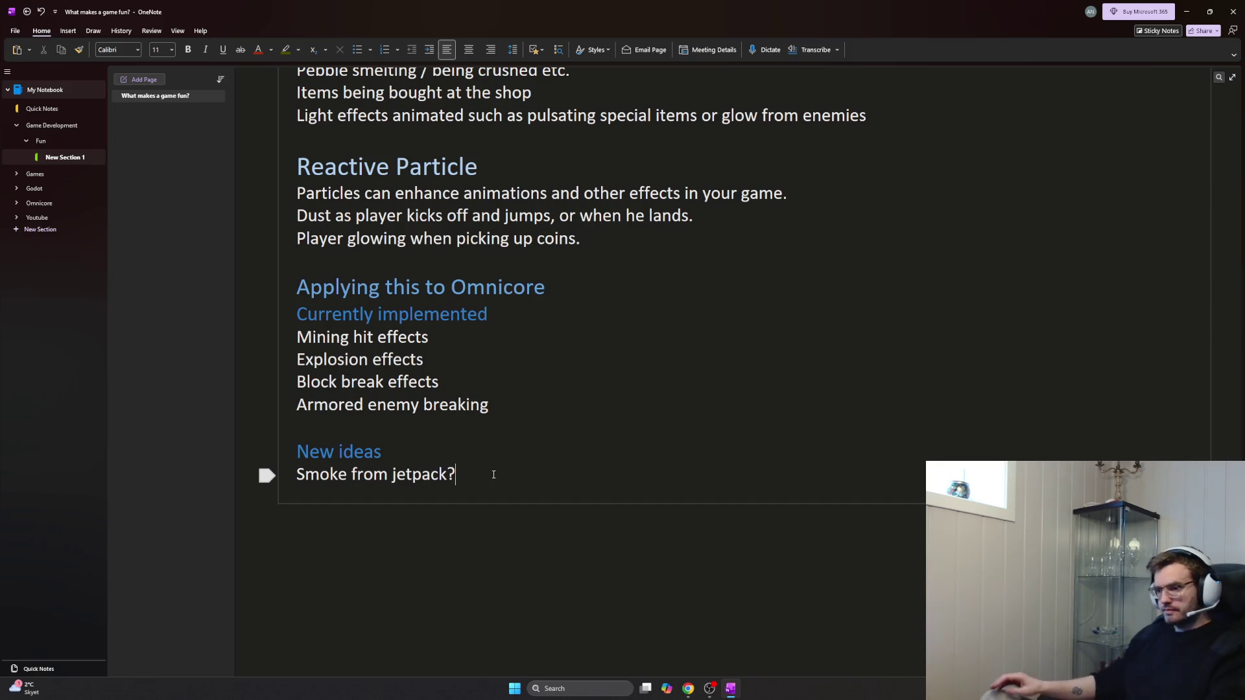
# Add 'Extra juice on special drops' on a new line below 'Smoke from jetpack?'
pyautogui.press('Return')
pyautogui.write('Spec')
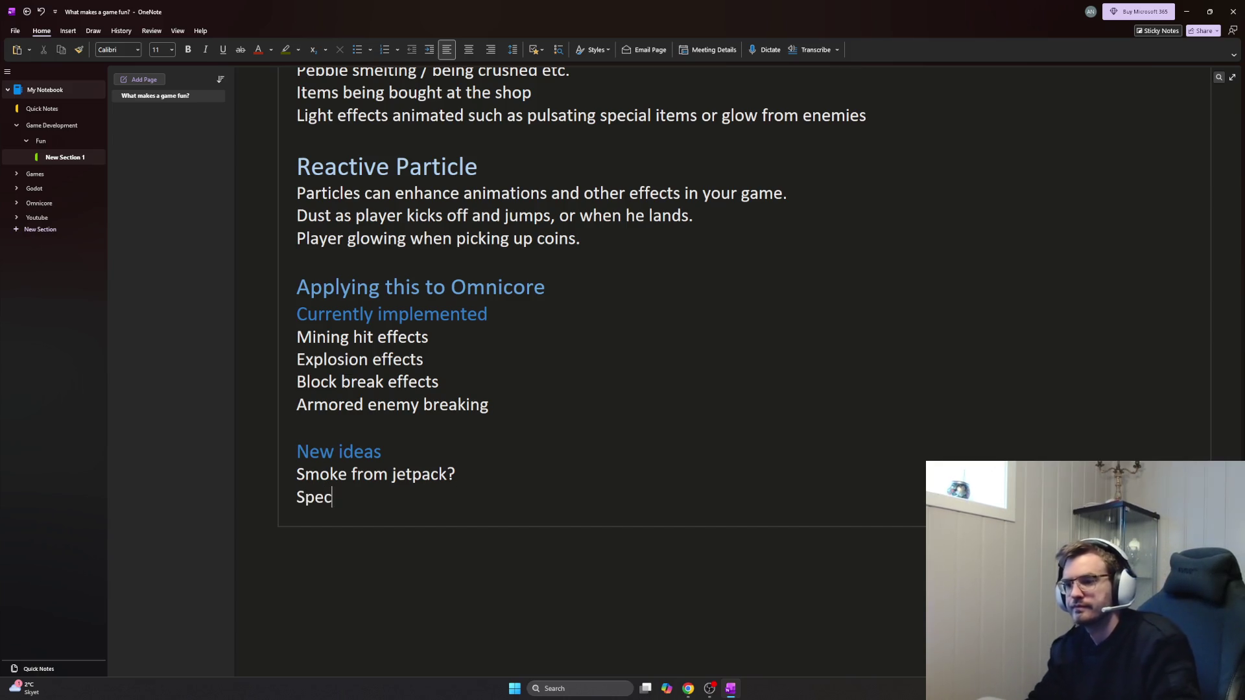
pyautogui.press('BackSpace')
pyautogui.press('BackSpace')
pyautogui.press('BackSpace')
pyautogui.press('BackSpace')
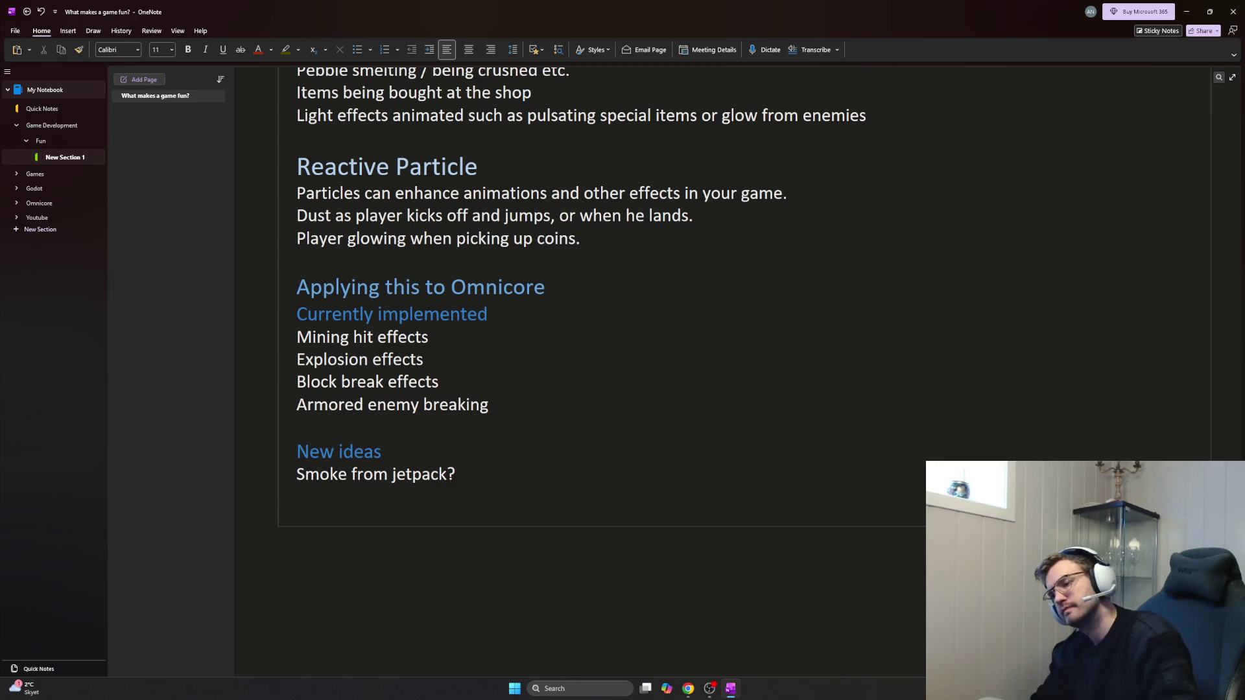
pyautogui.write('Extra juice on special drops')
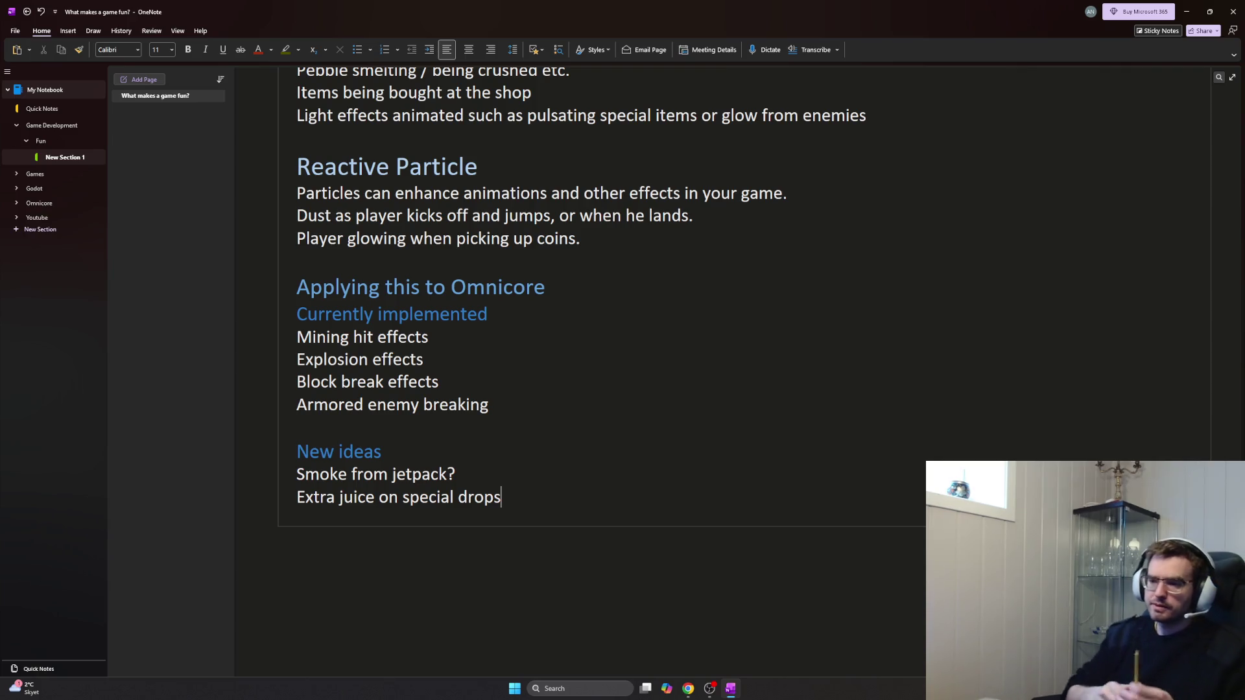
# Add the question whether pebble drops could get more effects than new sounds, dropping the abandoned sub-point
pyautogui.click(494, 474)
pyautogui.press('Return')
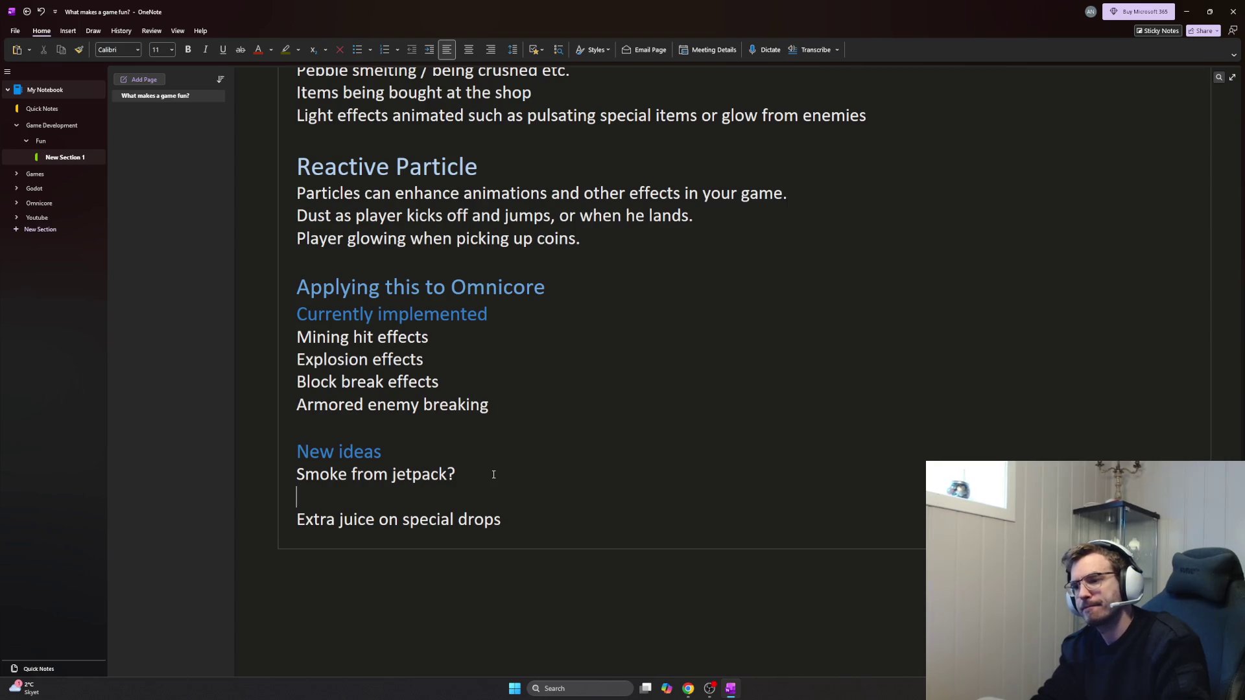
pyautogui.write('Can we add more effects to')
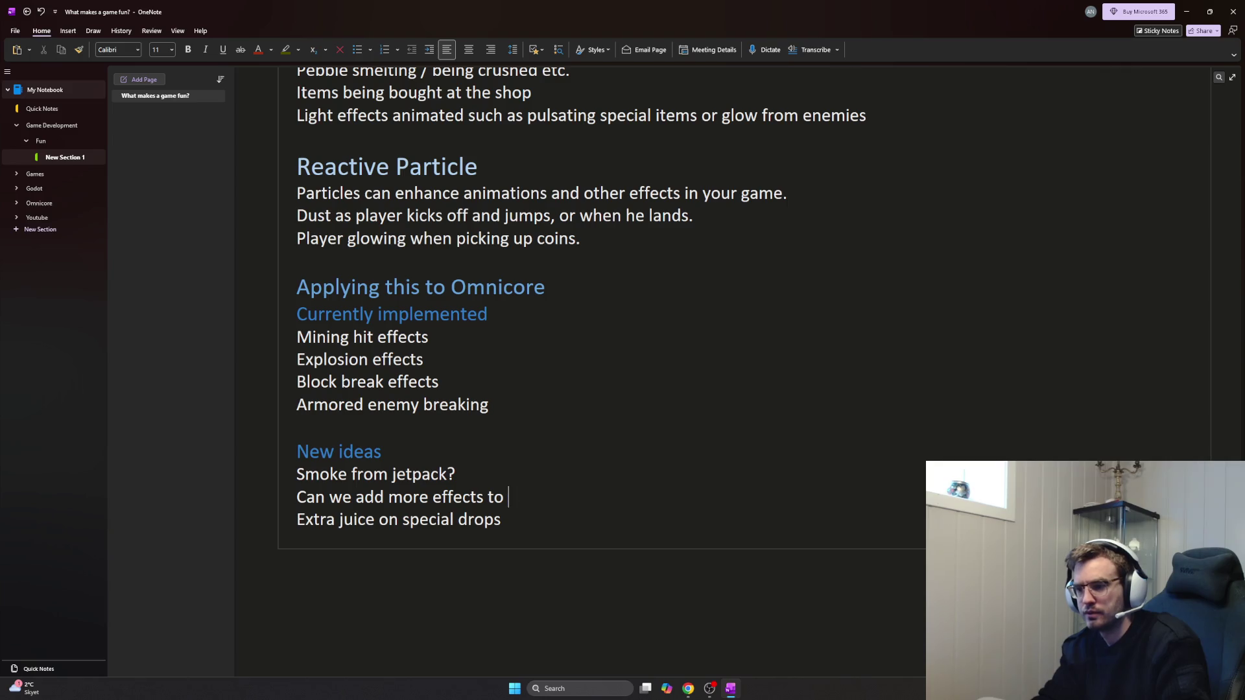
pyautogui.write(' pebbles dropping than ju')
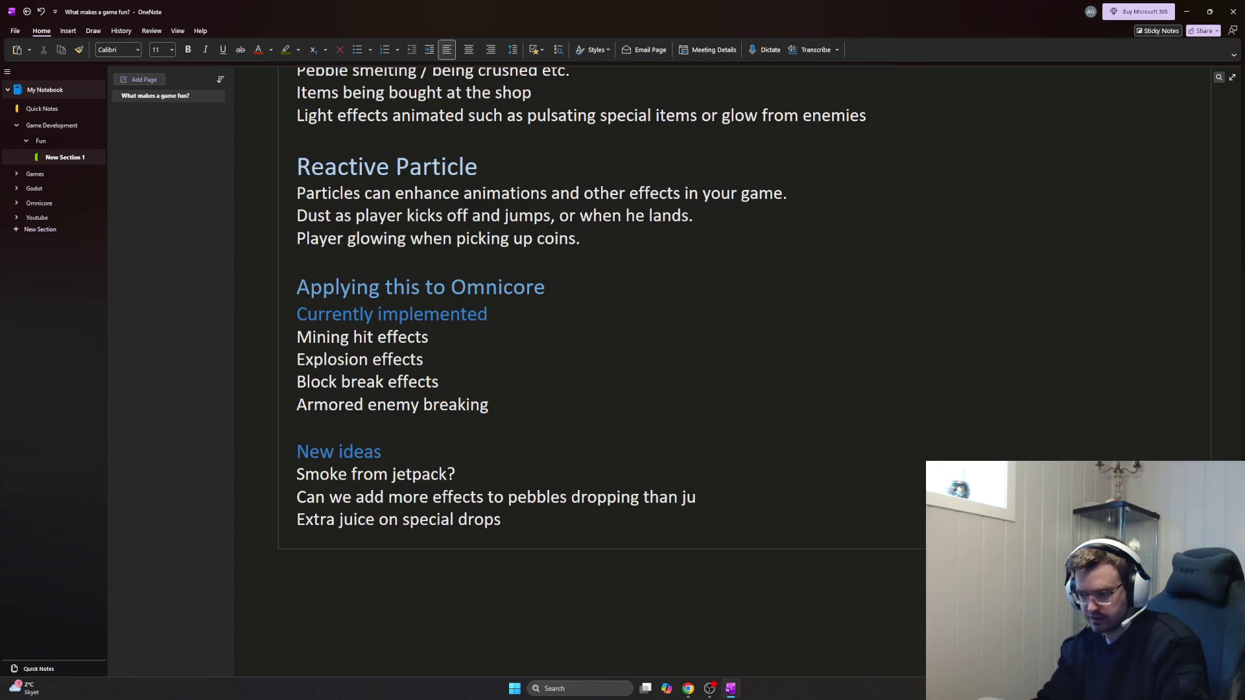
pyautogui.write('st new sound eff')
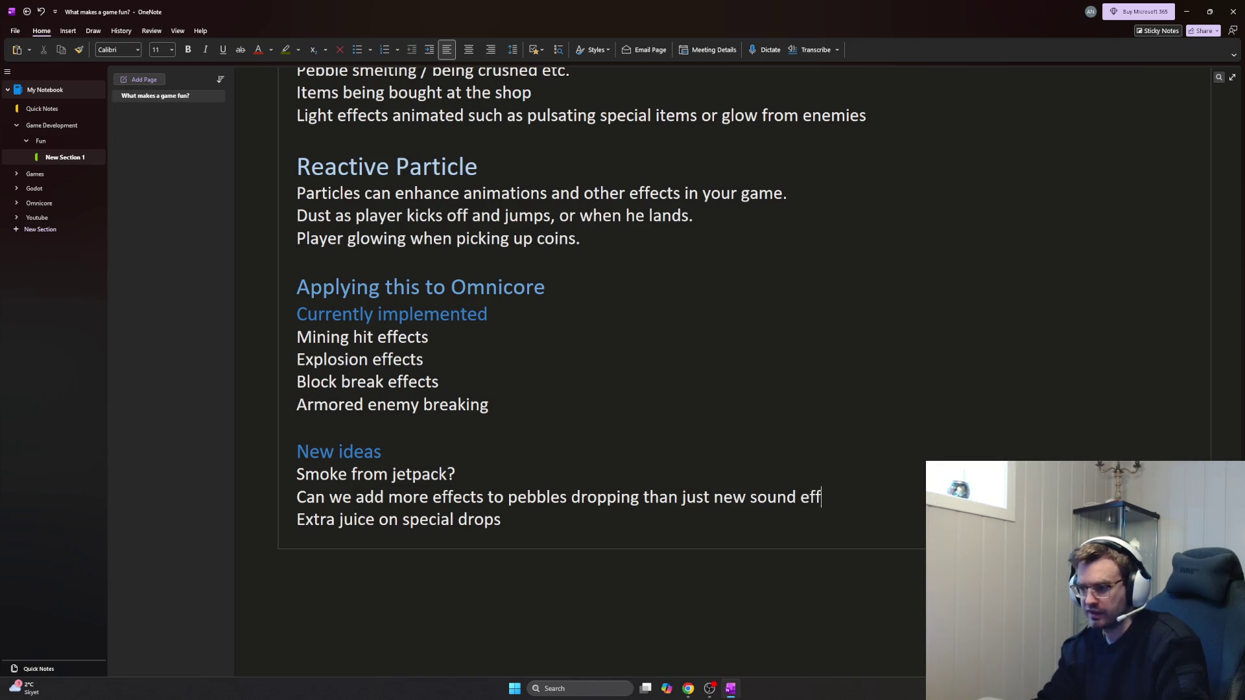
pyautogui.write('ects on pebble')
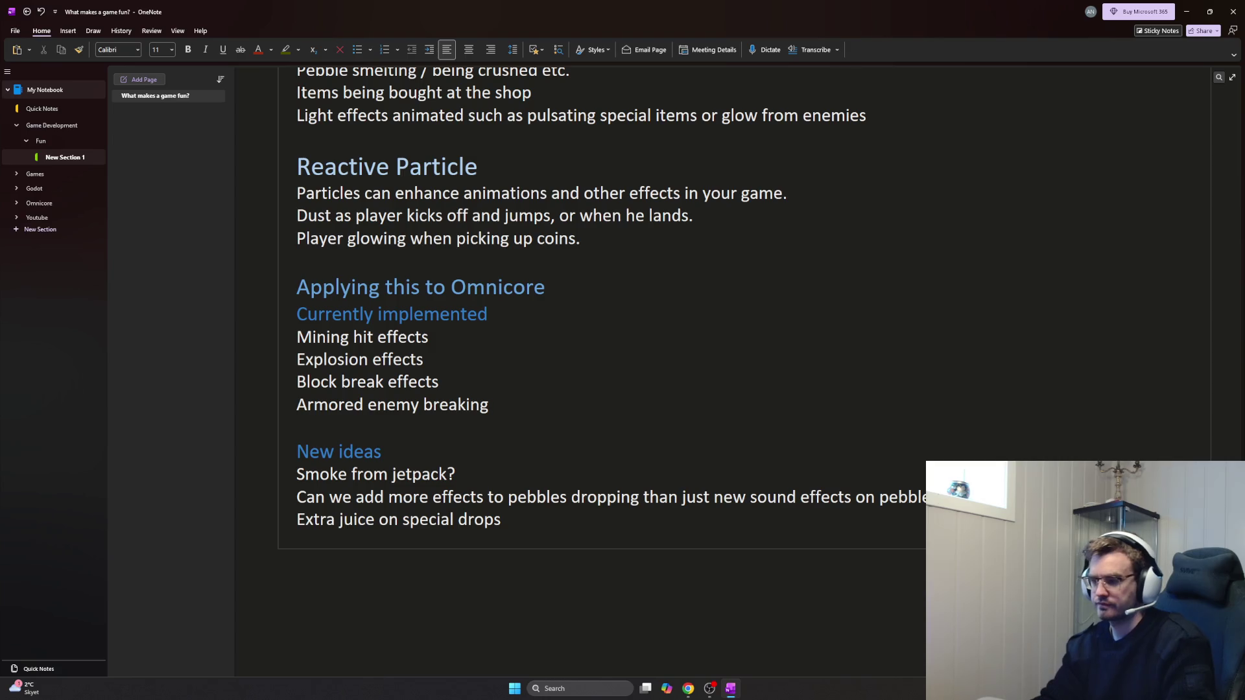
pyautogui.press('Return')
pyautogui.write('-')
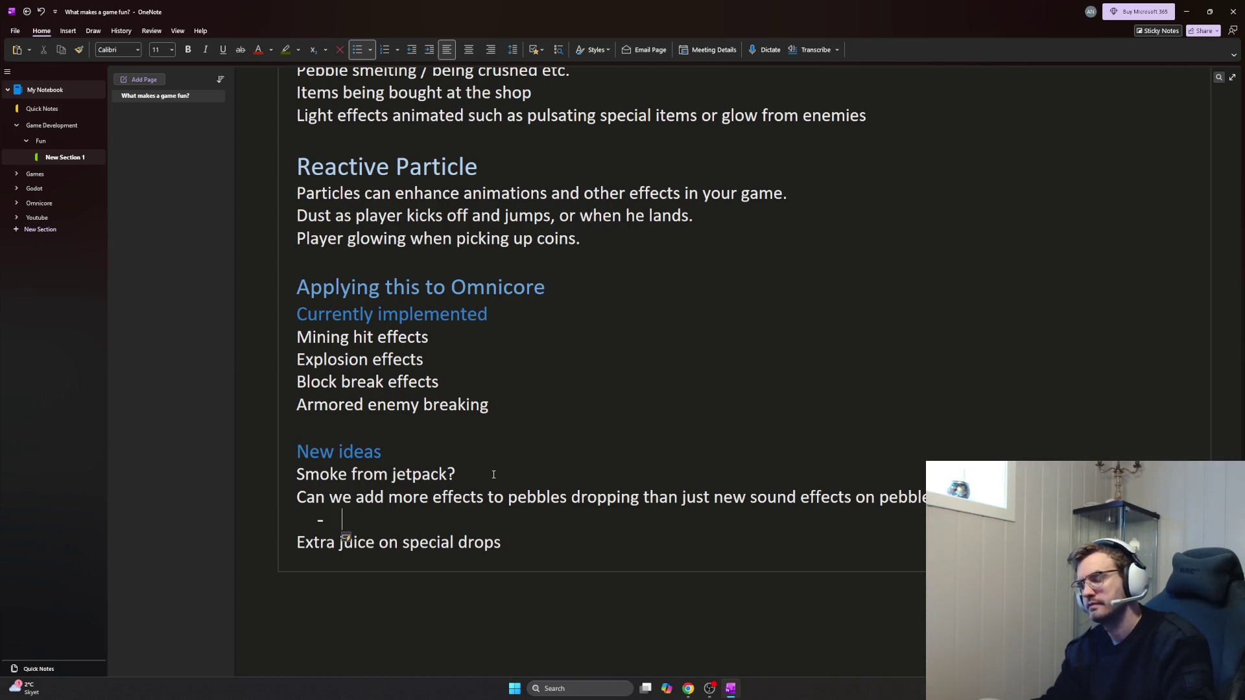
pyautogui.write('little ')
pyautogui.write('light ')
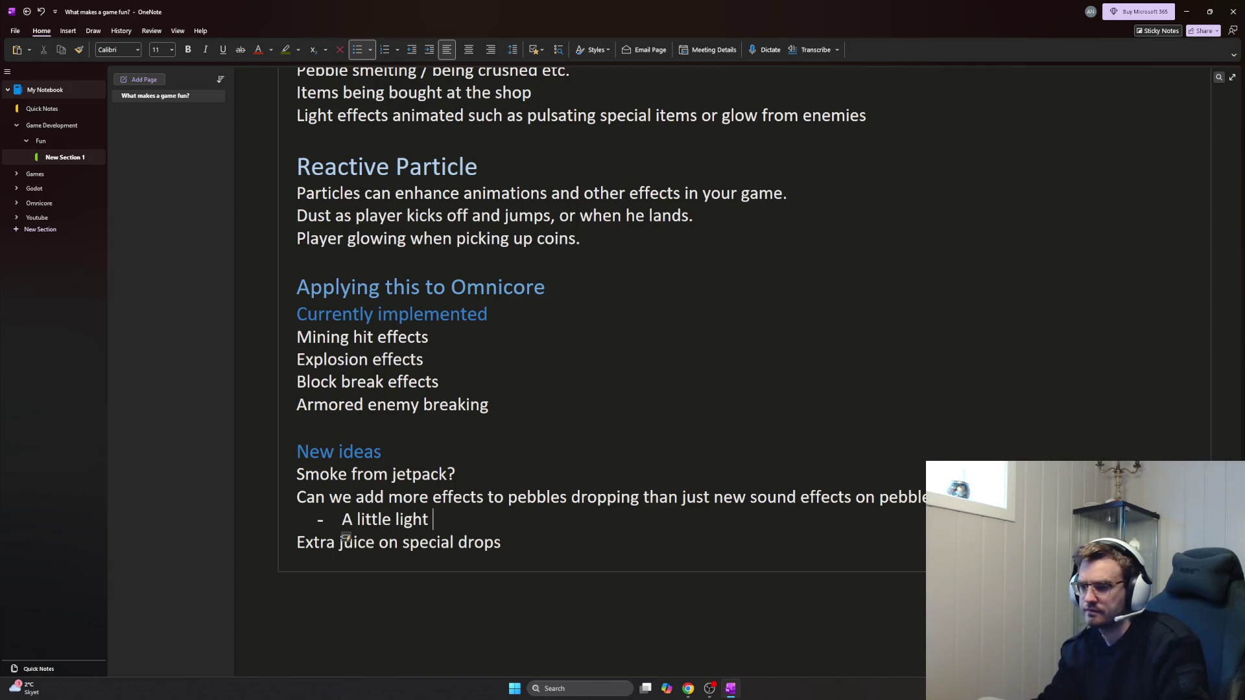
pyautogui.write('ght like when you open')
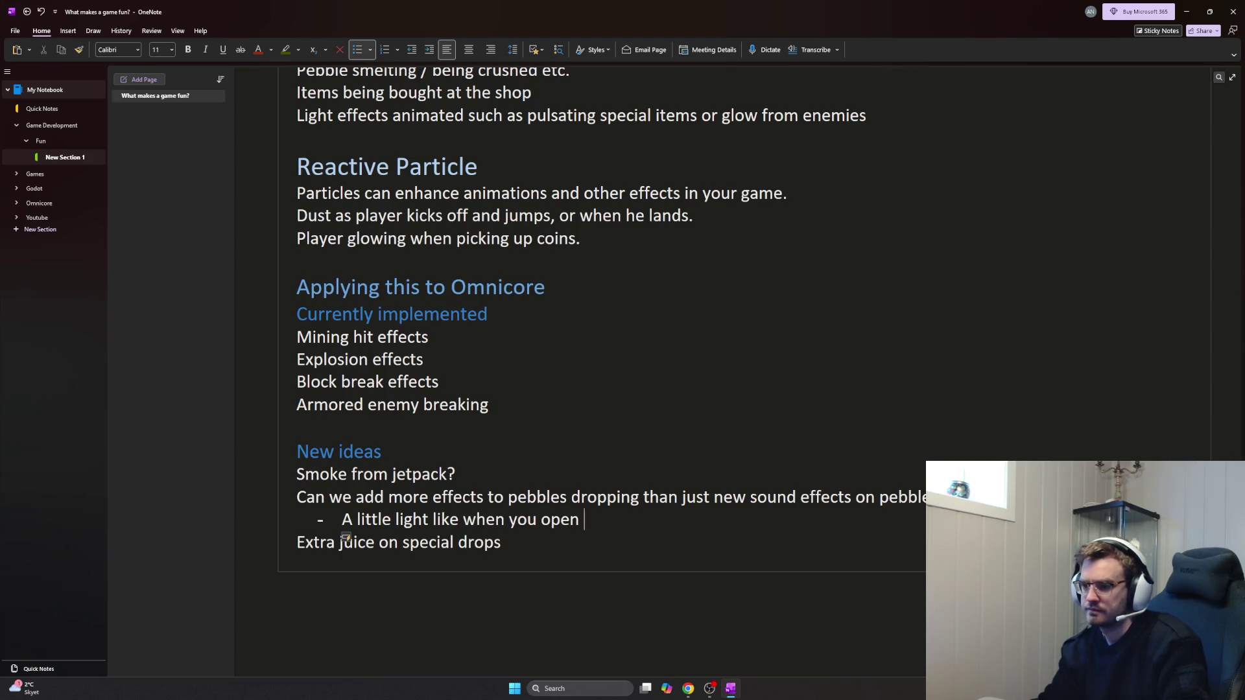
pyautogui.press('BackSpace')
pyautogui.press('BackSpace')
pyautogui.press('BackSpace')
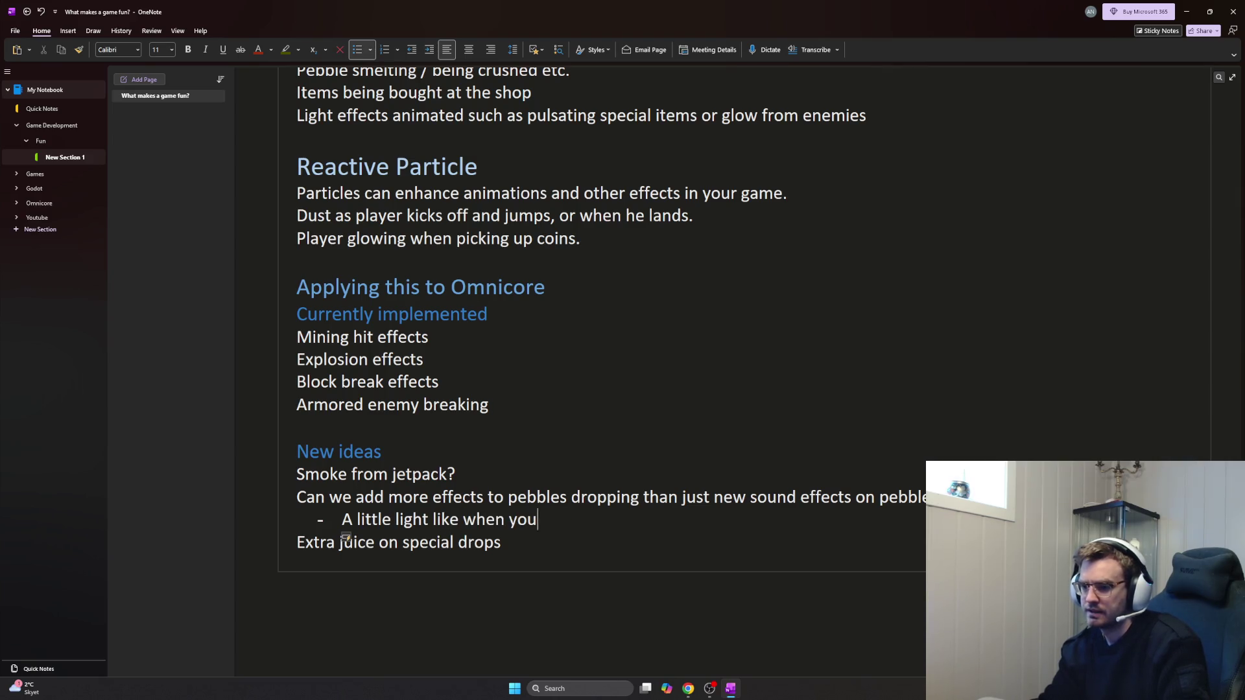
pyautogui.press('BackSpace')
pyautogui.press('BackSpace')
pyautogui.press('BackSpace')
pyautogui.press('BackSpace')
pyautogui.press('BackSpace')
pyautogui.press('BackSpace')
pyautogui.press('BackSpace')
pyautogui.press('BackSpace')
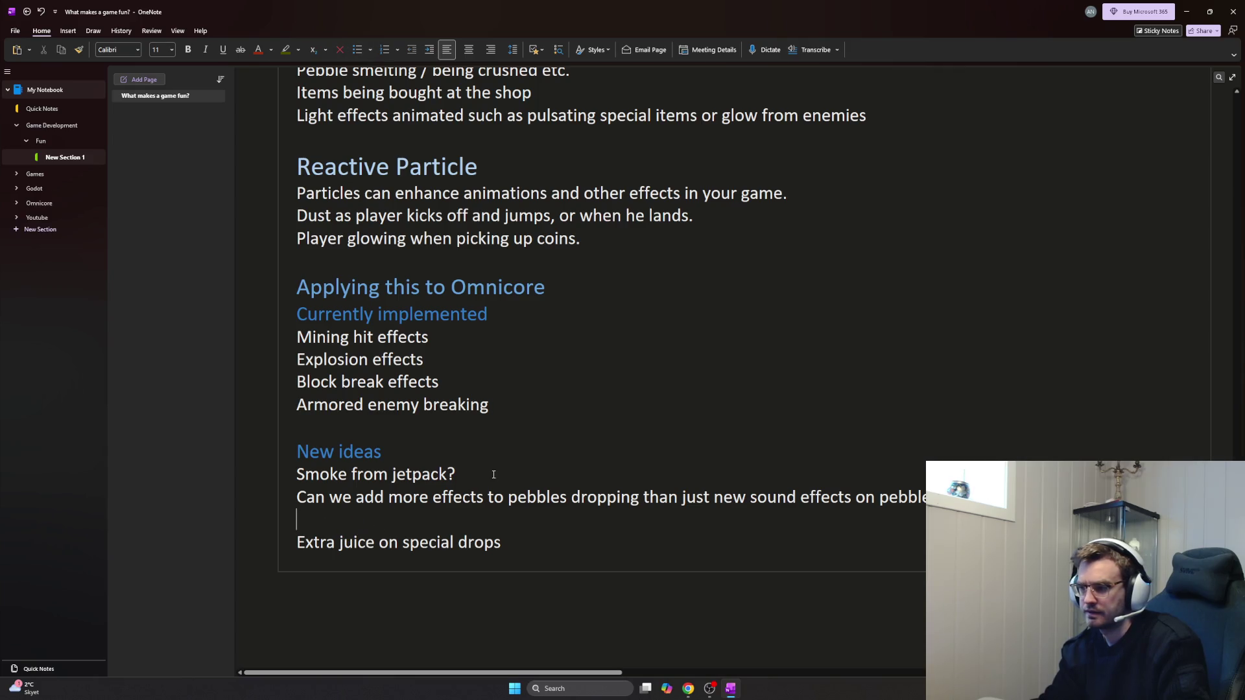
pyautogui.press('BackSpace')
pyautogui.press('Return')
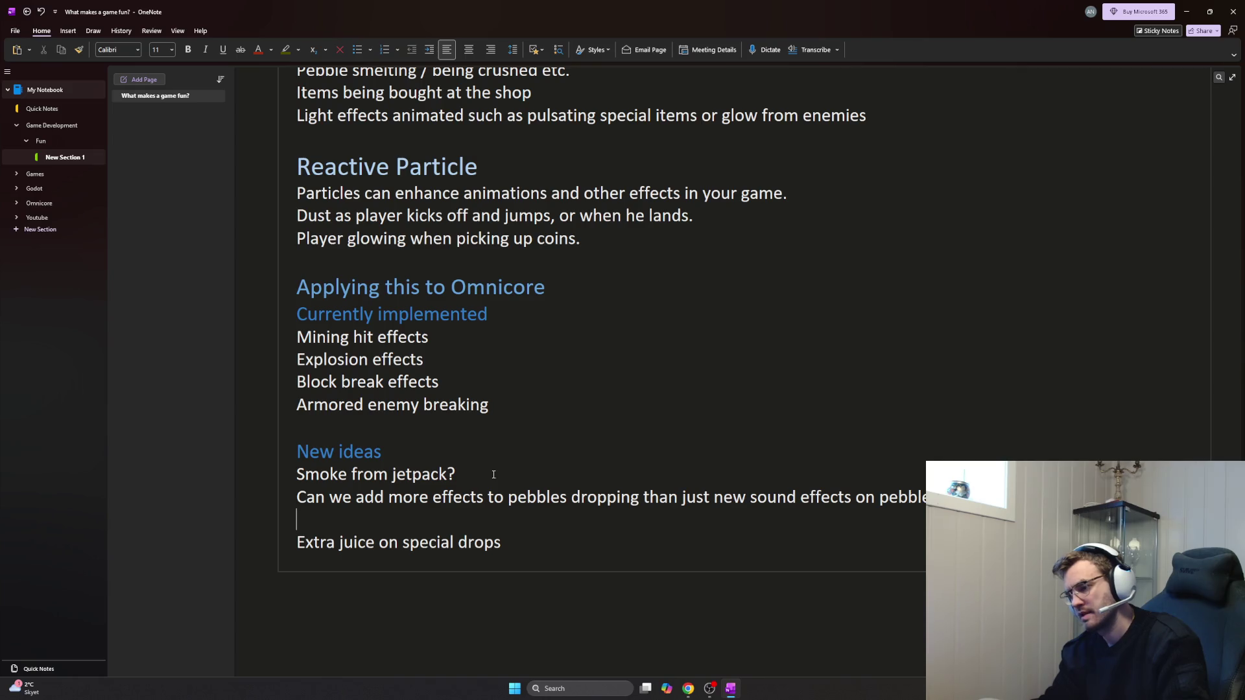
pyautogui.press('BackSpace')
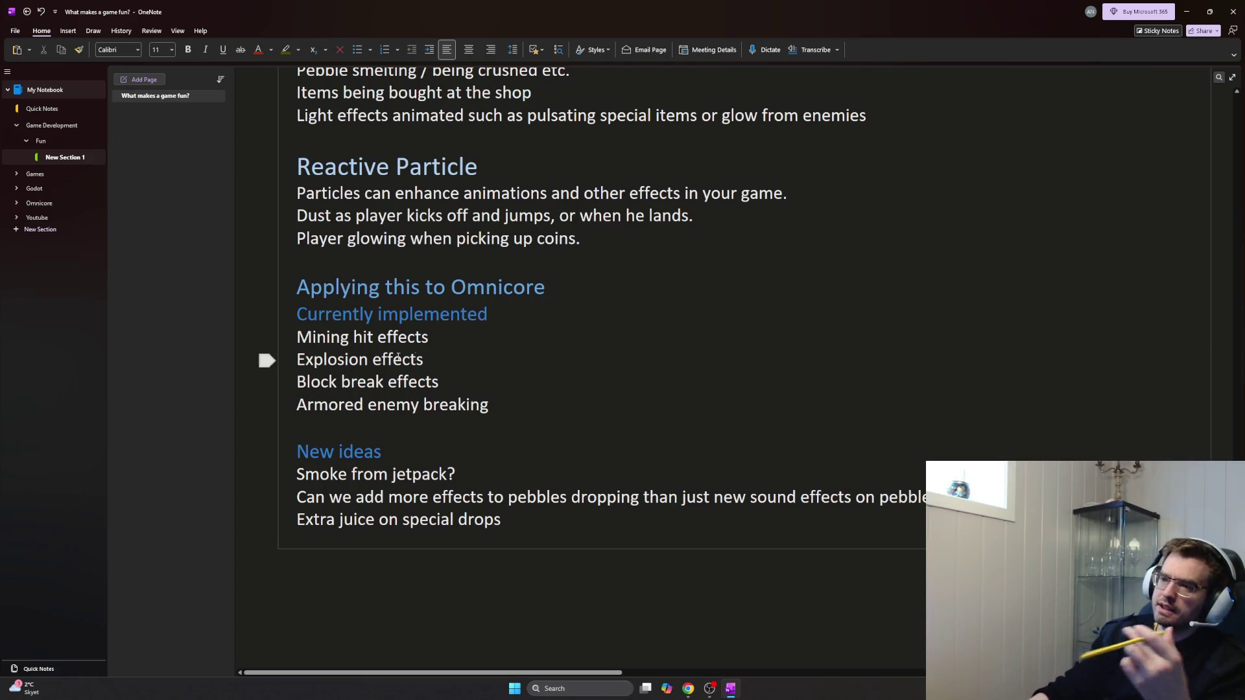
pyautogui.scroll(5, 263, 359)
pyautogui.scroll(5, 925, 418)
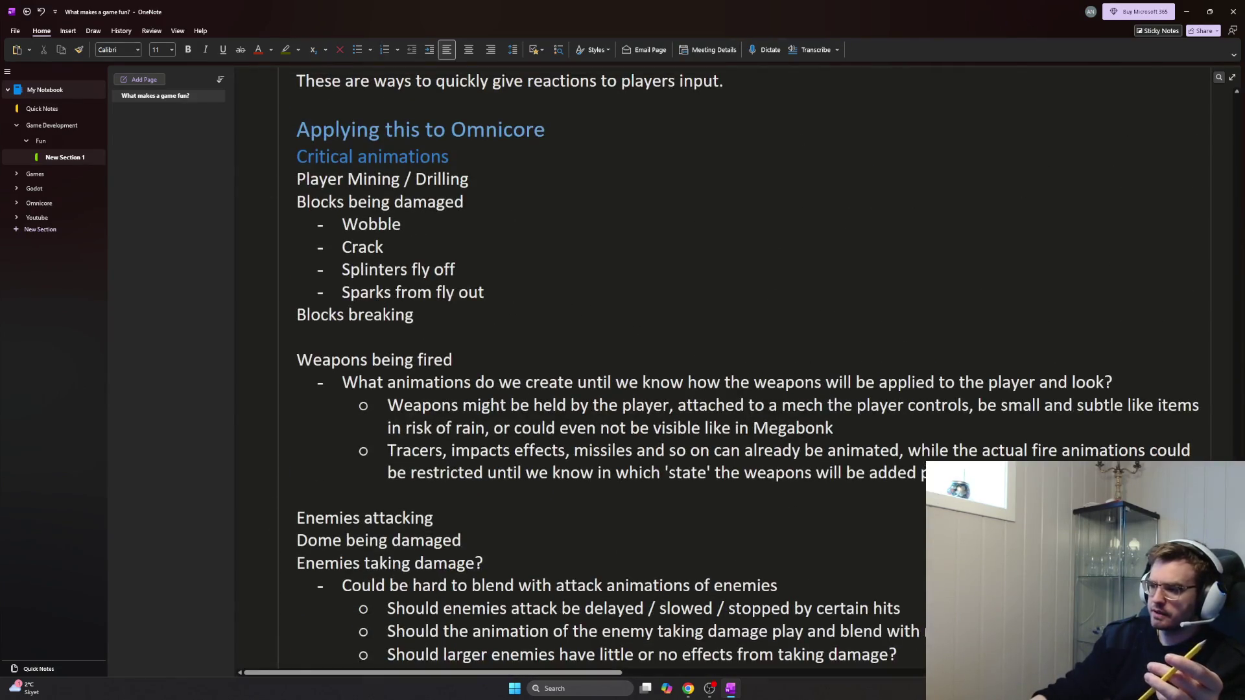
pyautogui.scroll(5, 1239, 334)
pyautogui.scroll(5, 1238, 334)
pyautogui.scroll(5, 1238, 333)
pyautogui.moveTo(1238, 334); pyautogui.dragTo(1241, 97)
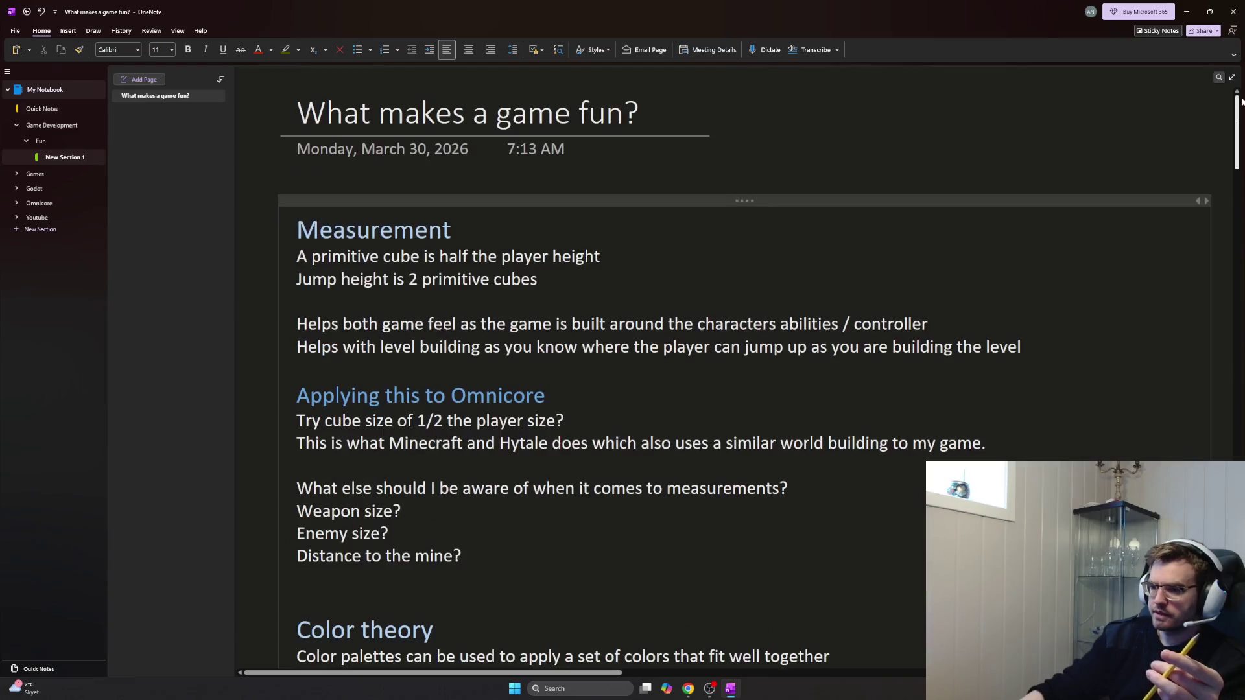
# Select the Measurement heading at the top of the page
pyautogui.moveTo(452, 230); pyautogui.dragTo(292, 230)
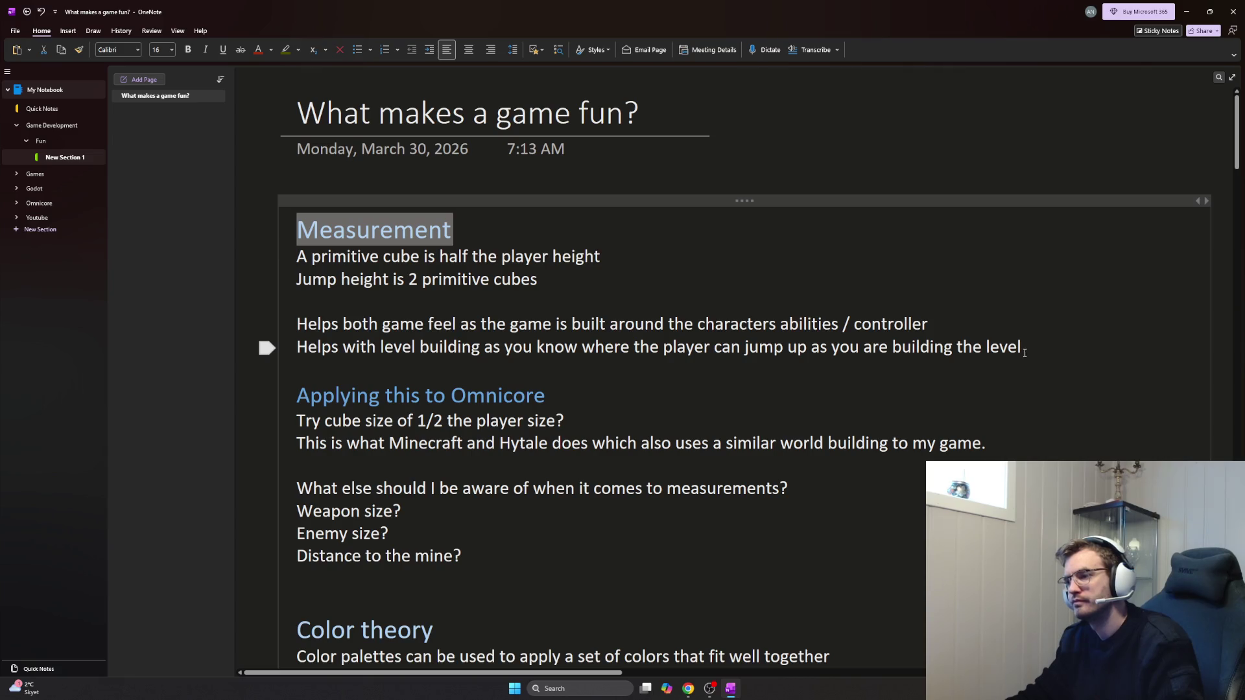
pyautogui.scroll(-5, 847, 445)
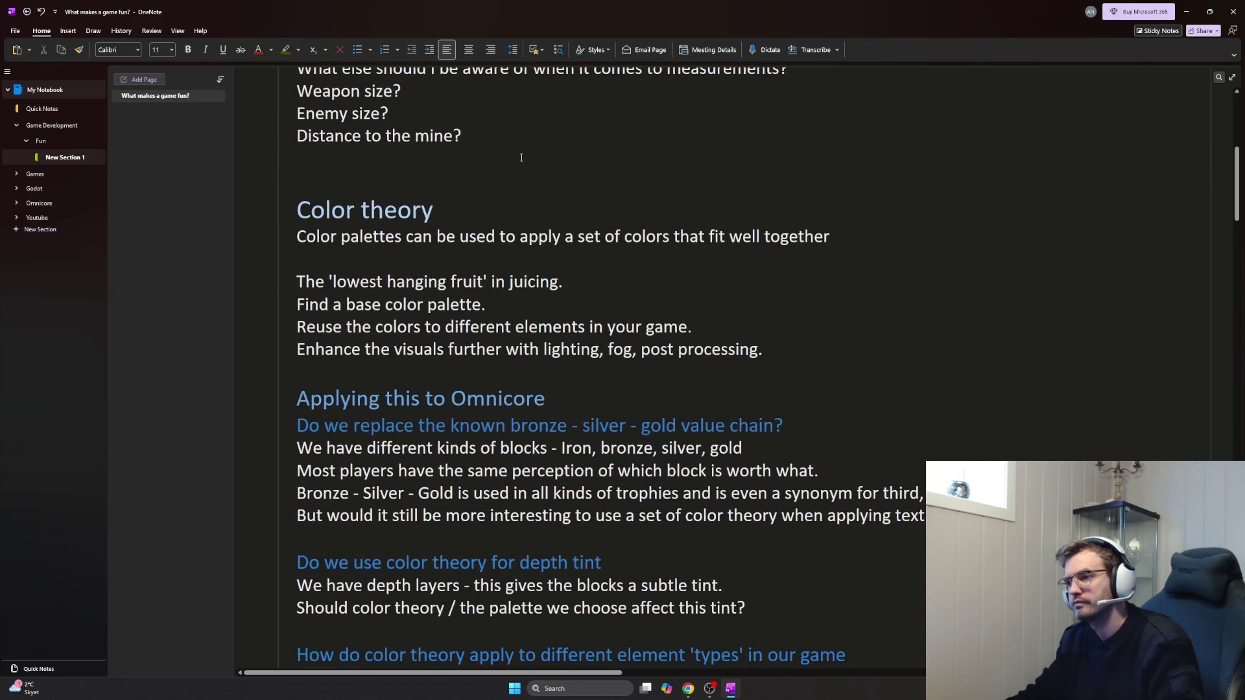
# Start a '*Note' line below 'Distance to the mine?'
pyautogui.press('Return')
pyautogui.press('Return')
pyautogui.write('S')
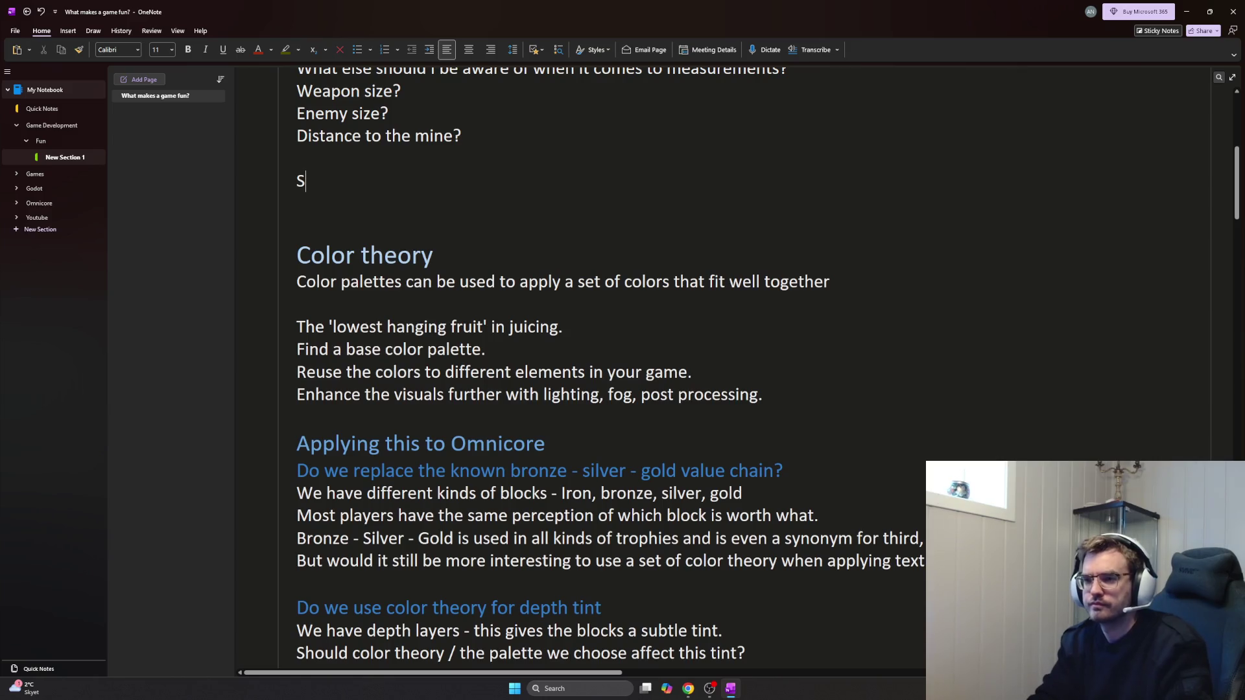
pyautogui.press('BackSpace')
pyautogui.press('BackSpace')
pyautogui.press('Return')
pyautogui.write('*Note')
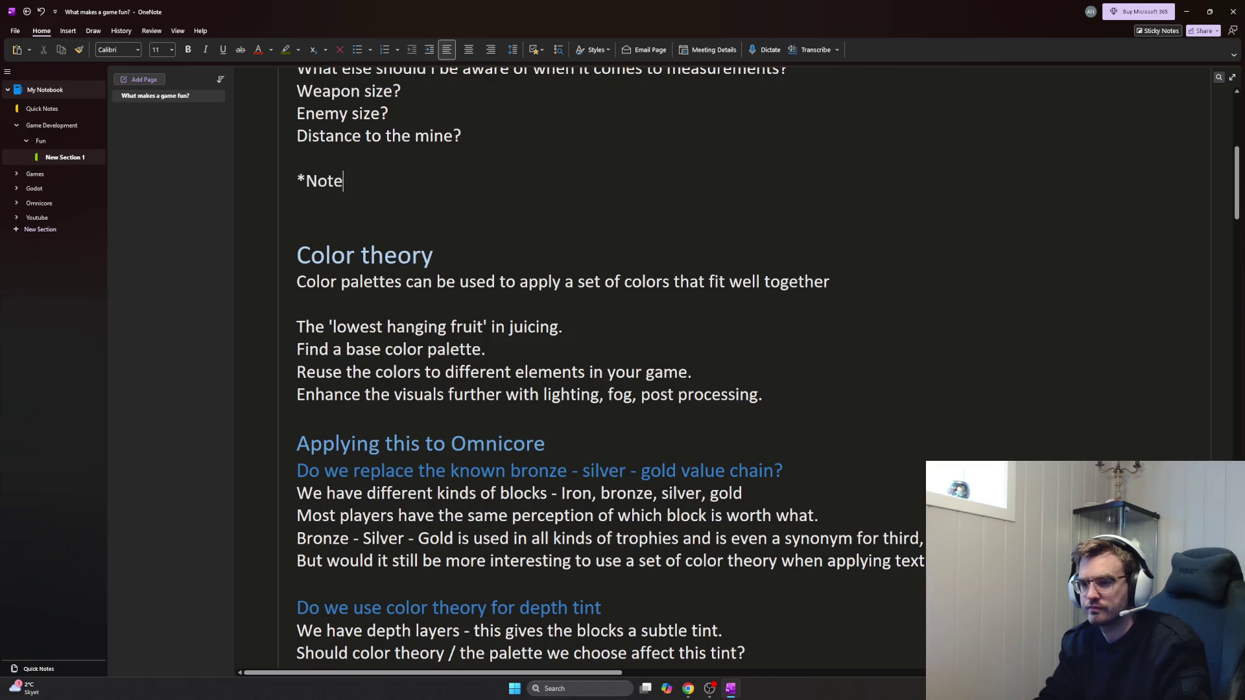
pyautogui.press('Return')
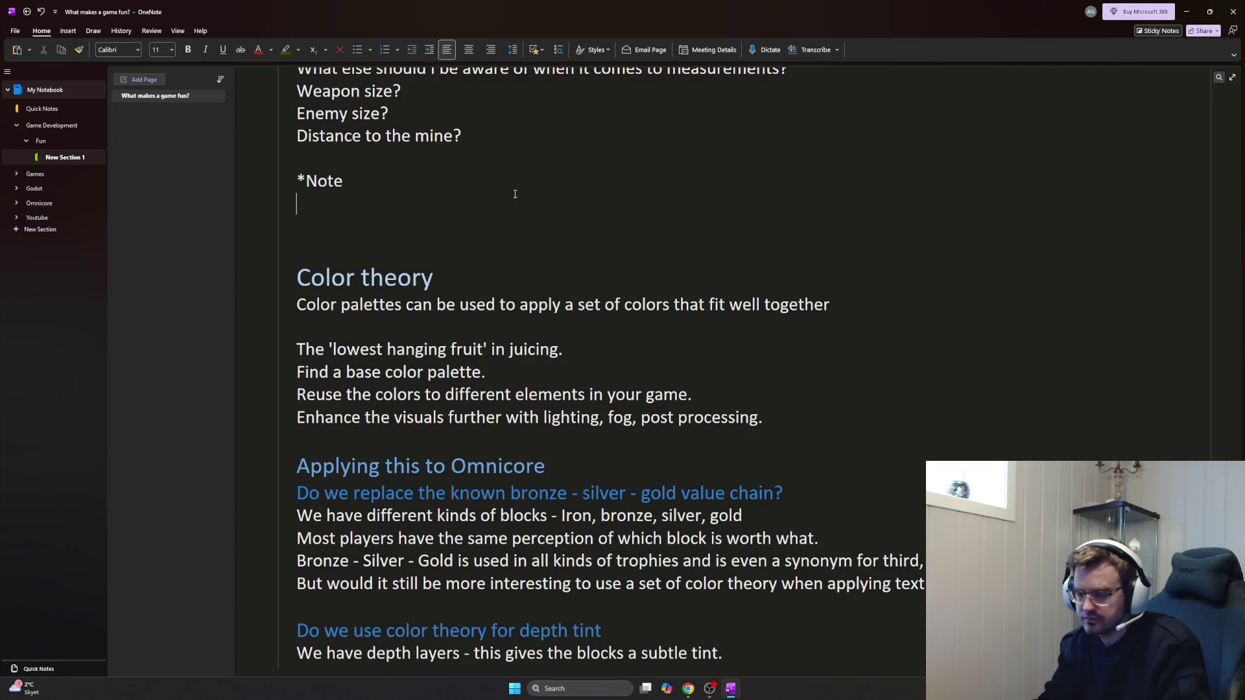
pyautogui.write('Perhaps ')
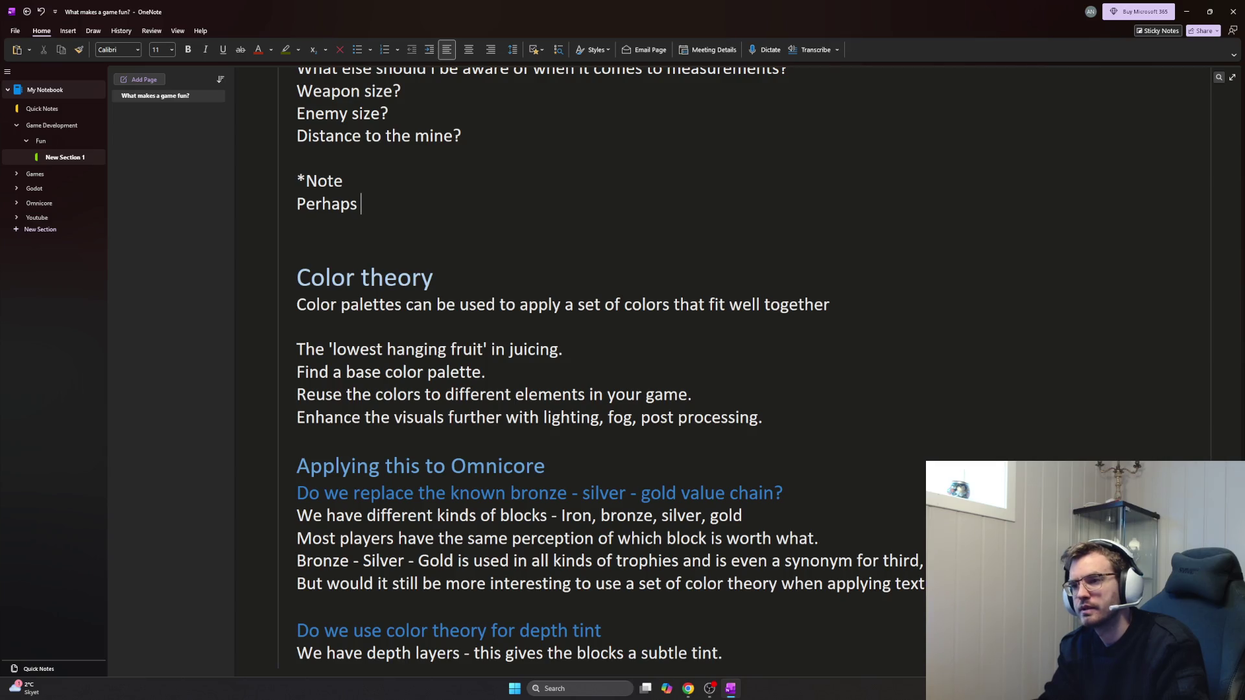
pyautogui.write('the excitement of normal o')
pyautogui.write('block drops ')
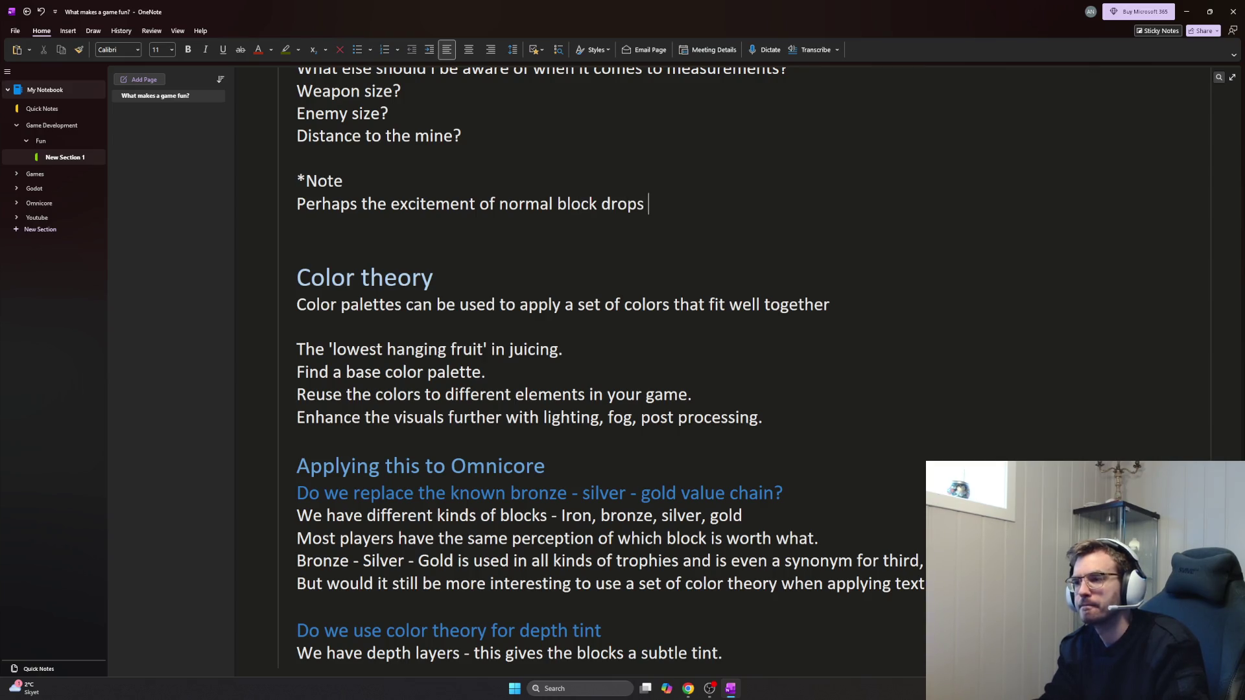
pyautogui.write('gor ')
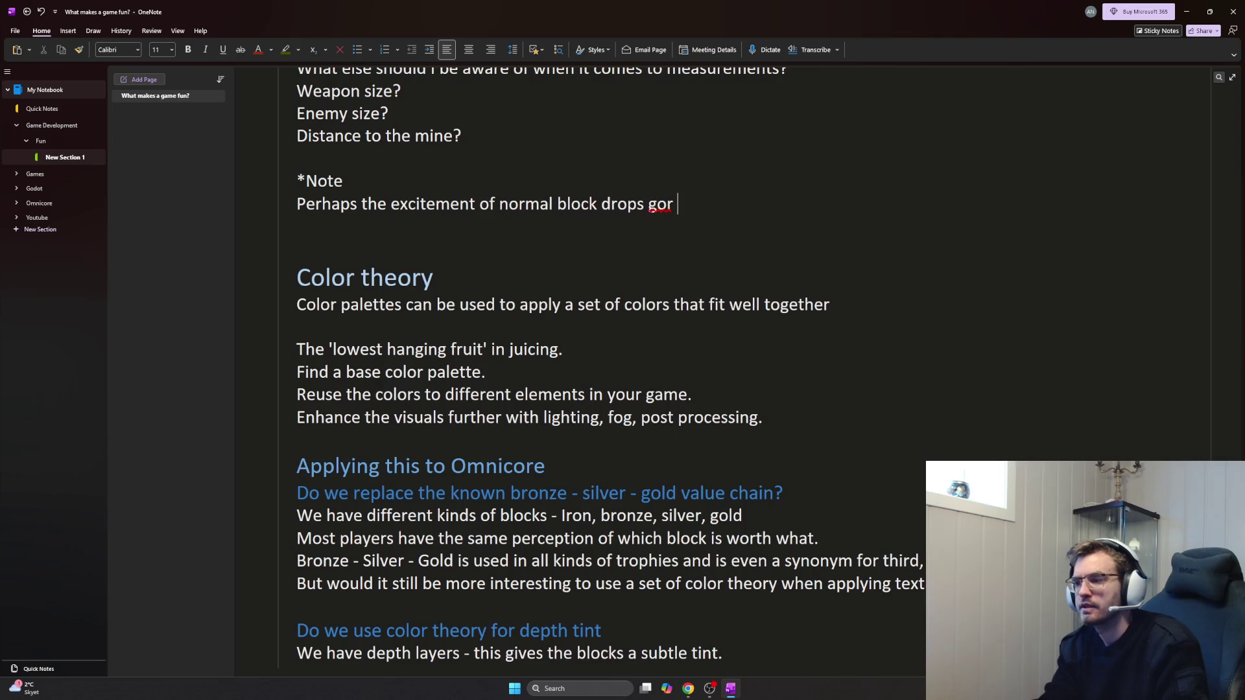
pyautogui.press('BackSpace')
pyautogui.press('BackSpace')
pyautogui.write('t reduced')
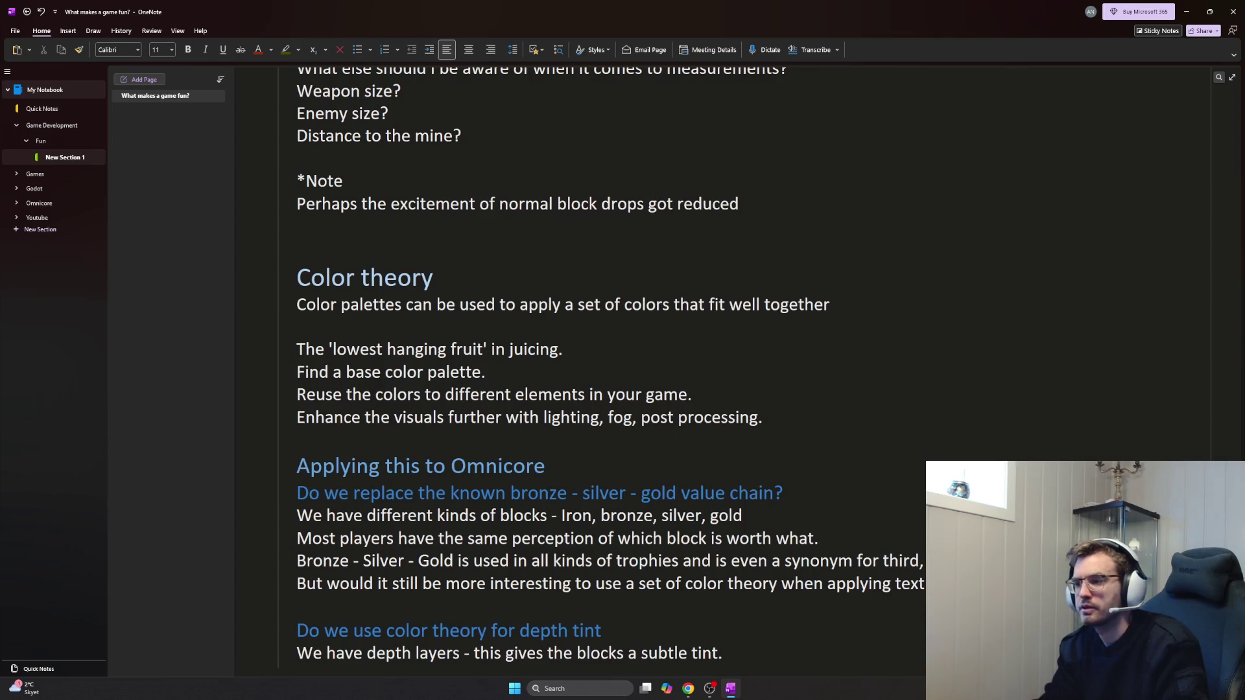
pyautogui.write('whenonly dropping one pebble at any times,')
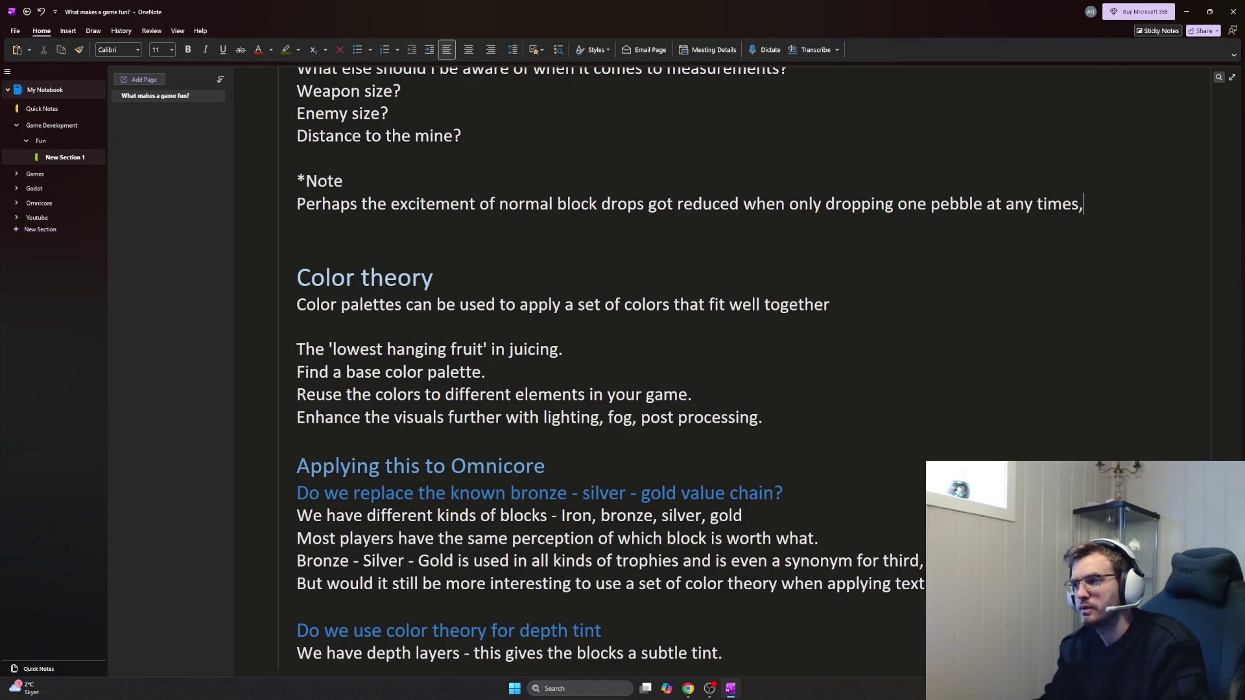
# Write that block drops got less exciting dropping one pebble instead of random 2-4
pyautogui.press('BackSpace')
pyautogui.write(', instead of ar')
pyautogui.press('BackSpace')
pyautogui.press('BackSpace')
pyautogui.write('random 1')
pyautogui.write('-4')
pyautogui.press('Return')
pyautogui.press('BackSpace')
pyautogui.press('BackSpace')
pyautogui.press('BackSpace')
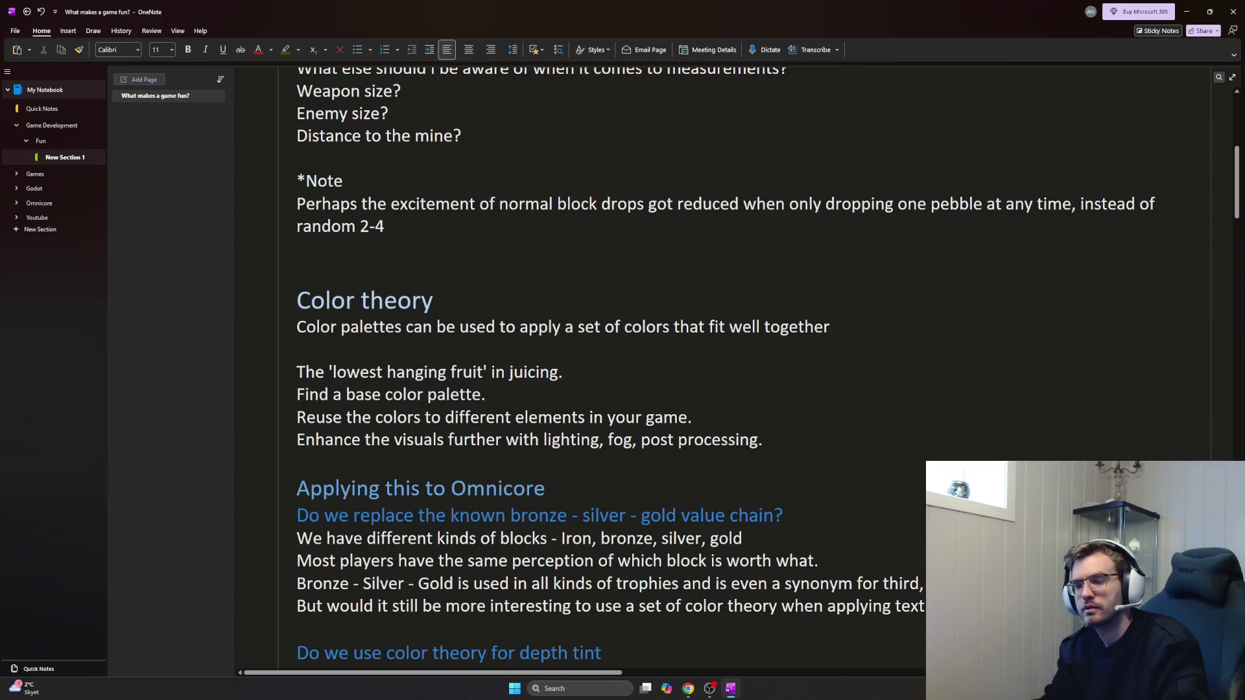
pyautogui.press('Return')
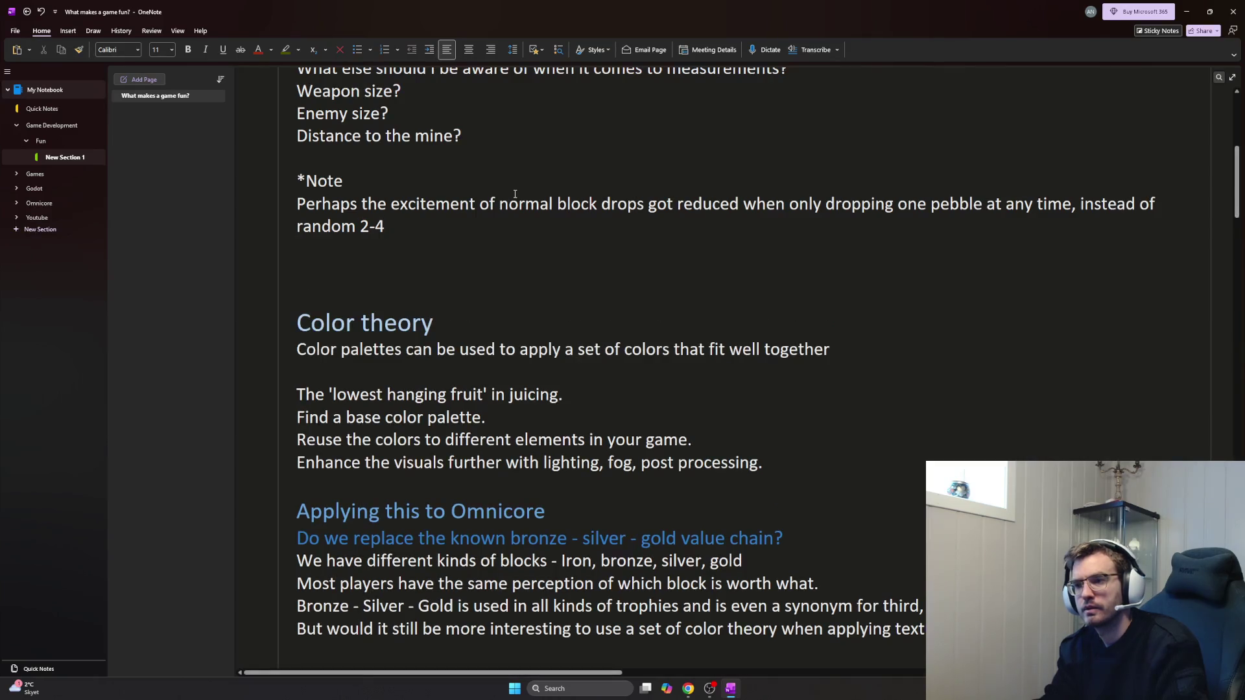
pyautogui.press('BackSpace')
pyautogui.write('.')
# Ask 'Do we bring back 2-4 with smaller pebbles?' with dash points 'Lower weight' and 'Lower value'
pyautogui.press('Return')
pyautogui.write('D')
pyautogui.write('bring back 2-4 ')
pyautogui.write('ith smaller opebbles?')
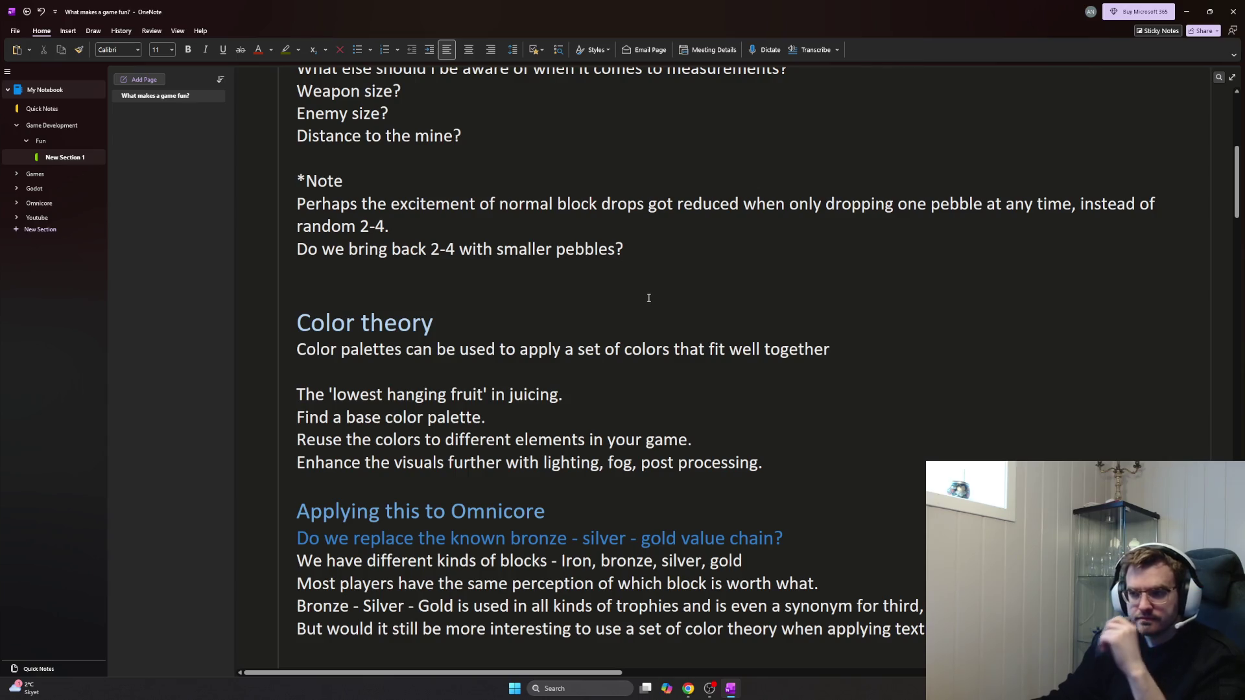
pyautogui.press('Return')
pyautogui.write('- Lower wei')
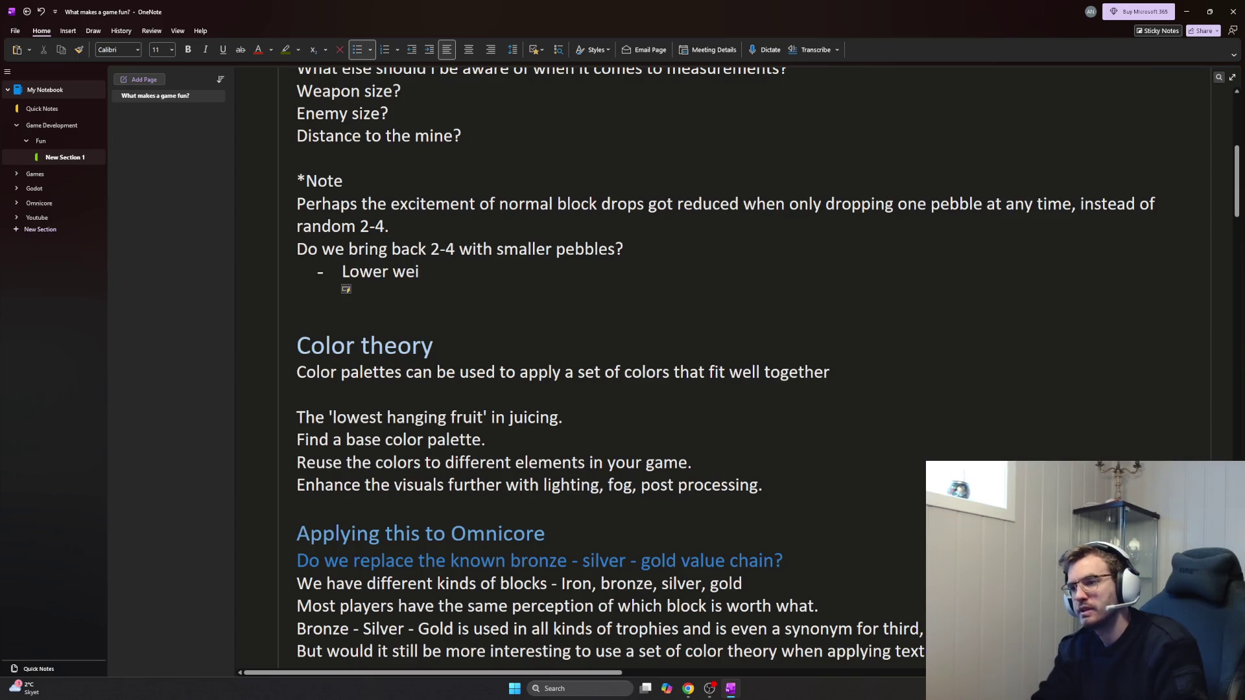
pyautogui.write('ght')
pyautogui.press('Return')
pyautogui.write('Lower value')
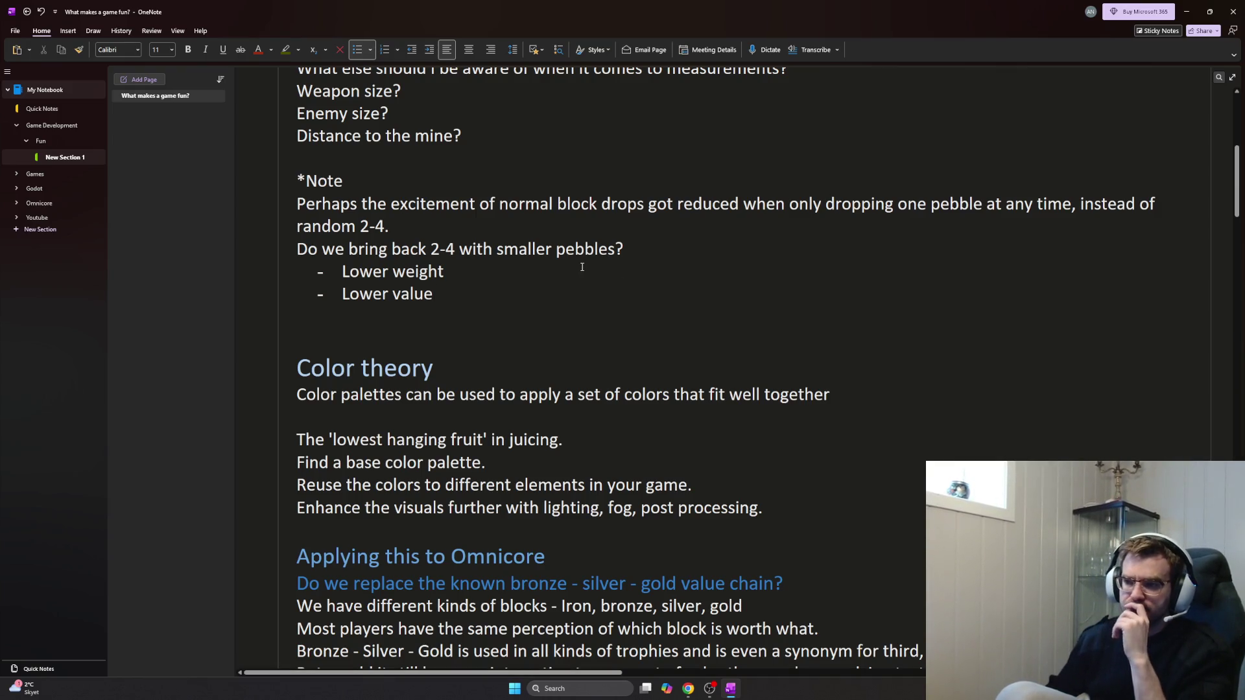
pyautogui.scroll(-3, 600, 276)
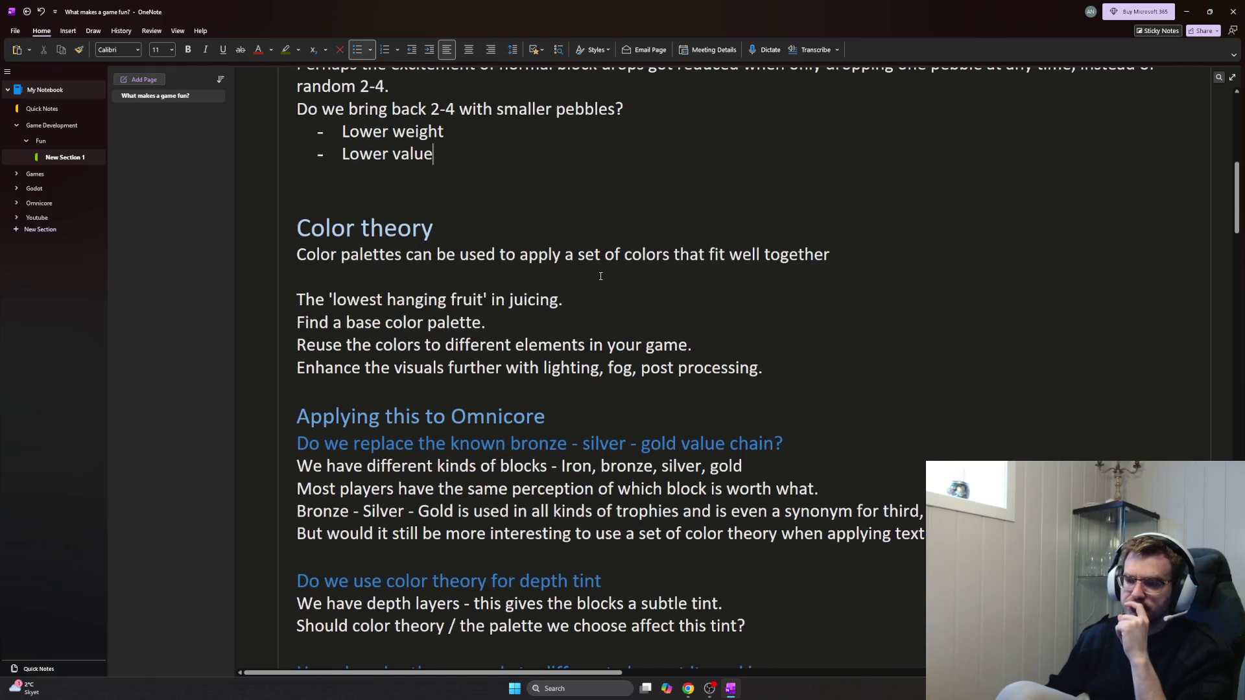
pyautogui.scroll(-3, 601, 275)
pyautogui.scroll(-10, 623, 293)
pyautogui.scroll(-10, 649, 315)
pyautogui.scroll(-10, 651, 323)
pyautogui.scroll(-6, 651, 323)
pyautogui.scroll(-10, 649, 324)
pyautogui.scroll(-6, 648, 324)
pyautogui.scroll(-11, 646, 323)
pyautogui.scroll(-5, 645, 323)
pyautogui.scroll(-5, 632, 331)
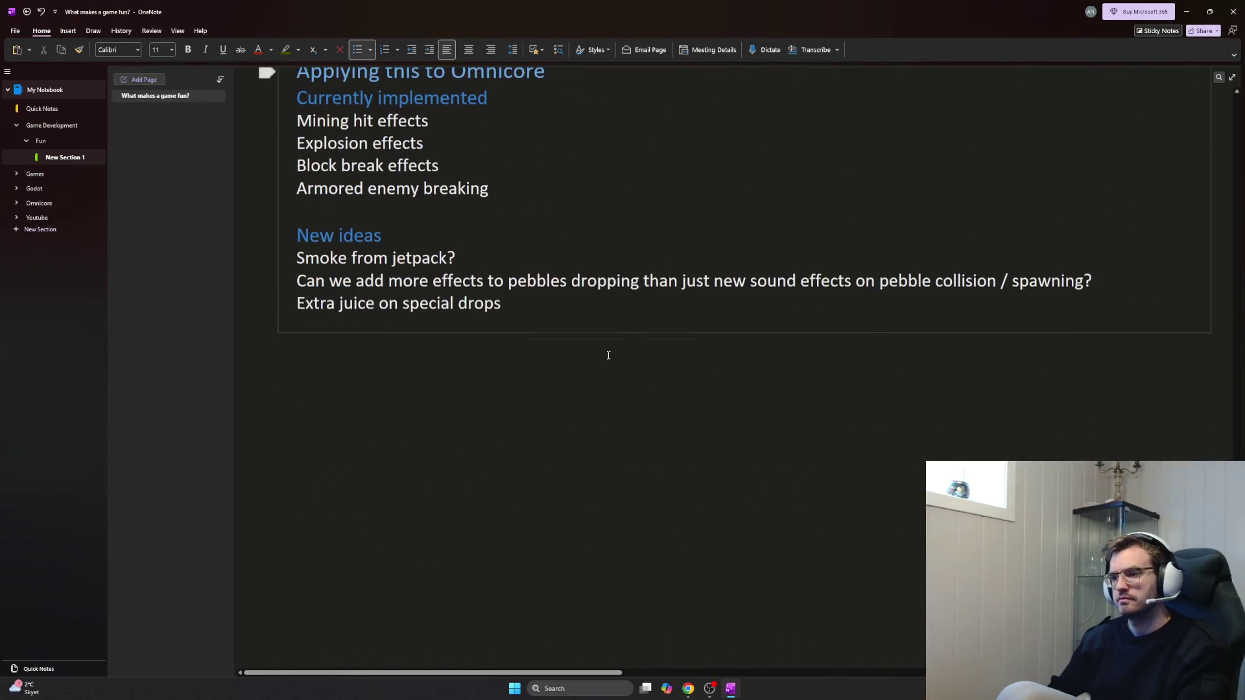
# Start an empty line after 'Extra juice on special drops' in New ideas
pyautogui.click(567, 313)
pyautogui.press('Return')
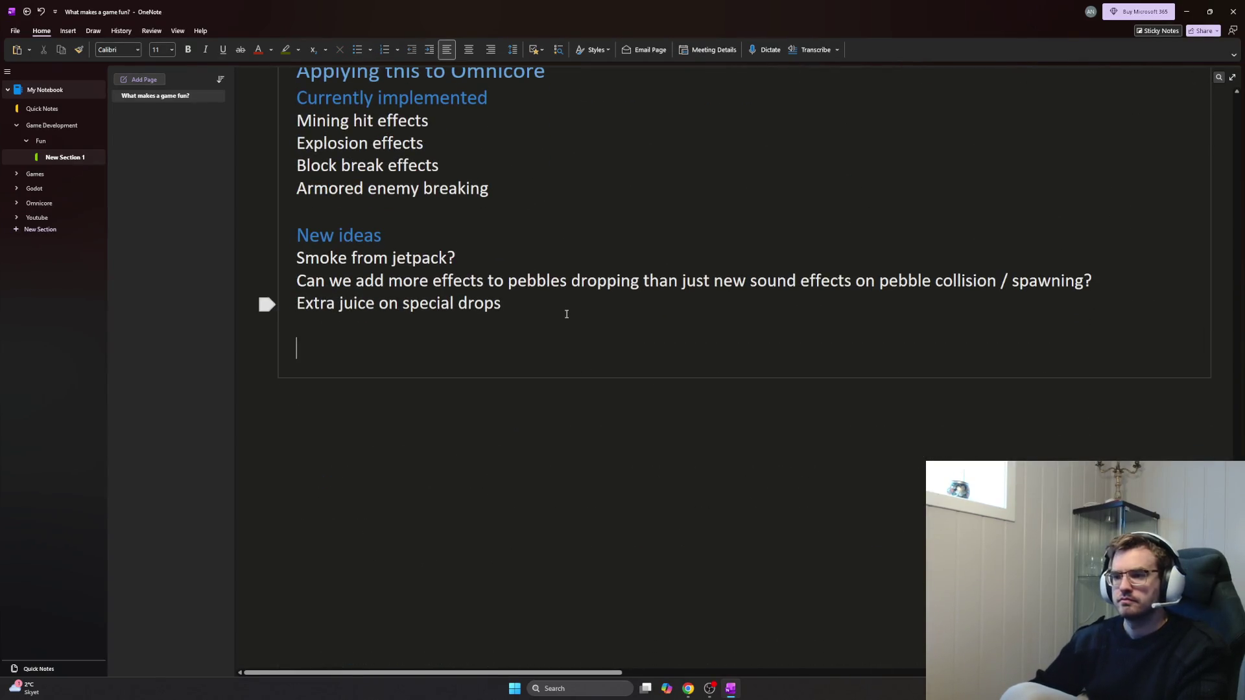
pyautogui.scroll(3, 545, 310)
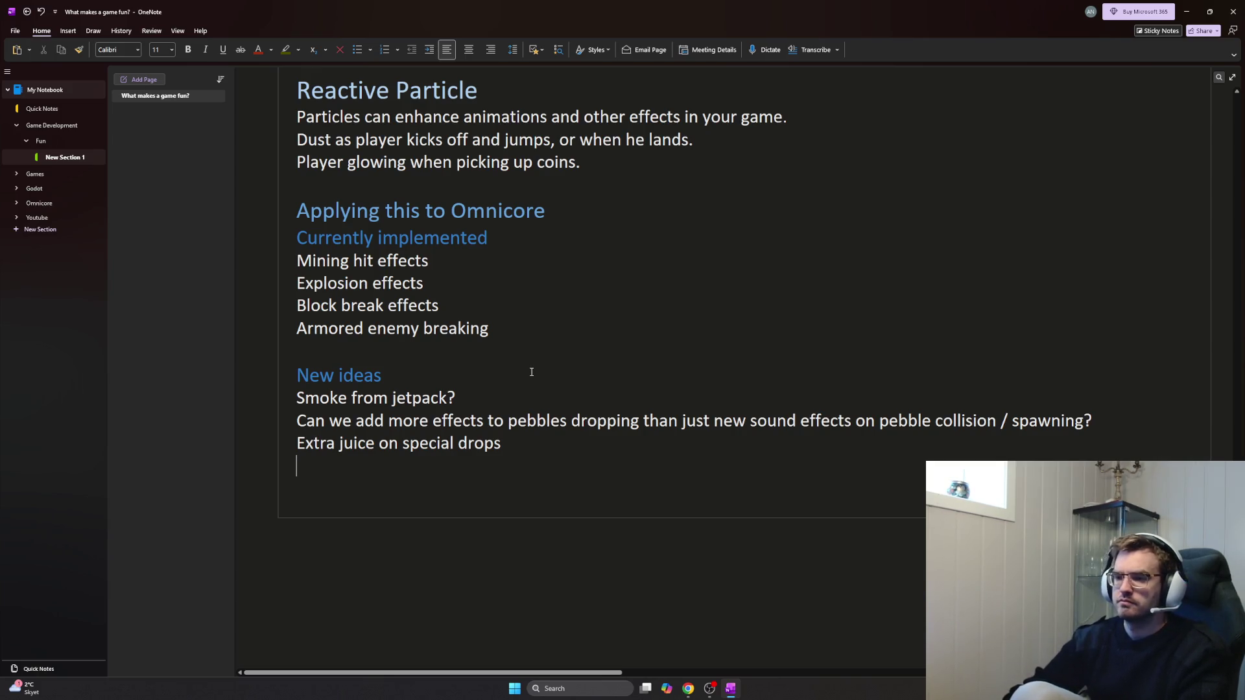
pyautogui.write('Air poa')
# Add the idea 'Random air particles?' and start a dash sub-point under it
pyautogui.press('BackSpace')
pyautogui.press('BackSpace')
pyautogui.write('articles')
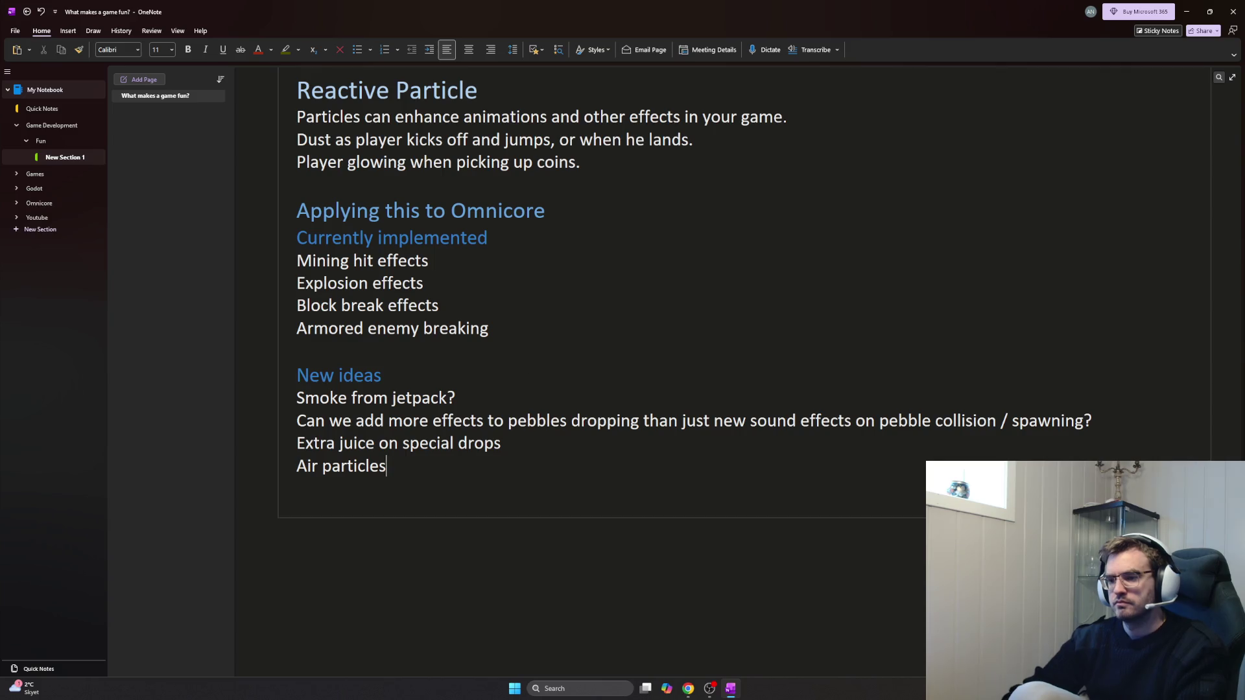
pyautogui.press('BackSpace')
pyautogui.press('BackSpace')
pyautogui.press('BackSpace')
pyautogui.press('BackSpace')
pyautogui.press('BackSpace')
pyautogui.press('BackSpace')
pyautogui.write('Random ari')
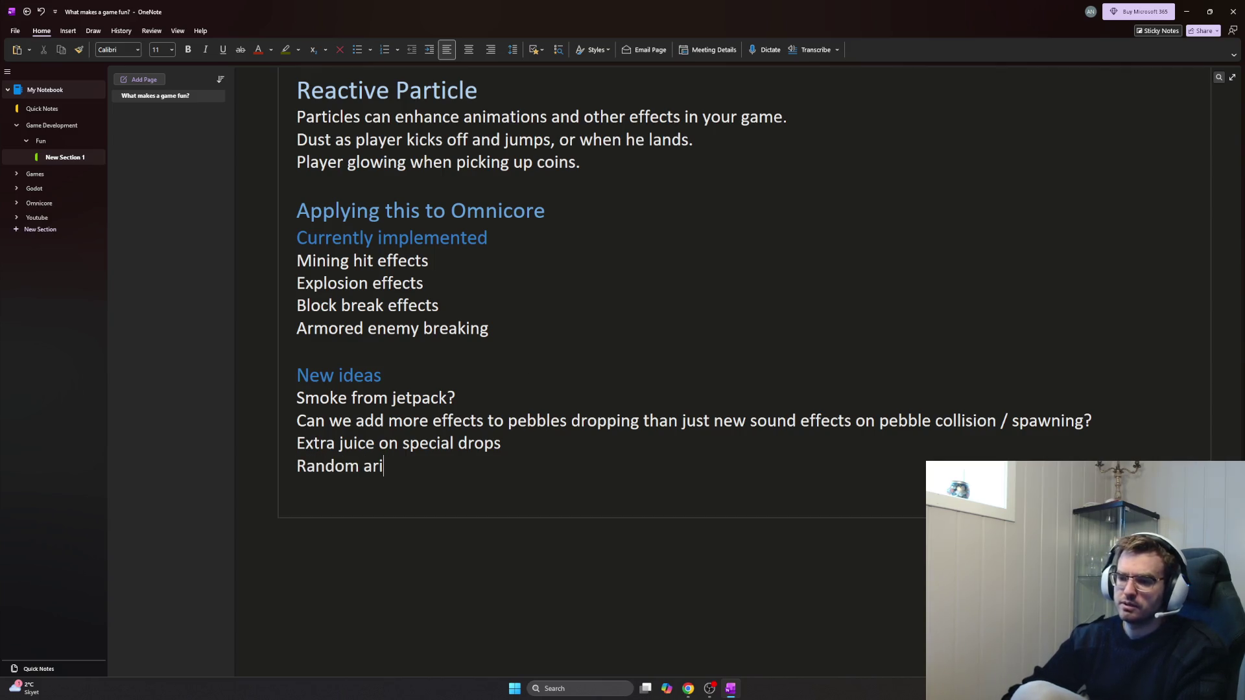
pyautogui.write('ir particles?')
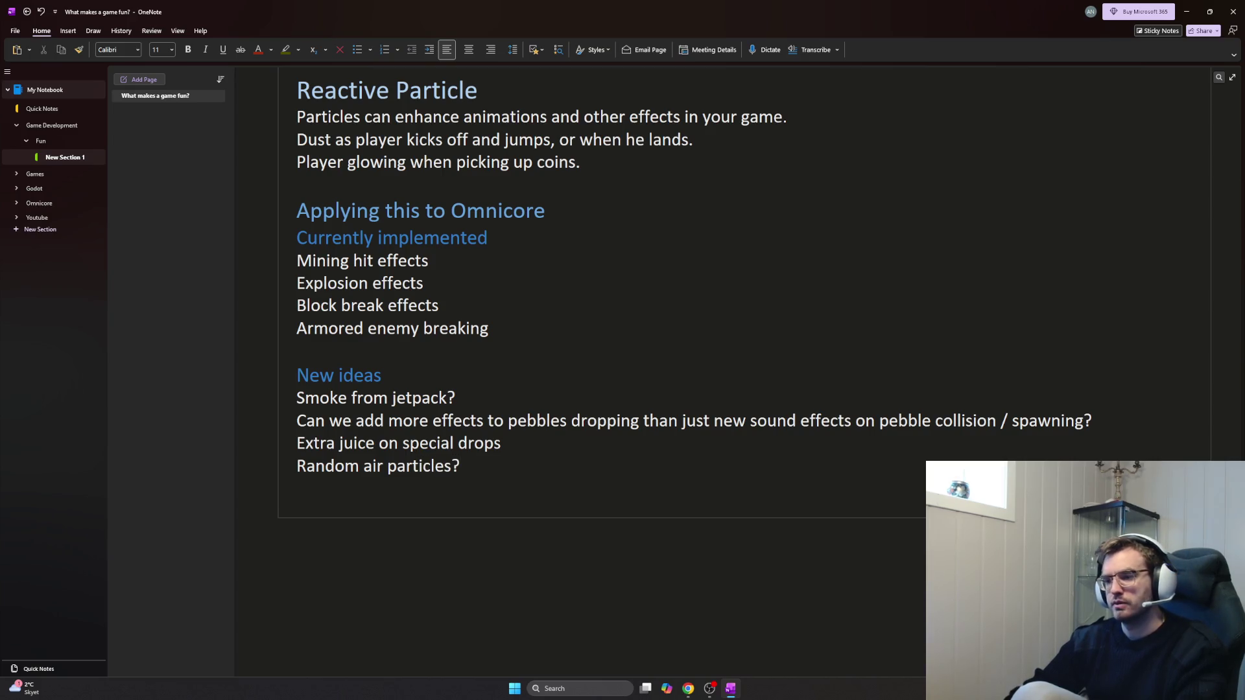
pyautogui.press('Return')
pyautogui.write('- ')
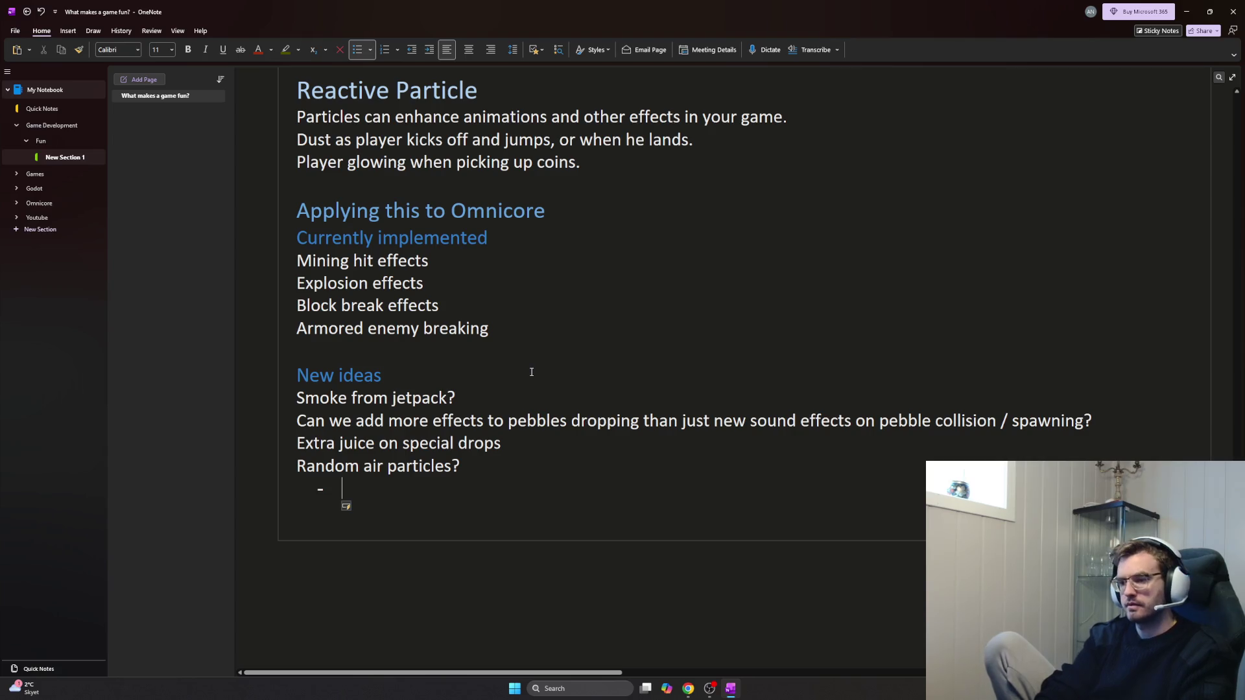
pyautogui.write('CV')
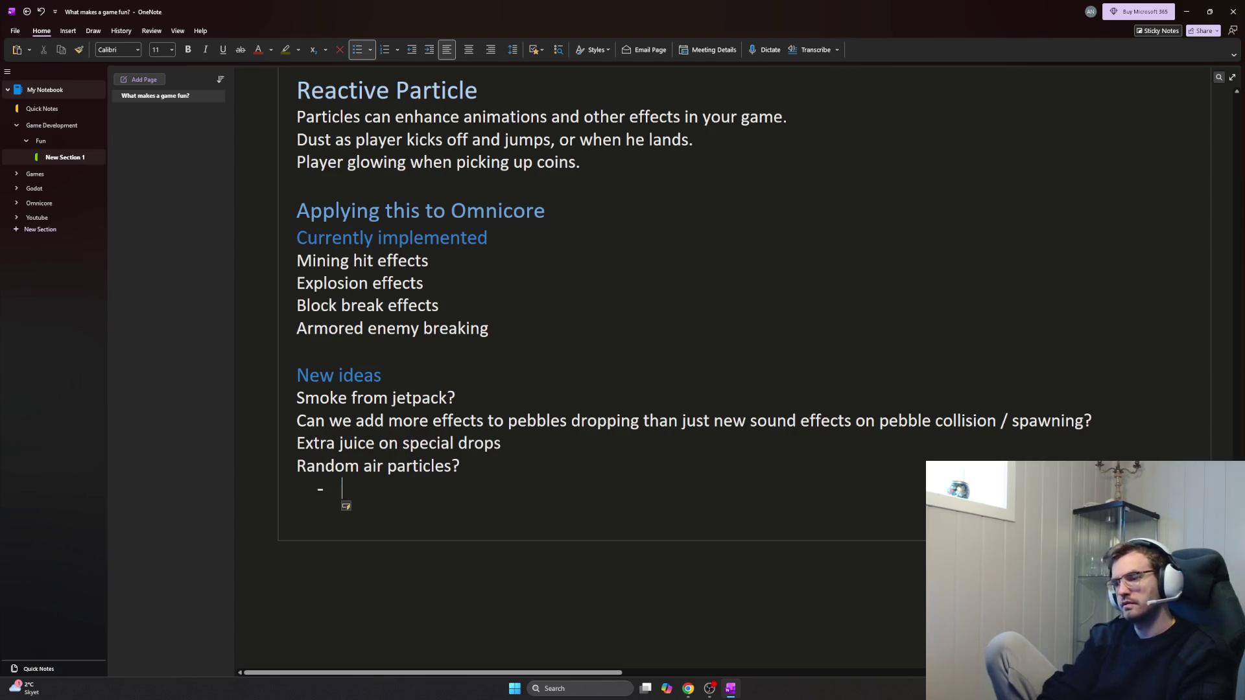
pyautogui.write('E.g.')
pyautogui.write('ome')
# Write the mine-biome example with green fairy-like motes drifting randomly
pyautogui.press('BackSpace')
pyautogui.press('BackSpace')
pyautogui.press('BackSpace')
pyautogui.press('BackSpace')
pyautogui.write('biome')
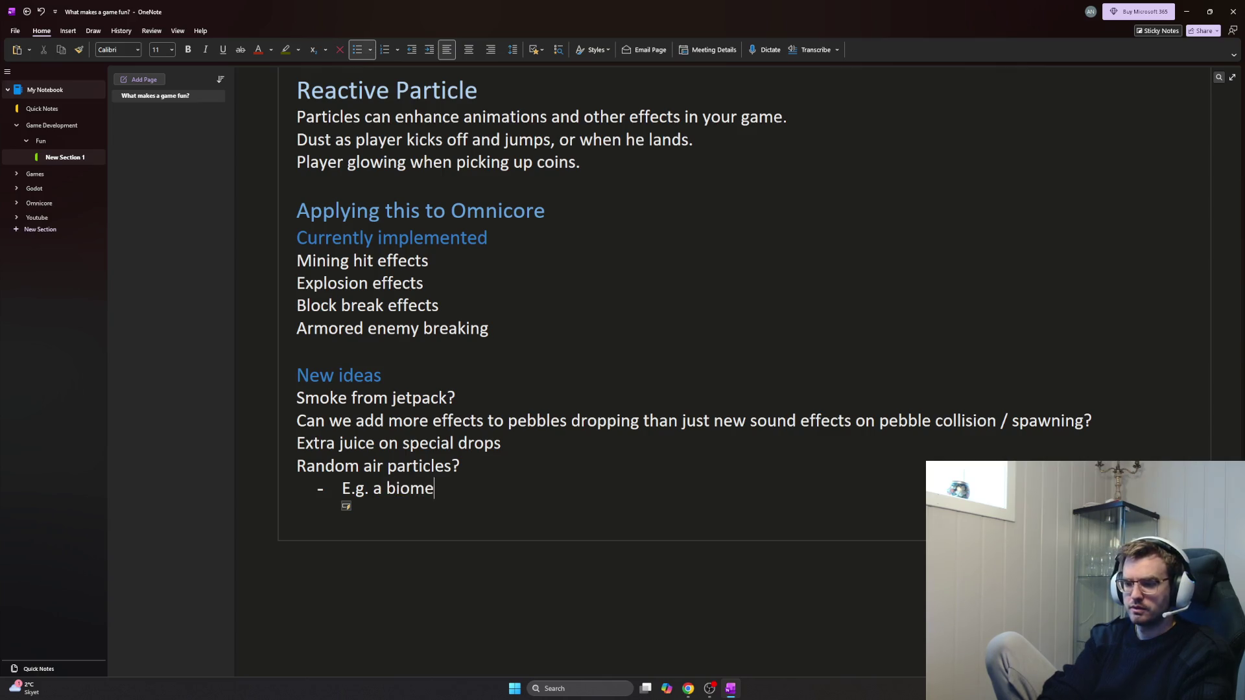
pyautogui.write(' in the mine')
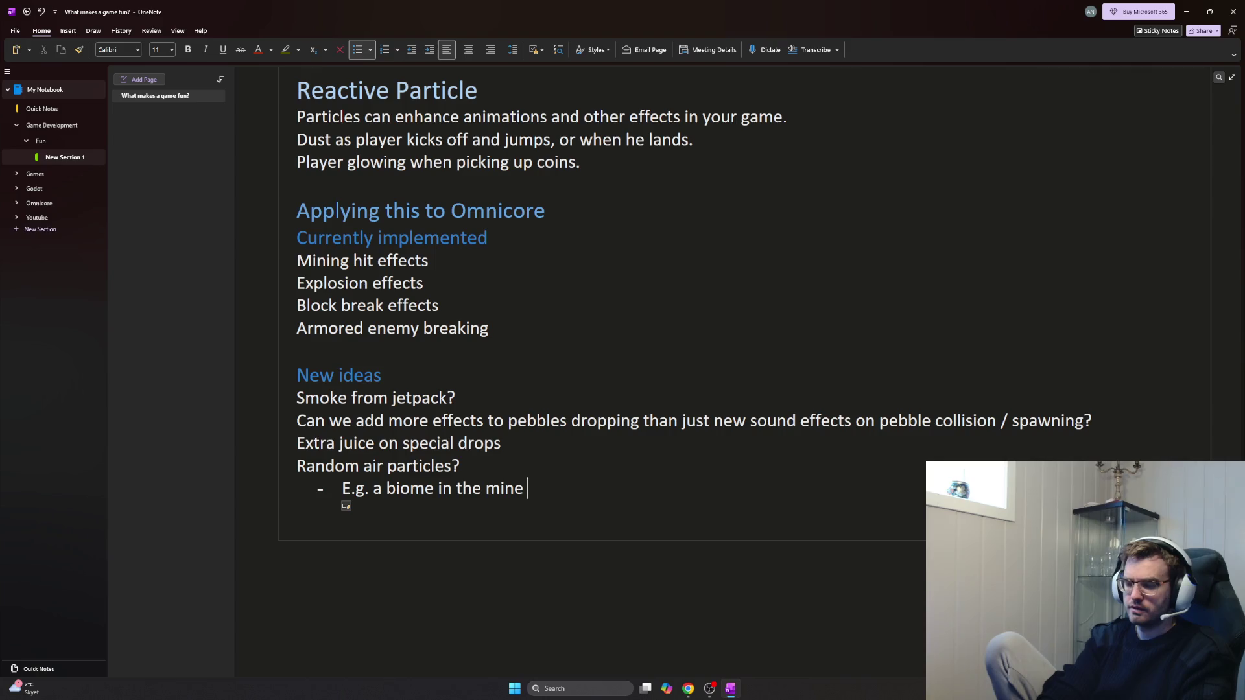
pyautogui.write(' with')
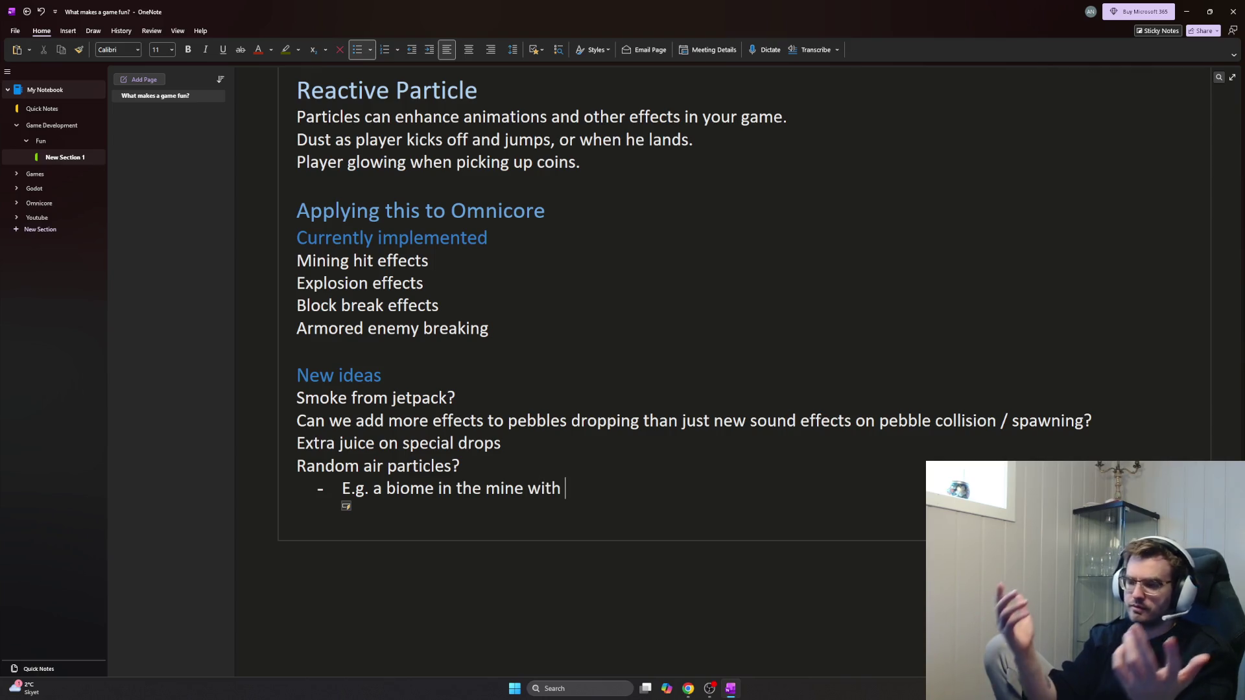
pyautogui.write(' green sparks')
pyautogui.press('BackSpace')
pyautogui.press('BackSpace')
pyautogui.press('BackSpace')
pyautogui.press('BackSpace')
pyautogui.press('BackSpace')
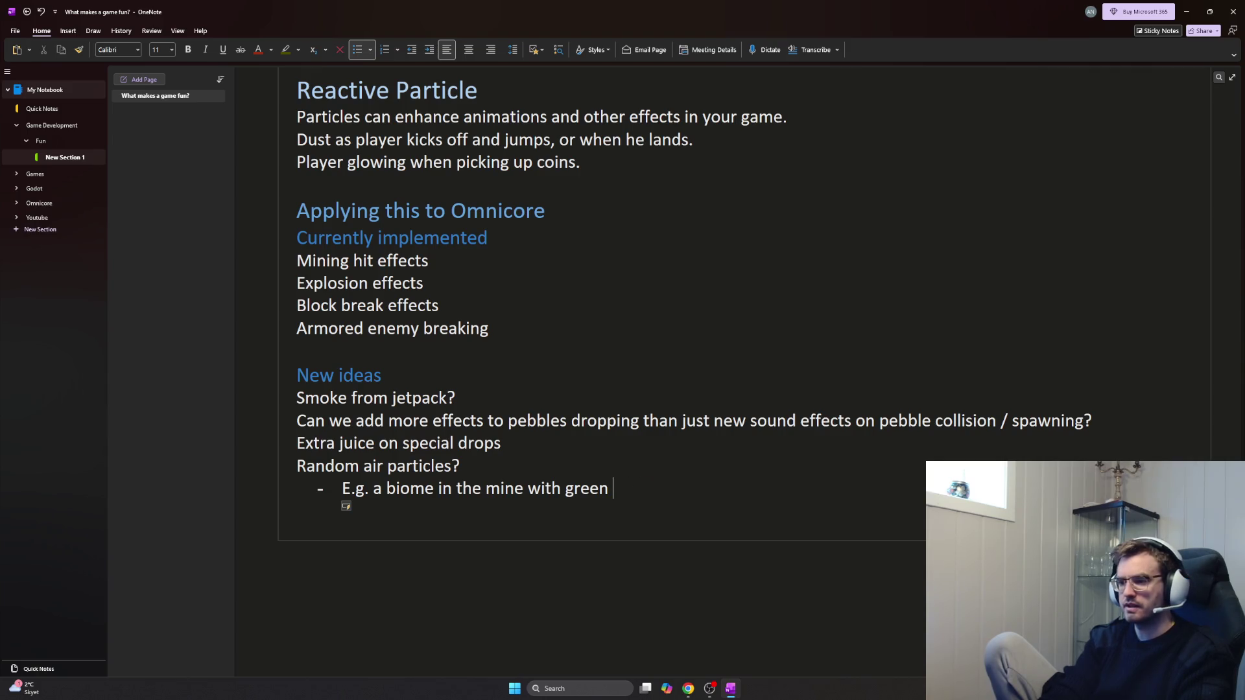
pyautogui.write('ries')
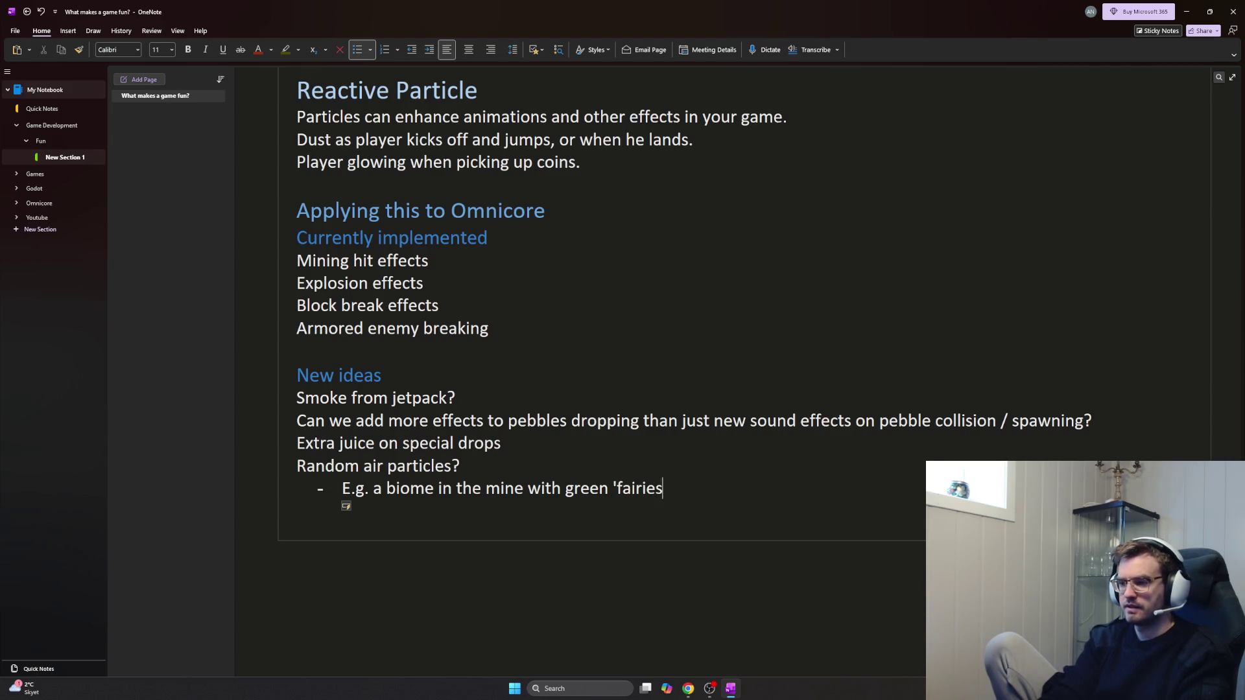
pyautogui.press('BackSpace')
pyautogui.press('BackSpace')
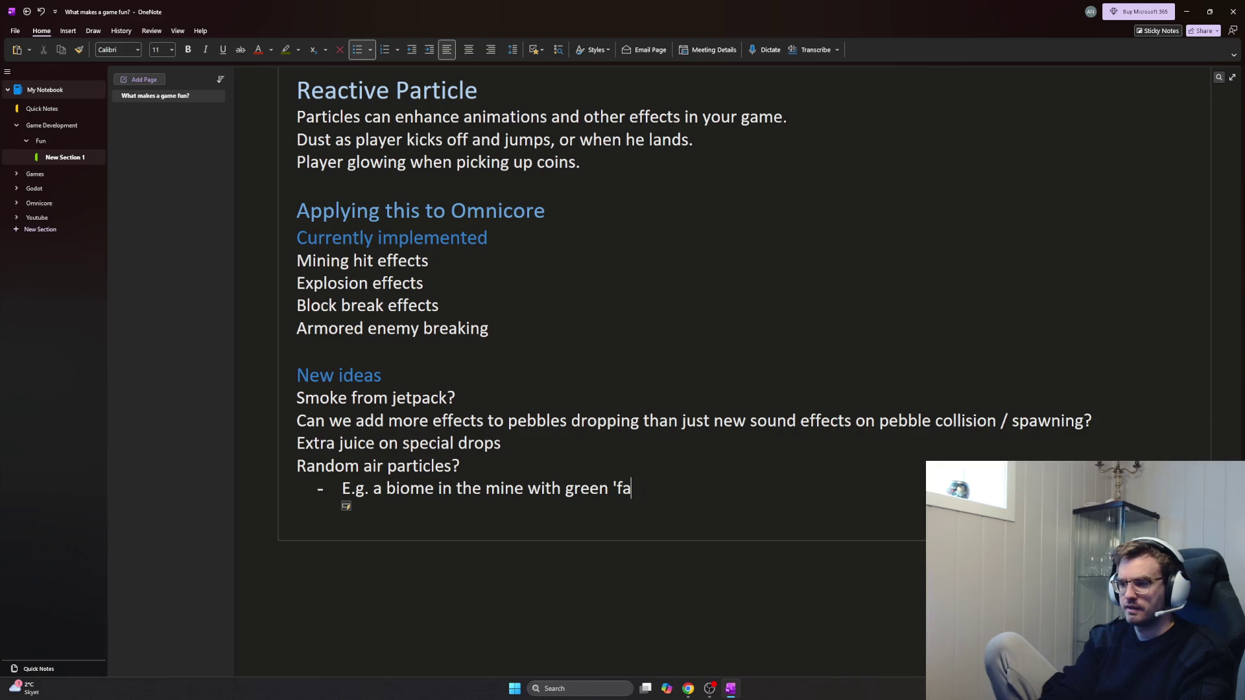
pyautogui.write('like')
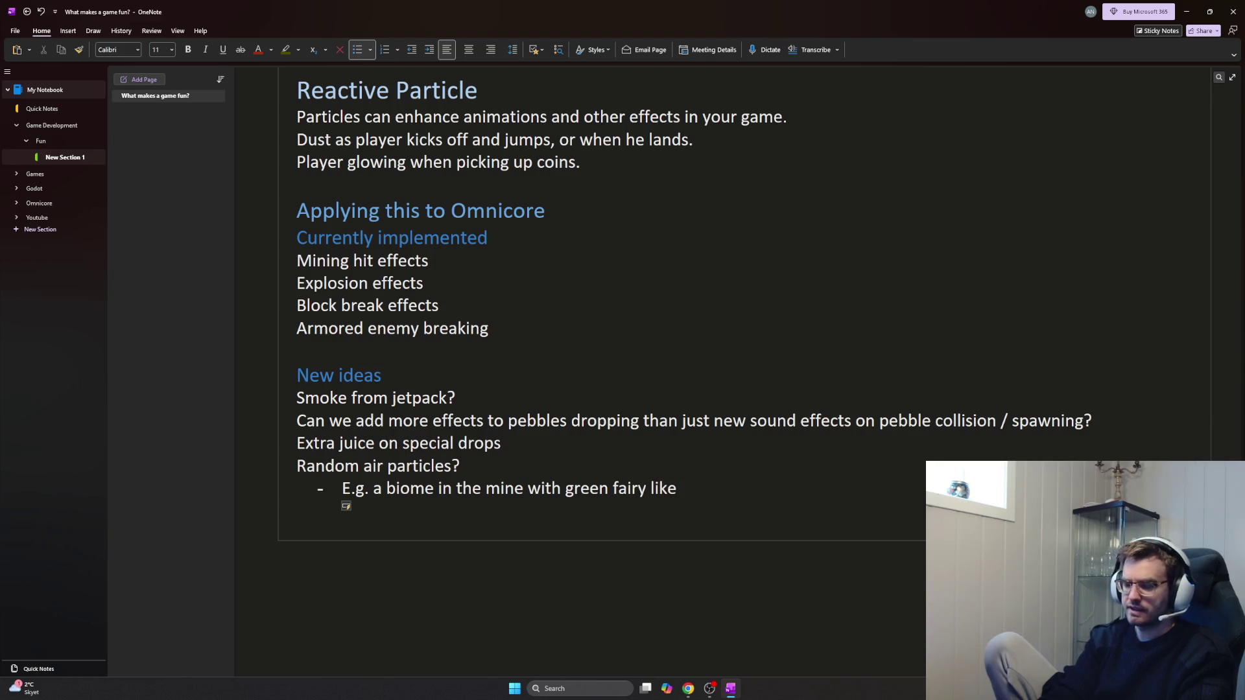
pyautogui.write(' motes in the air')
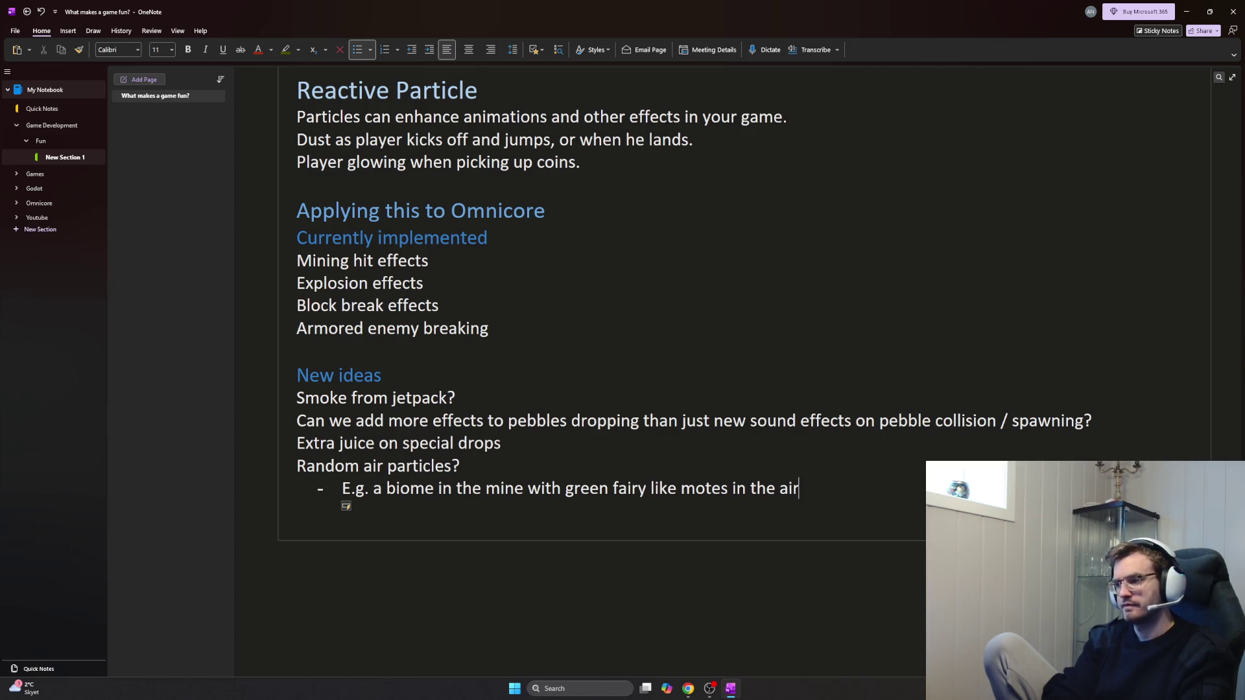
pyautogui.write(' randomly')
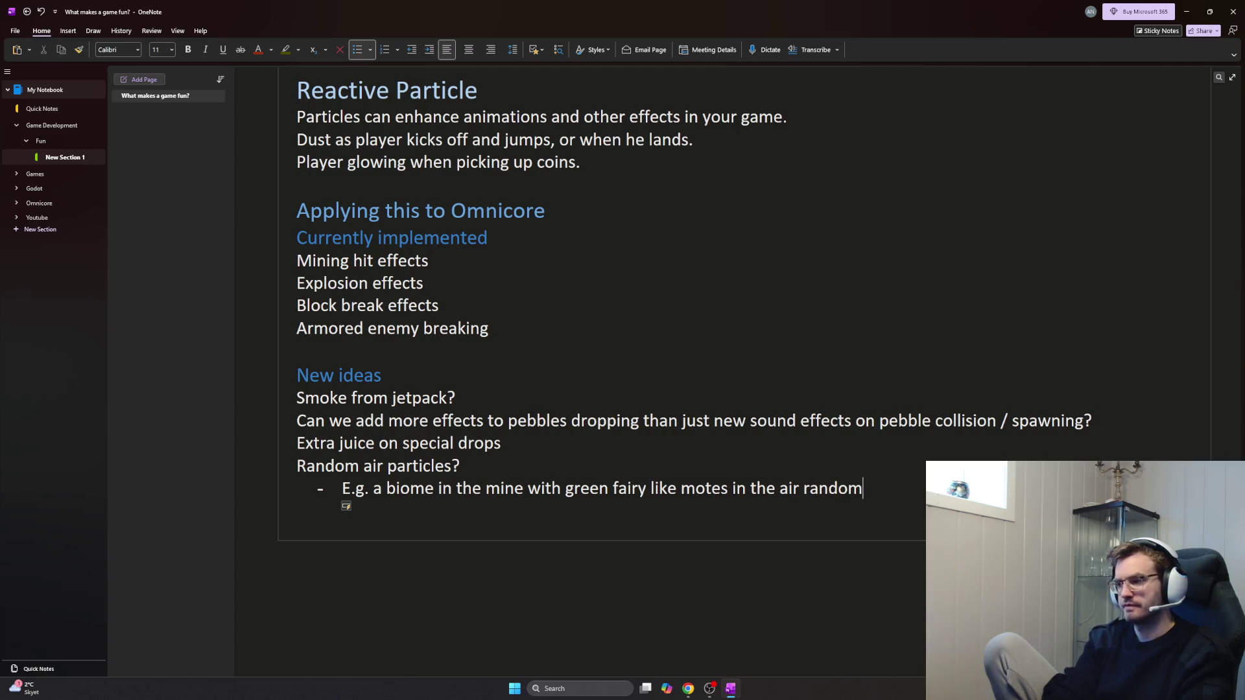
pyautogui.write('.')
pyautogui.press('Return')
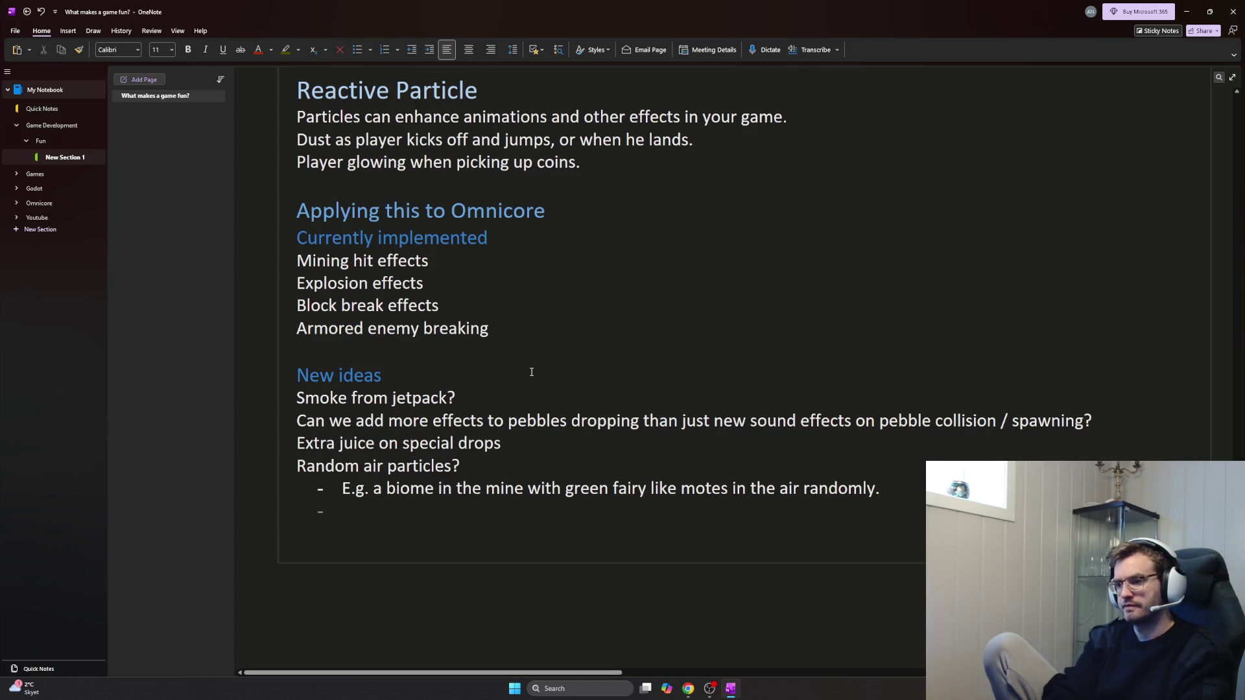
# Leave the empty bullet and open a new line below 'Smoke from jetpack?'
pyautogui.press('Up')
pyautogui.press('Up')
pyautogui.press('Up')
pyautogui.press('Home')
pyautogui.press('Return')
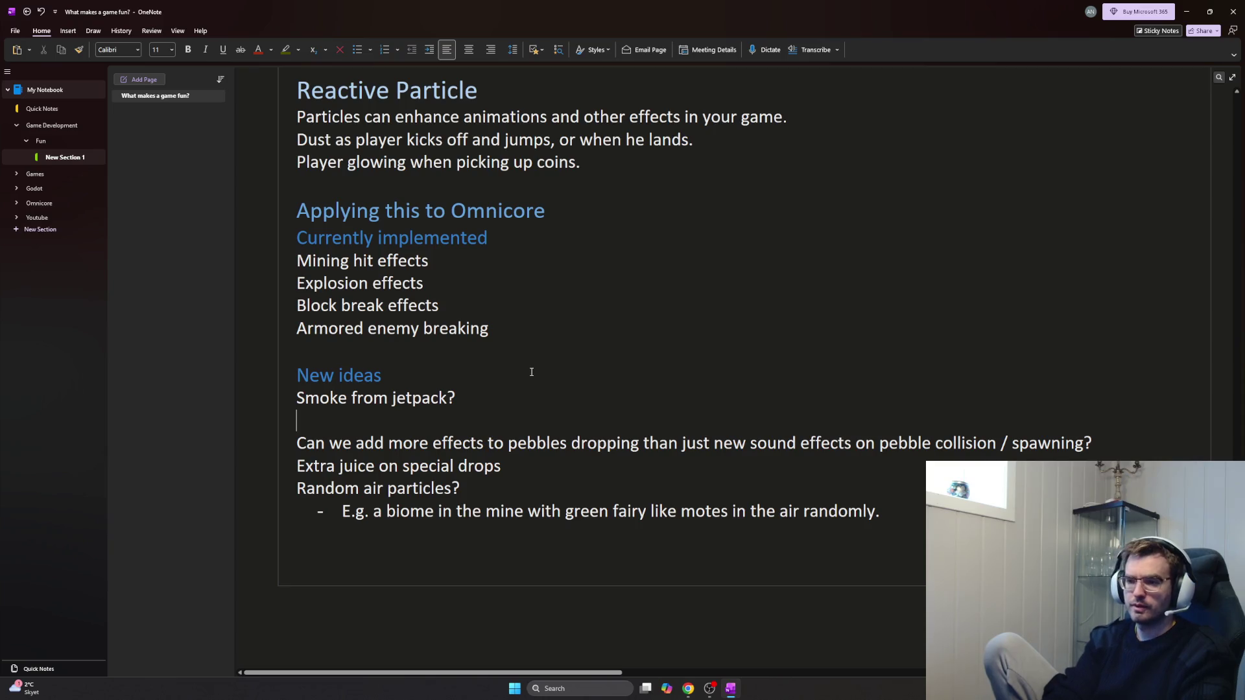
pyautogui.write('Wind effect around t')
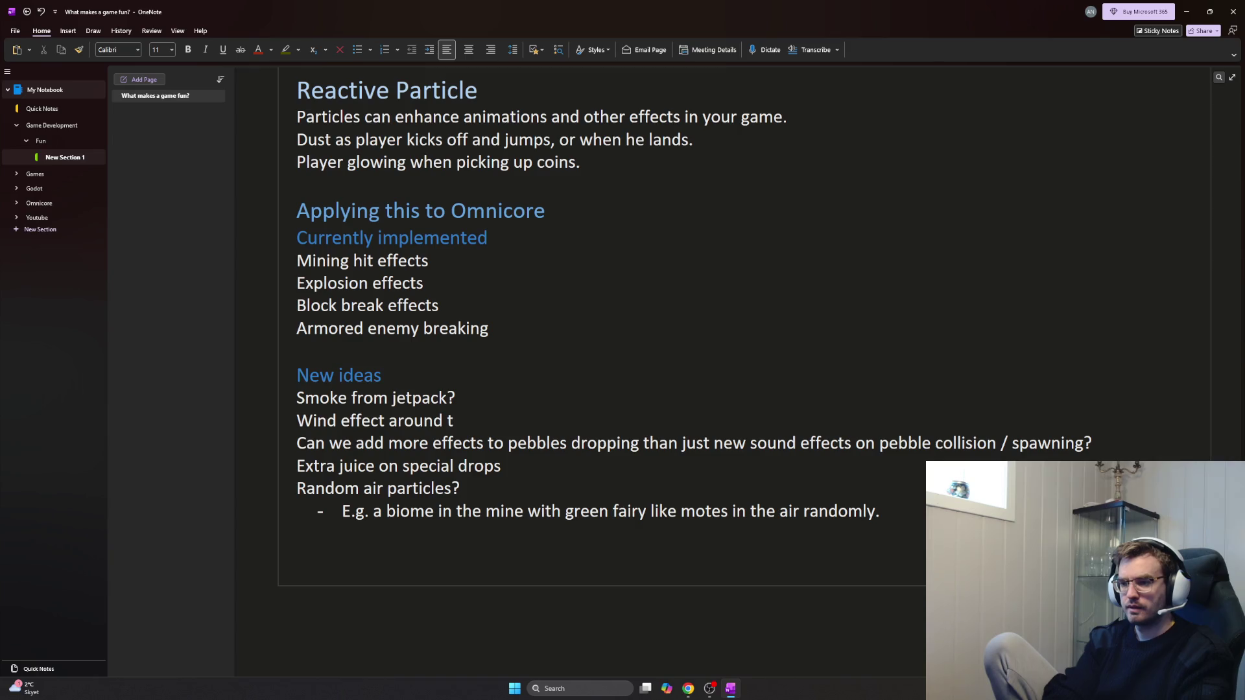
pyautogui.write('he camera ')
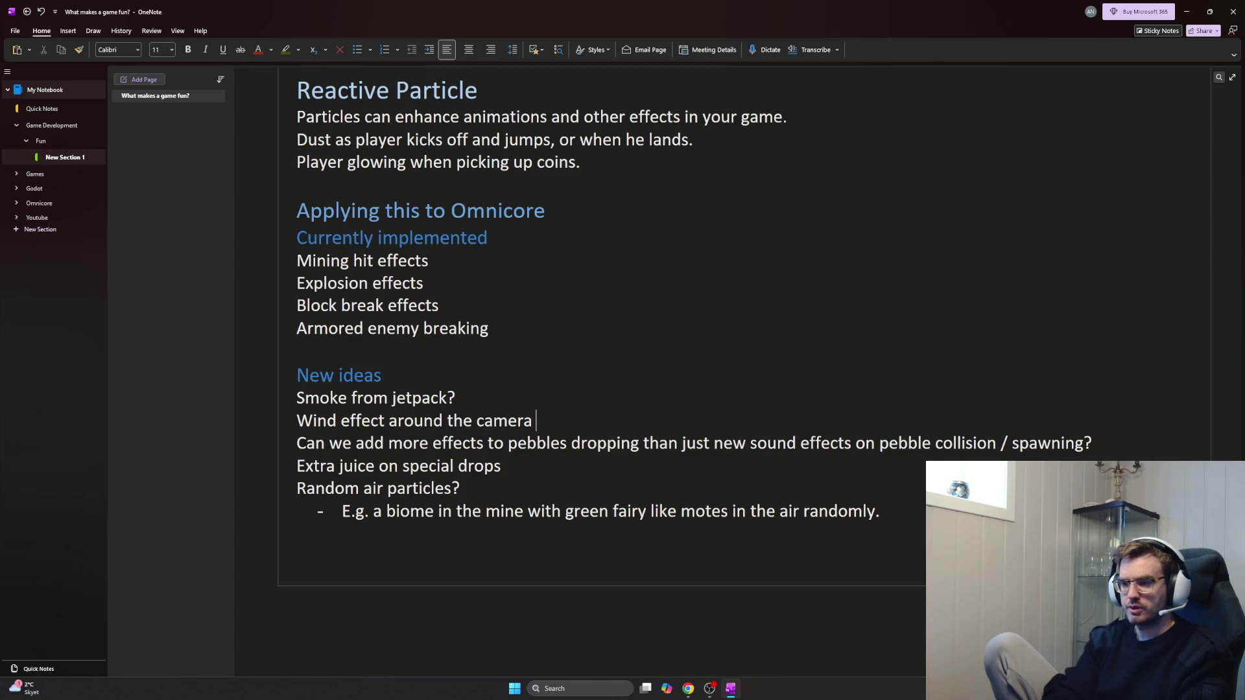
pyautogui.write('when player moves fast.')
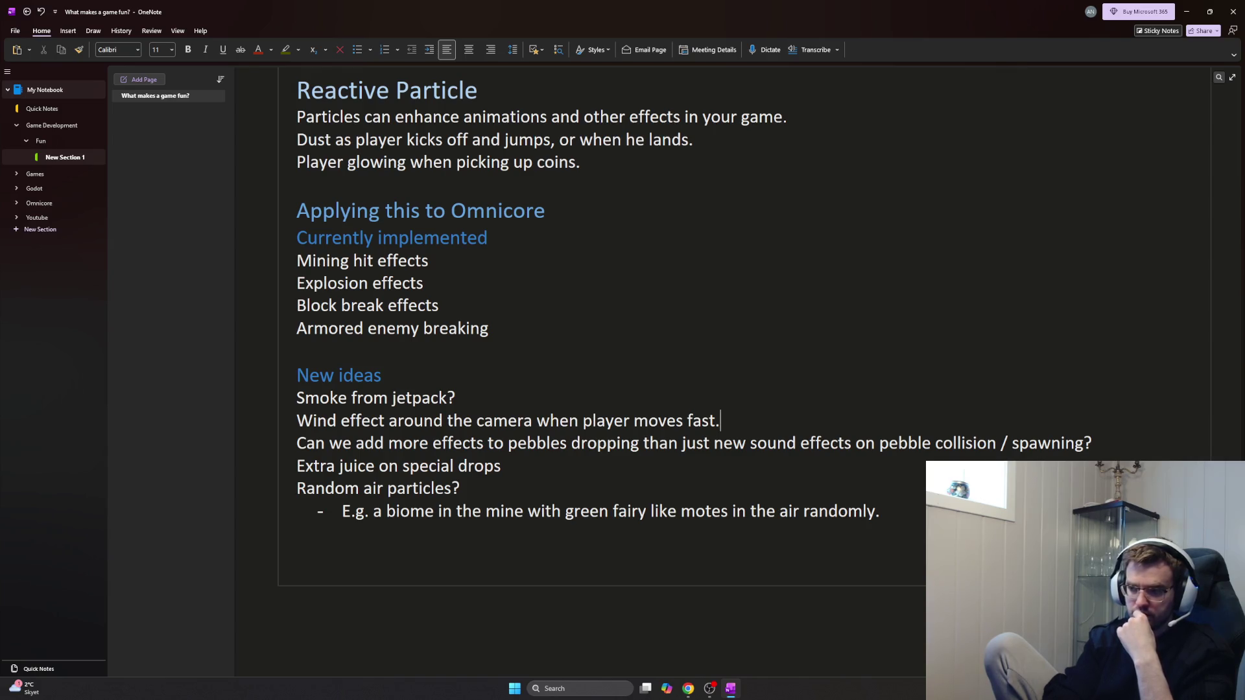
# Add 'Wind effect around the camera when player moves fast.' and start a dash sub-point under the jetpack idea
pyautogui.press('Return')
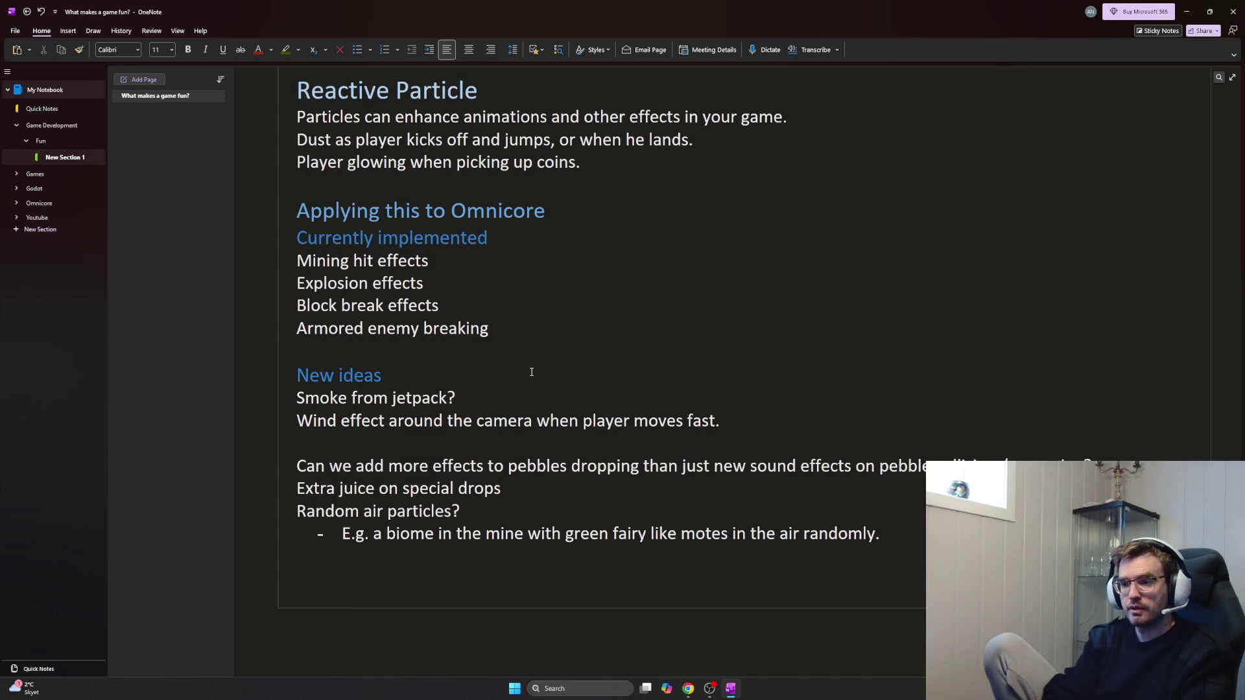
pyautogui.press('Up')
pyautogui.press('Return')
pyautogui.press('Up')
pyautogui.write('- ')
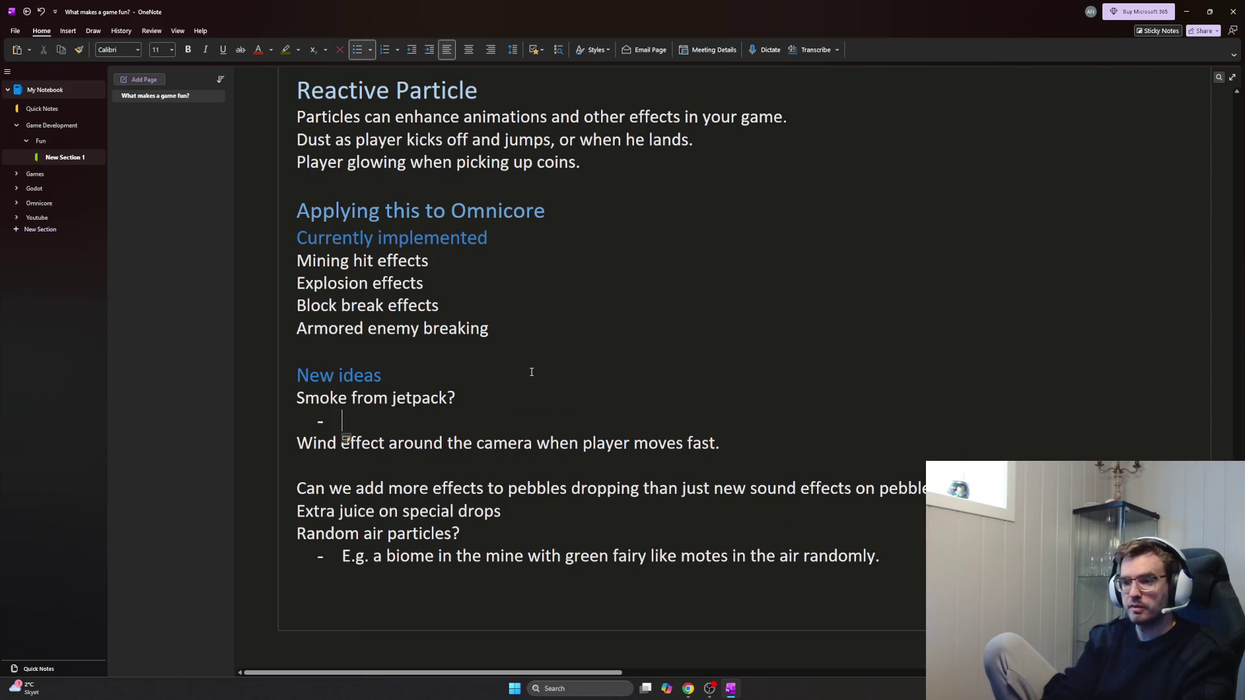
pyautogui.write('Blac')
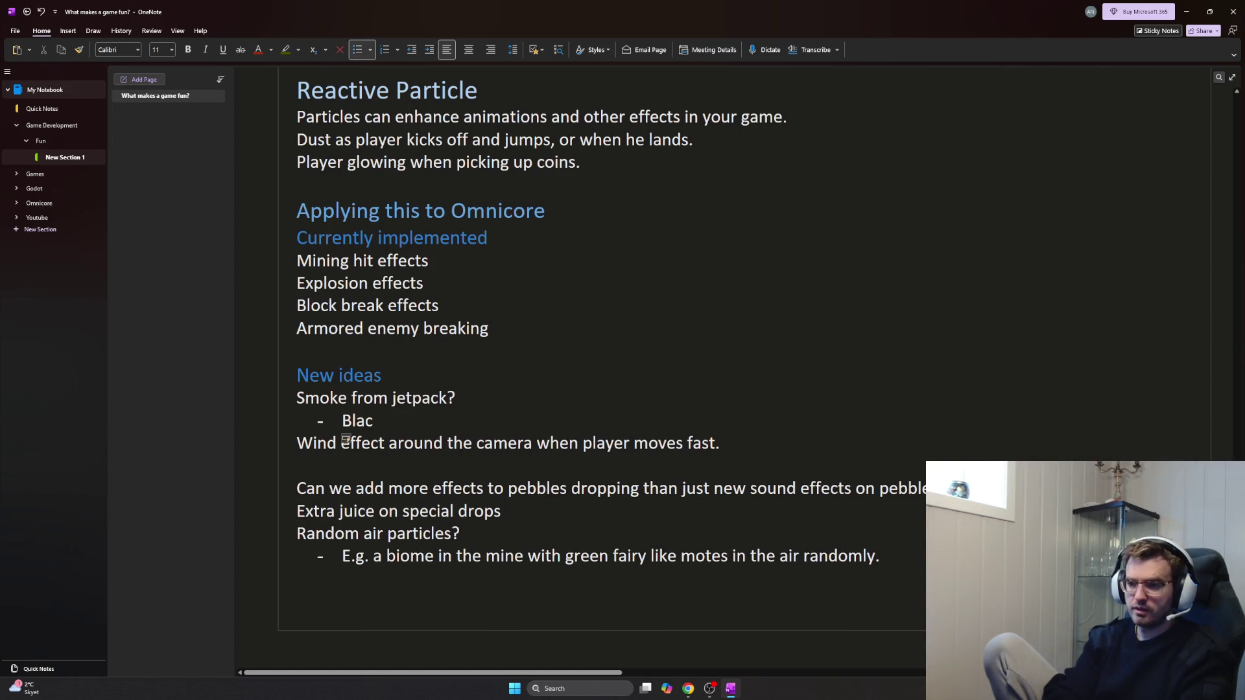
pyautogui.write('k smoke when ')
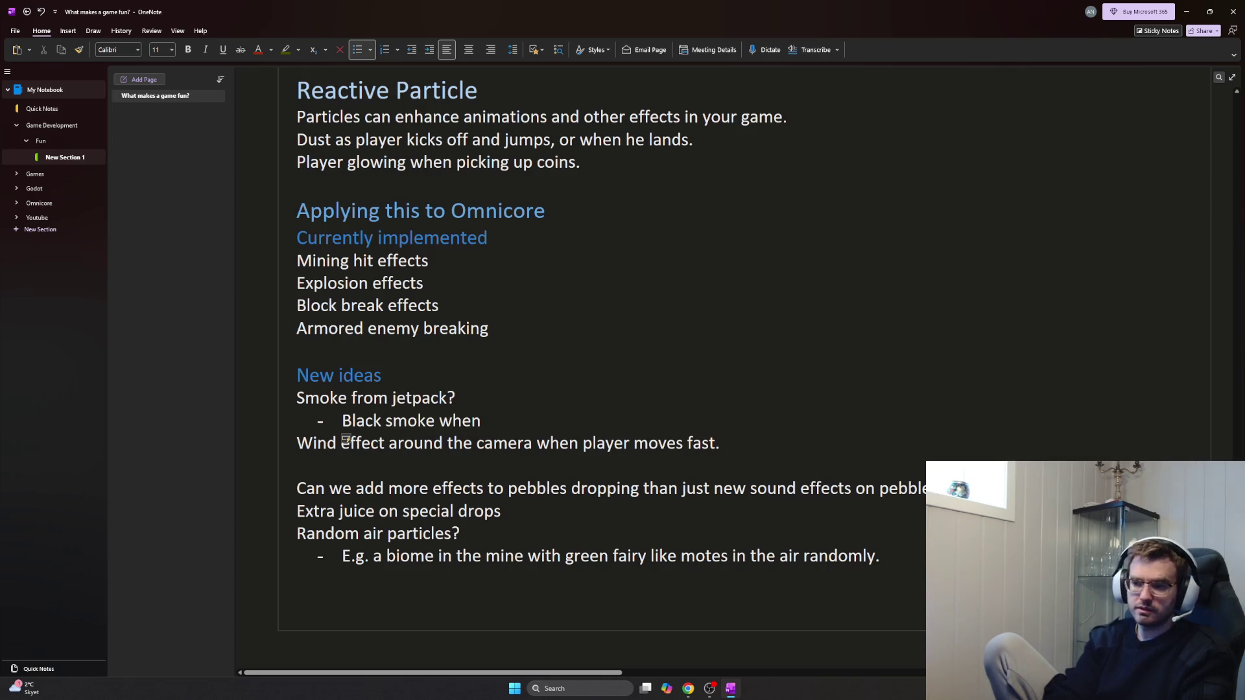
pyautogui.write('hauling heavy?')
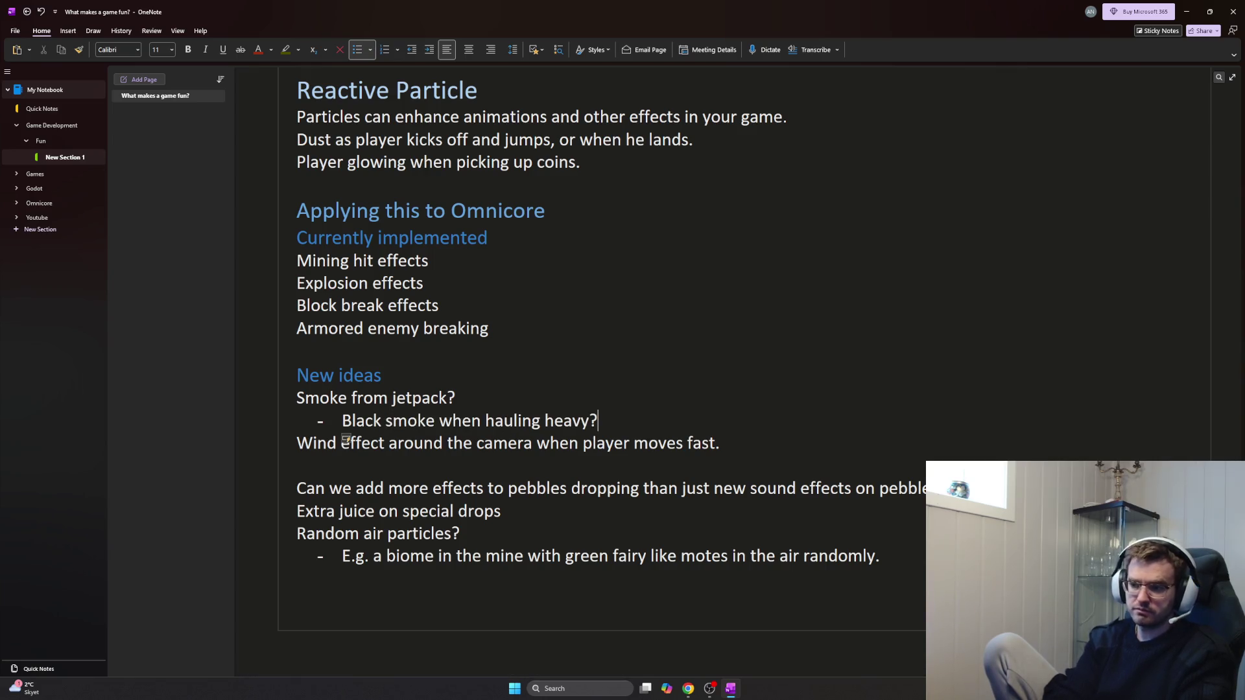
# Write 'Black smoke when hauling heavy?' as the jetpack sub-point, removing the extra dash line
pyautogui.press('Return')
pyautogui.press('BackSpace')
pyautogui.press('BackSpace')
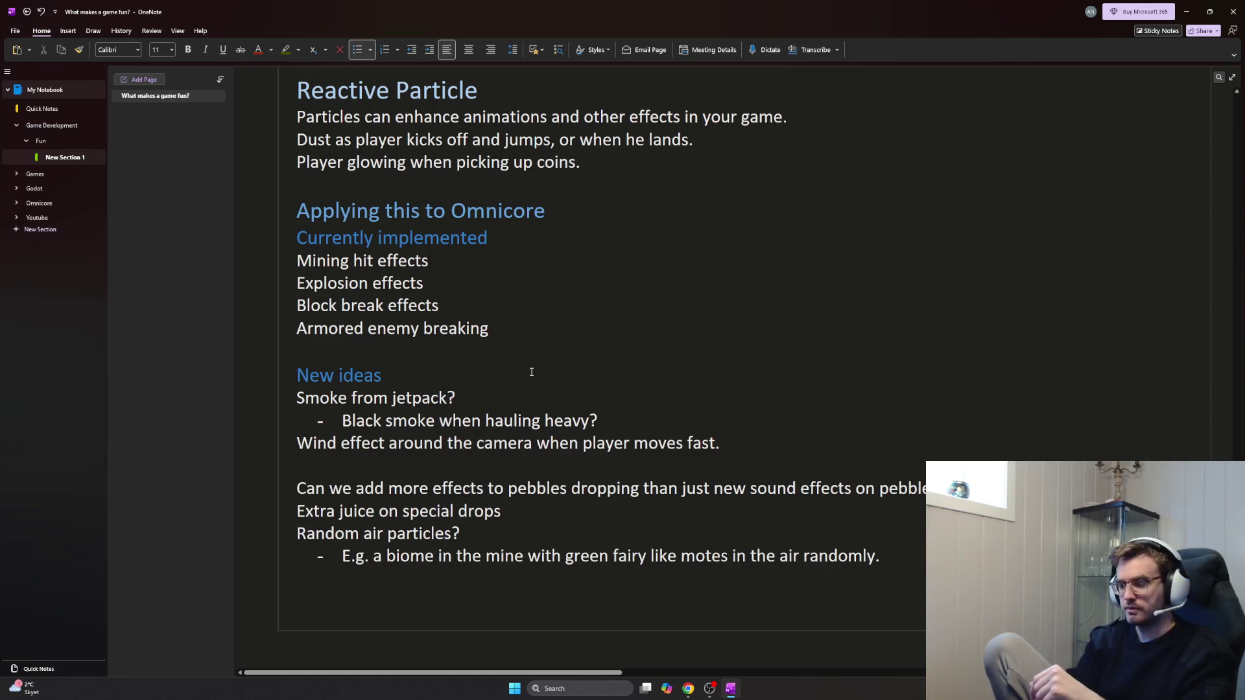
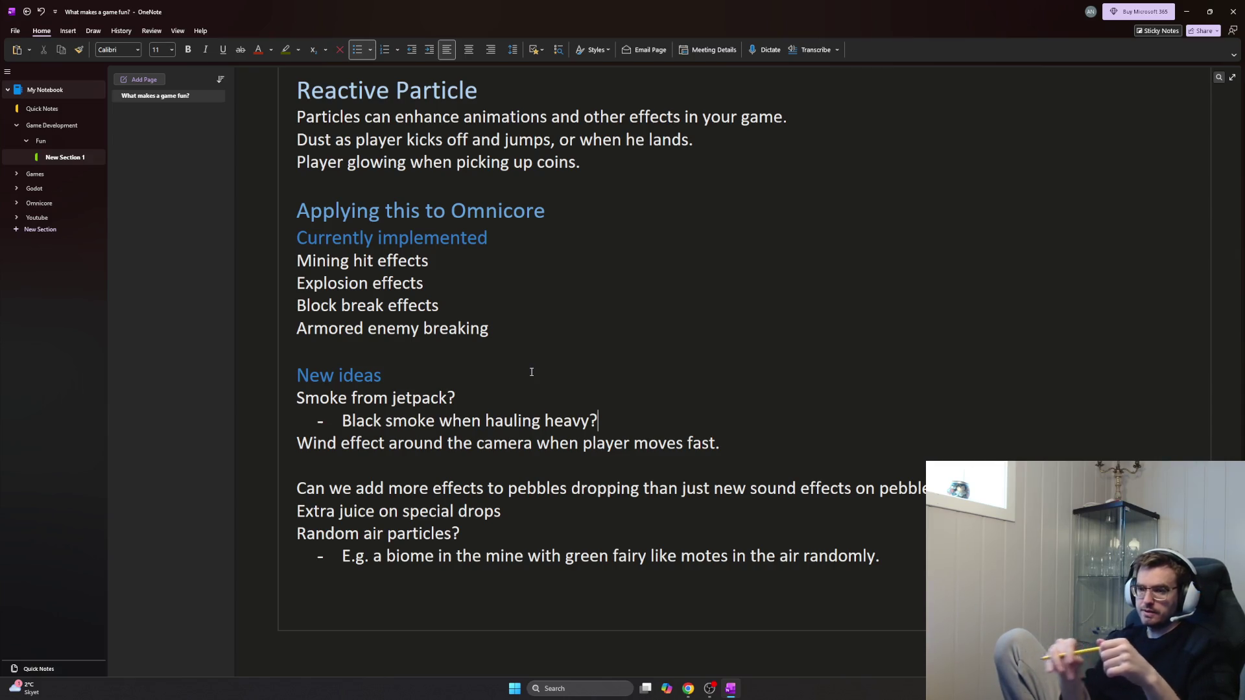
pyautogui.scroll(10, 528, 369)
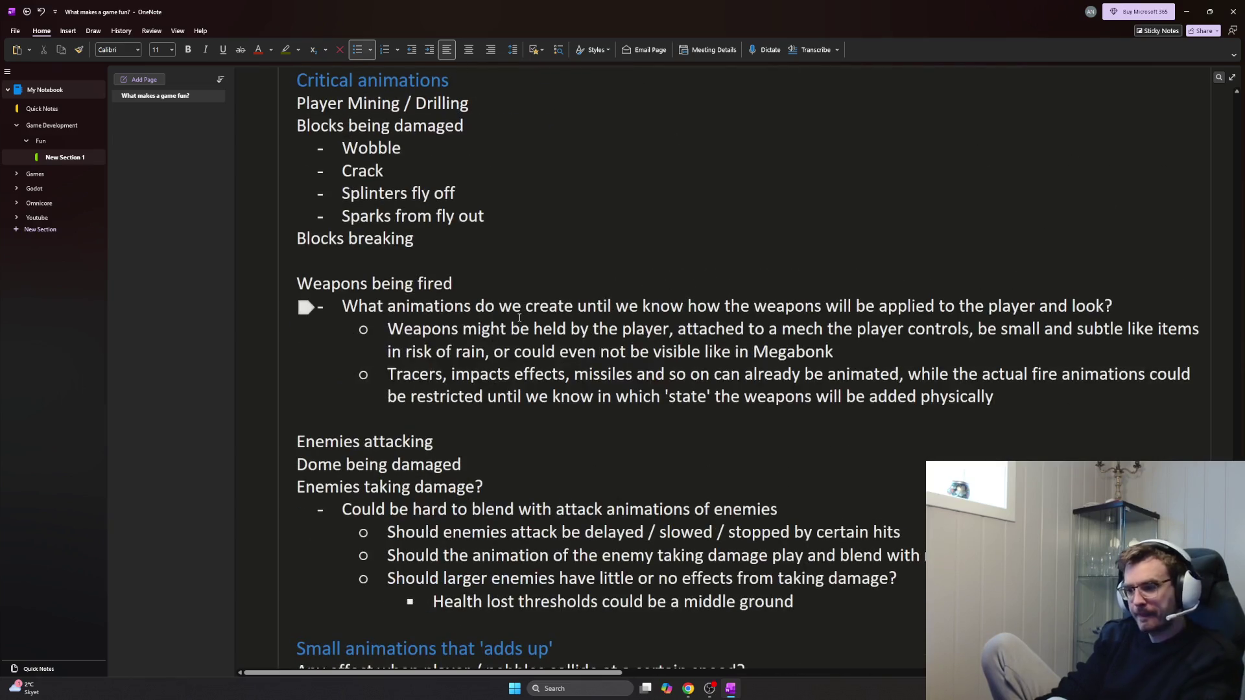
pyautogui.scroll(3, 519, 318)
pyautogui.scroll(5, 520, 318)
pyautogui.scroll(1, 519, 319)
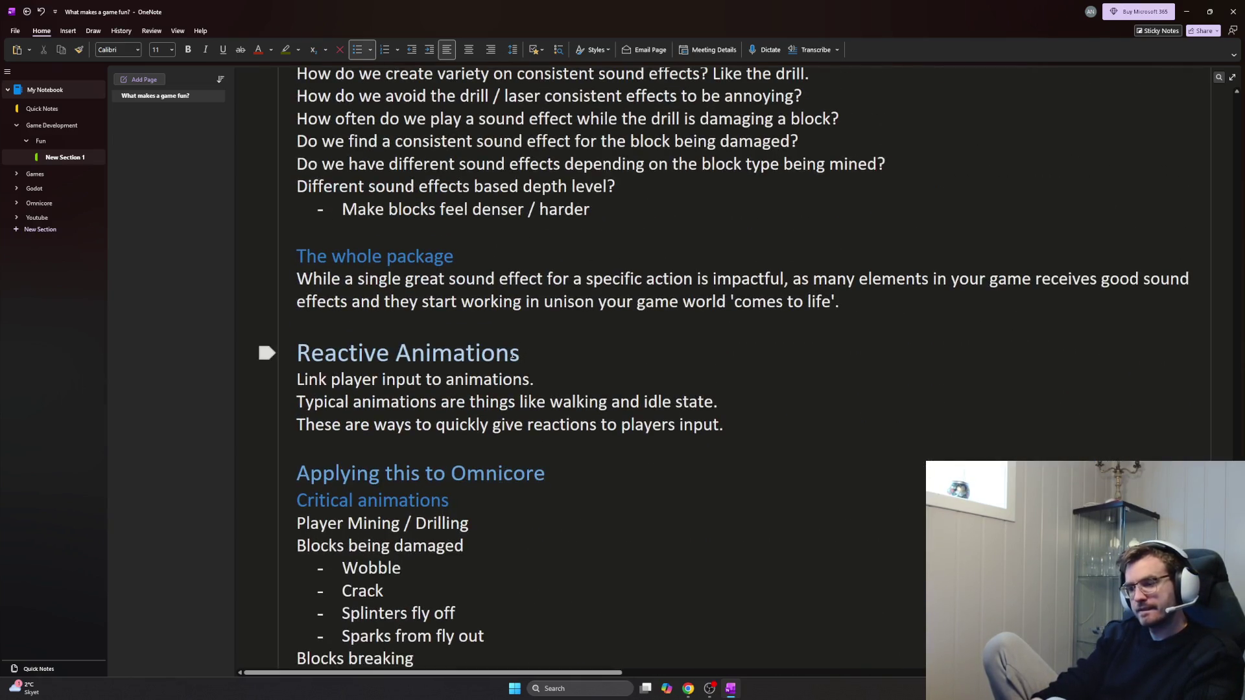
pyautogui.scroll(-6, 382, 338)
pyautogui.scroll(-4, 382, 339)
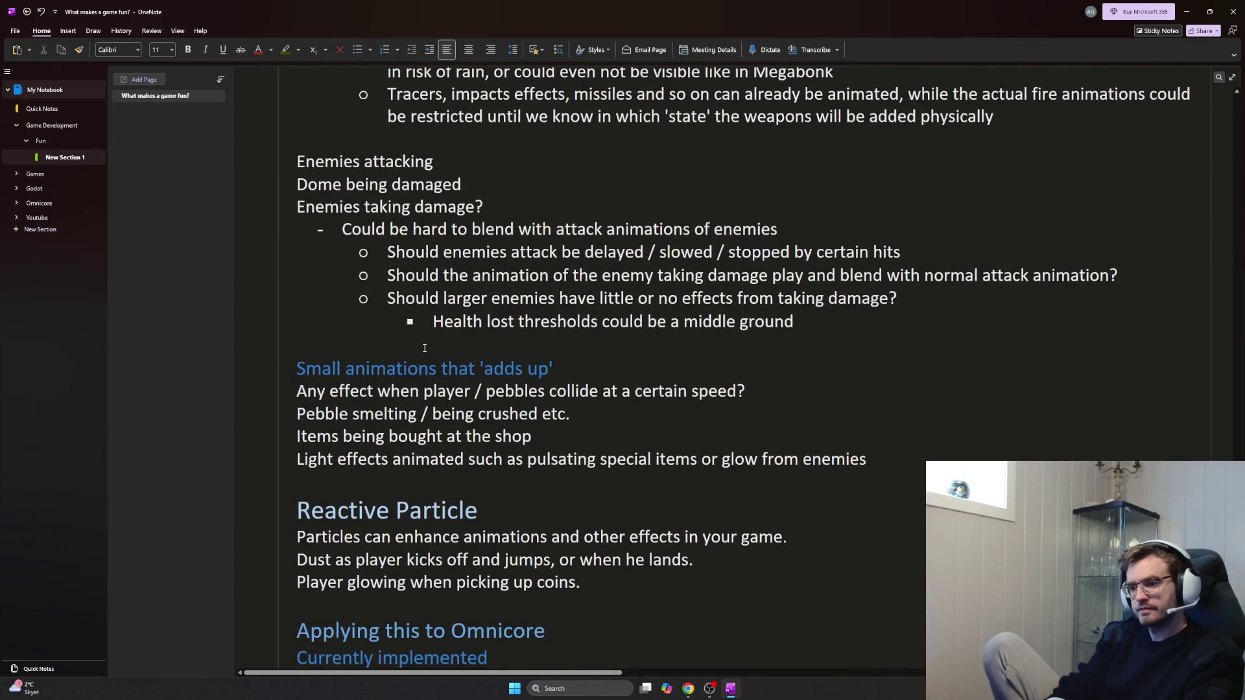
# Add and then remove extra blank lines and a stray dash bullet below the Health lost thresholds note
pyautogui.press('Return')
pyautogui.press('Return')
pyautogui.press('Up')
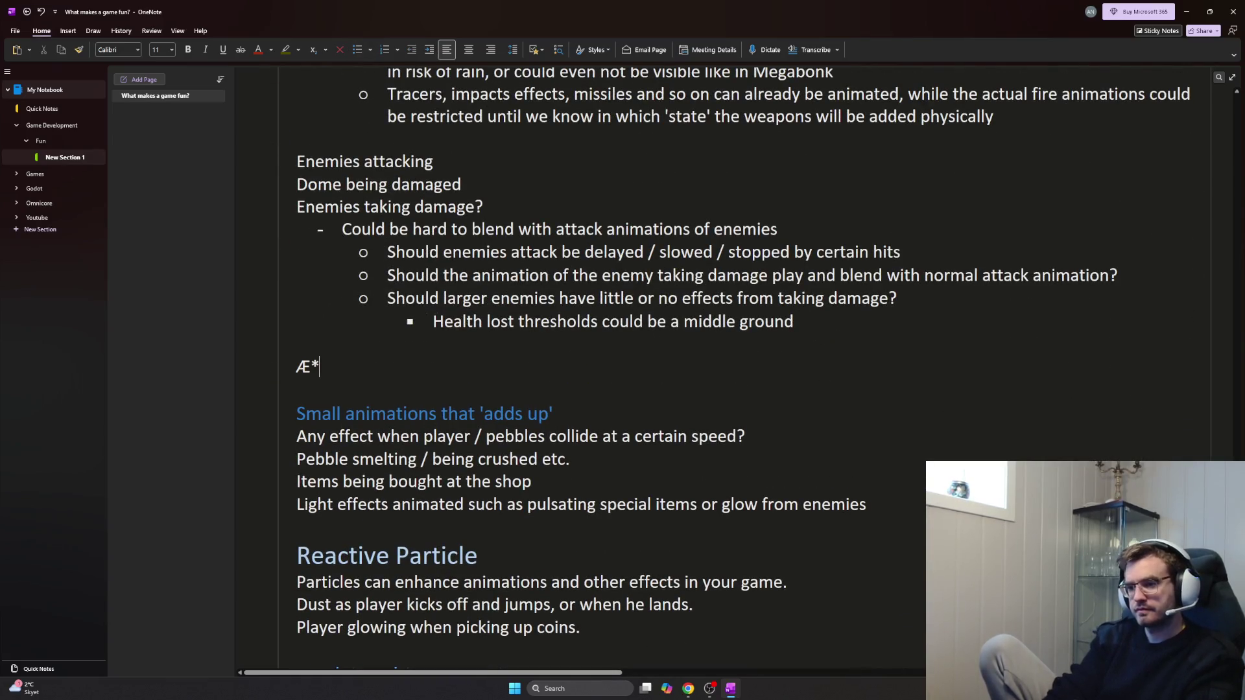
pyautogui.press('BackSpace')
pyautogui.press('BackSpace')
pyautogui.hotkey('shift', 'Tab')
pyautogui.hotkey('shift', 'Tab')
pyautogui.press('Return')
pyautogui.press('Return')
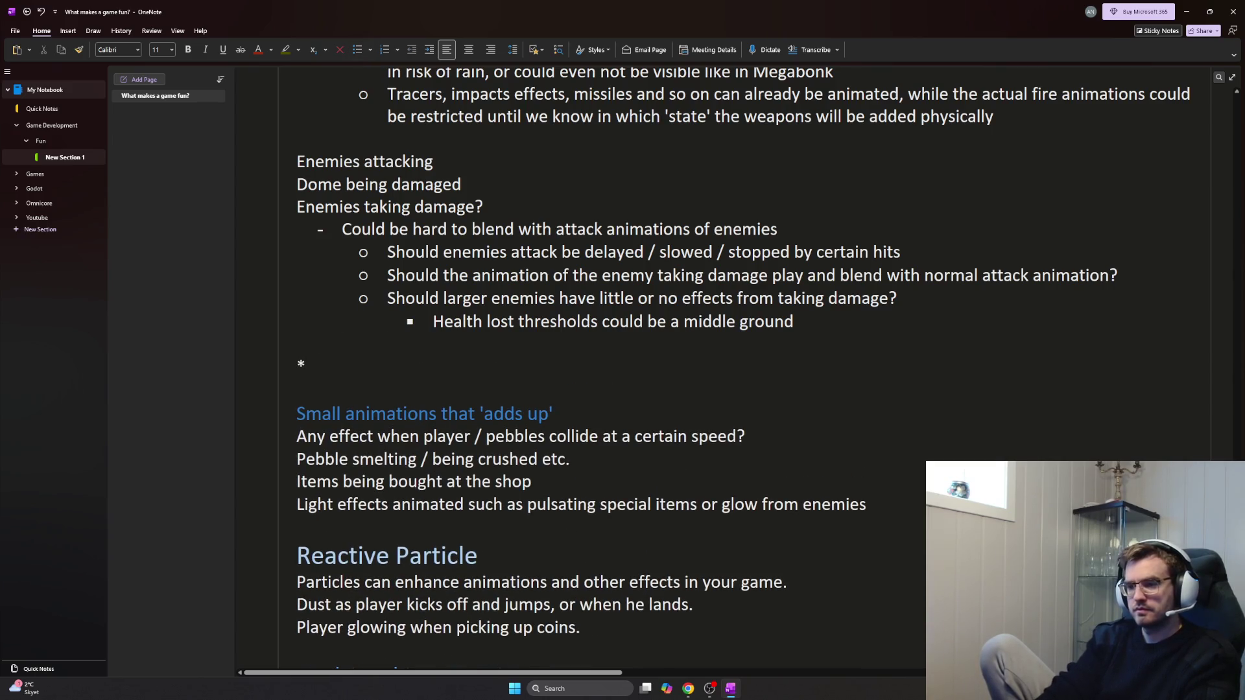
pyautogui.press('BackSpace')
pyautogui.press('BackSpace')
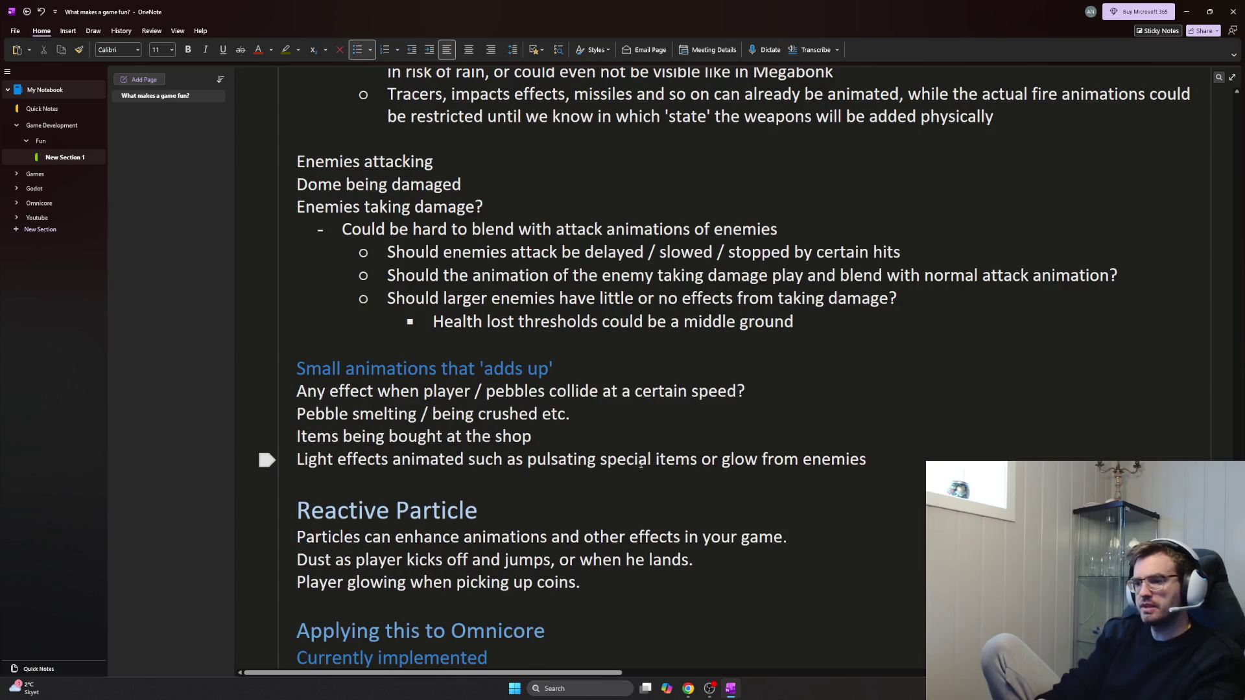
pyautogui.scroll(-3, 268, 452)
pyautogui.scroll(-1, 268, 445)
pyautogui.scroll(2, 674, 474)
pyautogui.scroll(5, 672, 474)
pyautogui.scroll(2, 672, 472)
pyautogui.scroll(2, 659, 473)
pyautogui.scroll(1, 536, 415)
pyautogui.scroll(4, 525, 412)
pyautogui.scroll(4, 515, 409)
pyautogui.scroll(5, 514, 408)
pyautogui.scroll(1, 515, 408)
pyautogui.scroll(3, 514, 408)
pyautogui.scroll(1, 514, 408)
pyautogui.scroll(5, 514, 407)
pyautogui.scroll(8, 513, 408)
pyautogui.scroll(4, 515, 408)
pyautogui.scroll(3, 516, 408)
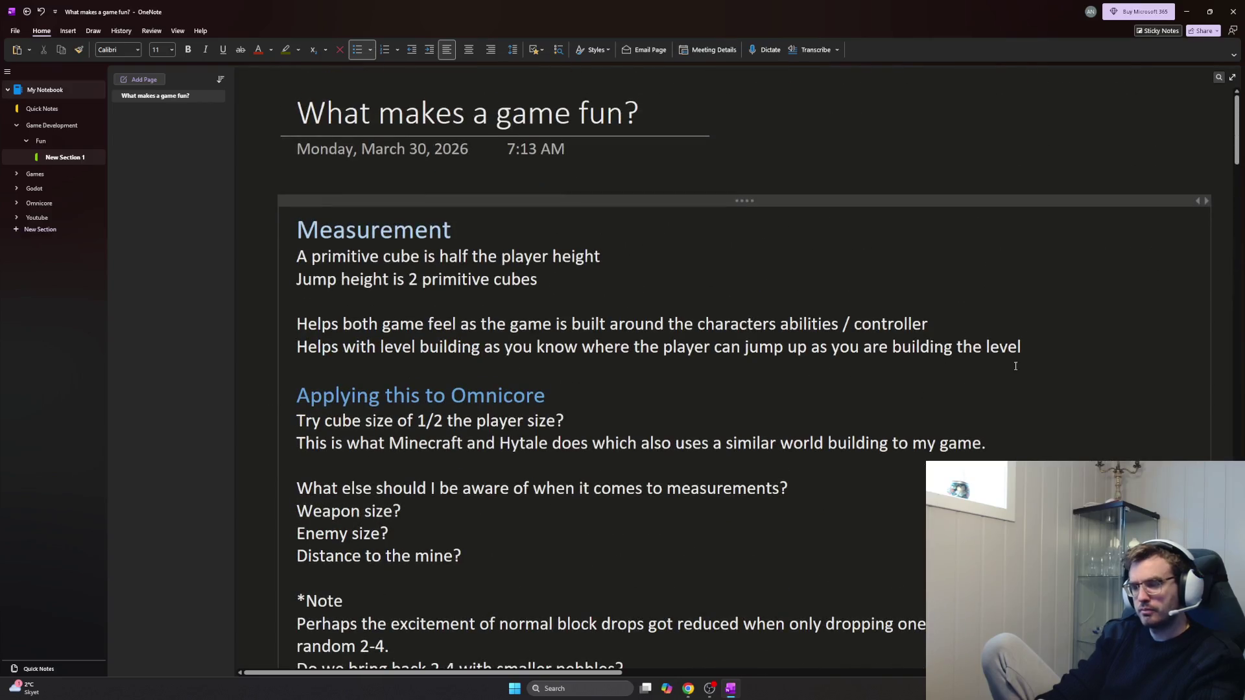
pyautogui.scroll(-1, 996, 365)
pyautogui.scroll(-5, 1070, 372)
pyautogui.scroll(-5, 1167, 312)
pyautogui.moveTo(1238, 238); pyautogui.dragTo(1214, 481)
pyautogui.scroll(-1, 1107, 422)
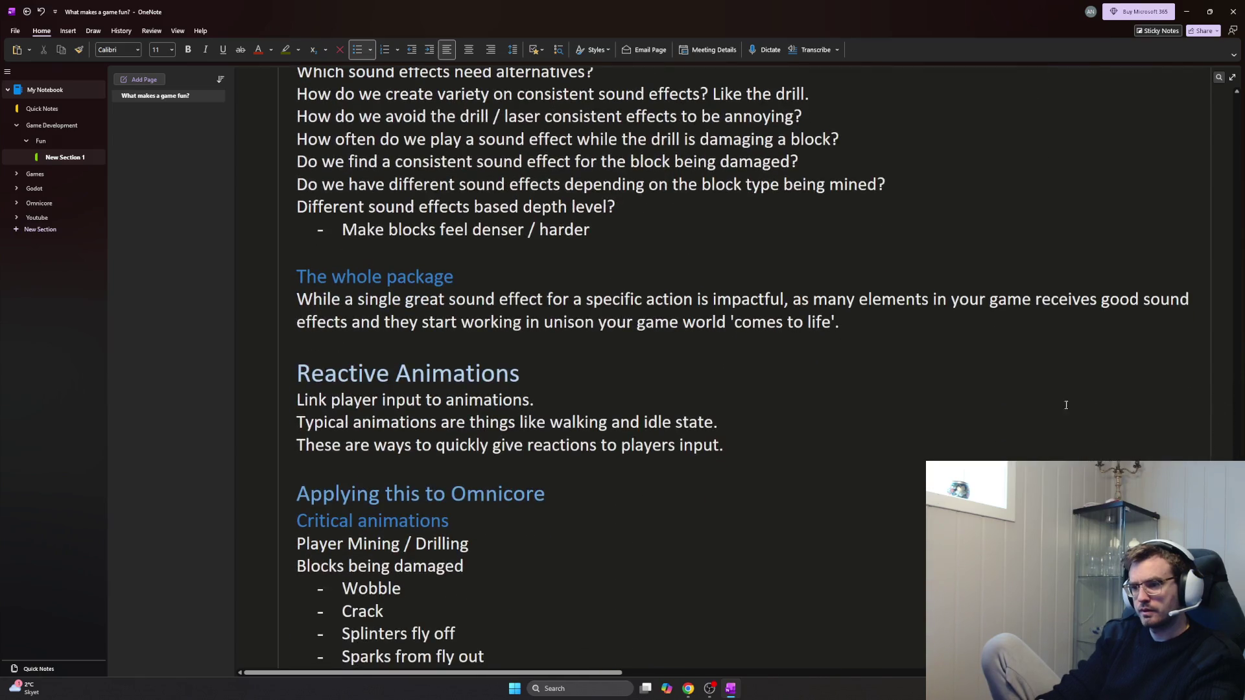
pyautogui.scroll(-4, 834, 352)
pyautogui.scroll(-4, 801, 350)
pyautogui.scroll(-6, 731, 325)
pyautogui.scroll(-2, 661, 303)
pyautogui.scroll(3, 625, 275)
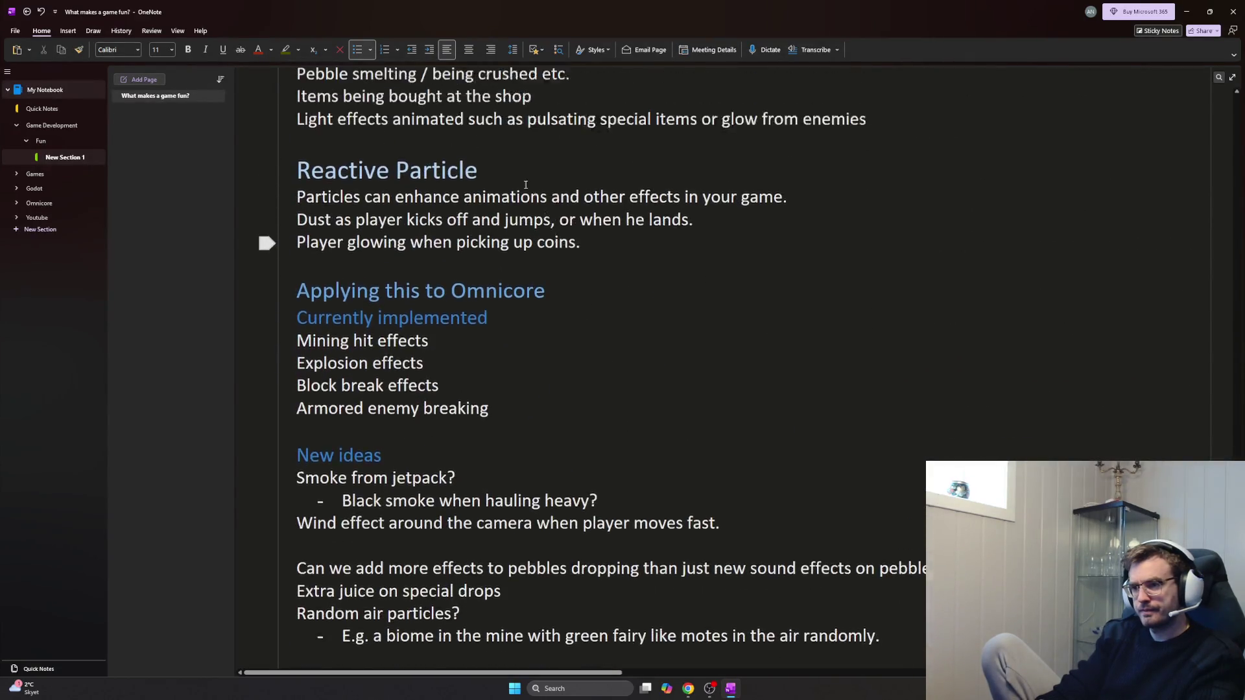
# Insert a '*Note' line above Reactive Particle and style it as a blue Heading 2 subheading
pyautogui.click(501, 232)
pyautogui.press('Return')
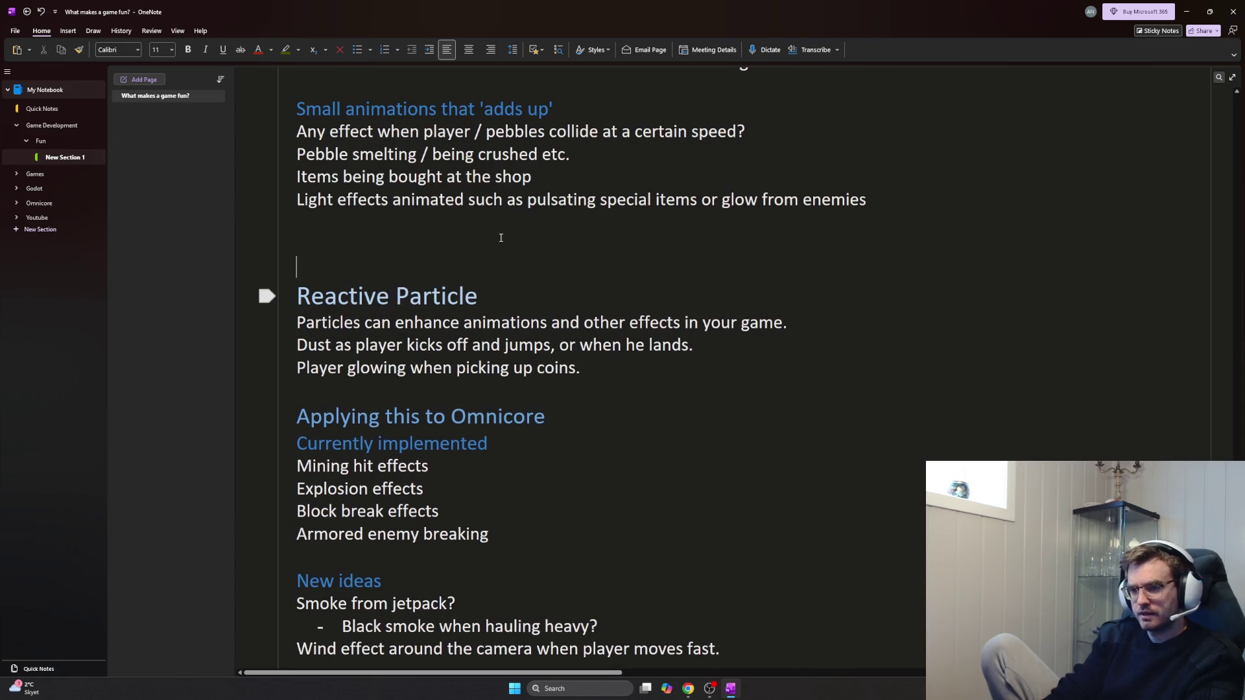
pyautogui.write('*Note')
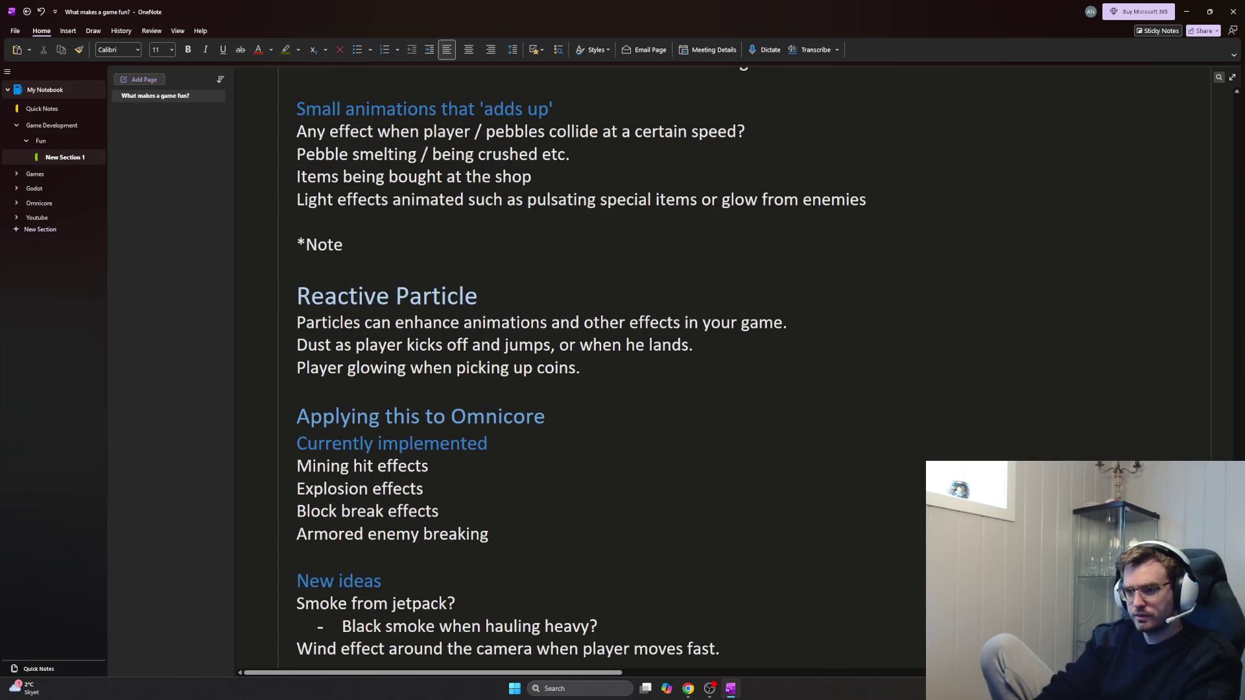
pyautogui.press('Return')
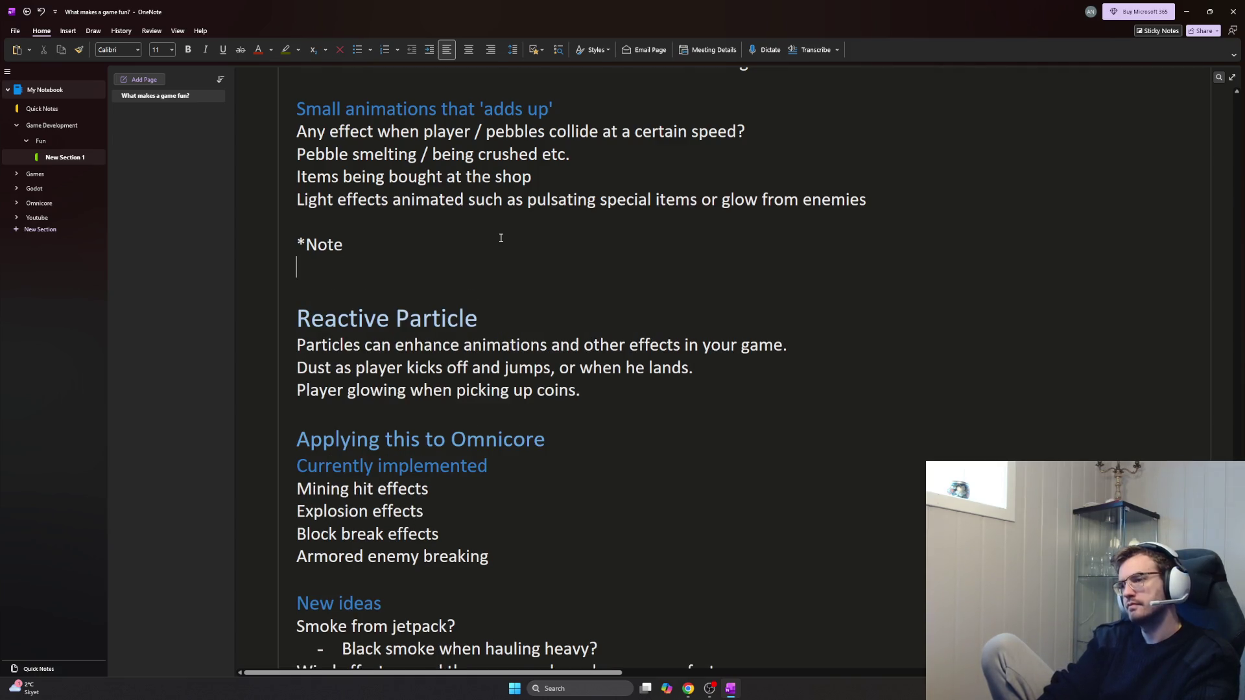
pyautogui.hotkey('shift', 'End')
pyautogui.hotkey('ctrl', 'alt', '3')
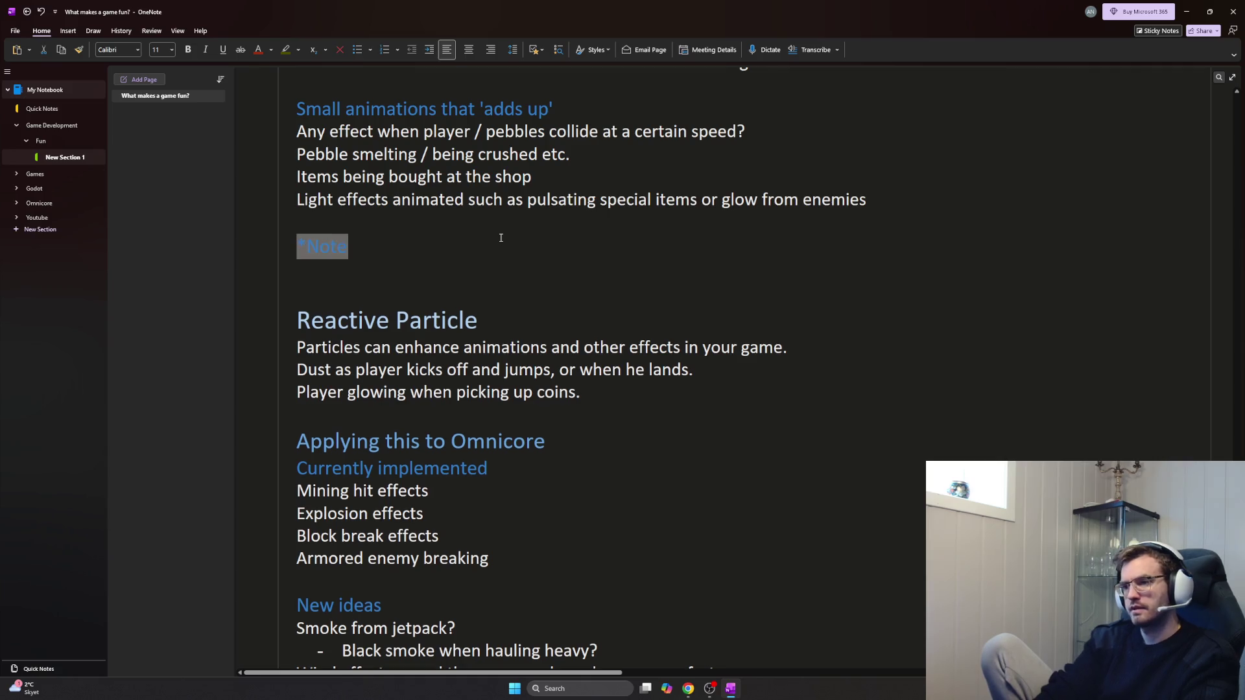
pyautogui.write('F')
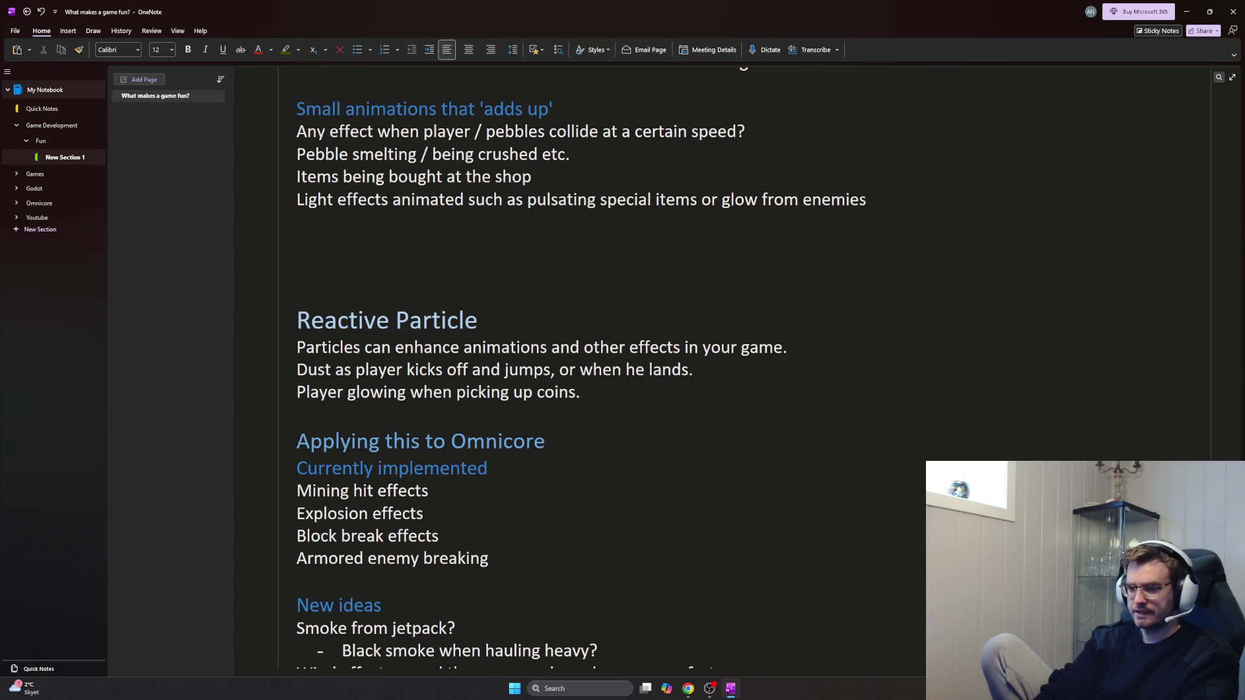
pyautogui.write('son vs')
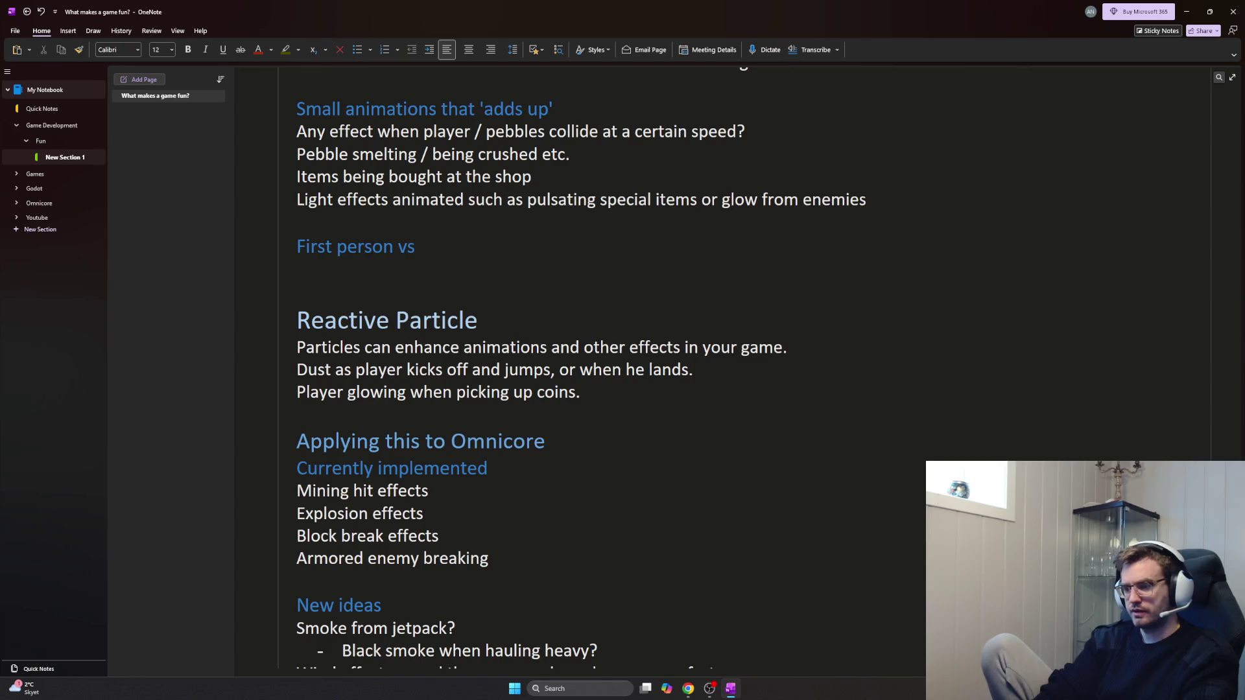
pyautogui.write('rson')
# Write the 'First person vs third person' heading and the sentence on keeping player effects visible in first person
pyautogui.press('Return')
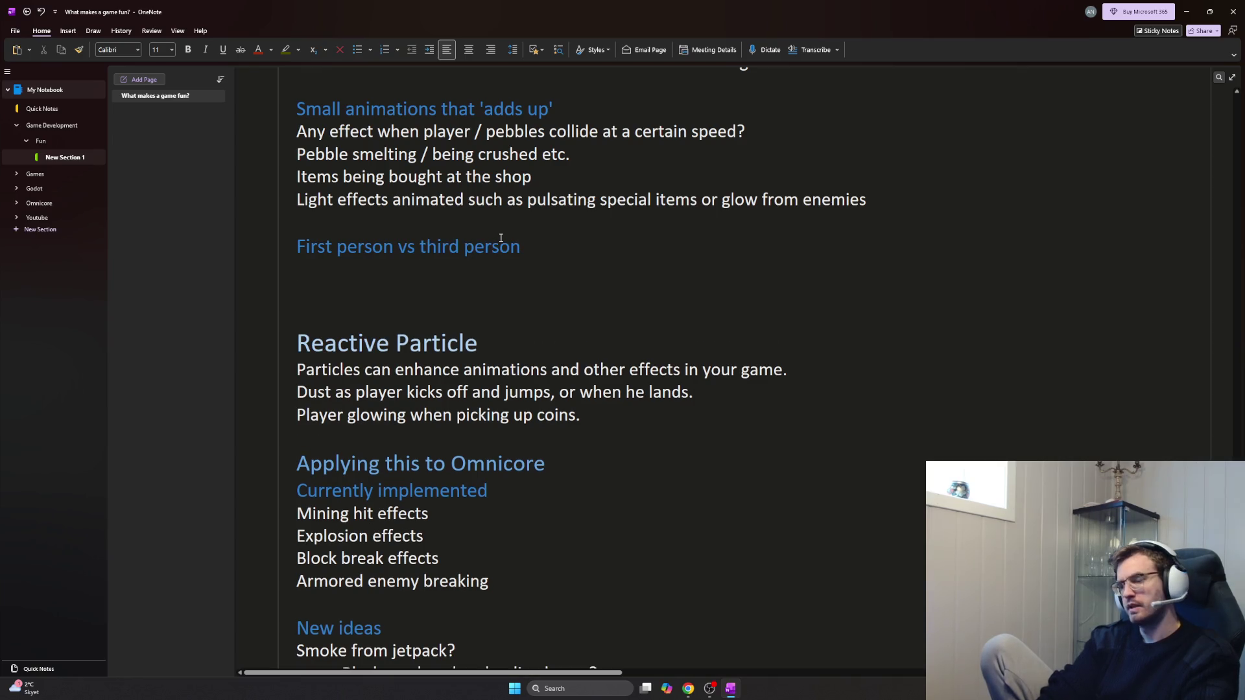
pyautogui.write('As partic')
pyautogui.press('BackSpace')
pyautogui.press('BackSpace')
pyautogui.press('BackSpace')
pyautogui.press('BackSpace')
pyautogui.write('animations and partic')
pyautogui.write('le effects ')
pyautogui.write('are added to t')
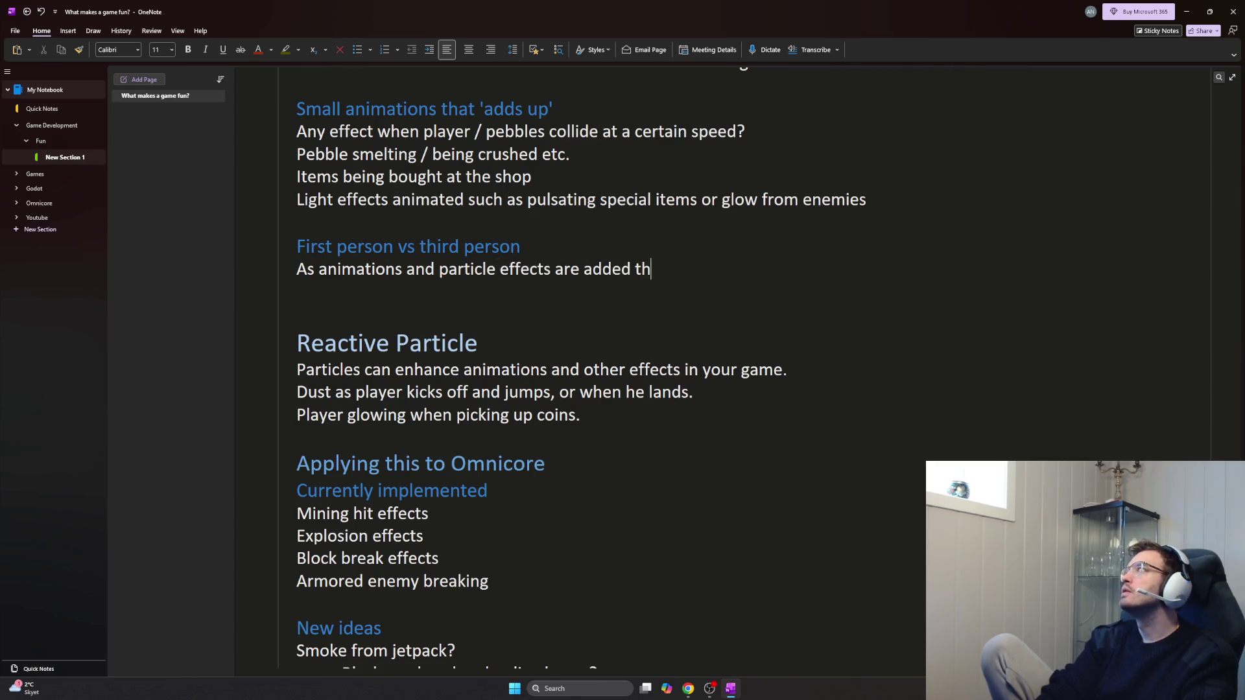
pyautogui.write('he player, c')
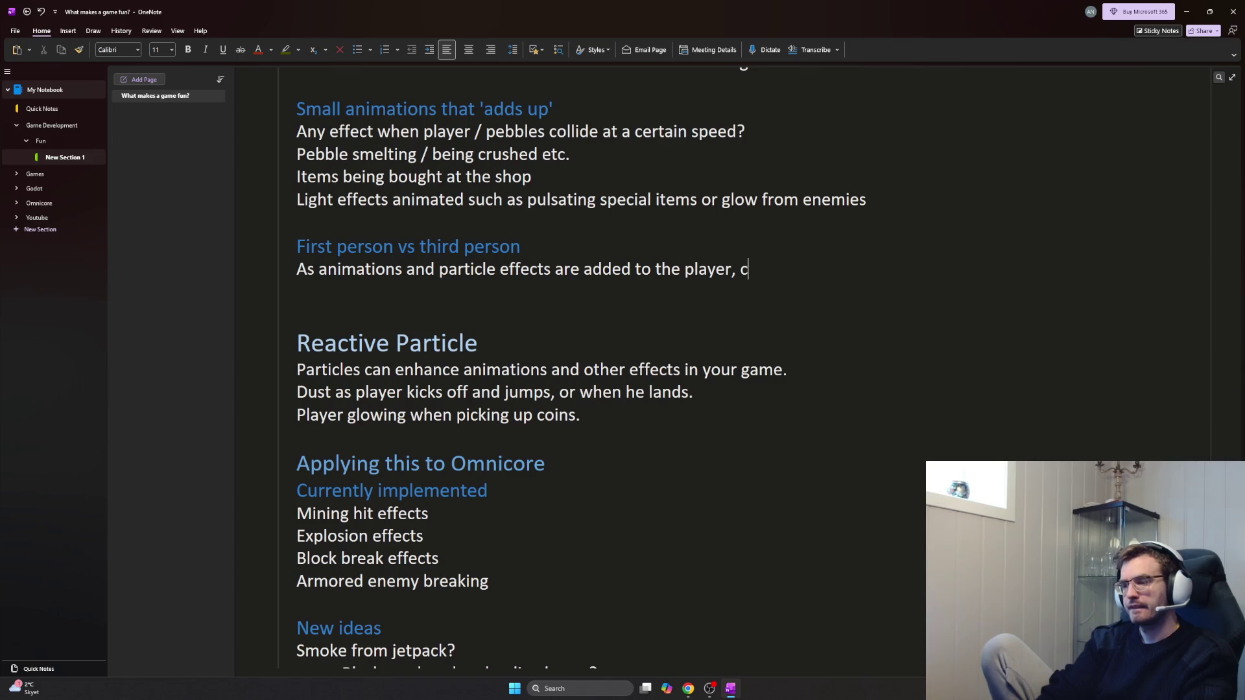
pyautogui.press('BackSpace')
pyautogui.write('keep in mind h')
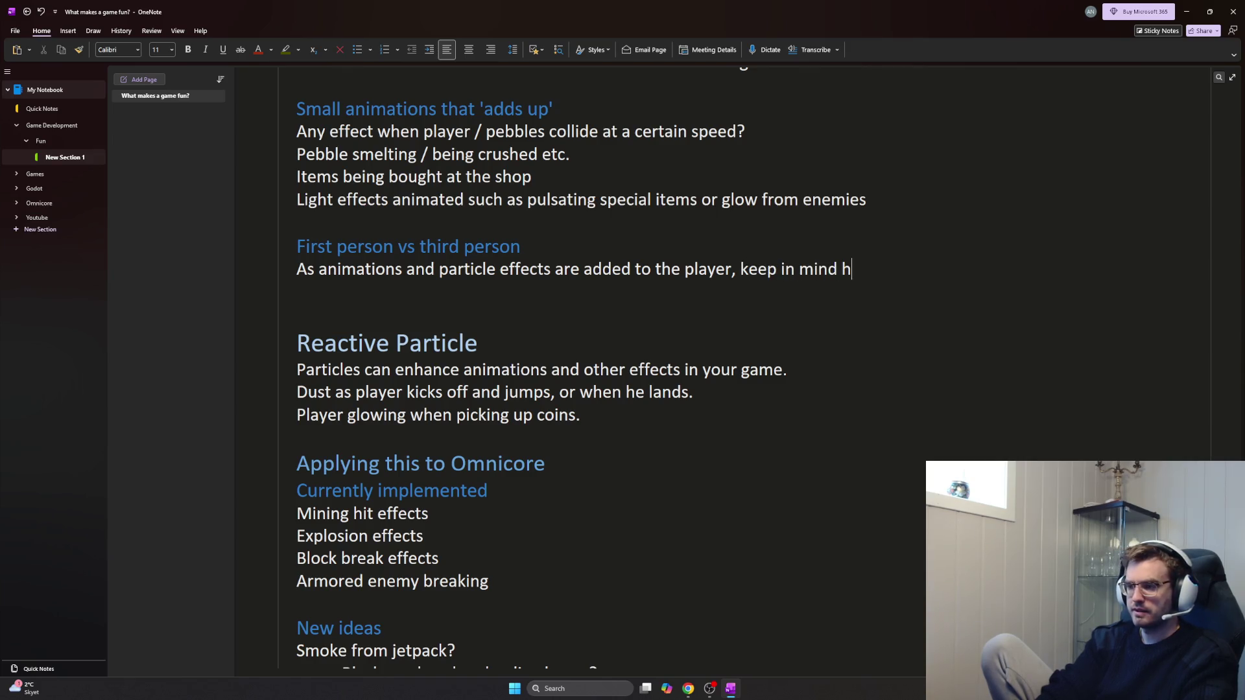
pyautogui.write('ow many are visible in f')
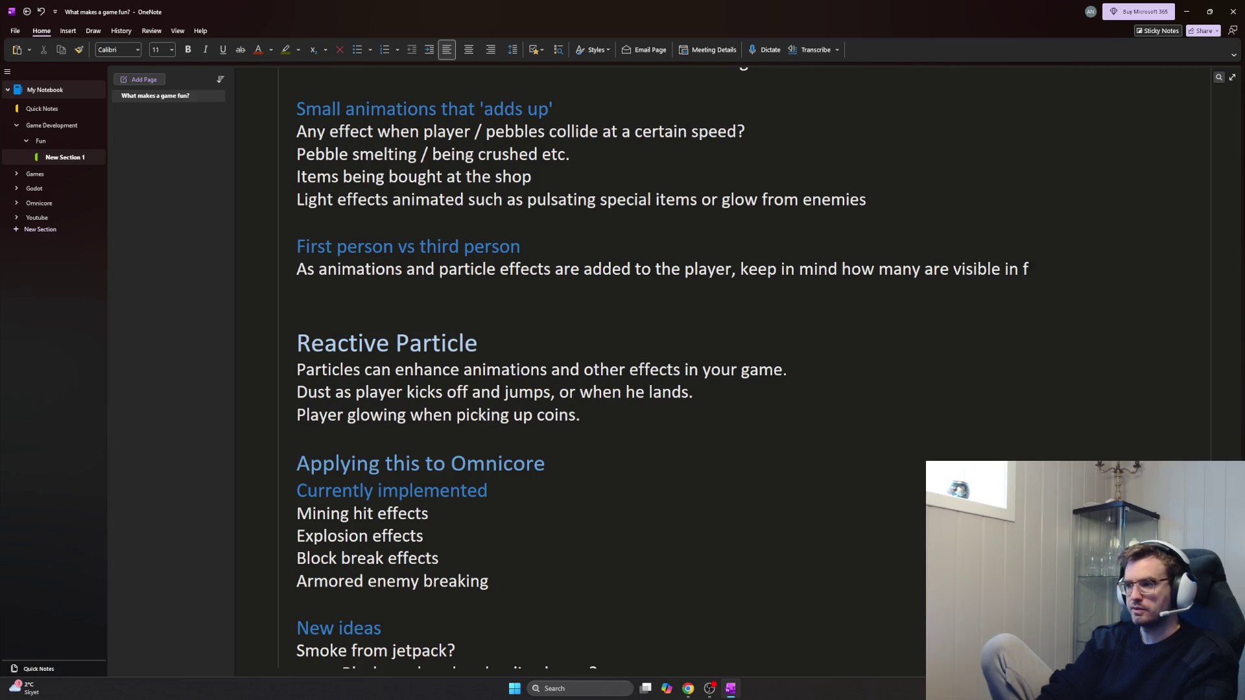
pyautogui.write('irst perosn')
pyautogui.press('BackSpace')
pyautogui.press('BackSpace')
pyautogui.write('son.')
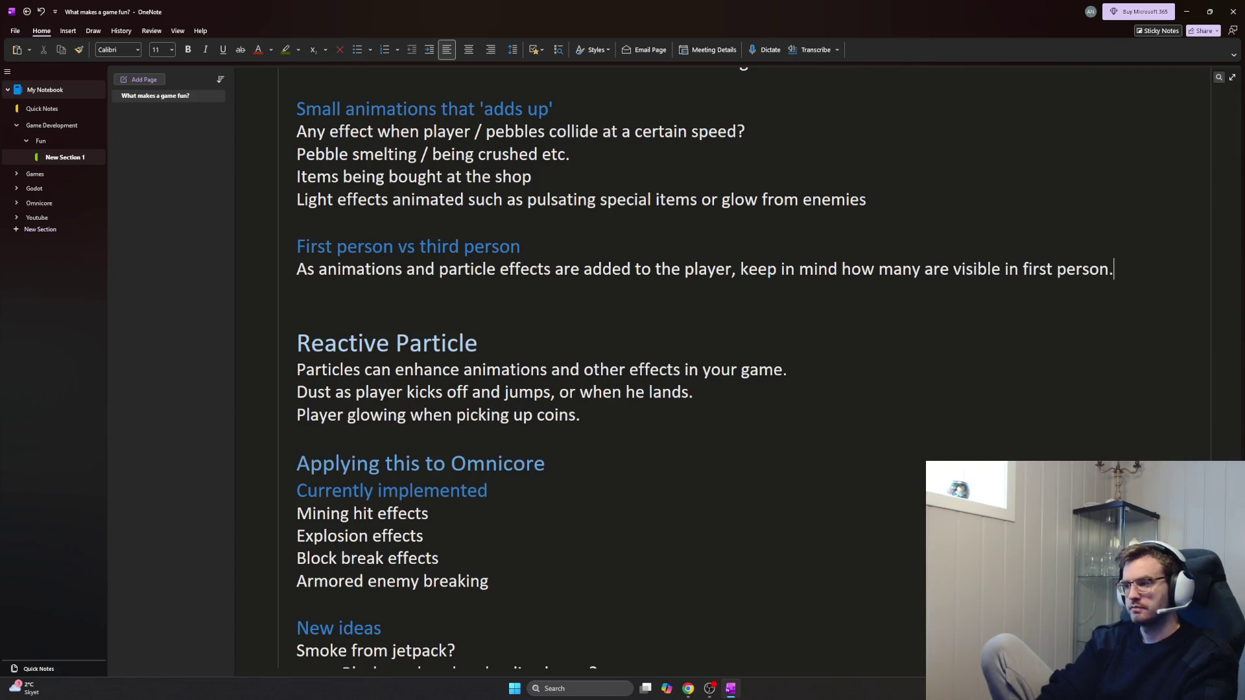
pyautogui.press('Return')
pyautogui.write('Ma')
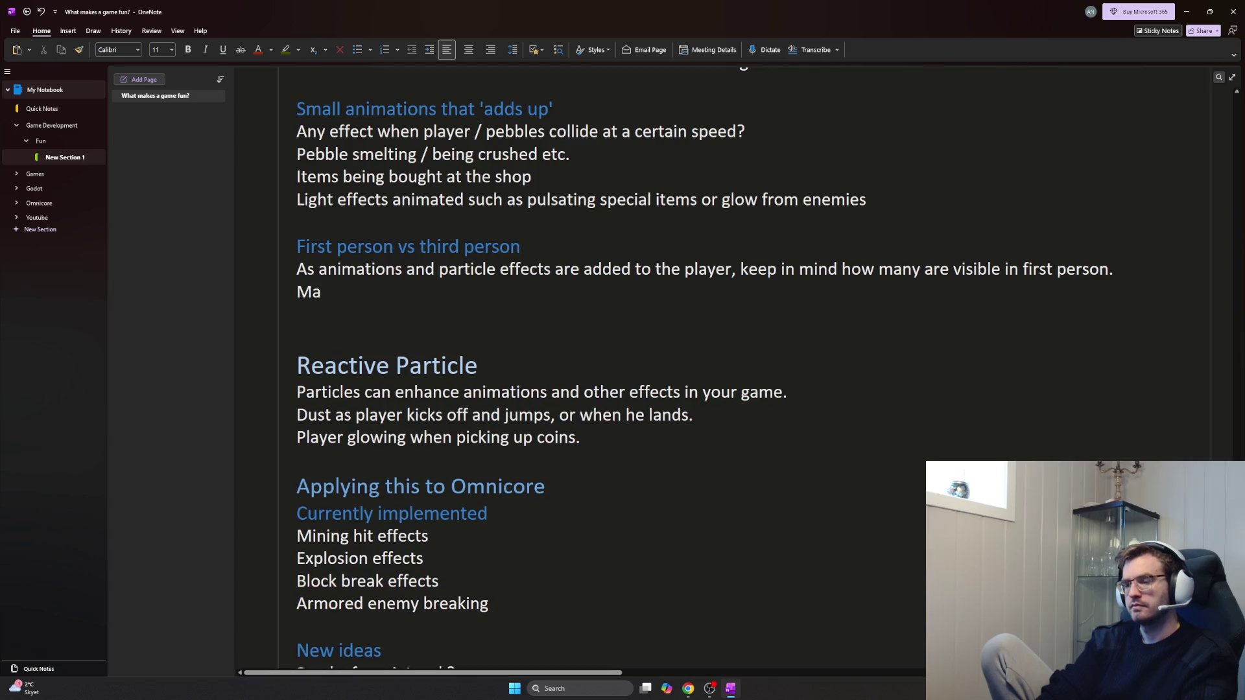
pyautogui.write('ke sure first per')
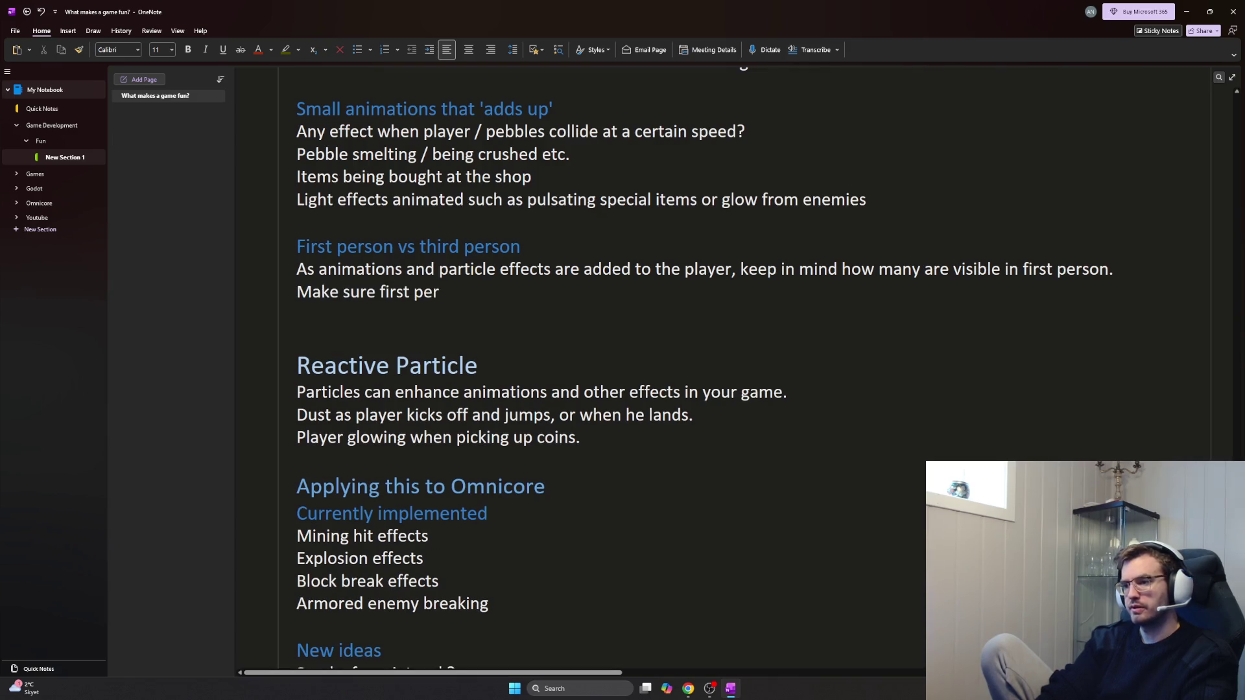
pyautogui.write('stale.')
# Reword the line to 'stale/boring' and cut the 'or possibly the only view' ending so it ends 'the most used view.'
pyautogui.press('BackSpace')
pyautogui.write('/boring.')
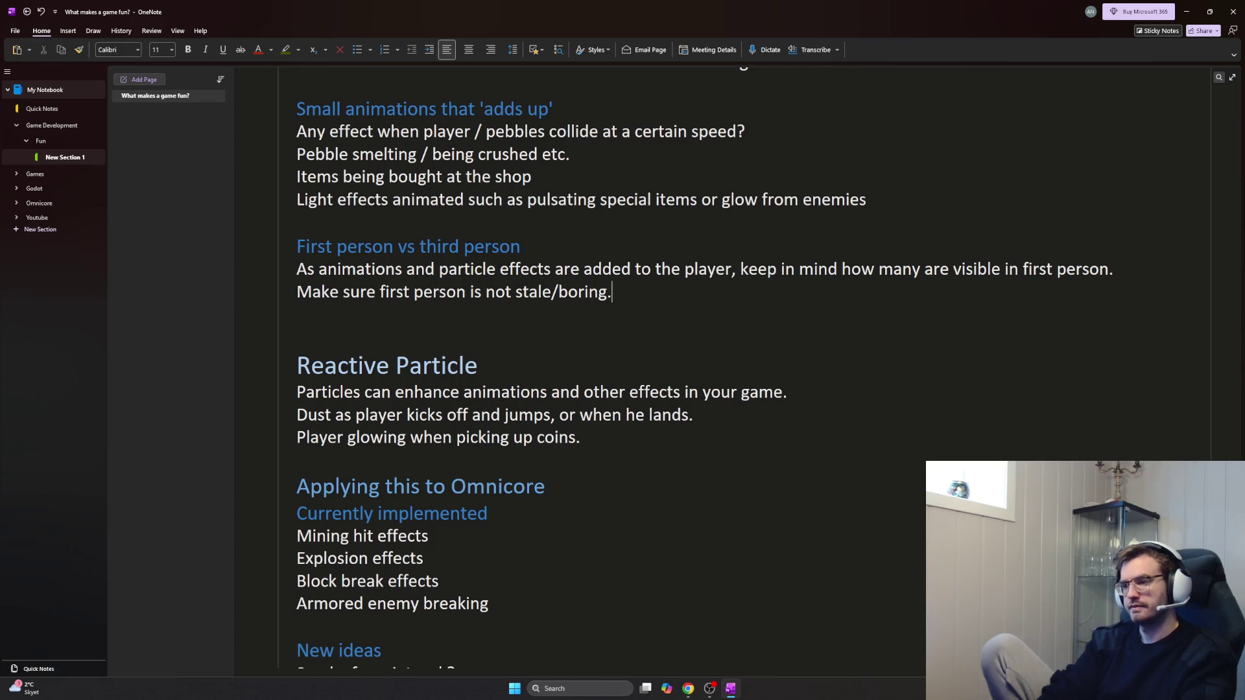
pyautogui.press('BackSpace')
pyautogui.write('as this will be the')
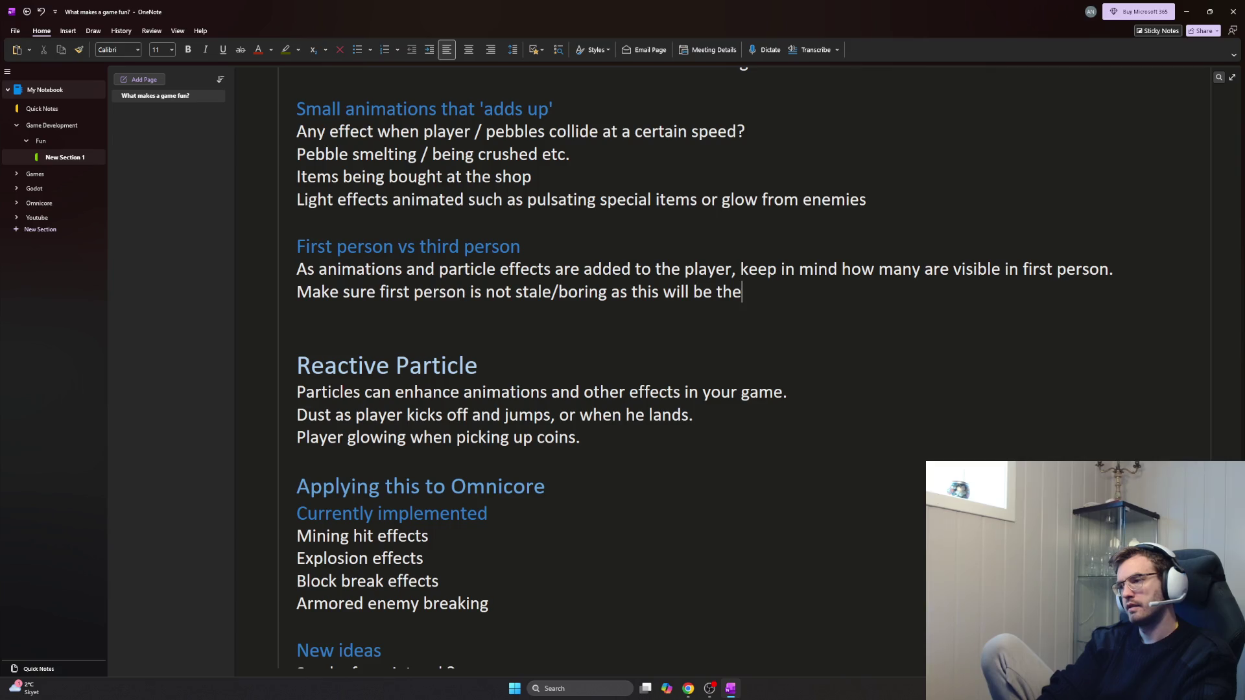
pyautogui.press('BackSpace')
pyautogui.press('BackSpace')
pyautogui.press('BackSpace')
pyautogui.press('BackSpace')
pyautogui.press('BackSpace')
pyautogui.write('most usdeed view')
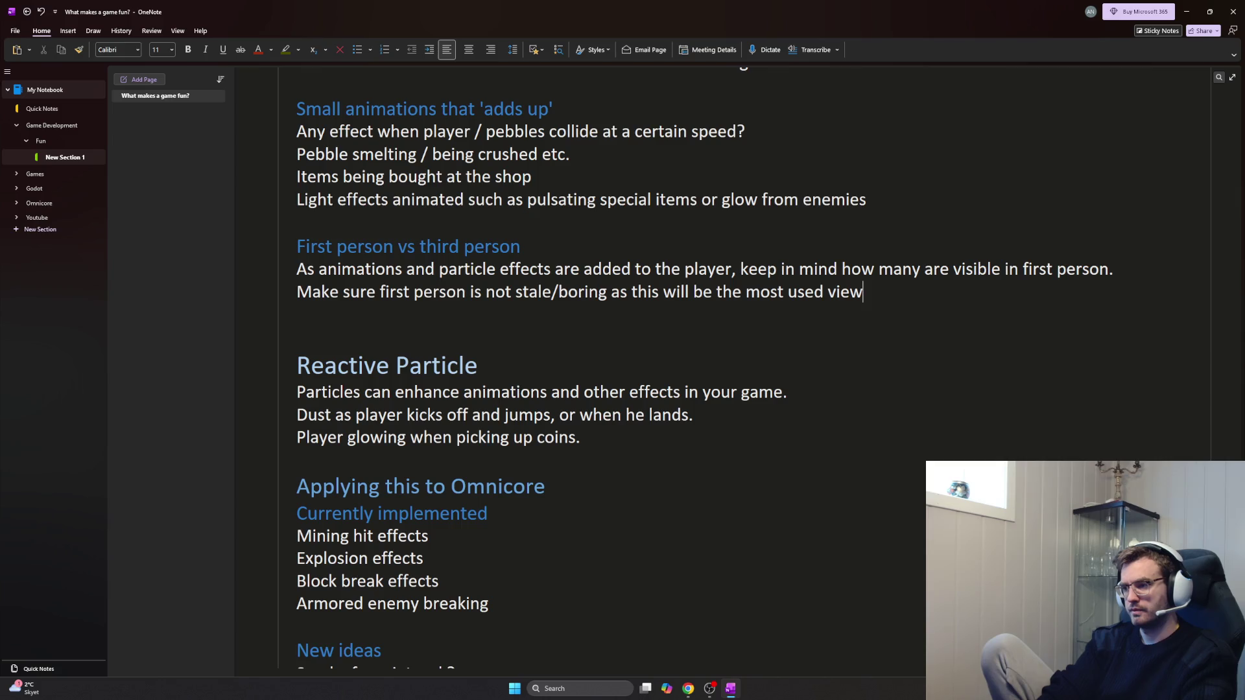
pyautogui.write(' or po')
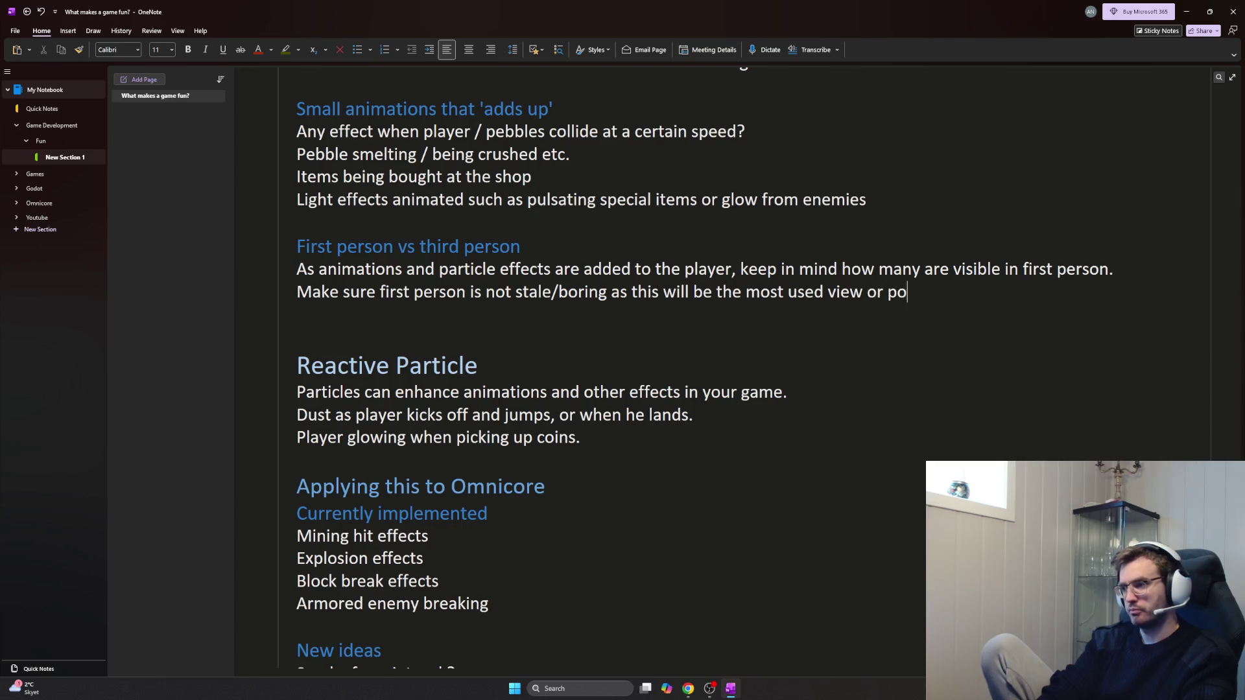
pyautogui.write('ssib')
pyautogui.write('ly the on')
pyautogui.write('ly view.')
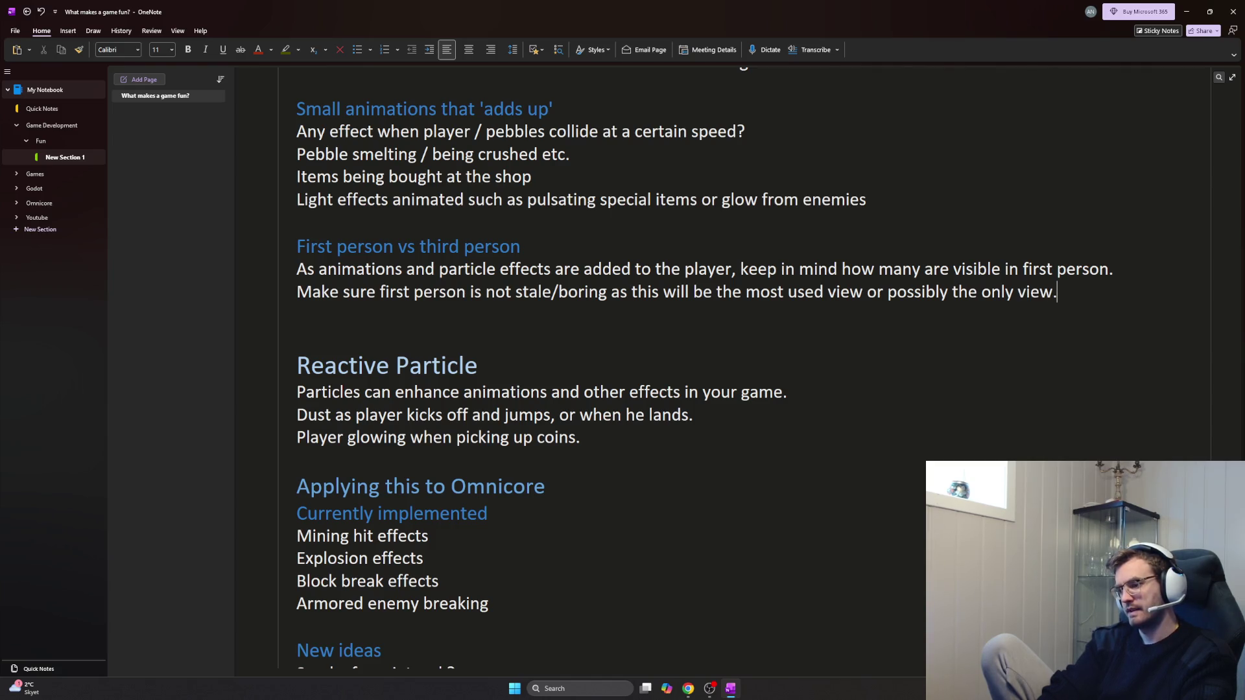
pyautogui.press('BackSpace')
pyautogui.press('BackSpace')
pyautogui.press('BackSpace')
pyautogui.press('BackSpace')
pyautogui.press('BackSpace')
pyautogui.press('BackSpace')
pyautogui.write('iew.')
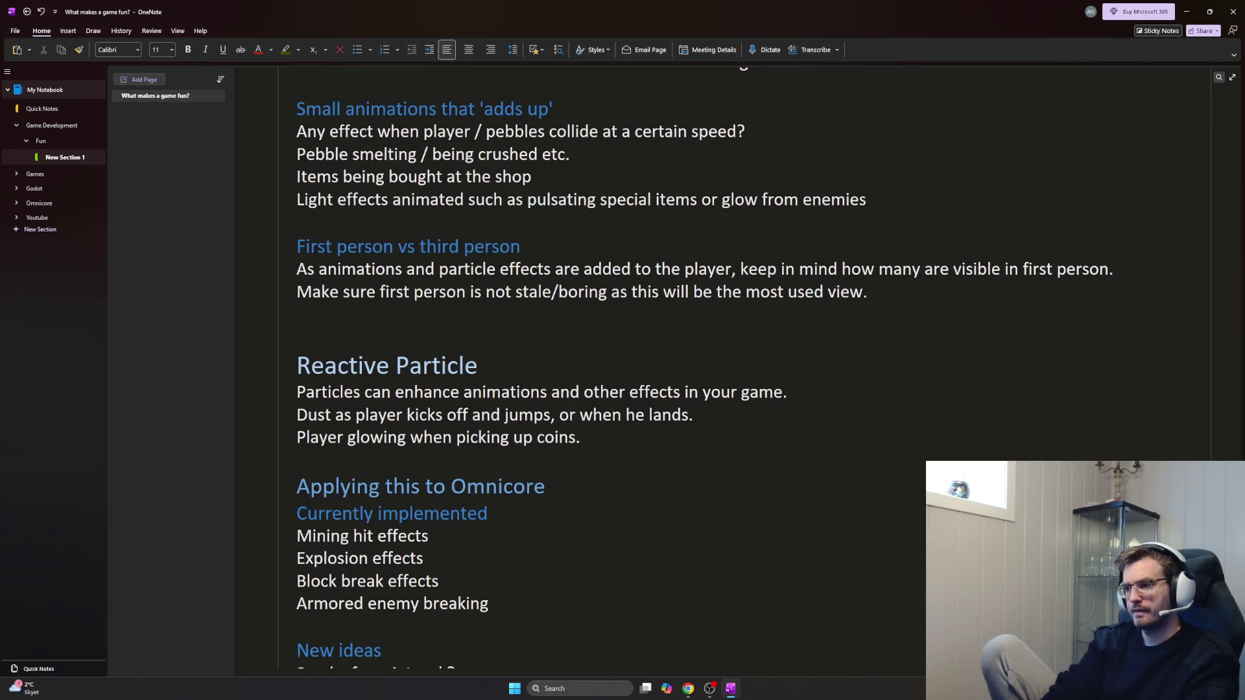
# Add the note on checking Hytale's third-person camera next to walls, with blank lines and an asterisk line above it
pyautogui.press('Return')
pyautogui.write('third person in hyl')
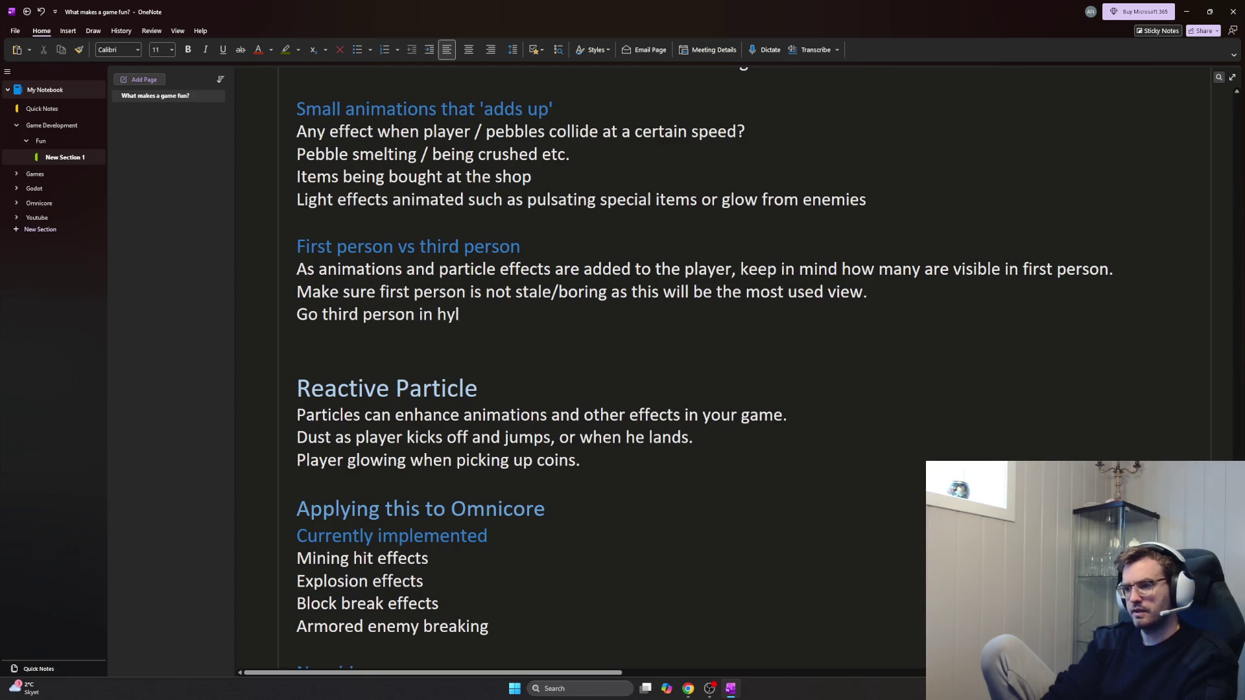
pyautogui.press('BackSpace')
pyautogui.write('tale a')
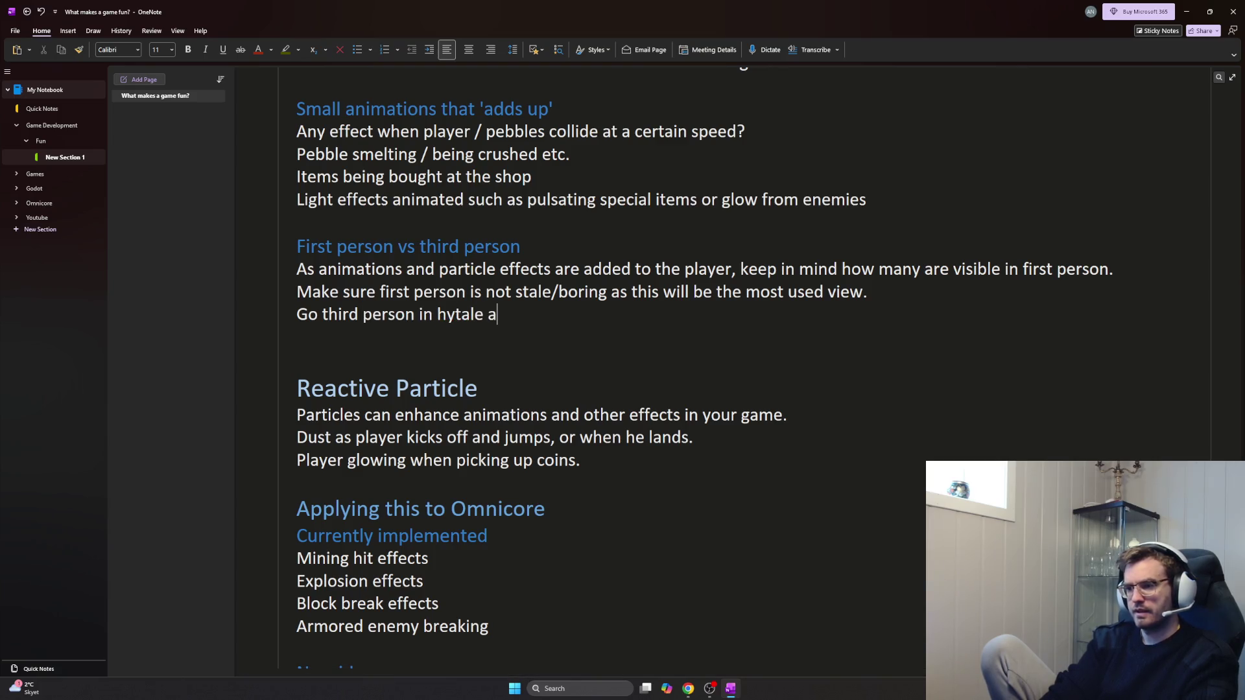
pyautogui.write('nd see how they deal with camera n')
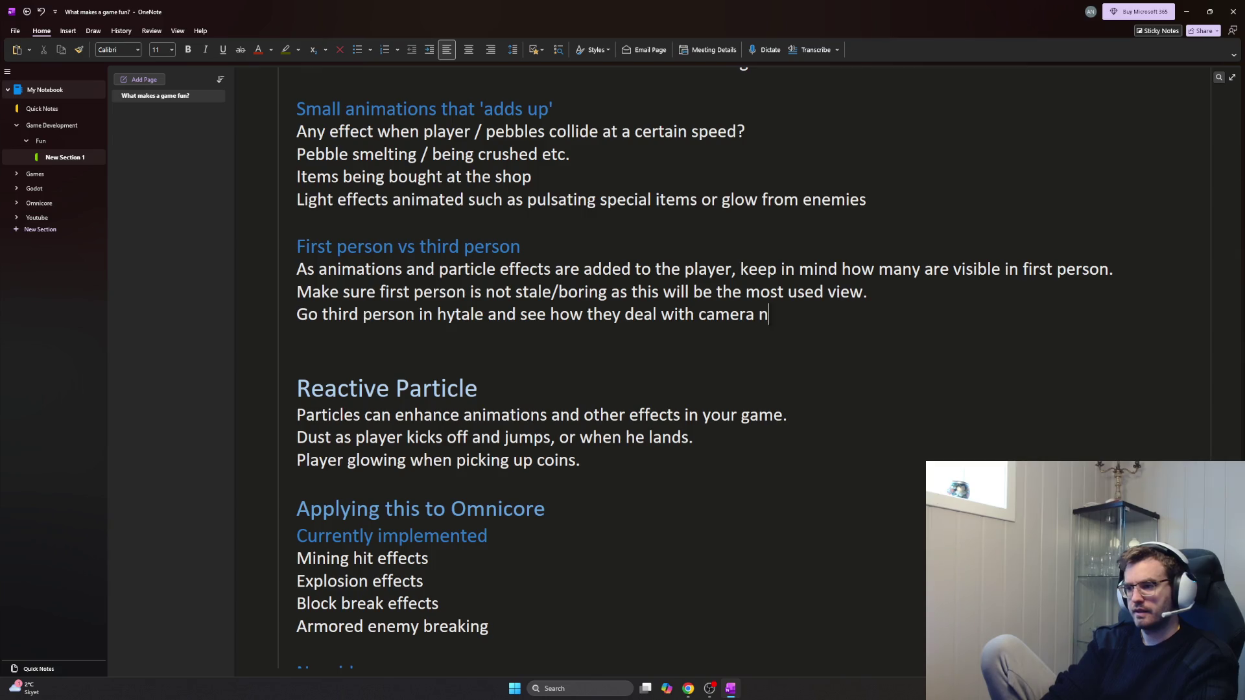
pyautogui.press('BackSpace')
pyautogui.press('BackSpace')
pyautogui.write('to w')
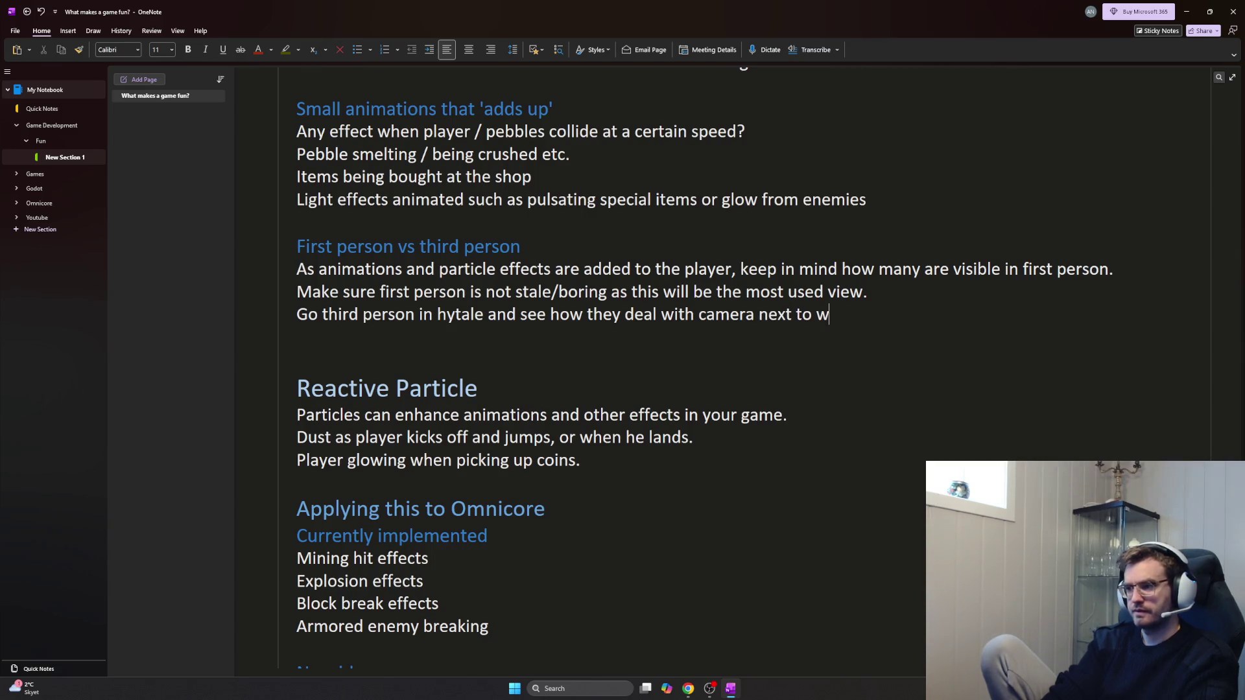
pyautogui.write('alls.')
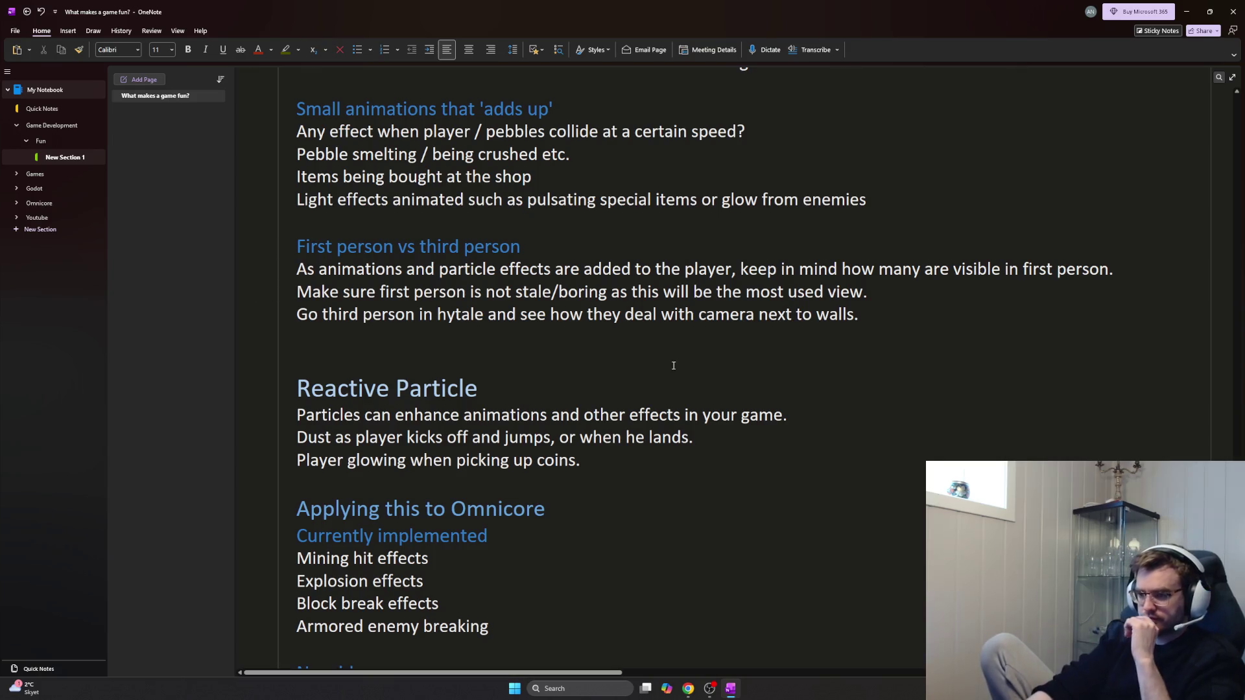
pyautogui.scroll(-2, 600, 372)
pyautogui.scroll(-3, 535, 367)
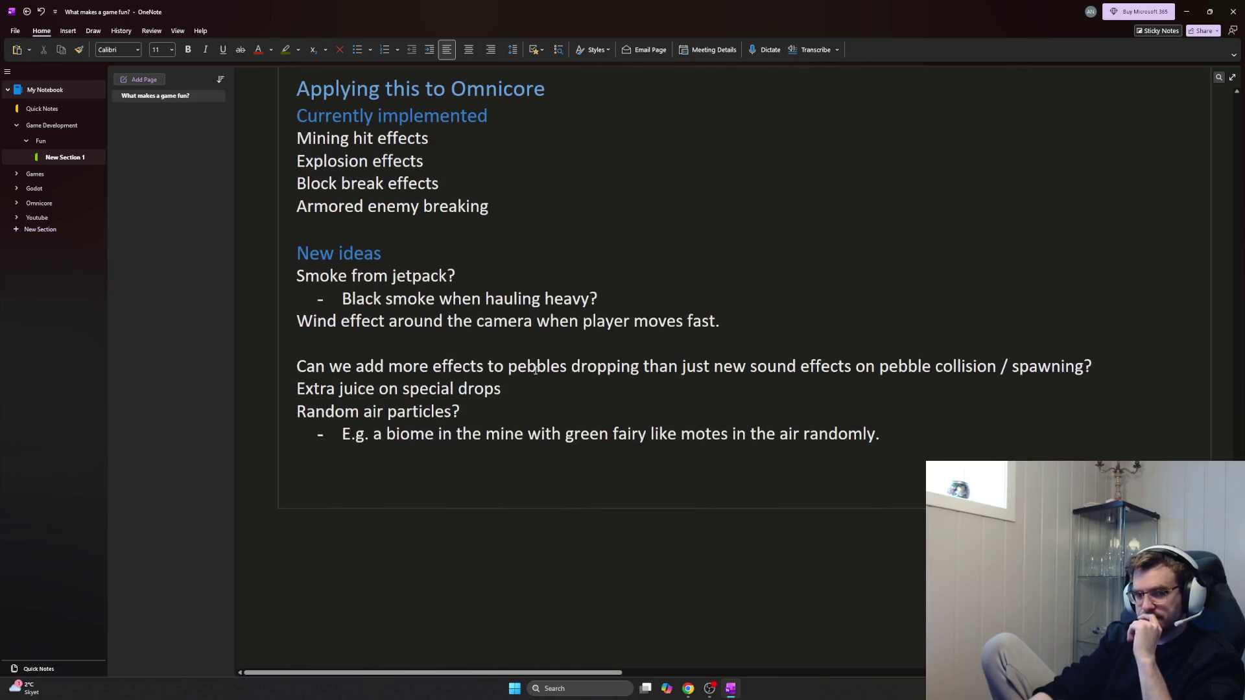
pyautogui.scroll(3, 544, 367)
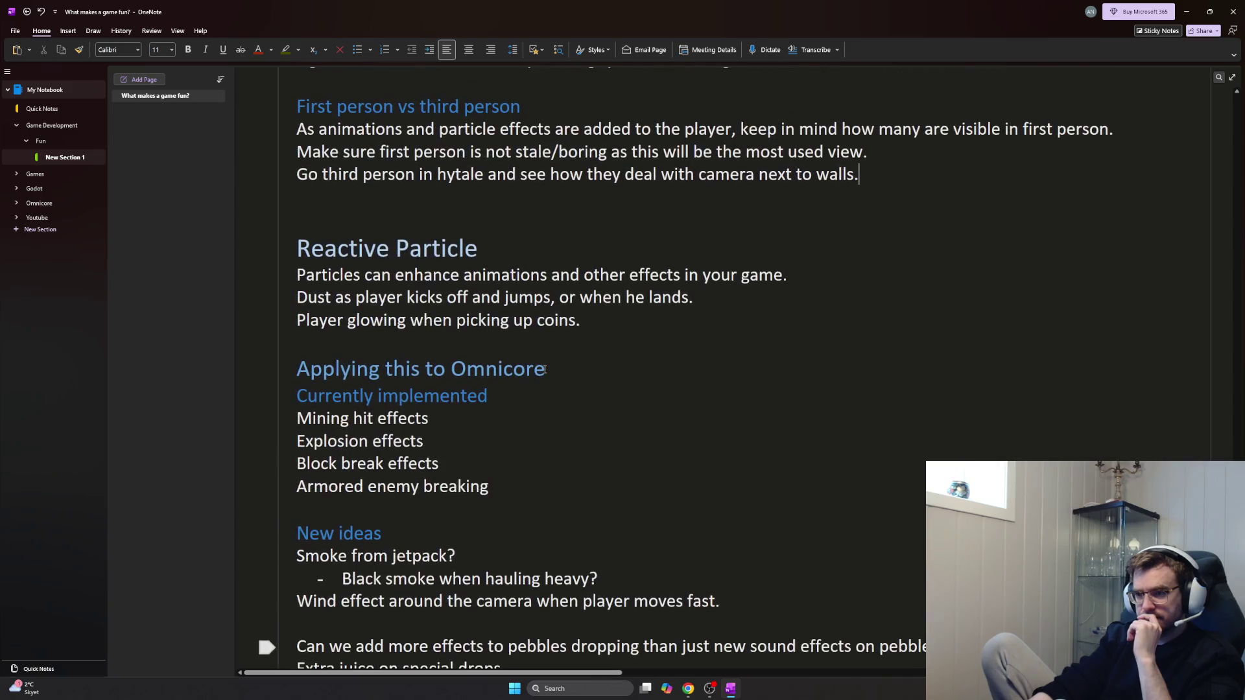
pyautogui.press('Home')
pyautogui.press('Return')
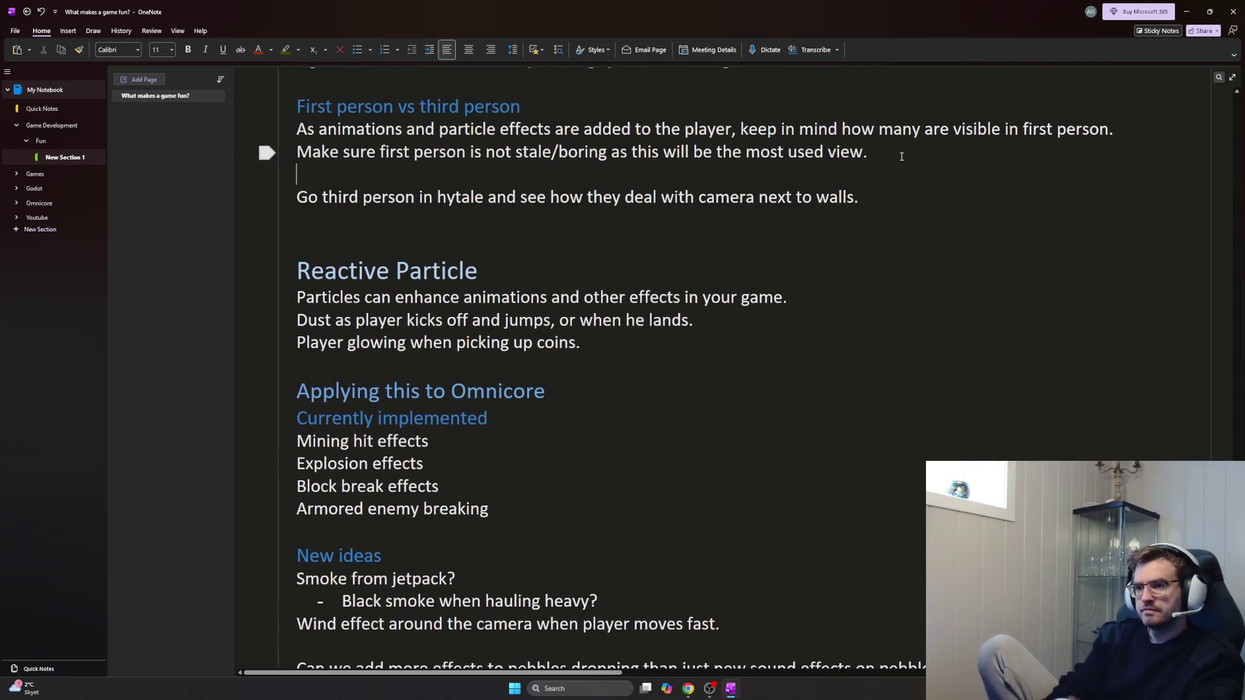
pyautogui.press('Return')
pyautogui.press('Up')
pyautogui.write('*')
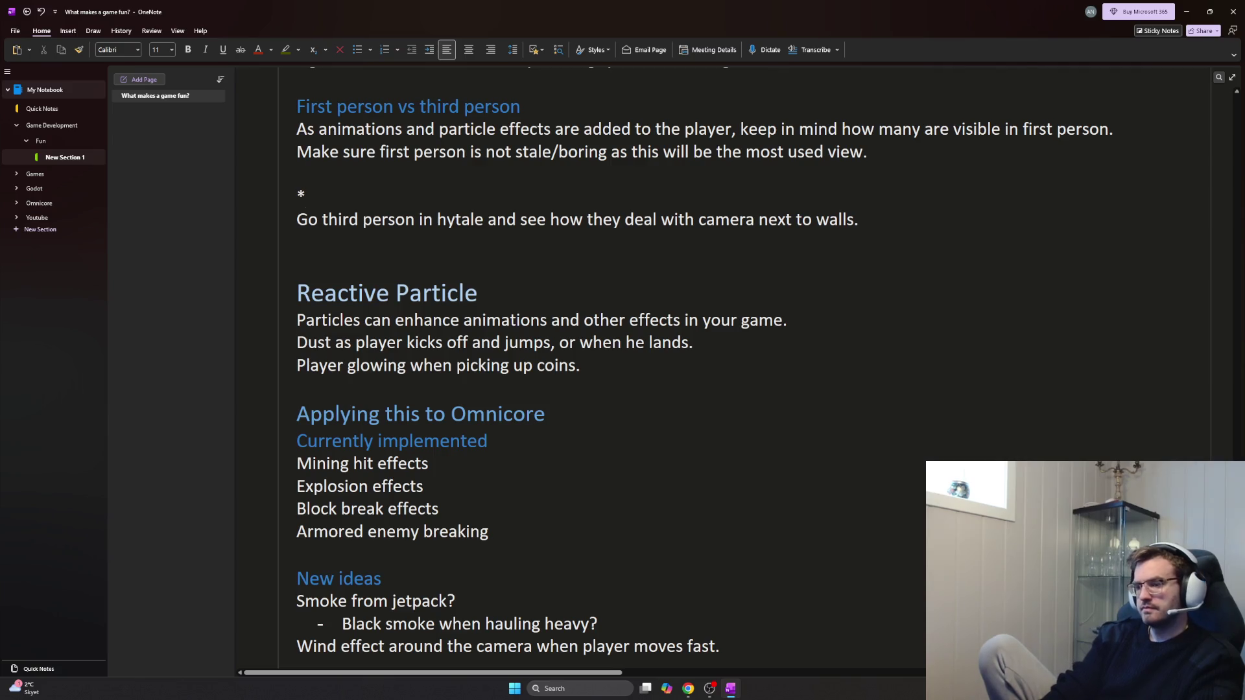
pyautogui.write('Sidenote')
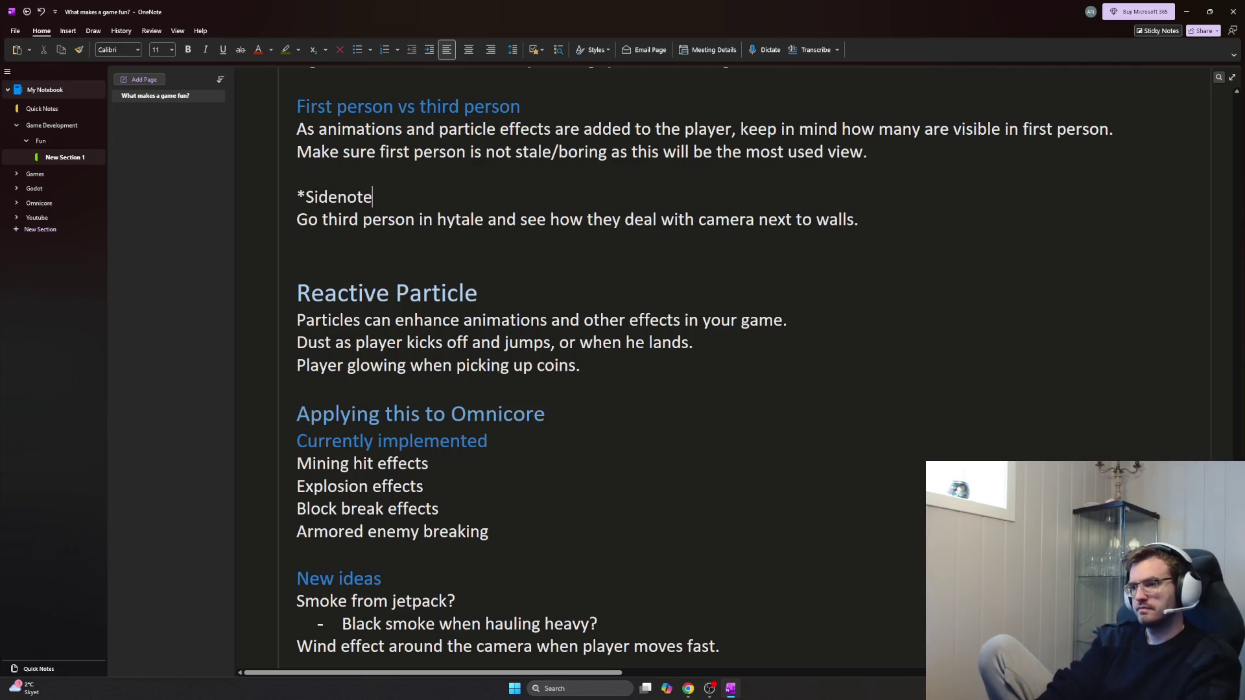
# Start a new line below the mine biome example bullet in the New ideas section
pyautogui.rightClick(813, 91)
pyautogui.scroll(-4, 721, 335)
pyautogui.scroll(-2, 721, 335)
pyautogui.scroll(2, 604, 311)
pyautogui.scroll(1, 534, 345)
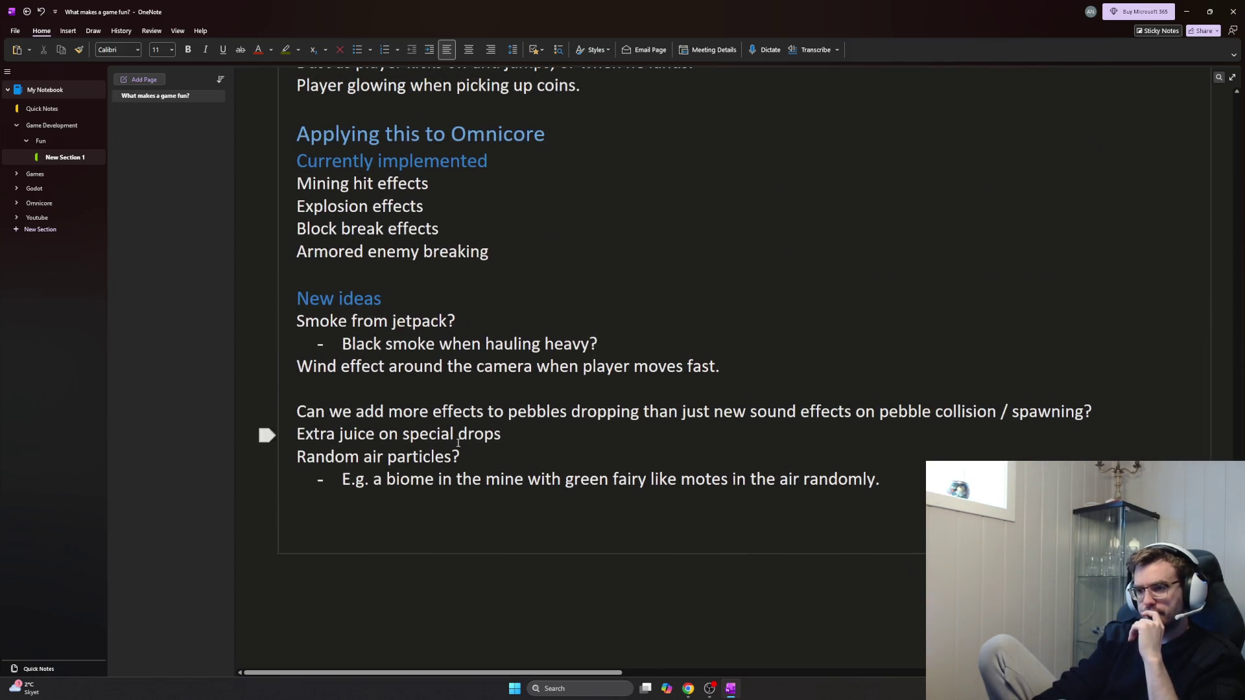
pyautogui.click(386, 478)
pyautogui.scroll(2, 410, 495)
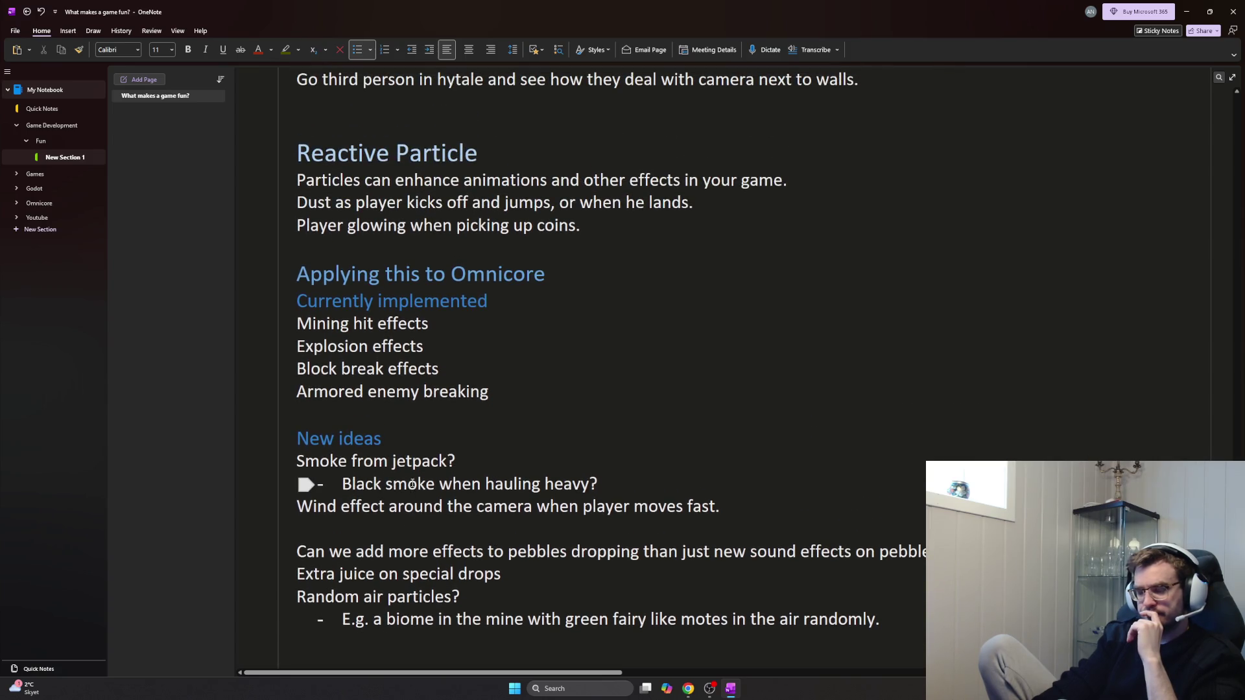
pyautogui.press('End')
pyautogui.press('Return')
pyautogui.press('Return')
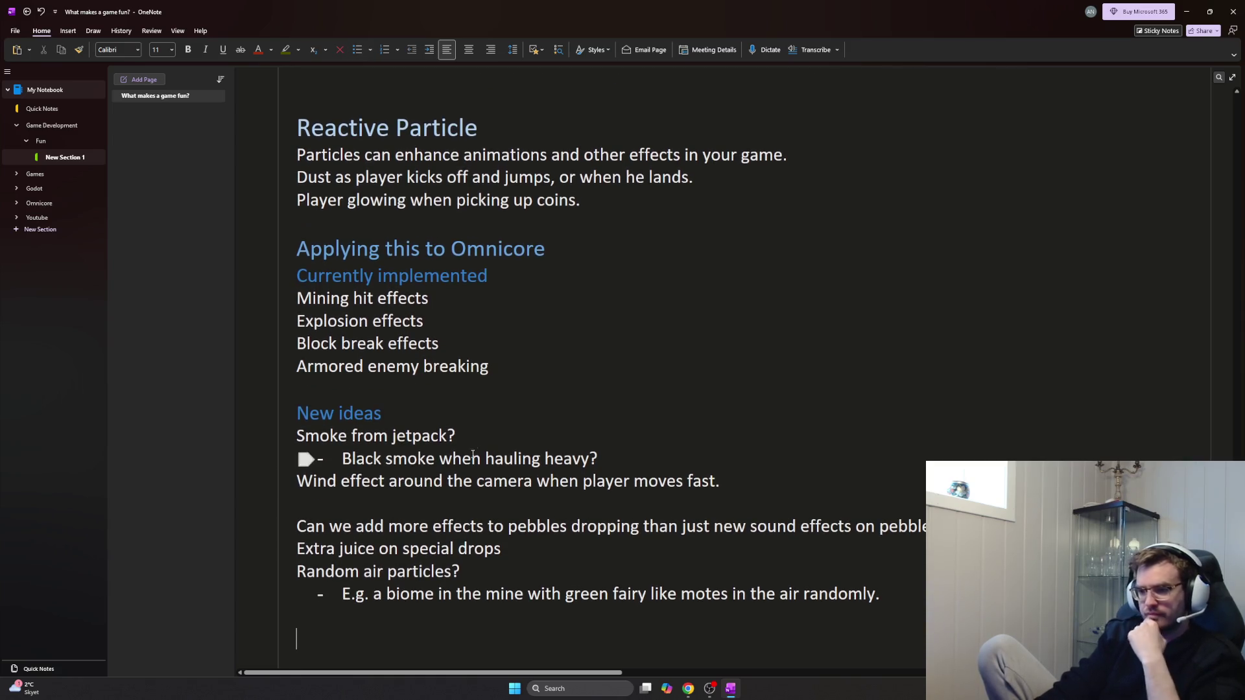
# Select the wind effect and jetpack ideas, then select the 'Random air particles?' line
pyautogui.click(266, 481)
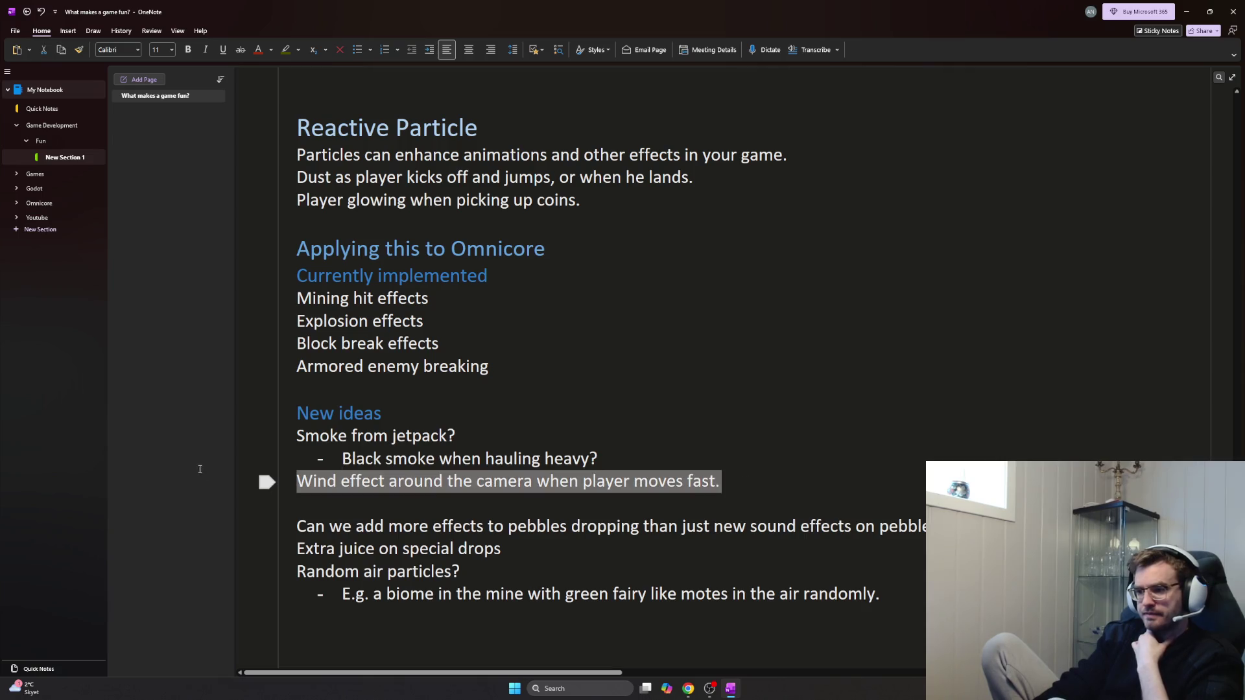
pyautogui.hotkey('shift', 'Up')
pyautogui.hotkey('shift', 'Up')
pyautogui.click(458, 572)
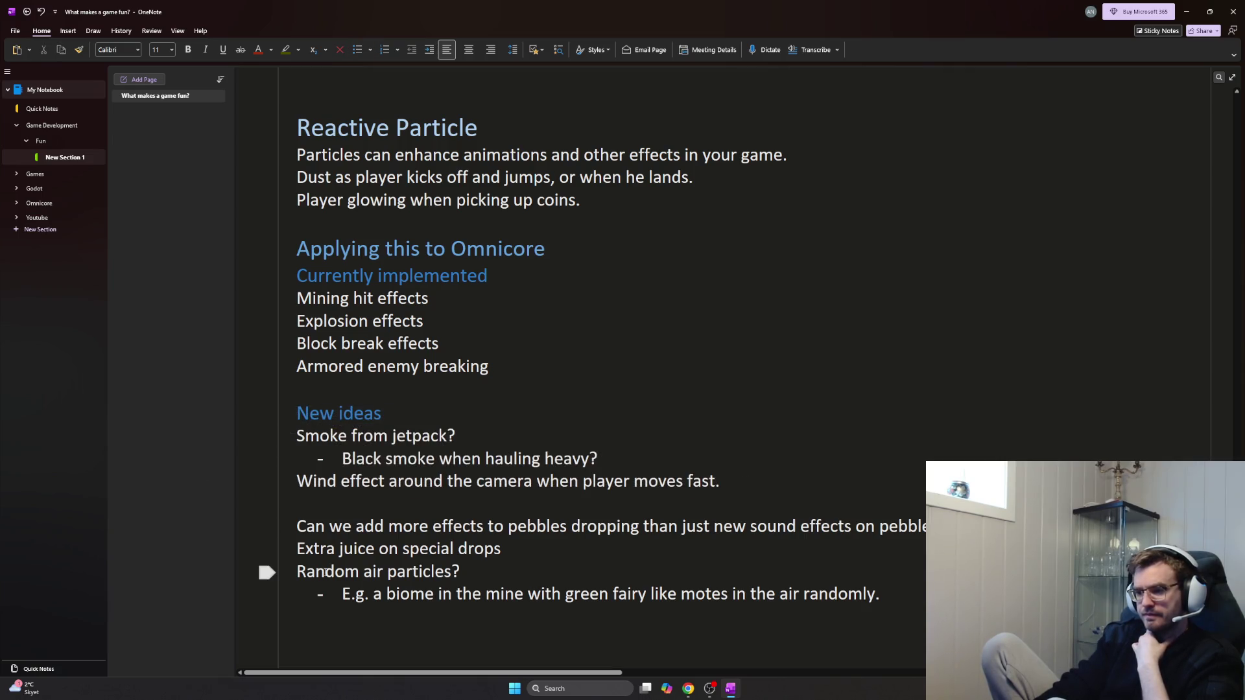
pyautogui.hotkey('shift', 'Home')
pyautogui.press('End')
pyautogui.hotkey('shift', 'Home')
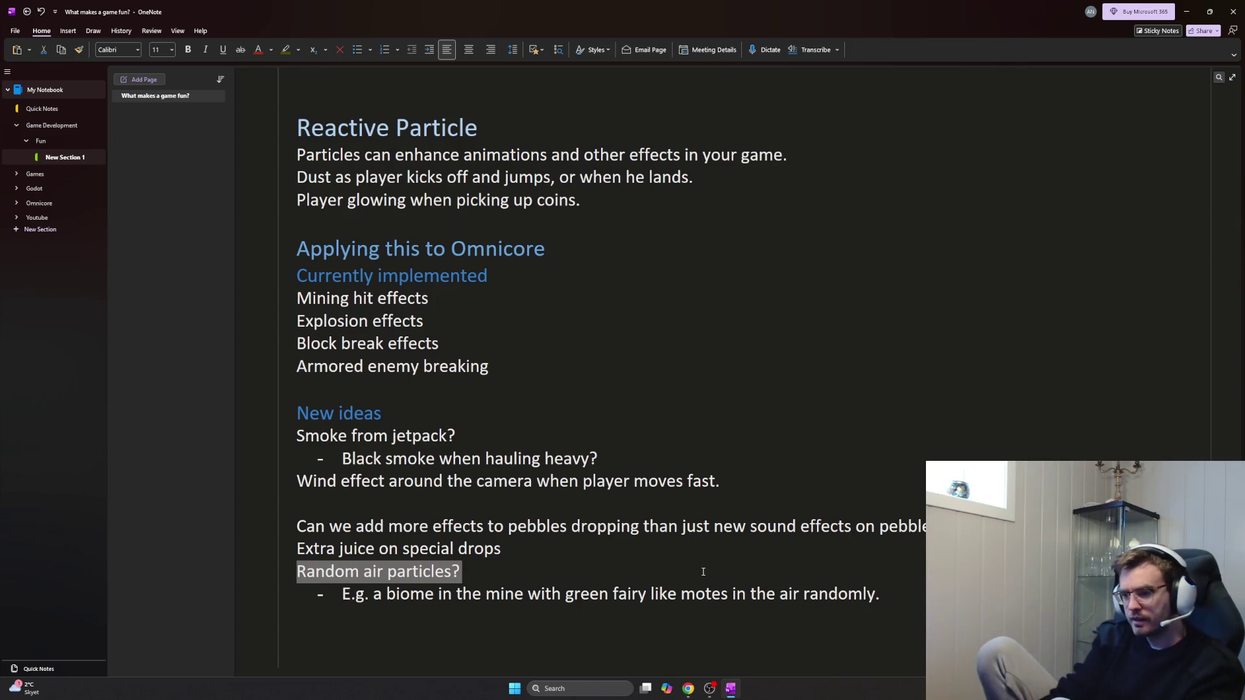
# Insert blank, bullet-free space above 'Random air particles?' with enlarged text size for a new subheading
pyautogui.press('Left')
pyautogui.press('Down')
pyautogui.press('Return')
pyautogui.press('Return')
pyautogui.press('BackSpace')
pyautogui.press('BackSpace')
pyautogui.press('Up')
pyautogui.press('Return')
pyautogui.press('Return')
pyautogui.hotkey('ctrl', 'shift', '.')
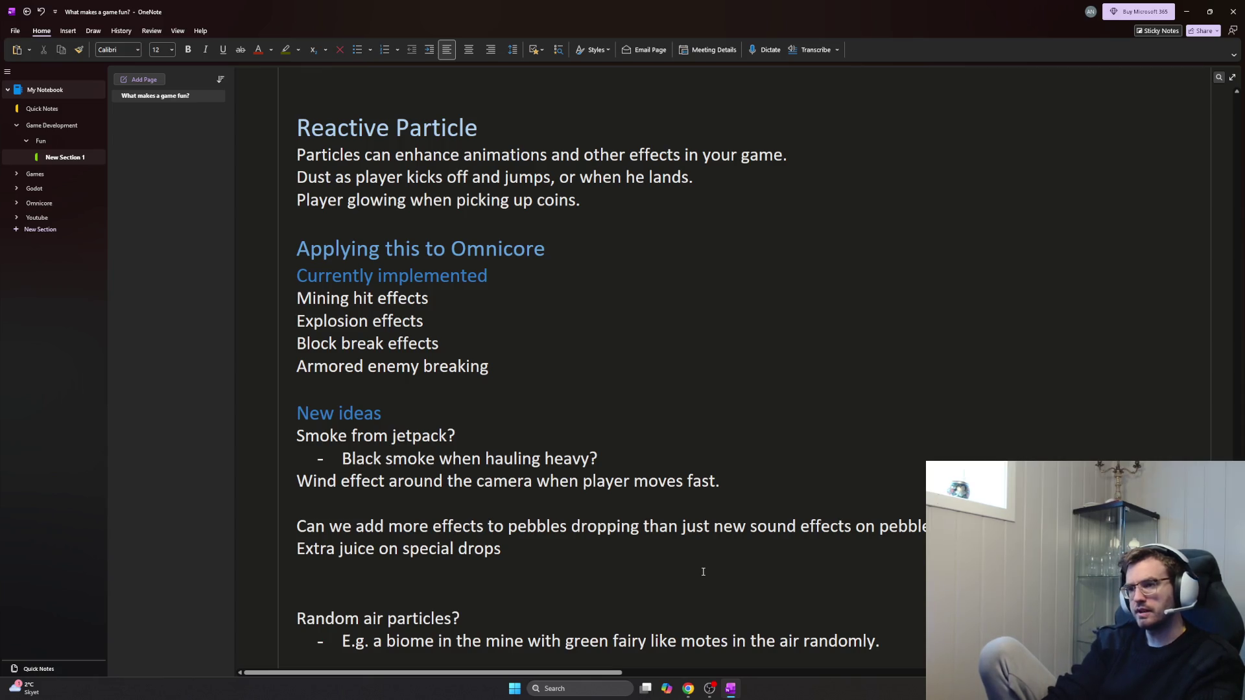
pyautogui.write('O')
# Type the 'Passive particles' subheading without the question mark and start an empty bullet under the mine biome example
pyautogui.press('BackSpace')
pyautogui.write('Ps')
pyautogui.press('BackSpace')
pyautogui.write('assive particles`?')
pyautogui.press('BackSpace')
pyautogui.press('BackSpace')
pyautogui.write('?')
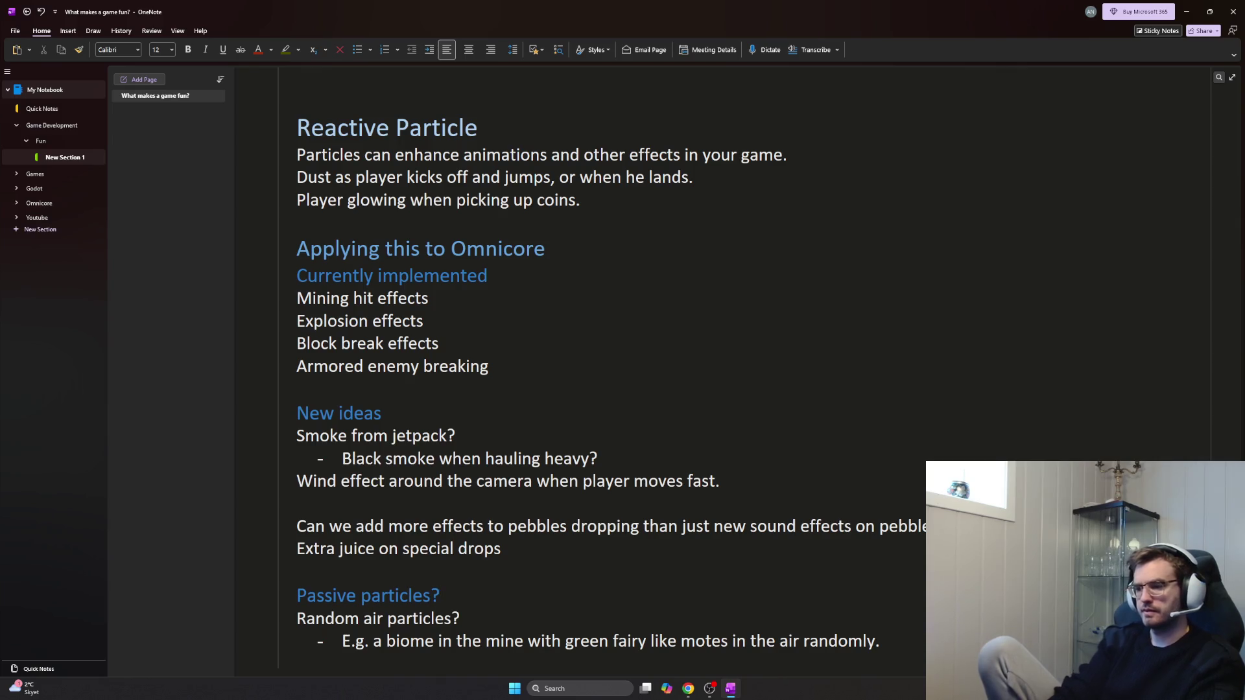
pyautogui.hotkey('ctrl', 'End')
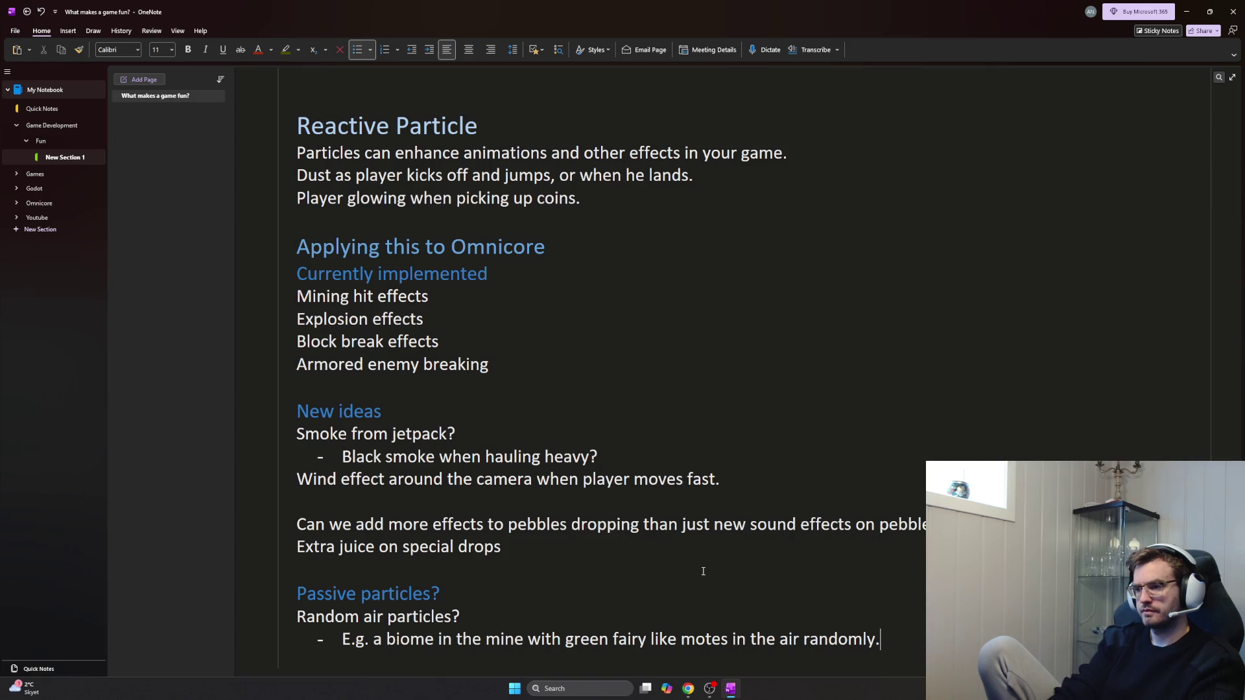
pyautogui.press('Return')
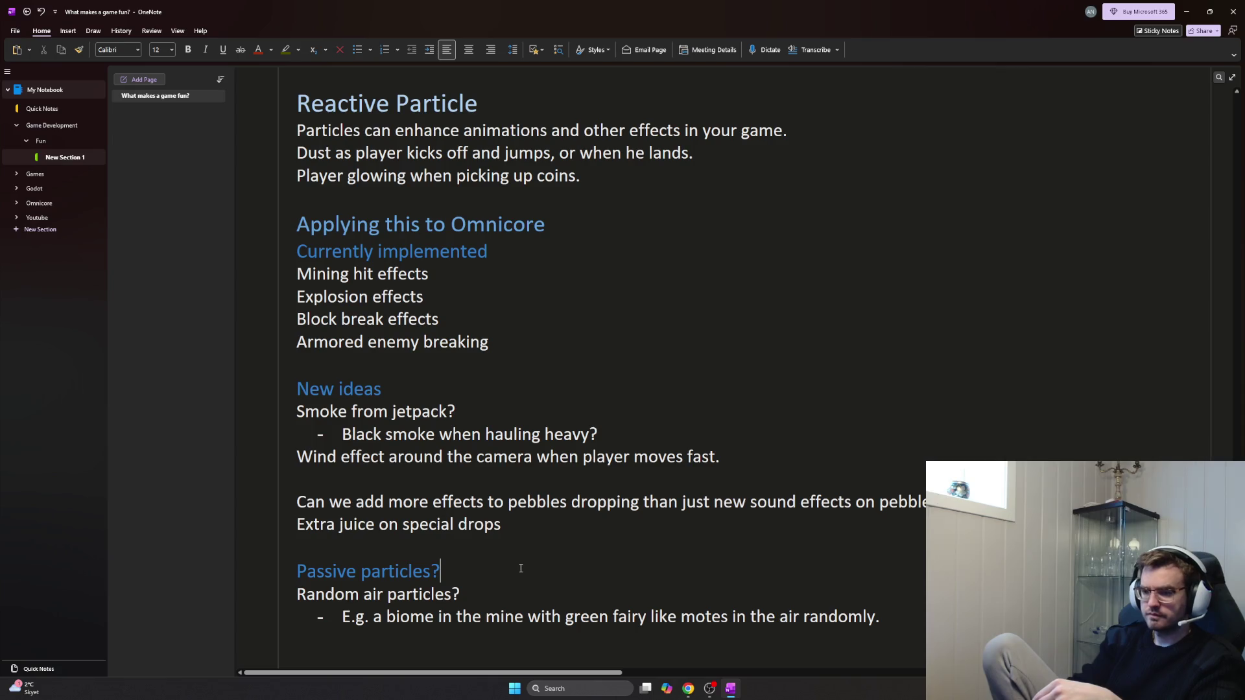
pyautogui.press('BackSpace')
pyautogui.press('Down')
pyautogui.press('Down')
pyautogui.press('End')
pyautogui.press('Return')
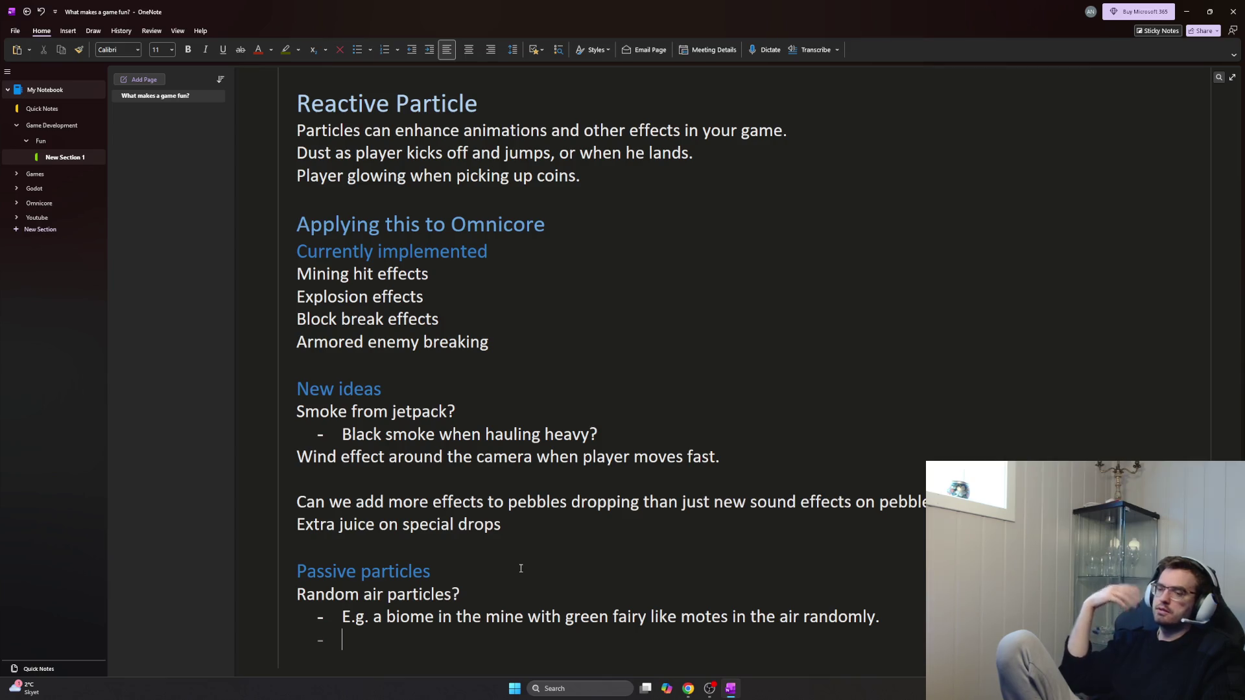
# Write the 'Snow, rain, sunrays etc...' weather bullet as one line below the biome example, removing stray empty bullets
pyautogui.press('BackSpace')
pyautogui.press('BackSpace')
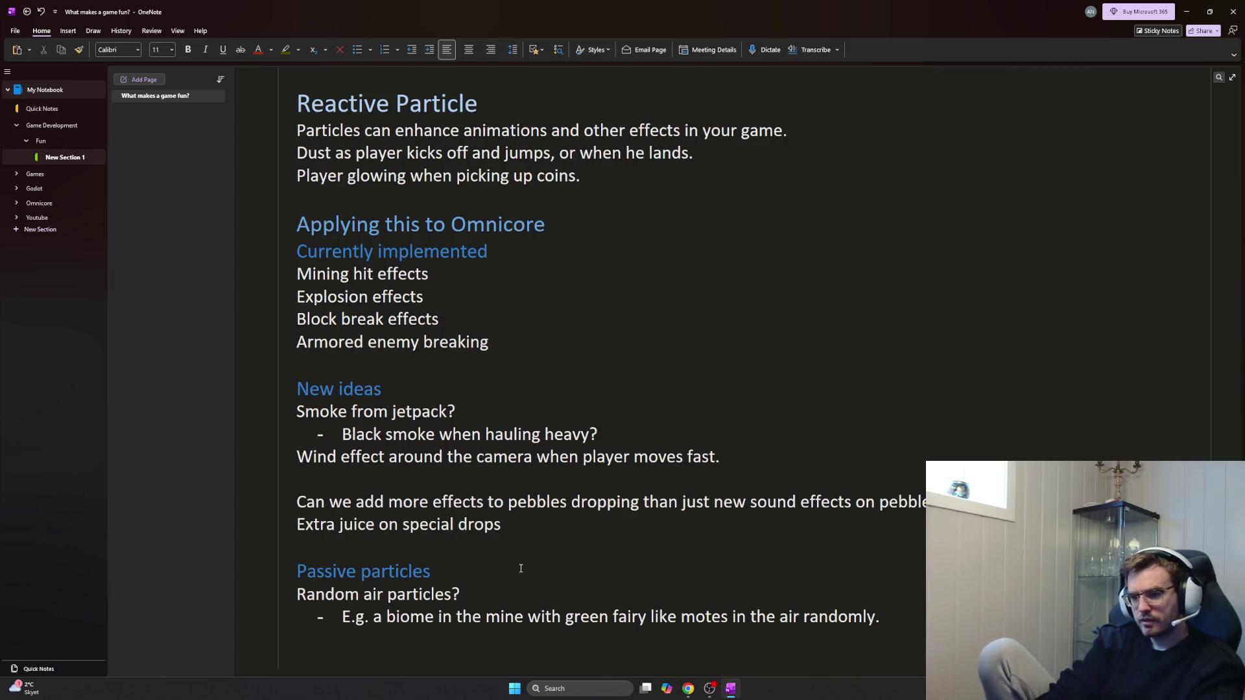
pyautogui.write('-')
pyautogui.press('BackSpace')
pyautogui.press('Return')
pyautogui.write('Snow')
pyautogui.press('Return')
pyautogui.write('raind')
pyautogui.press('Return')
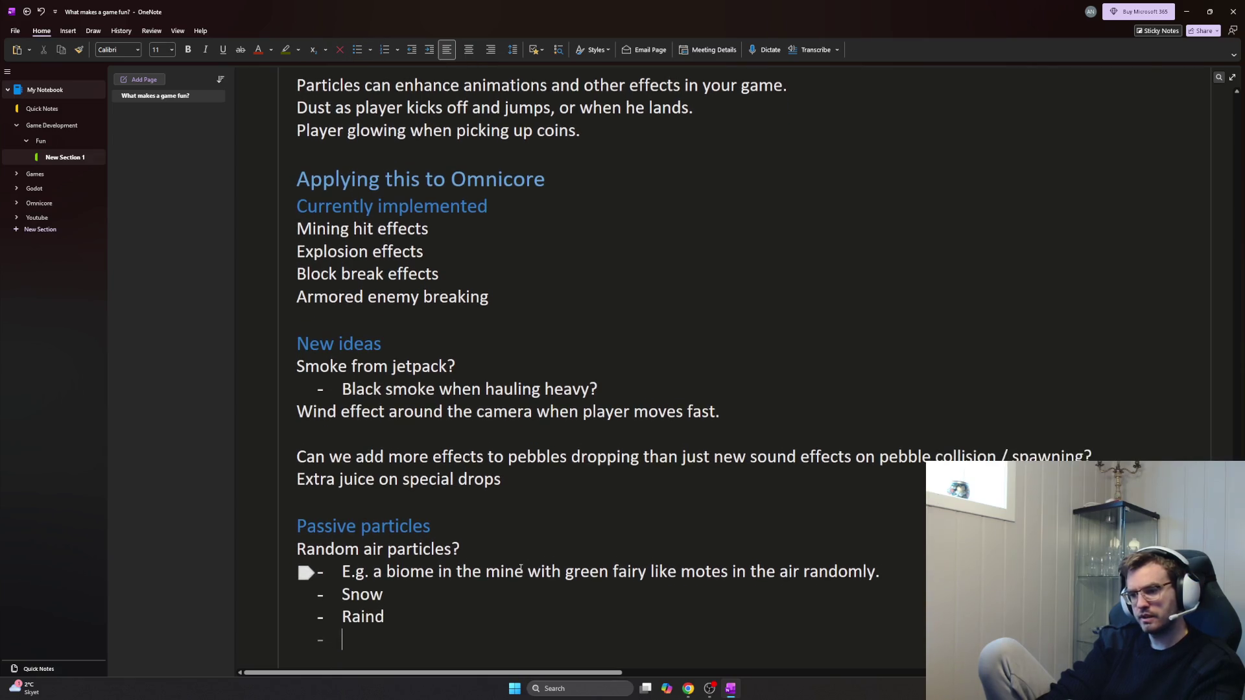
pyautogui.press('BackSpace')
pyautogui.press('BackSpace')
pyautogui.press('BackSpace')
pyautogui.press('BackSpace')
pyautogui.press('BackSpace')
pyautogui.press('BackSpace')
pyautogui.press('BackSpace')
pyautogui.press('BackSpace')
pyautogui.write(', ra')
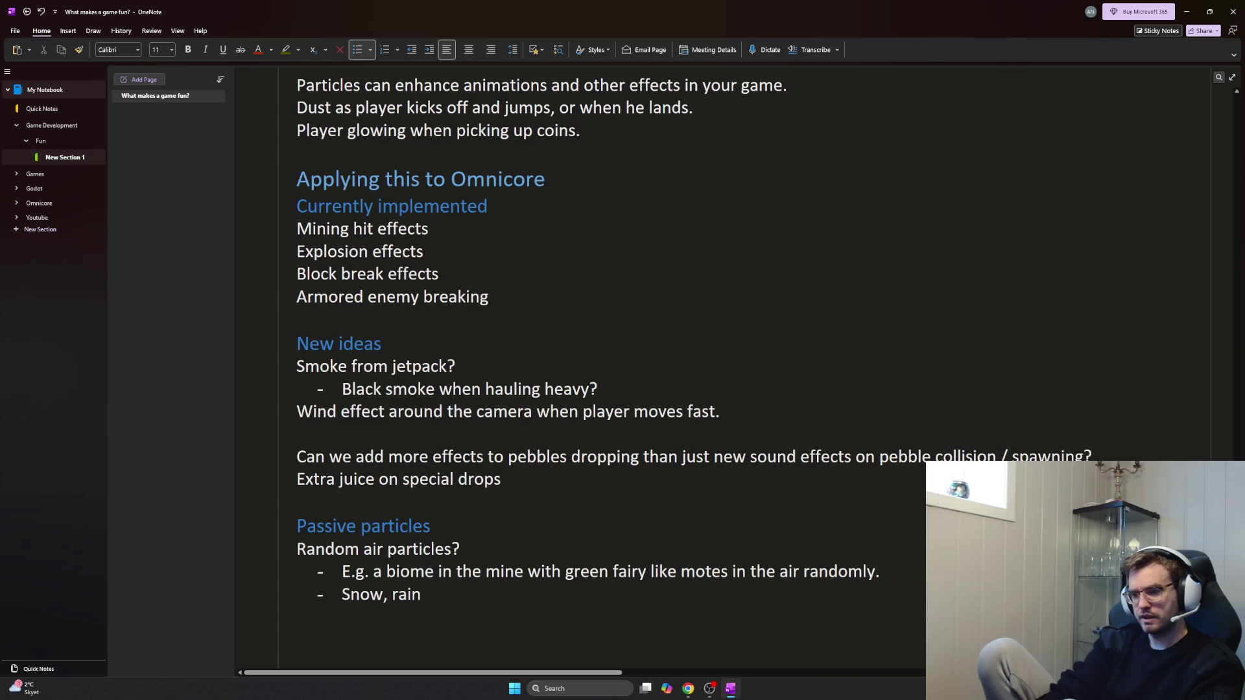
pyautogui.write('in, sunrays e')
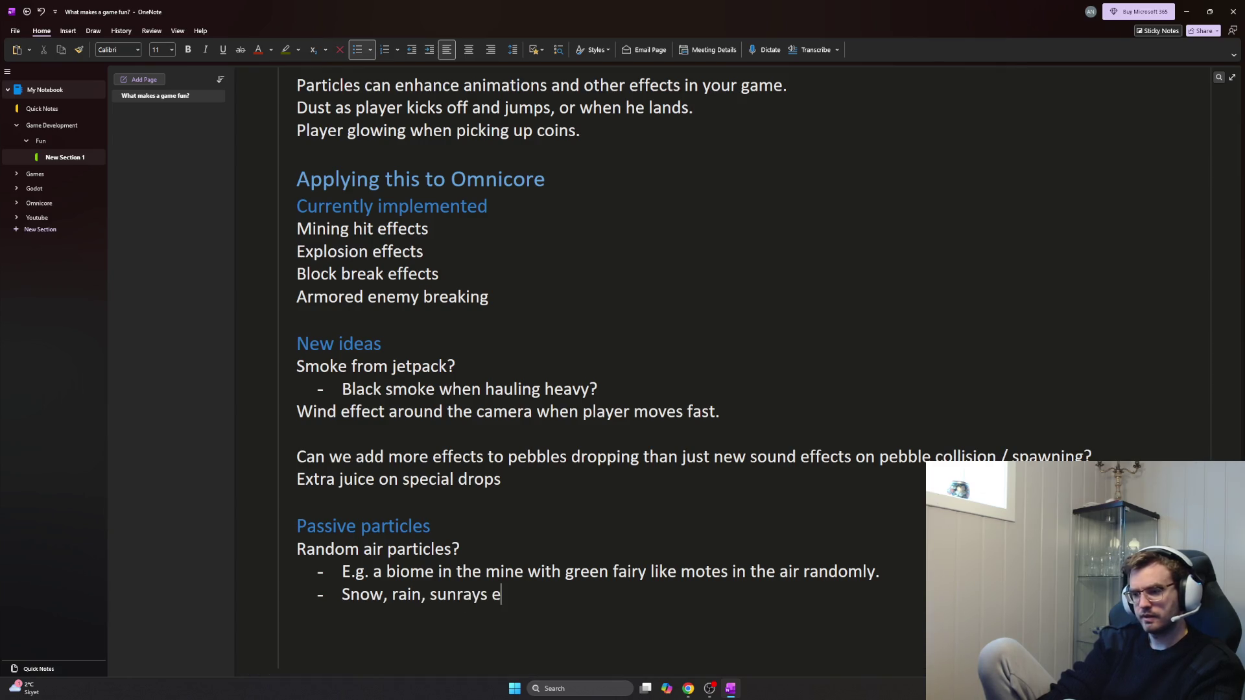
pyautogui.write('tc...')
pyautogui.press('Return')
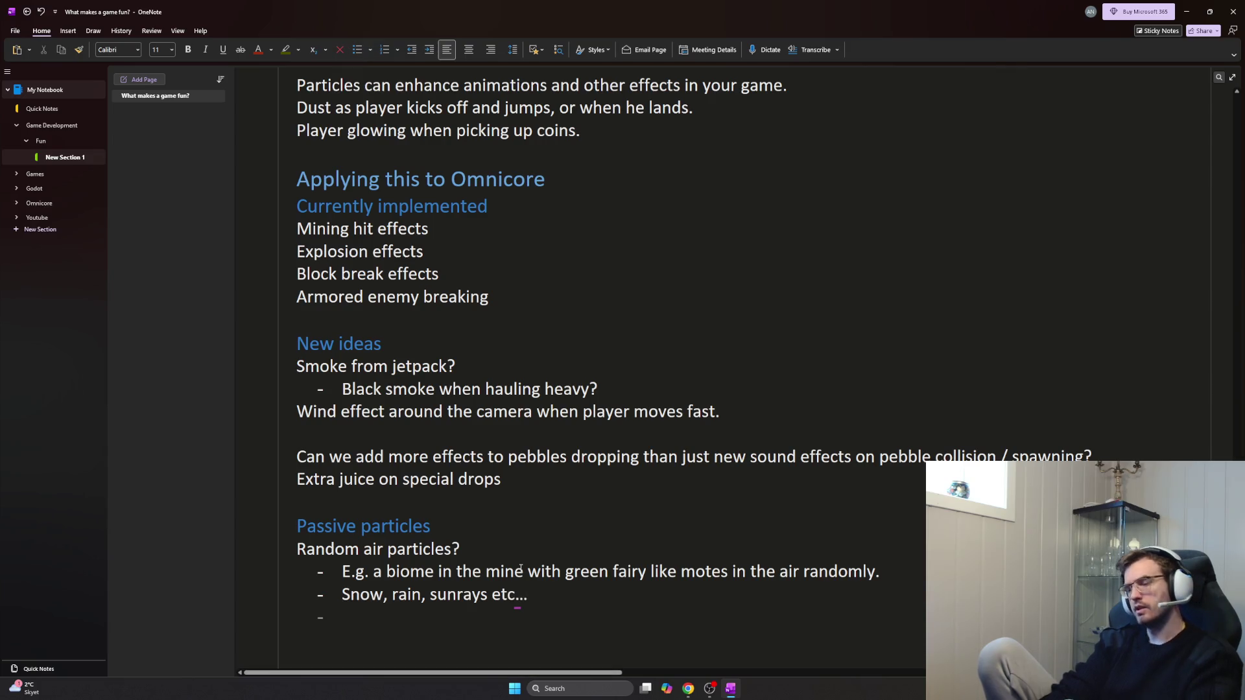
pyautogui.press('BackSpace')
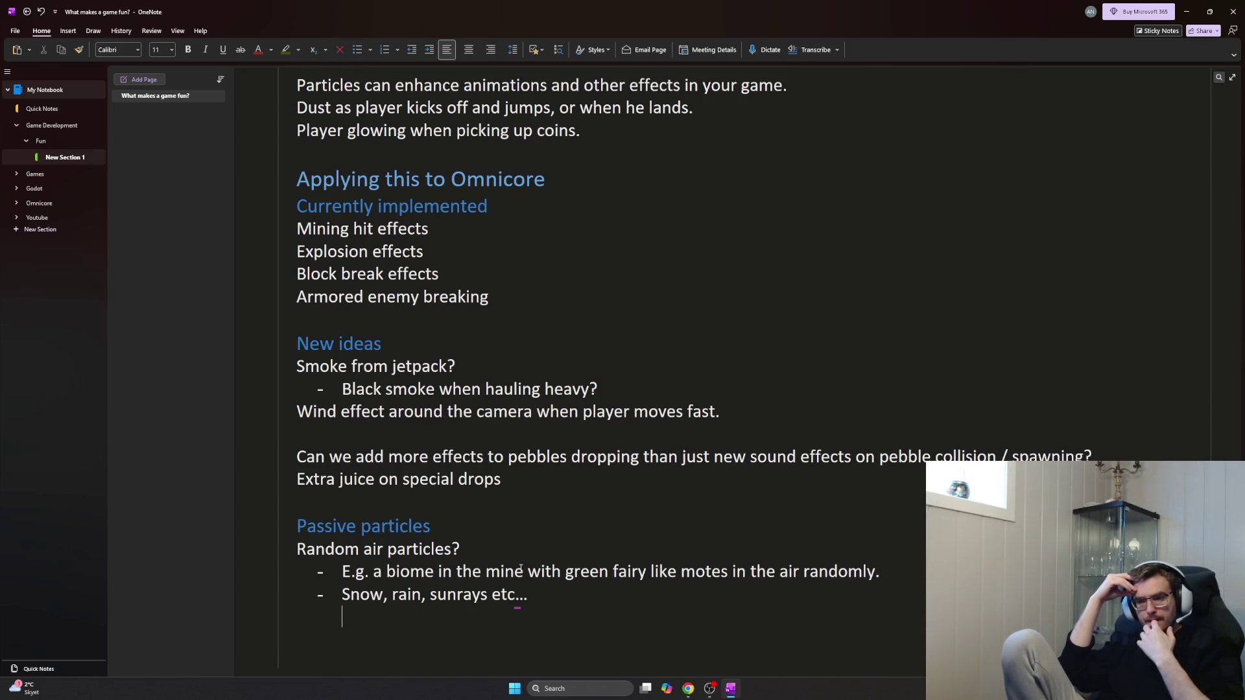
# Turn the bullets into plain 'Weather:' and 'Random air particles:' lines and add the smoldering fire and furnaces particles note
pyautogui.press('Up')
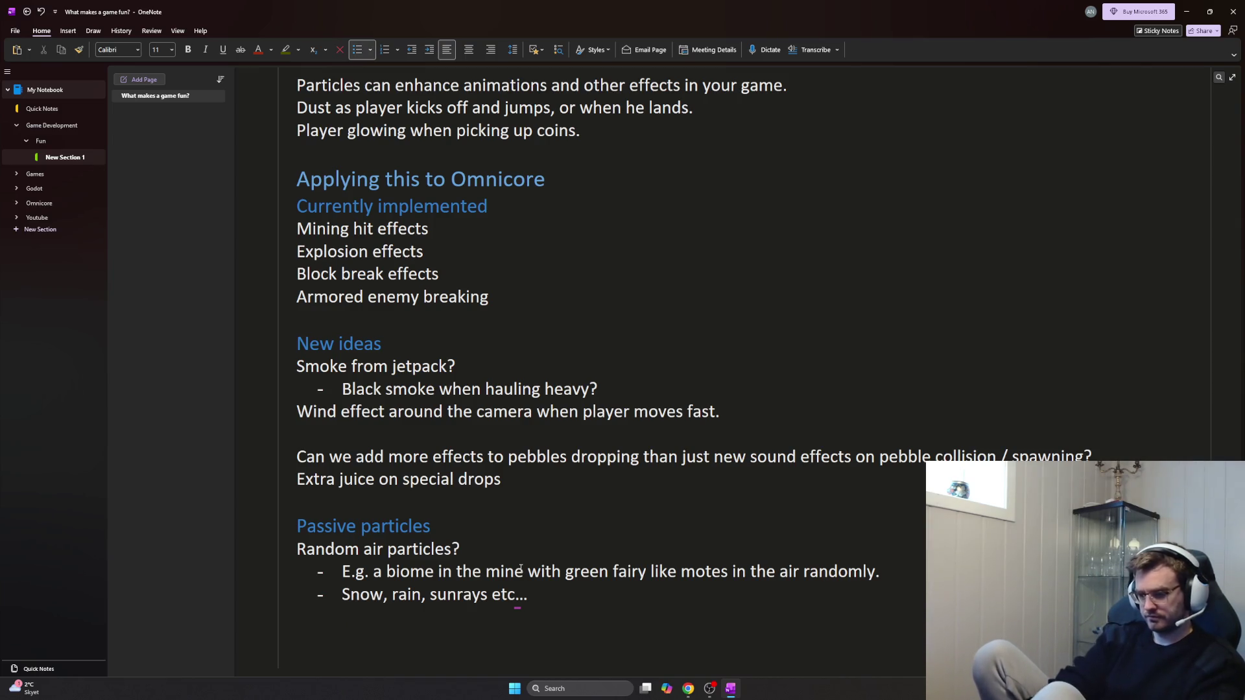
pyautogui.press('BackSpace')
pyautogui.write('Weather:')
pyautogui.press('BackSpace')
pyautogui.press('BackSpace')
pyautogui.press('BackSpace')
pyautogui.write('r:')
pyautogui.press('Up')
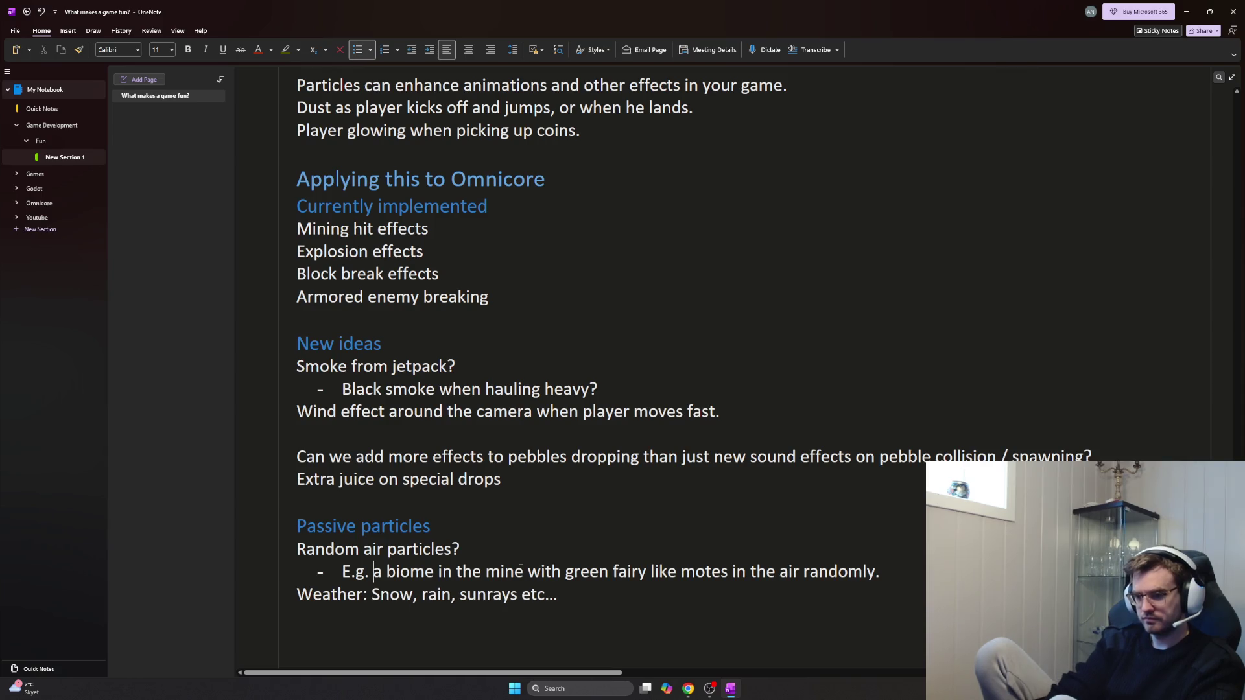
pyautogui.press('BackSpace')
pyautogui.press('BackSpace')
pyautogui.press('BackSpace')
pyautogui.press('BackSpace')
pyautogui.press('BackSpace')
pyautogui.press('BackSpace')
pyautogui.write(':')
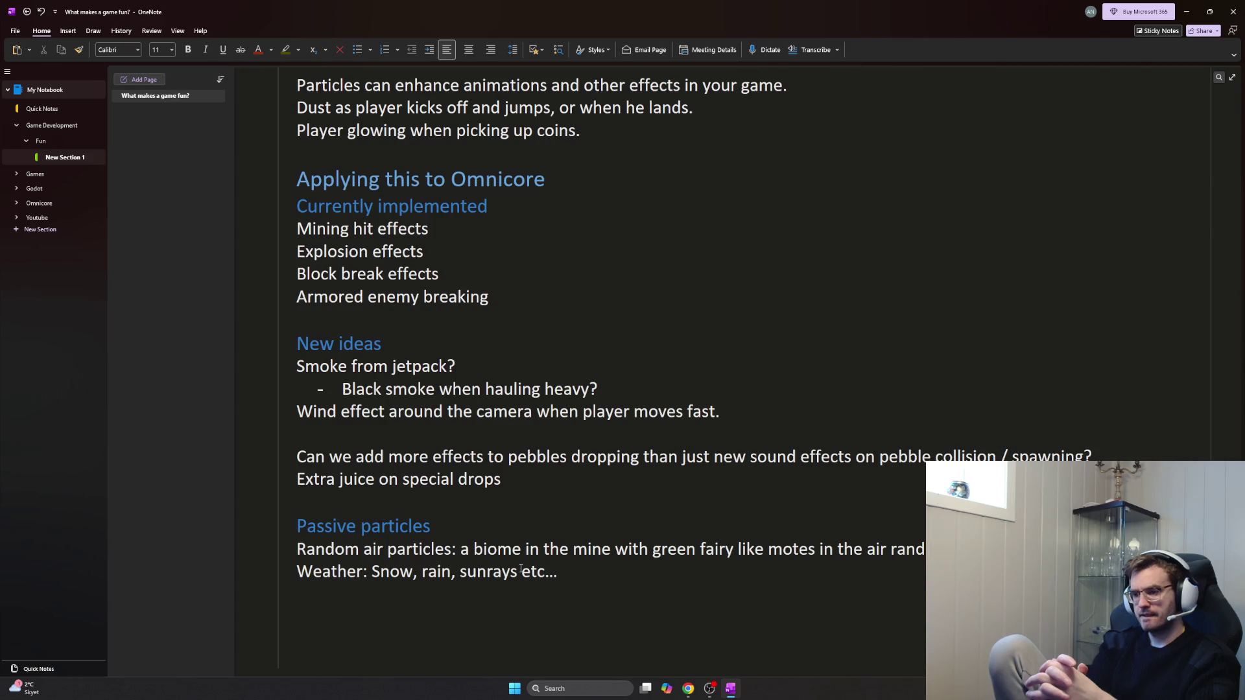
pyautogui.write('Smoldering fire,')
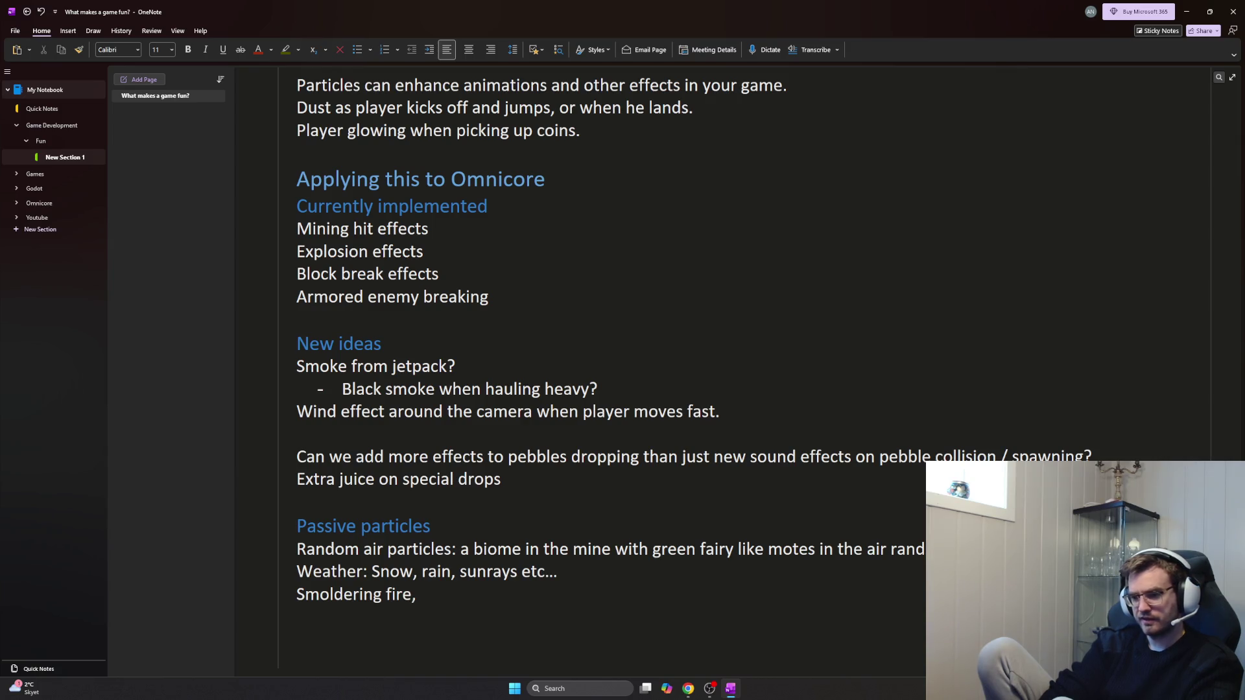
pyautogui.write(' furnace etc can use')
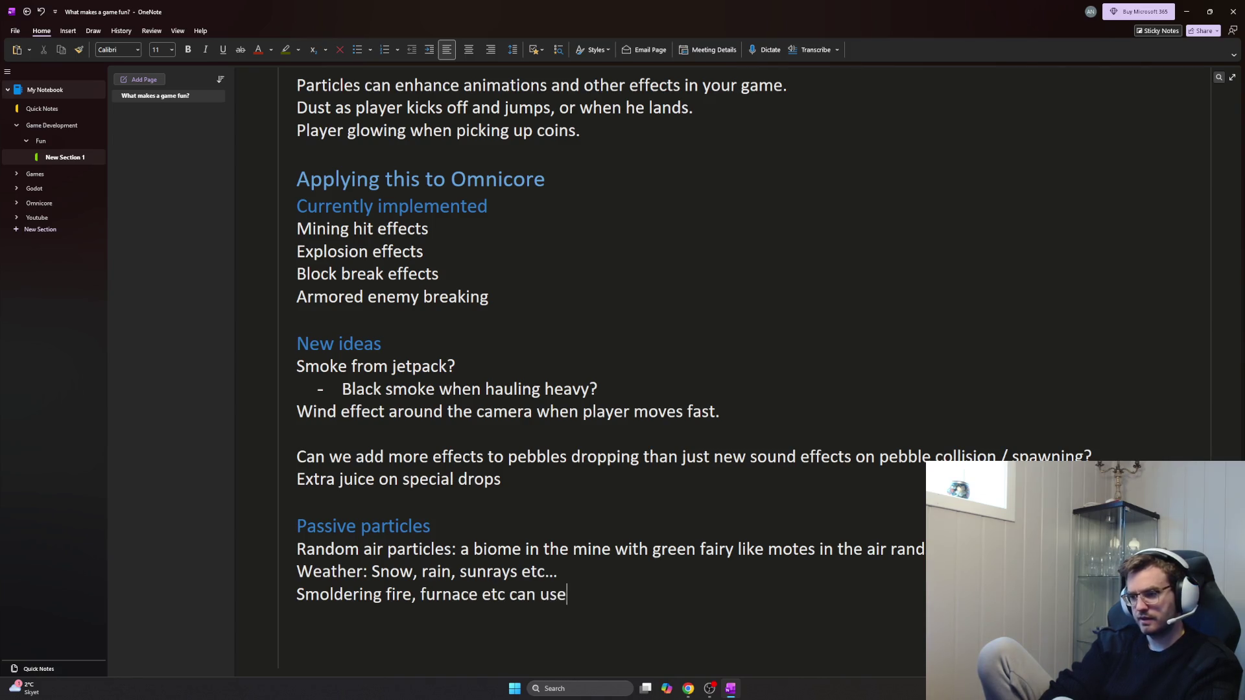
pyautogui.press('Return')
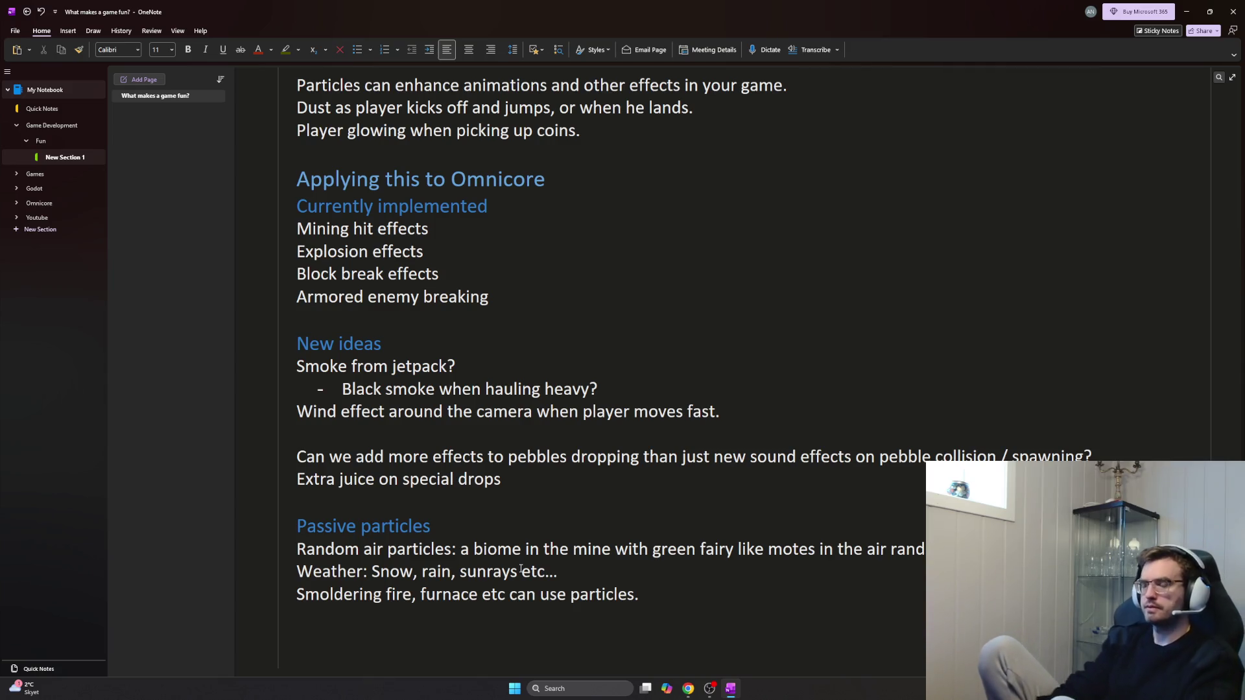
pyautogui.hotkey('alt', 'Tab')
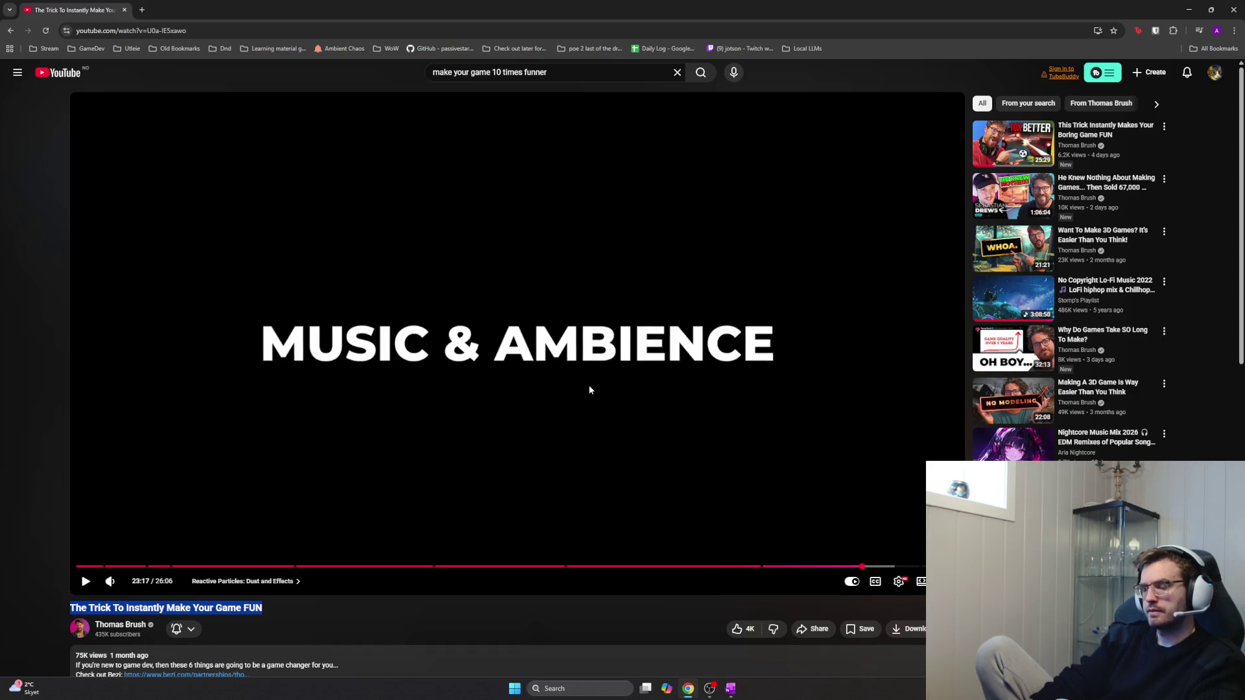
# Resume 'The Trick To Instantly Make Your Game FUN' in the browser, then head back toward OneNote
pyautogui.click(589, 385)
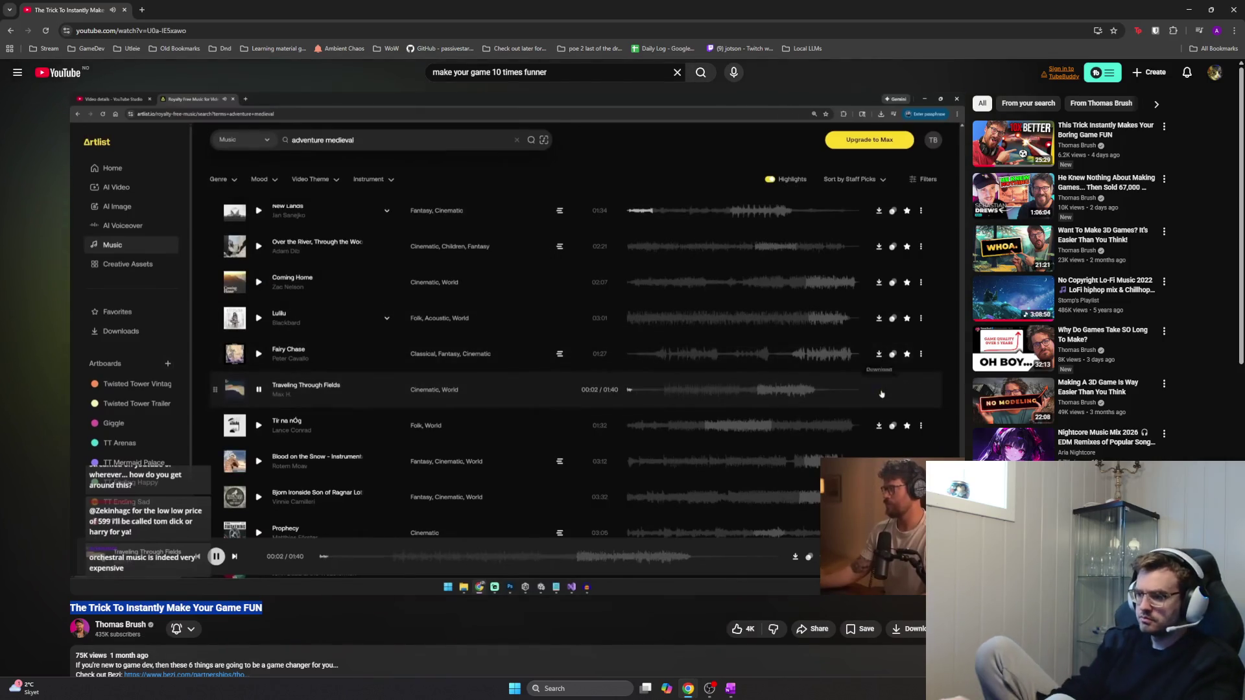
pyautogui.hotkey('alt', 'Tab')
pyautogui.moveTo(495, 338)
pyautogui.click(541, 292)
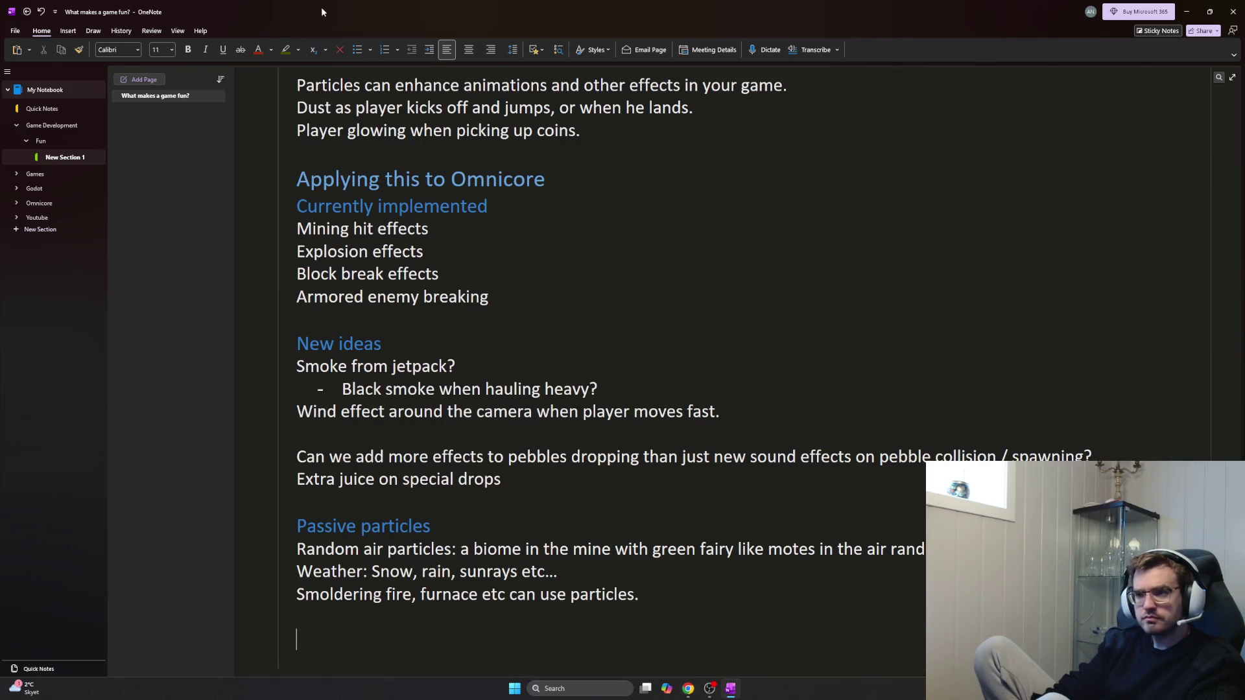
pyautogui.hotkey('alt', 'Tab')
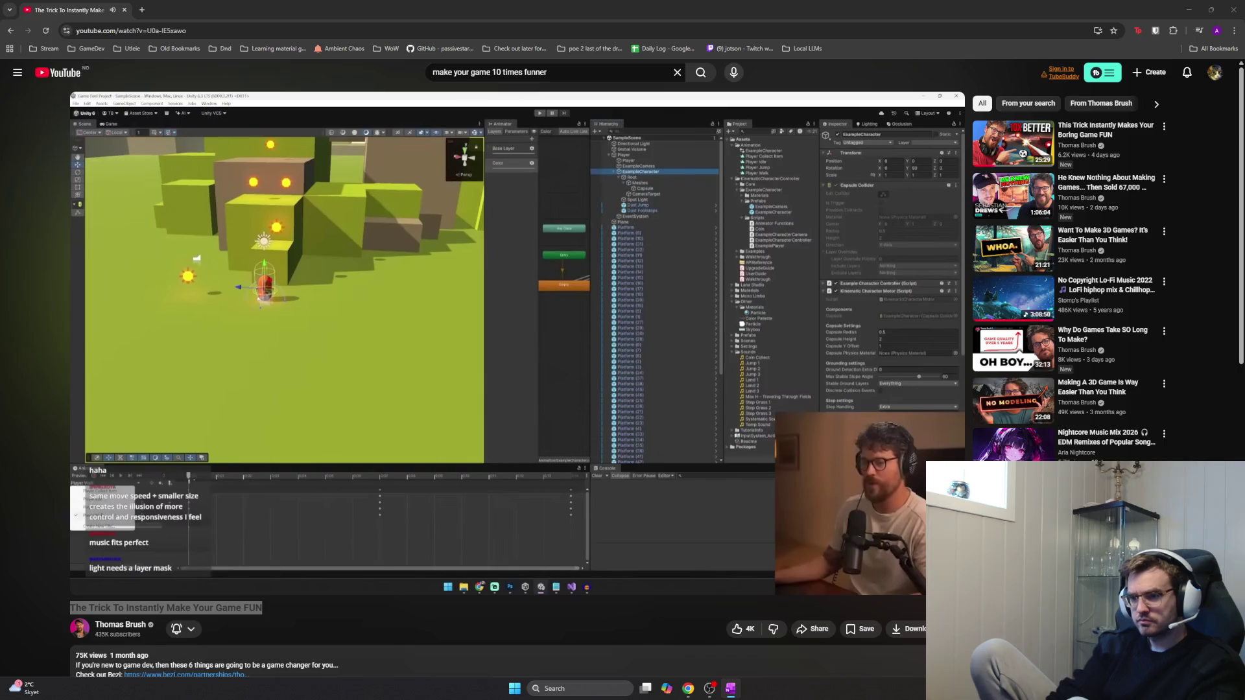
# Pause the game-feel video on its Unity scene and return to the OneNote notes
pyautogui.click(309, 289)
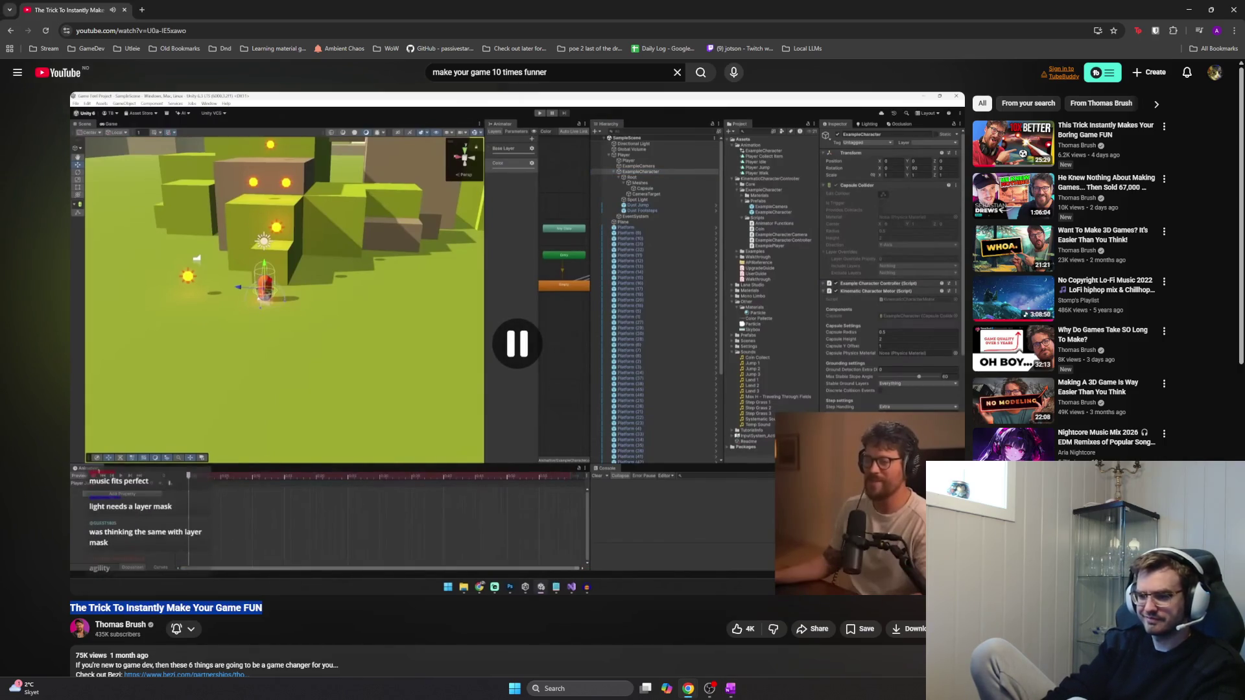
pyautogui.hotkey('alt', 'Tab')
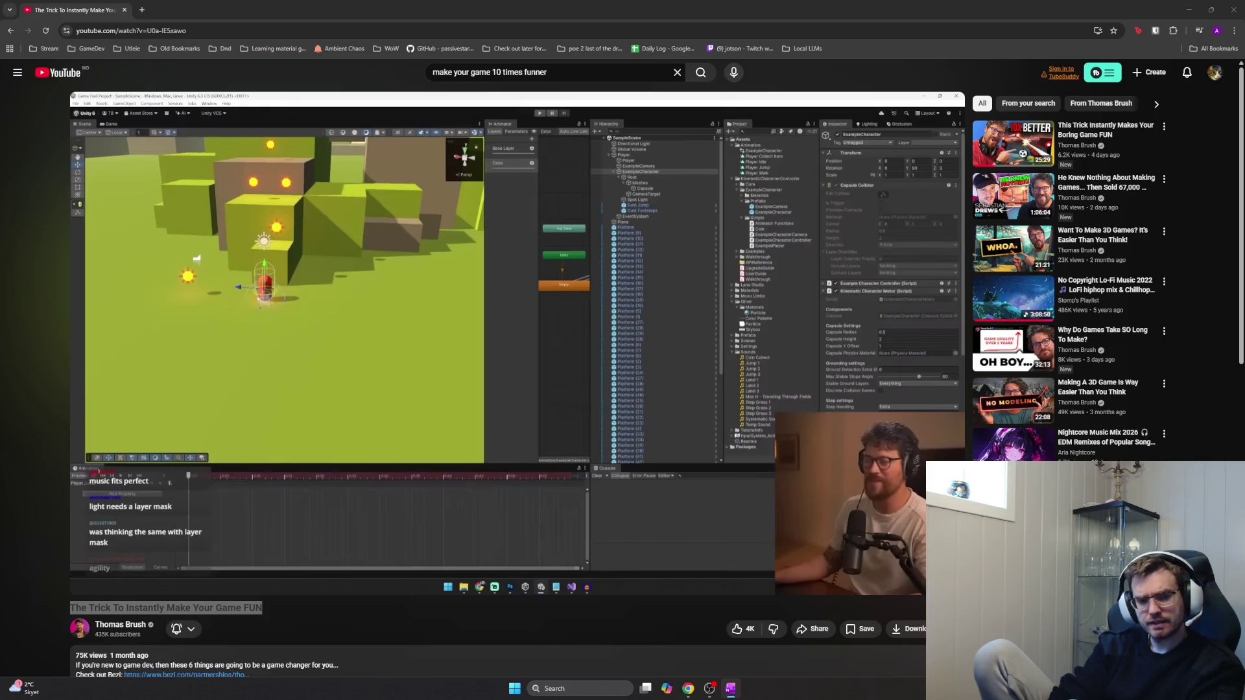
pyautogui.hotkey('alt', 'Tab')
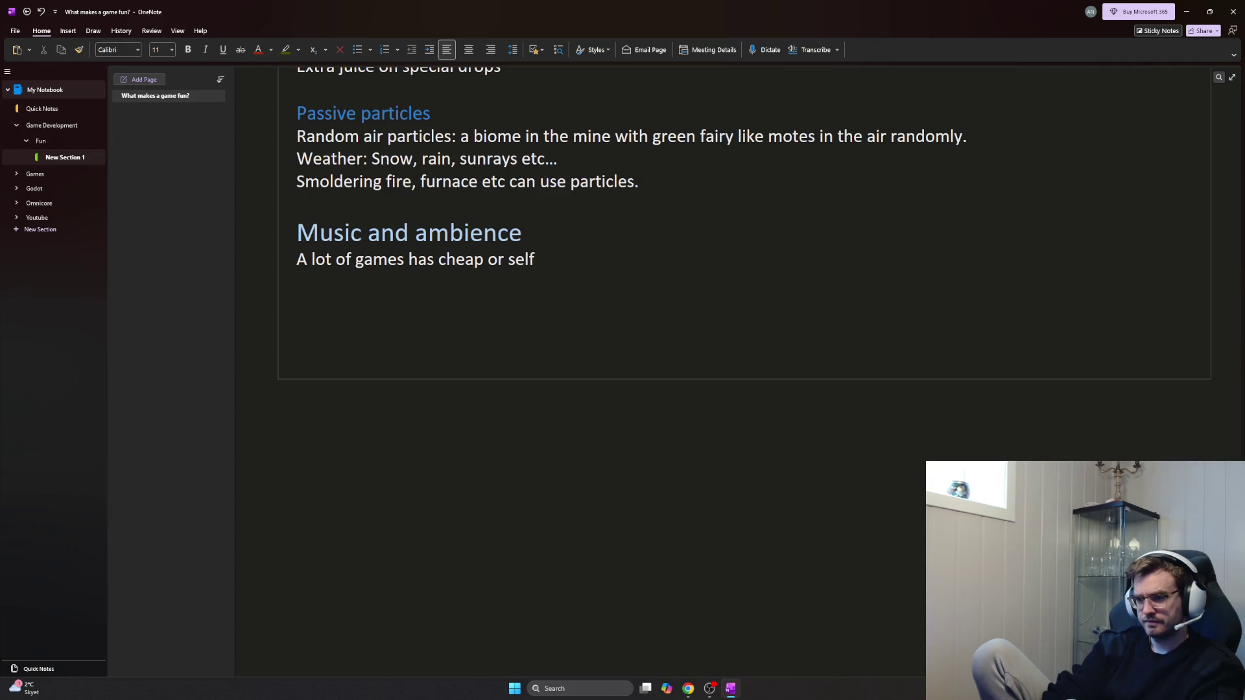
pyautogui.write('produces')
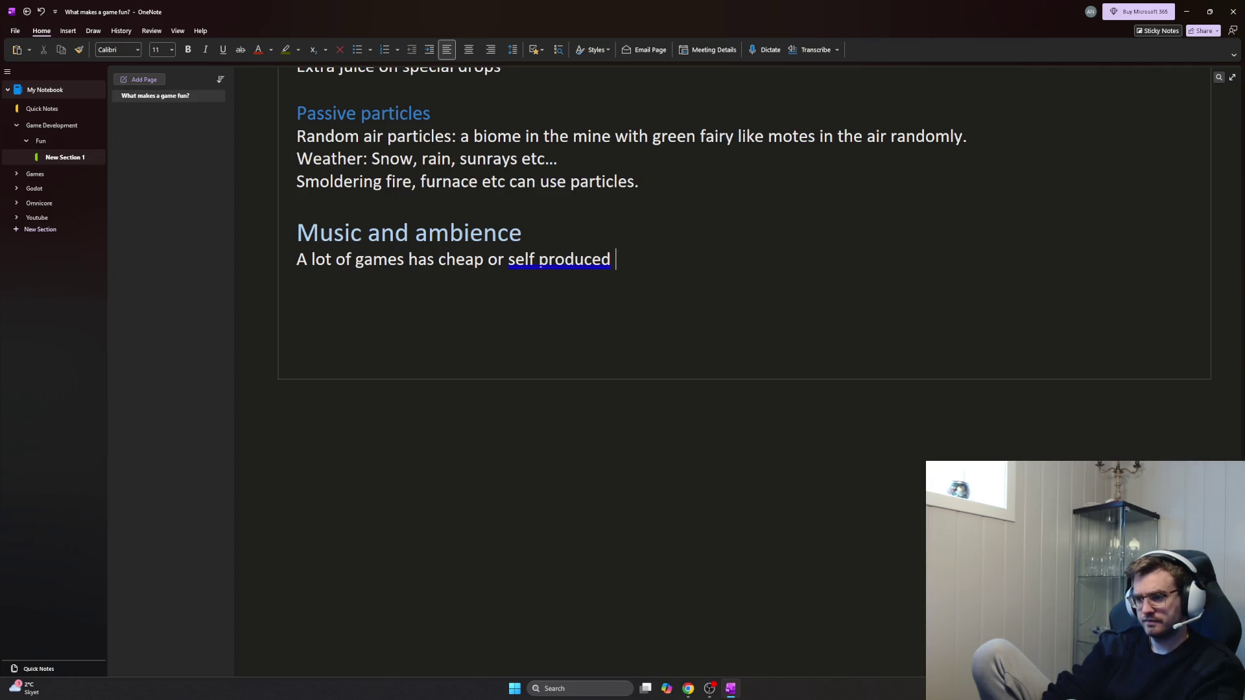
# Fix 'self-produced', end the sentence 'shouldn't be underestimated.' and start the Ambience paragraph below
pyautogui.rightClick(545, 262)
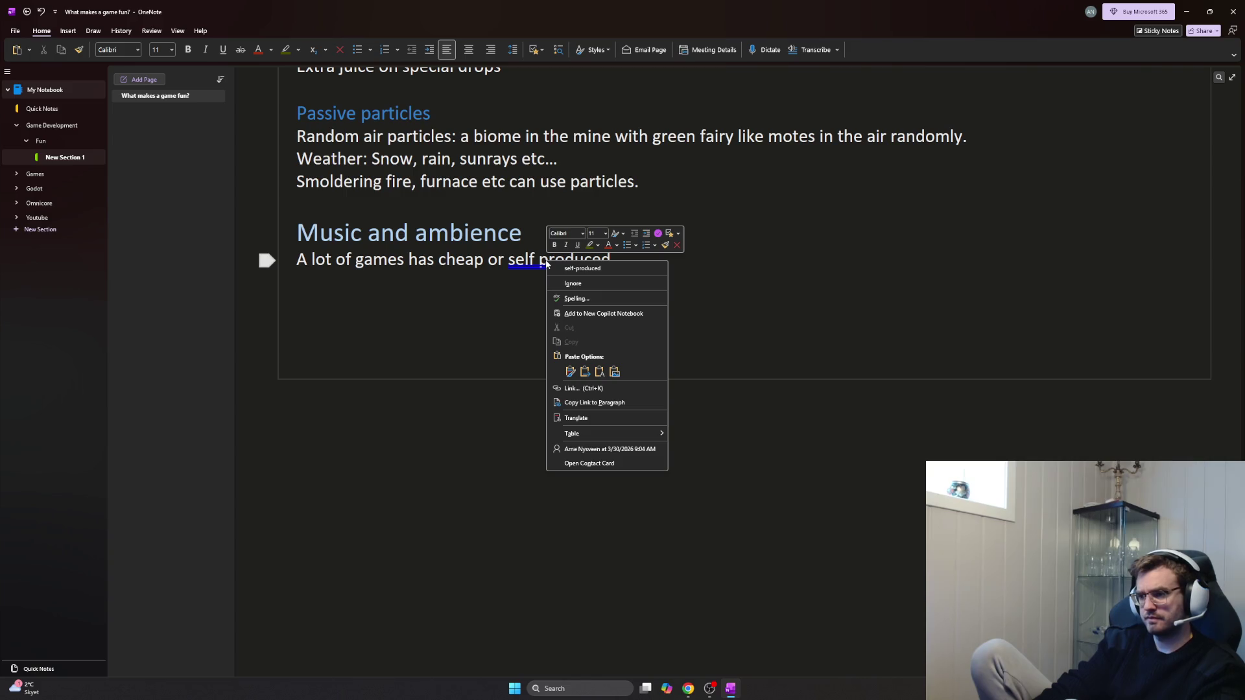
pyautogui.click(582, 267)
pyautogui.write('music that')
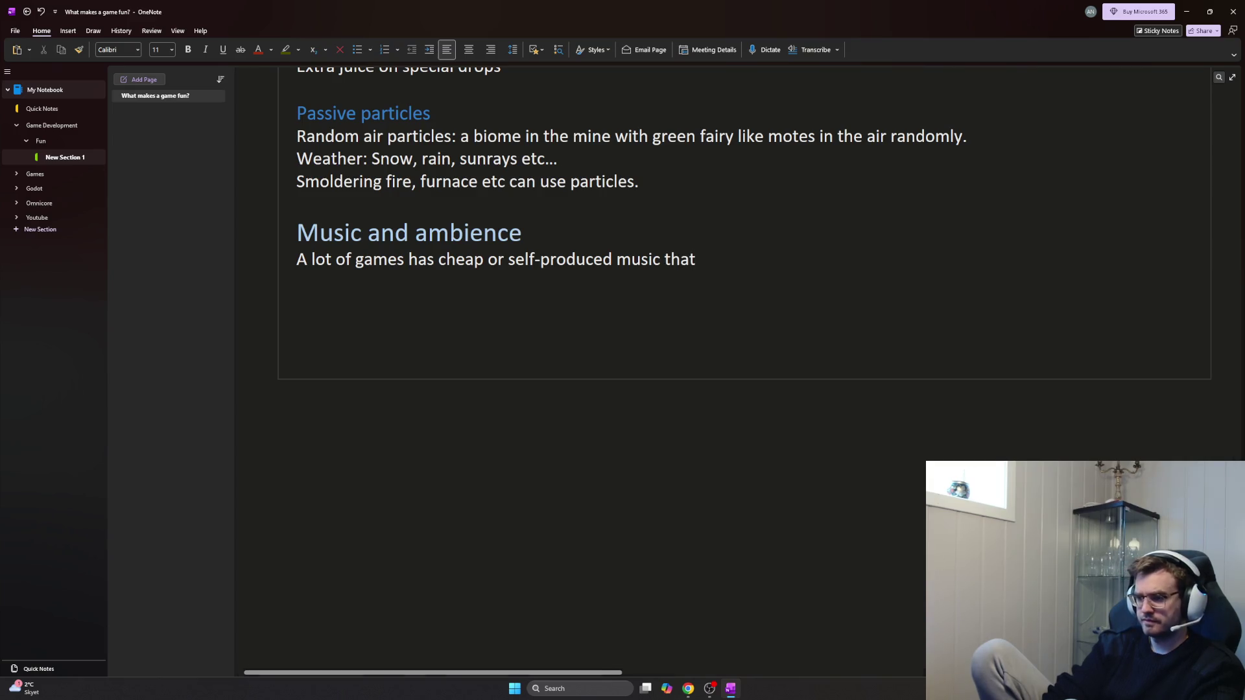
pyautogui.write(' could be be')
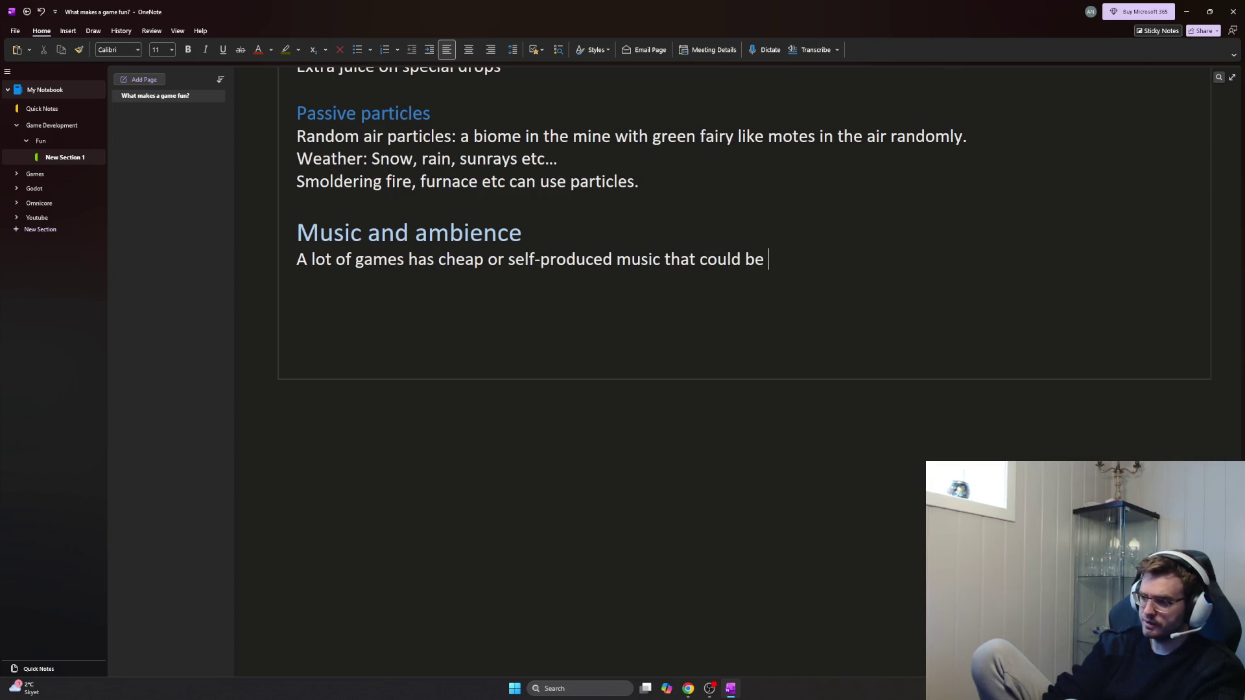
pyautogui.write('tter.')
pyautogui.press('Return')
pyautogui.write('Music is an')
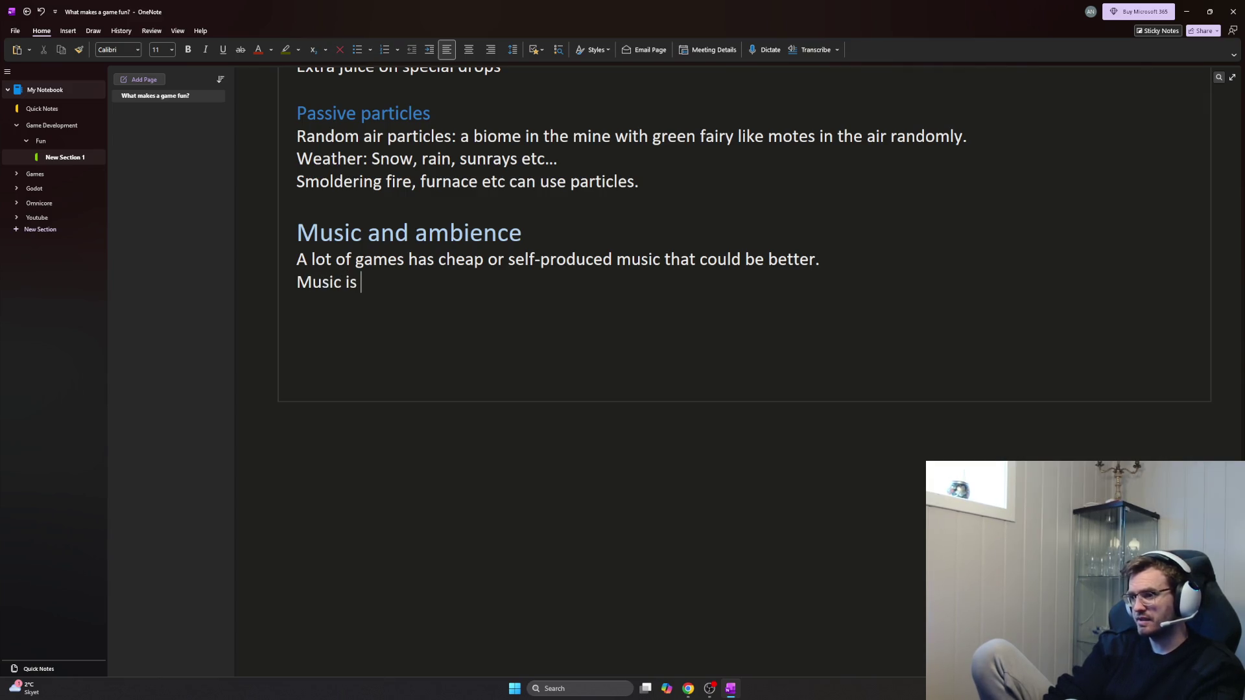
pyautogui.write('important ')
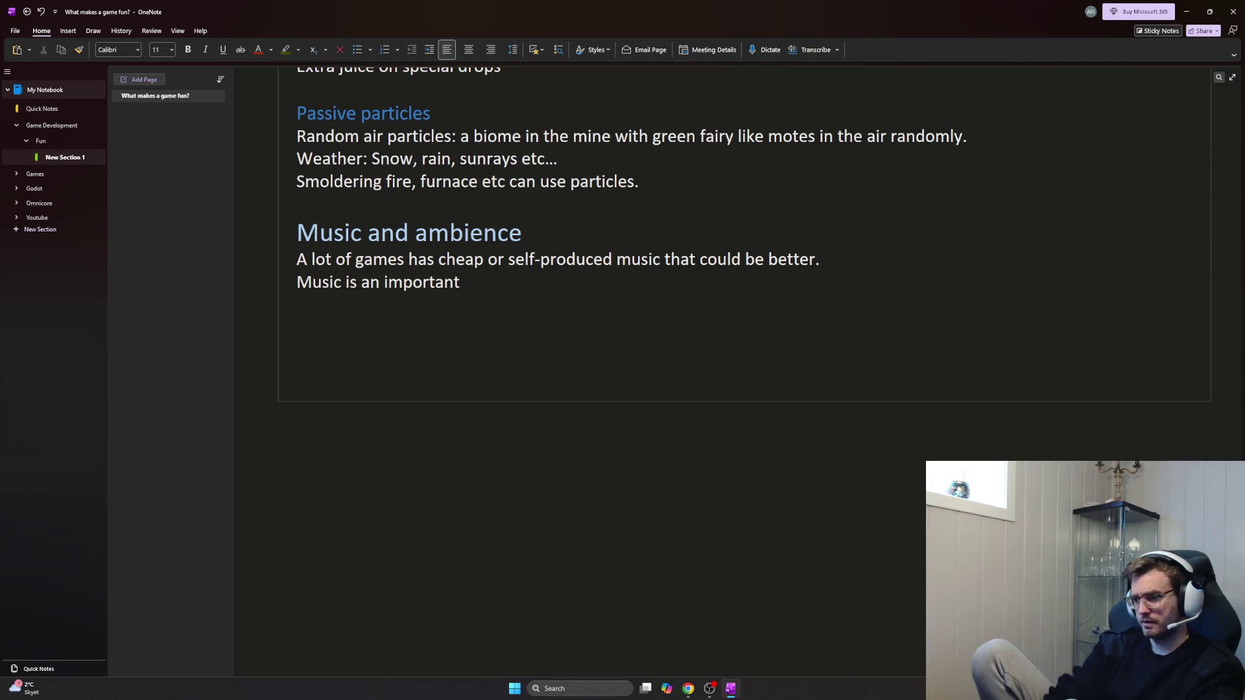
pyautogui.write('part of overall feel,')
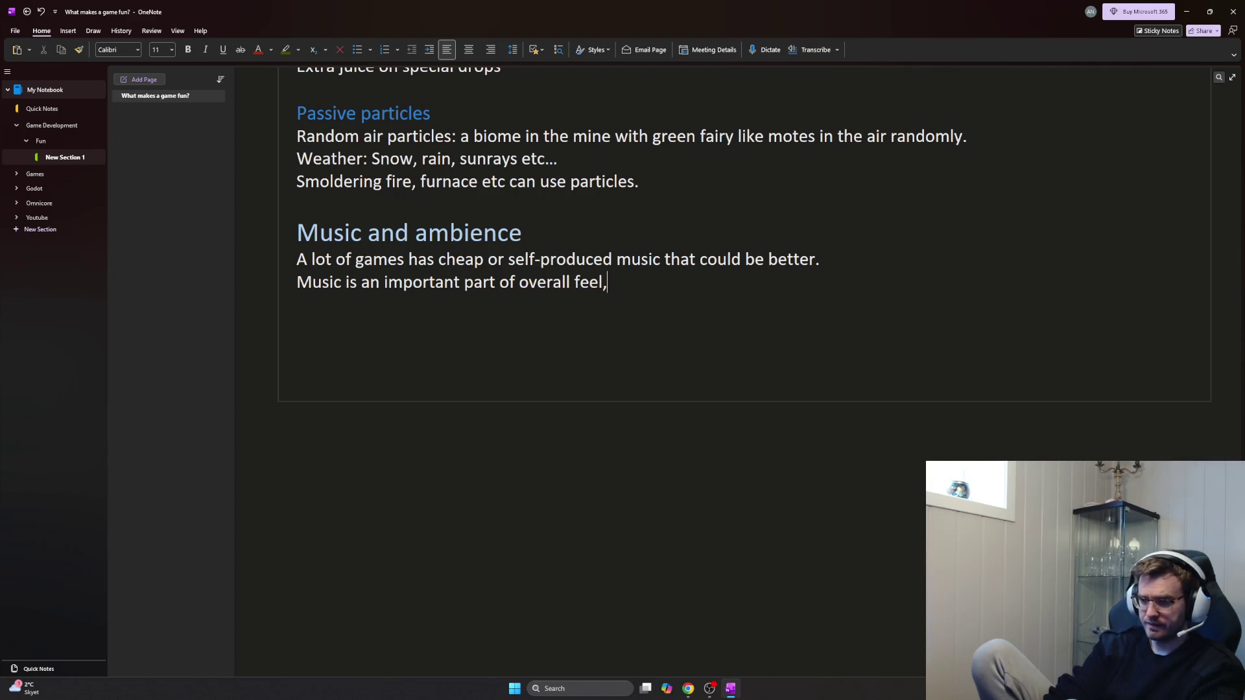
pyautogui.write(' and')
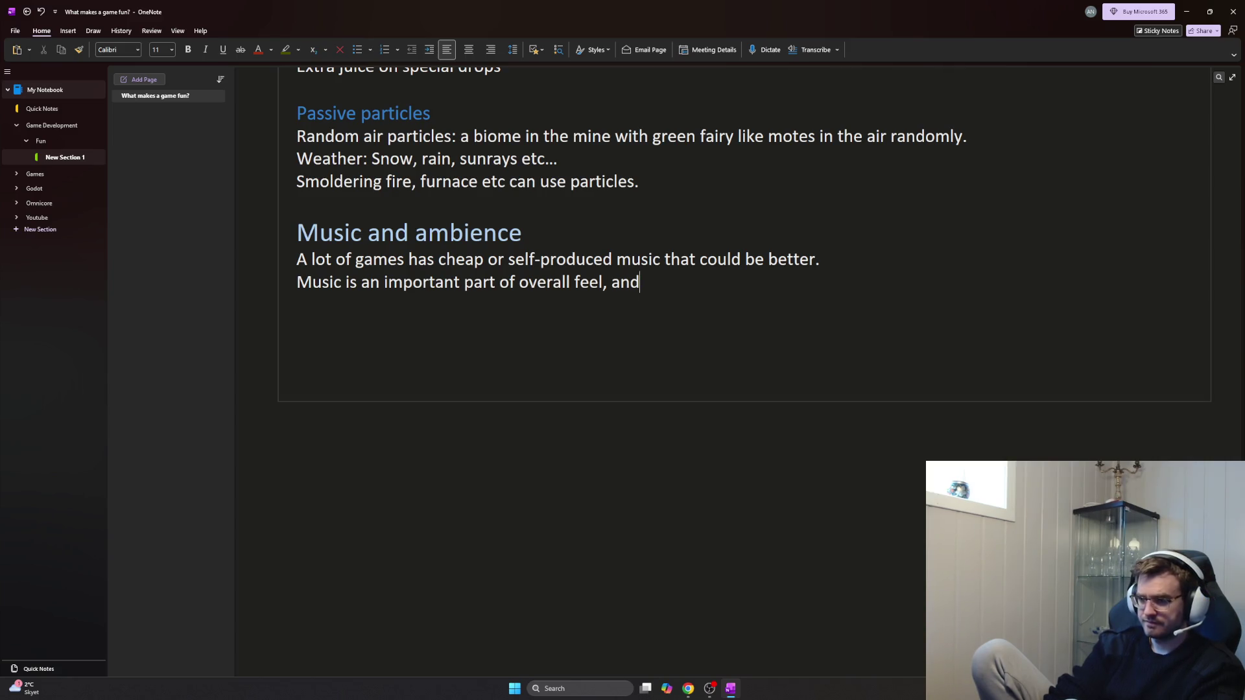
pyautogui.write(' should')
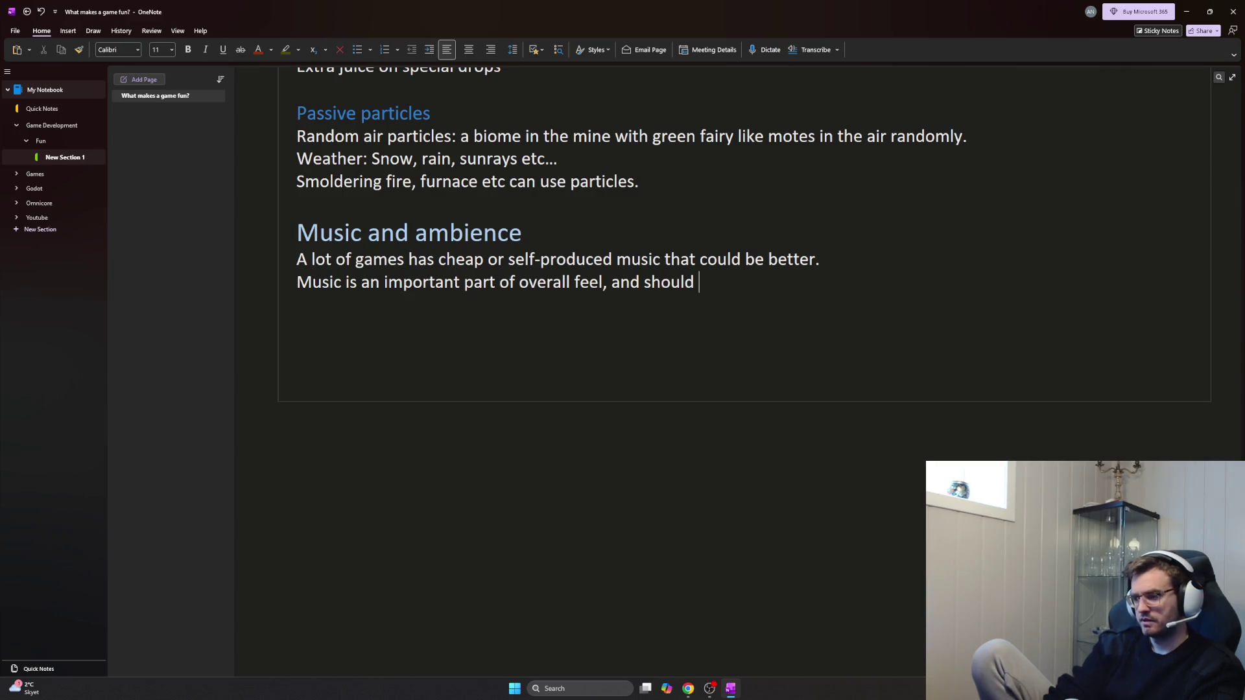
pyautogui.press('BackSpace')
pyautogui.press('BackSpace')
pyautogui.press('BackSpace')
pyautogui.press('BackSpace')
pyautogui.press('BackSpace')
pyautogui.press('BackSpace')
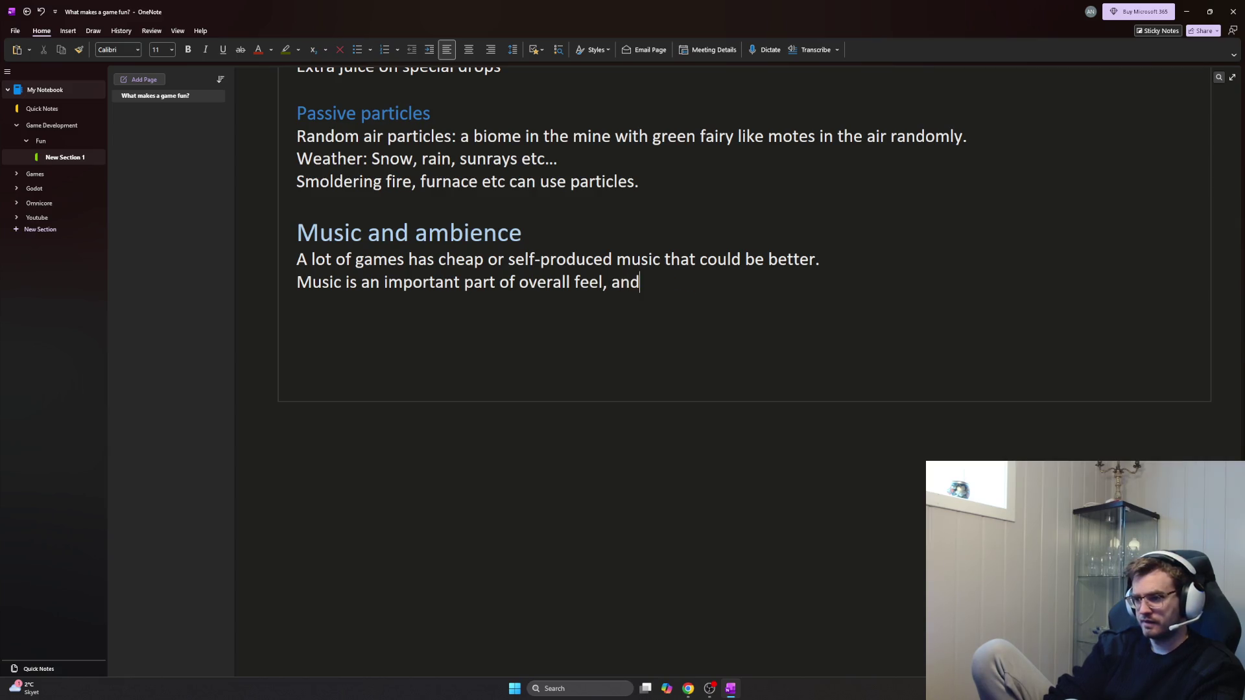
pyautogui.press('BackSpace')
pyautogui.press('BackSpace')
pyautogui.press('BackSpace')
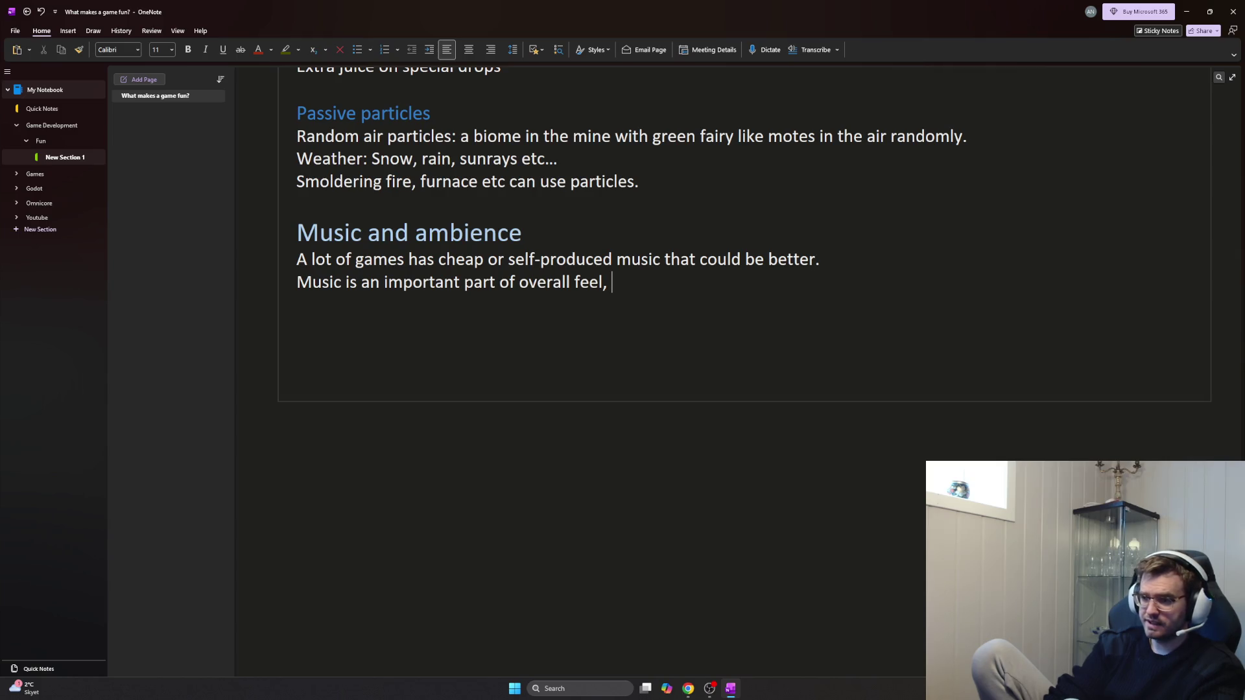
pyautogui.write('an')
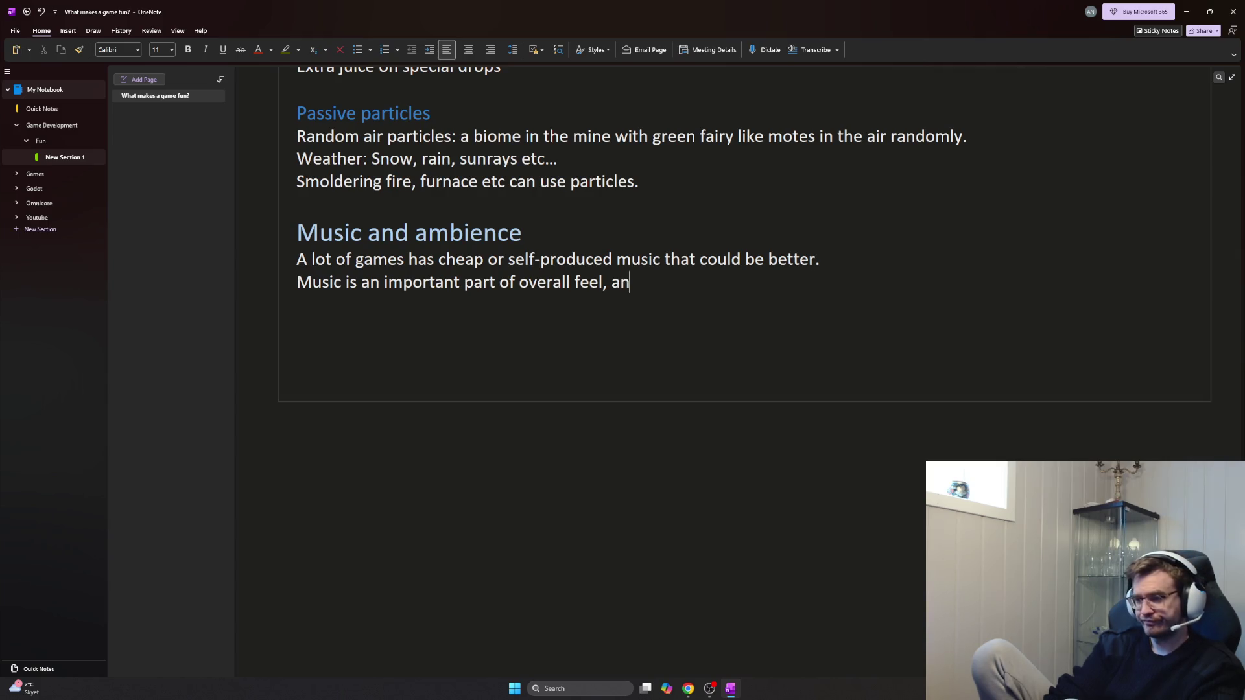
pyautogui.write("shouldn't be und")
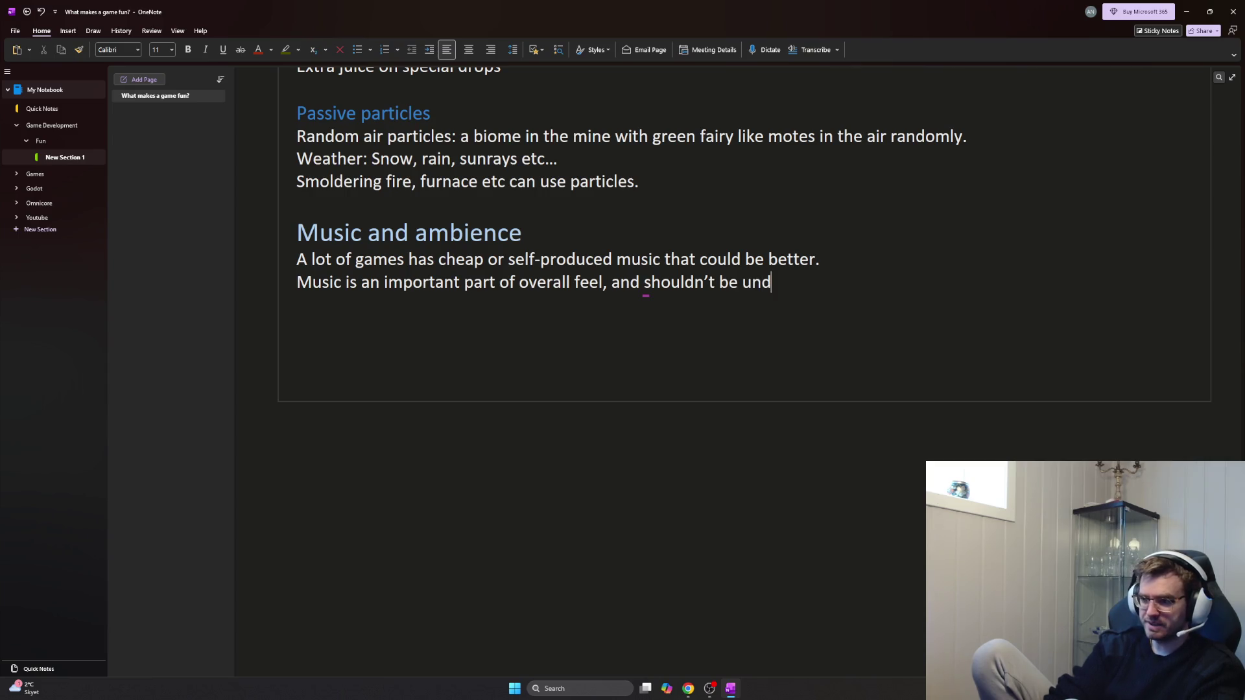
pyautogui.write('stimated.')
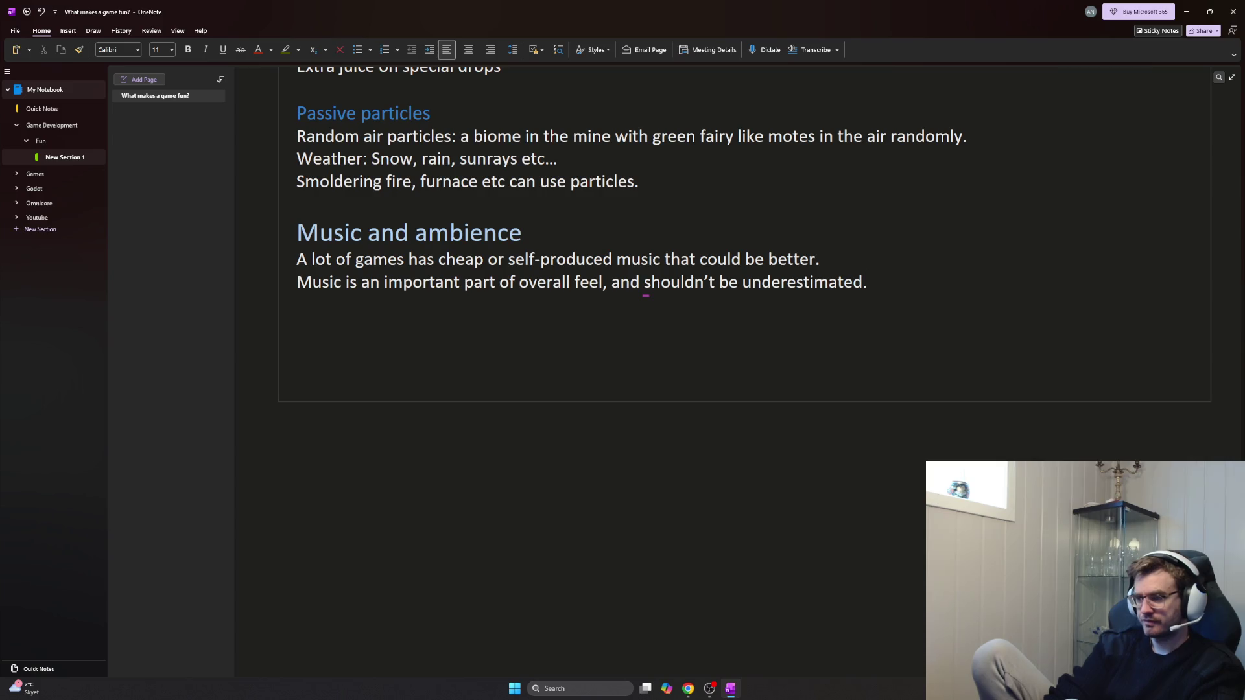
pyautogui.press('Return')
pyautogui.press('Return')
pyautogui.write('M')
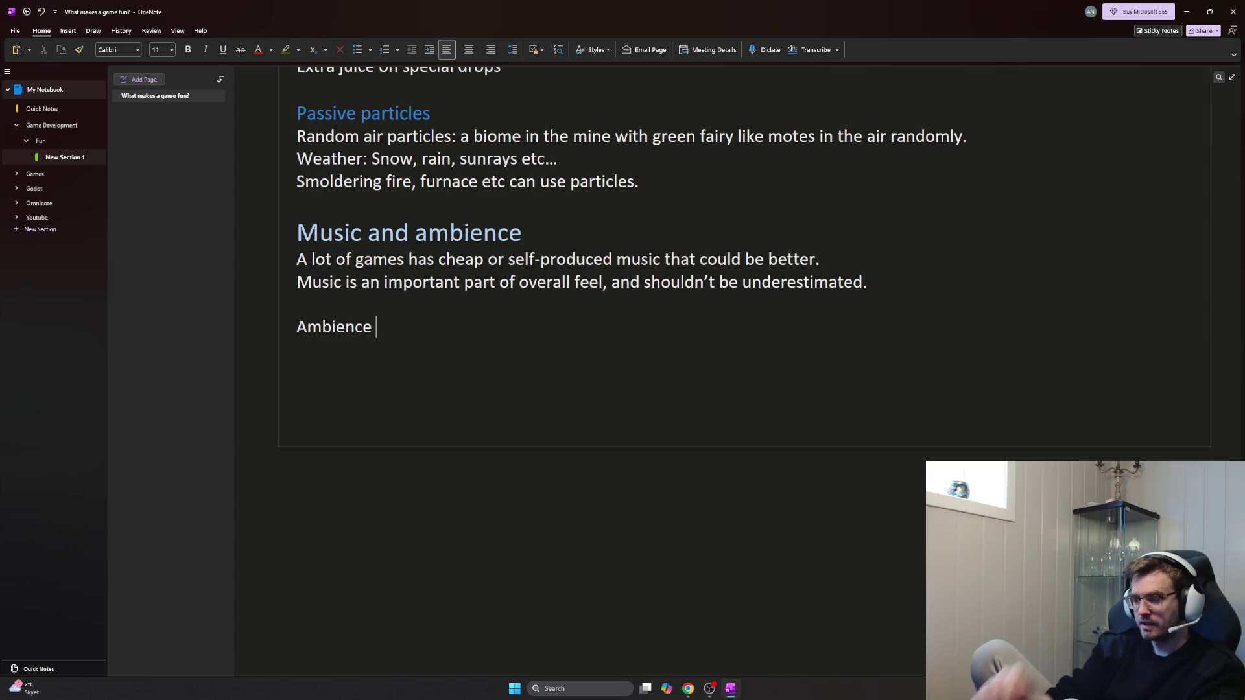
pyautogui.write('s something a lot')
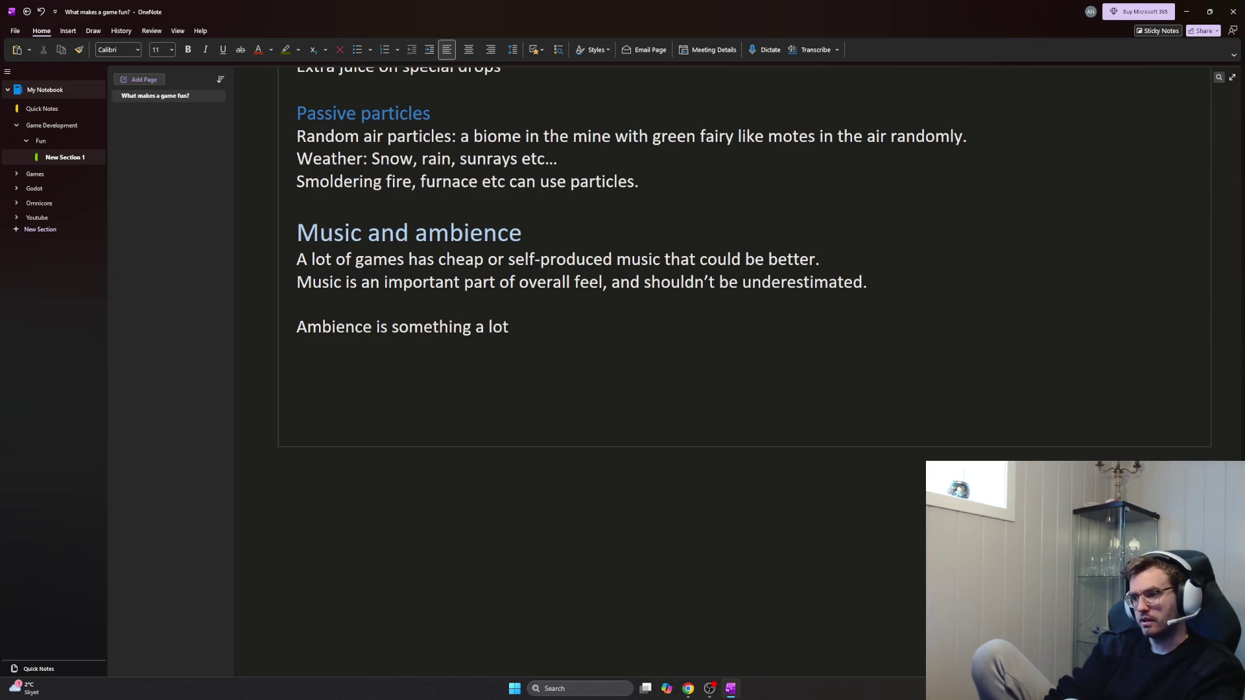
pyautogui.write('me developeros')
pyautogui.write('mpletely forgets about i')
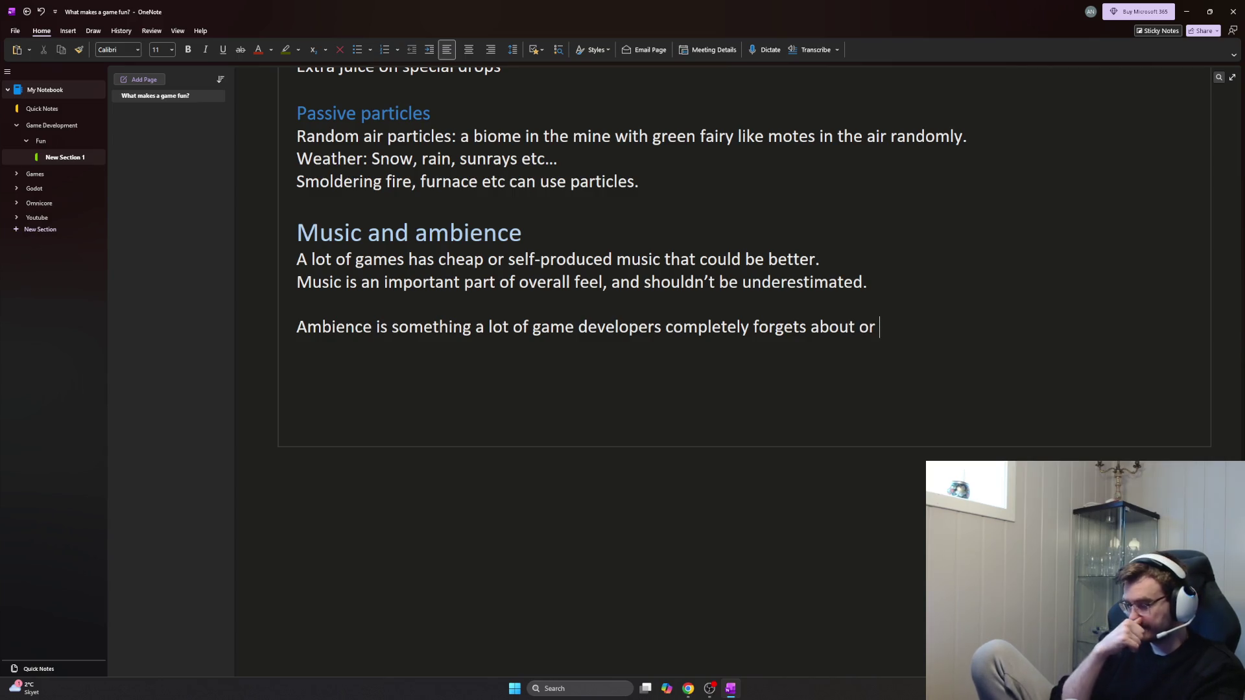
pyautogui.write("doesn't")
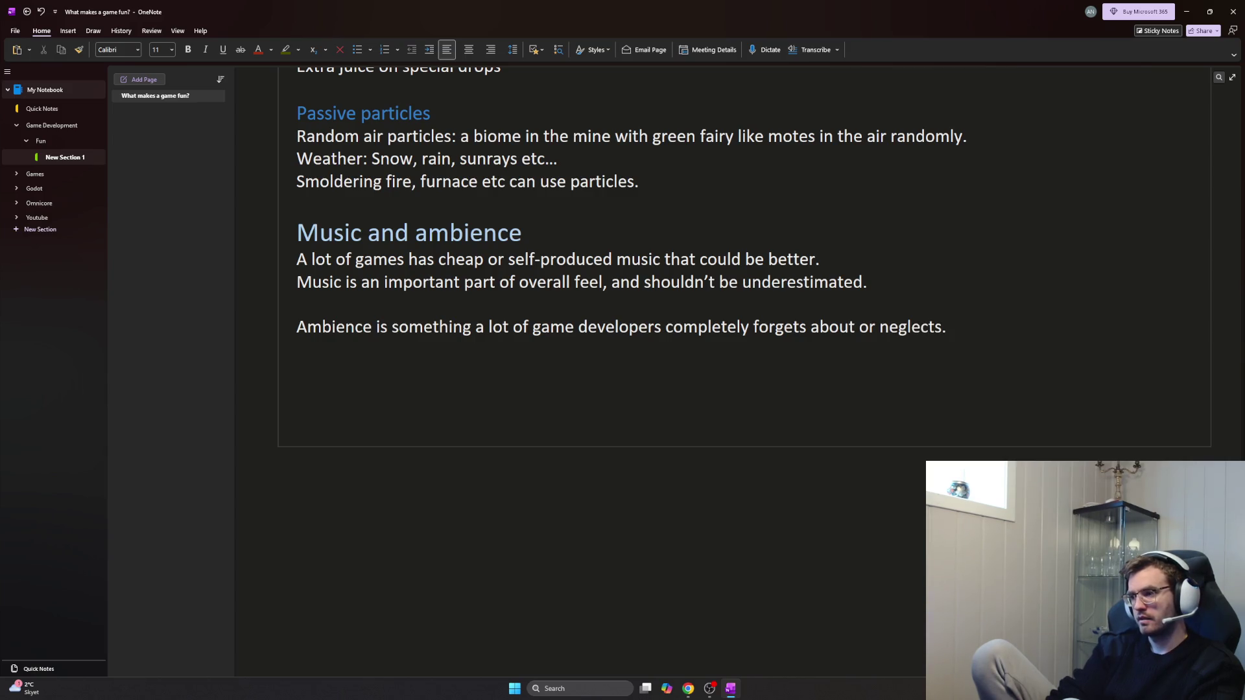
# End the neglected-ambience sentence and begin 'The correct ambience changes the game feel.' on a new line
pyautogui.press('Return')
pyautogui.write('The cor')
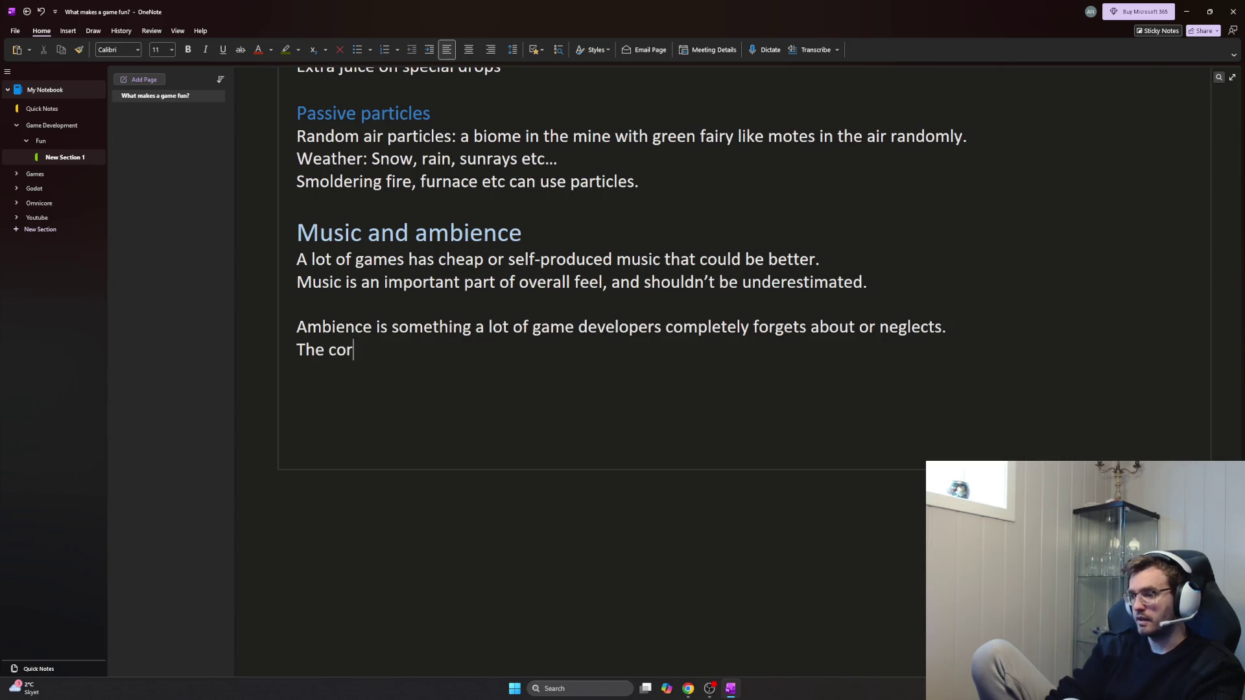
pyautogui.write('rect ambience')
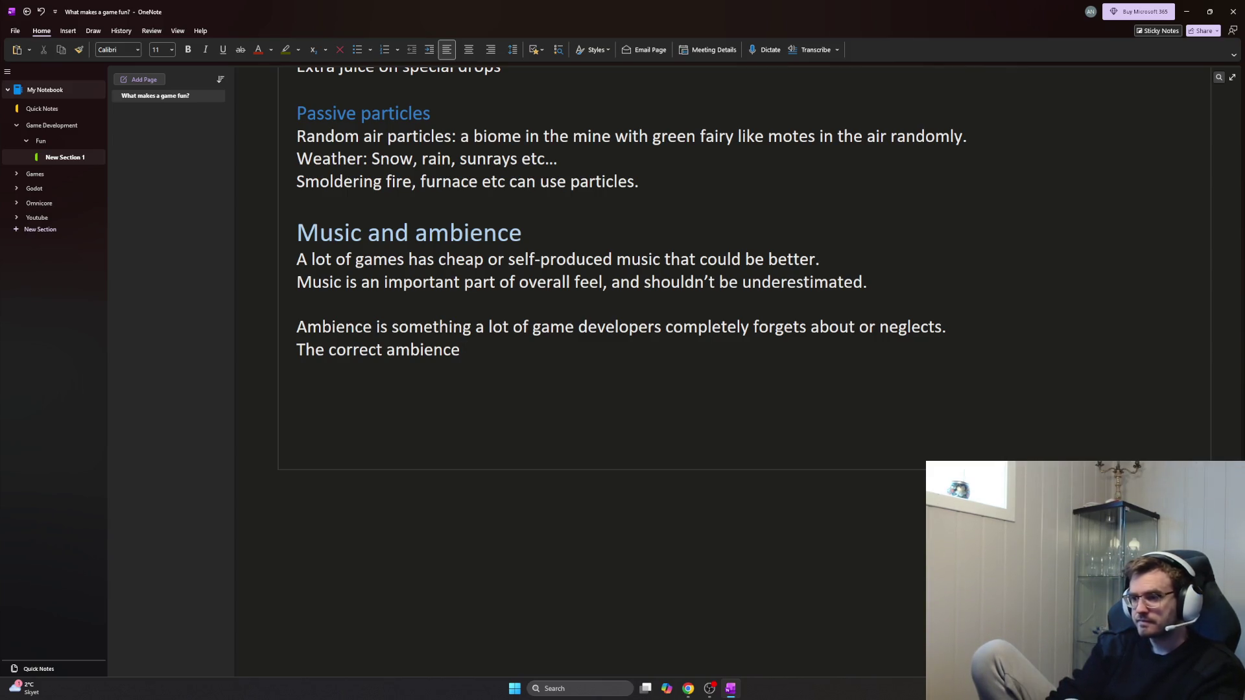
pyautogui.write(' changes ')
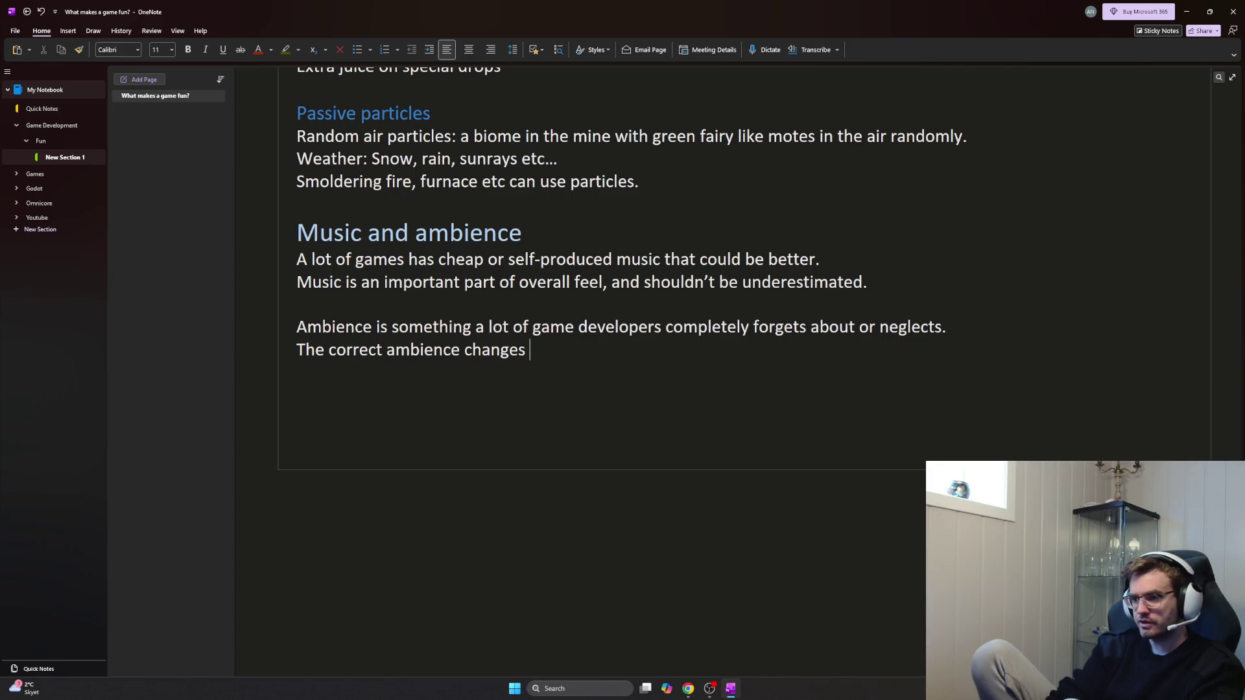
pyautogui.write('the game feel.')
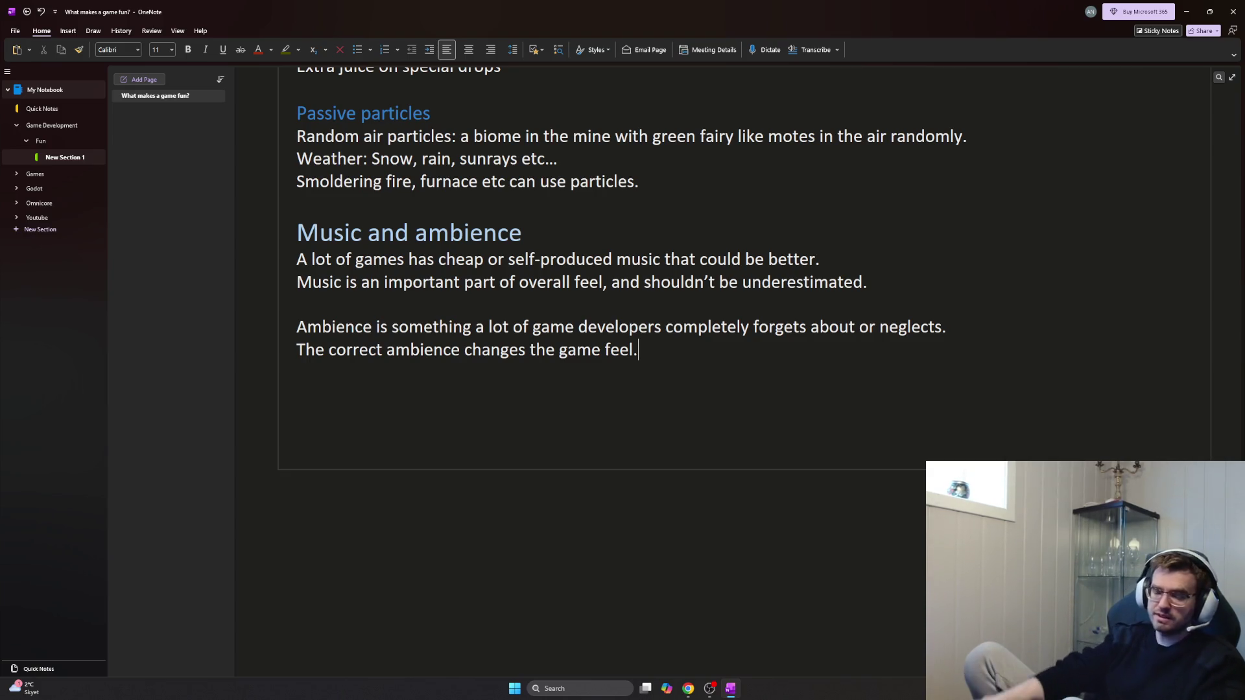
pyautogui.doubleClick(375, 327)
pyautogui.click(375, 327)
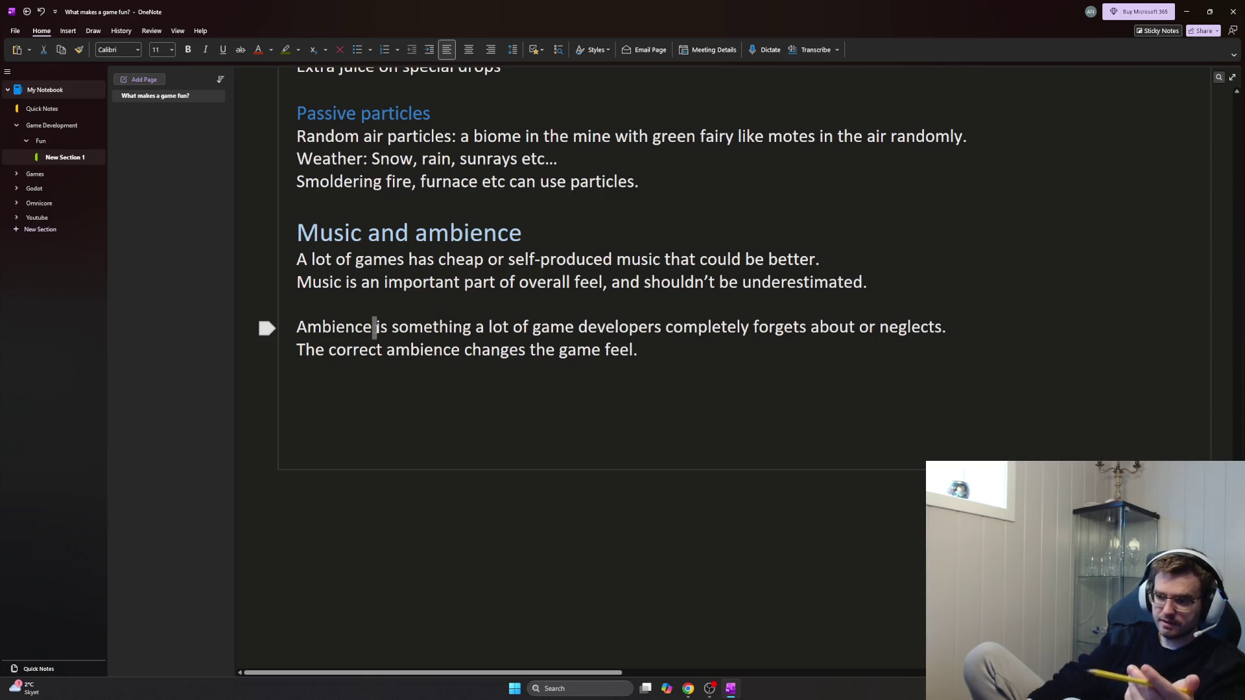
pyautogui.moveTo(377, 328); pyautogui.dragTo(656, 354)
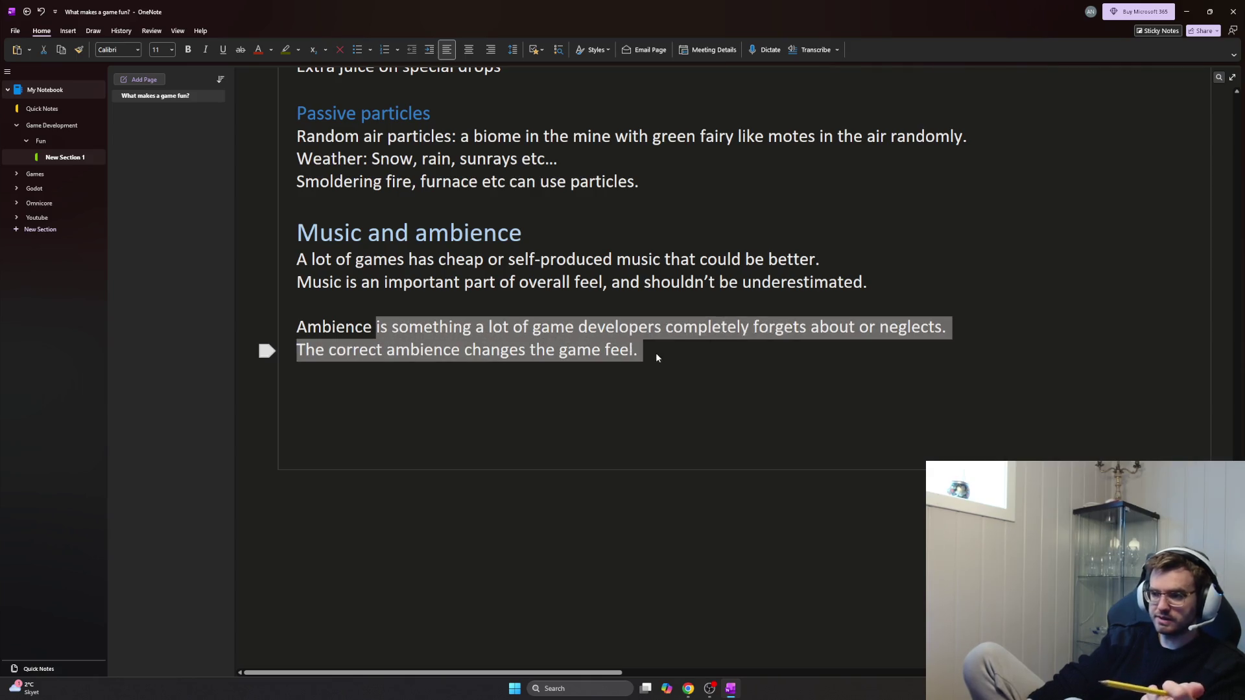
pyautogui.click(664, 360)
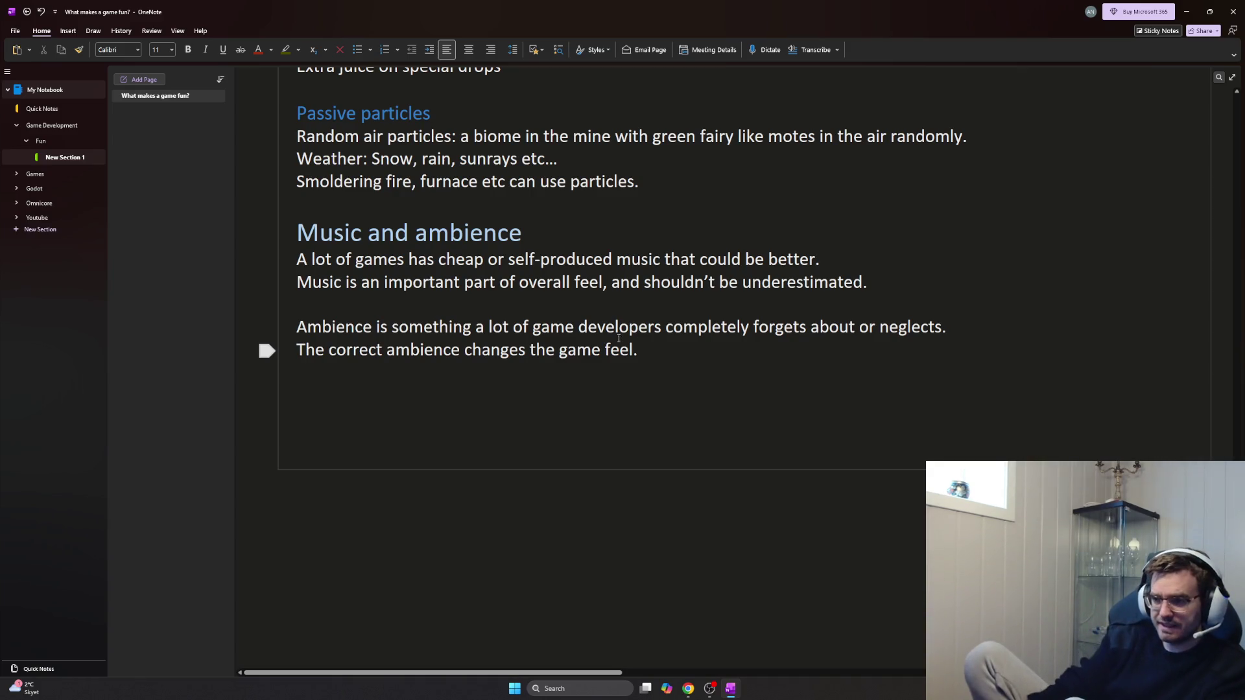
pyautogui.scroll(3, 624, 343)
pyautogui.scroll(2, 606, 382)
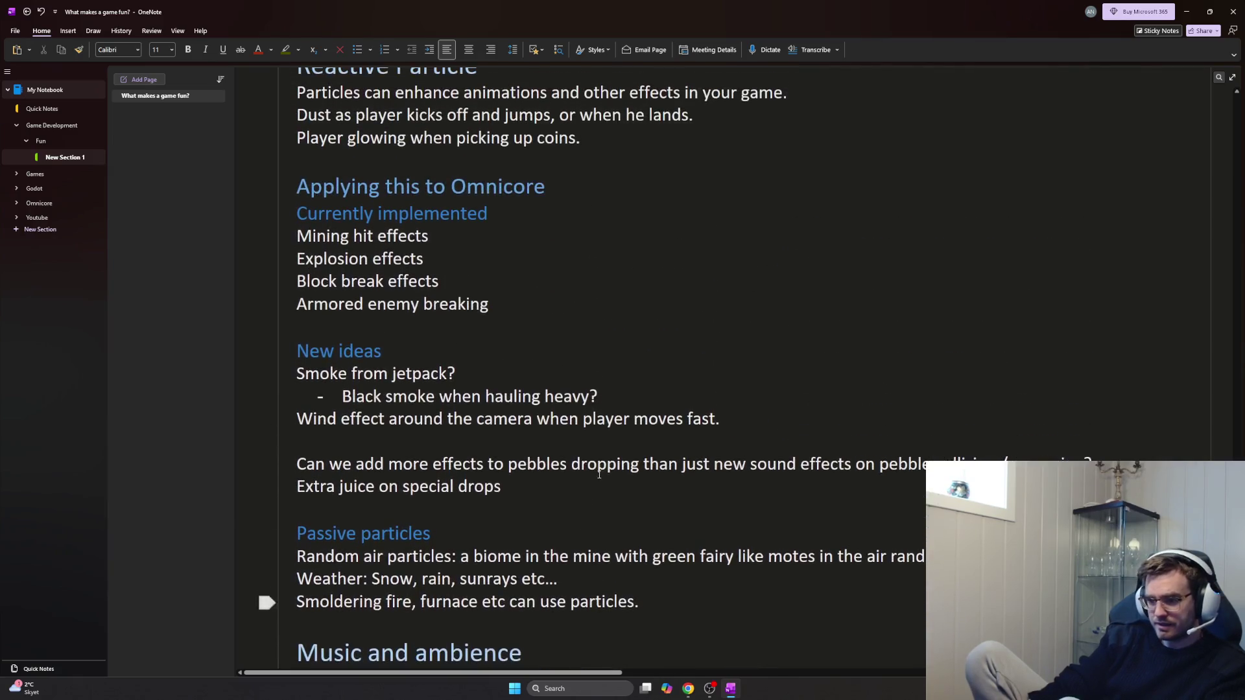
pyautogui.scroll(-2, 606, 484)
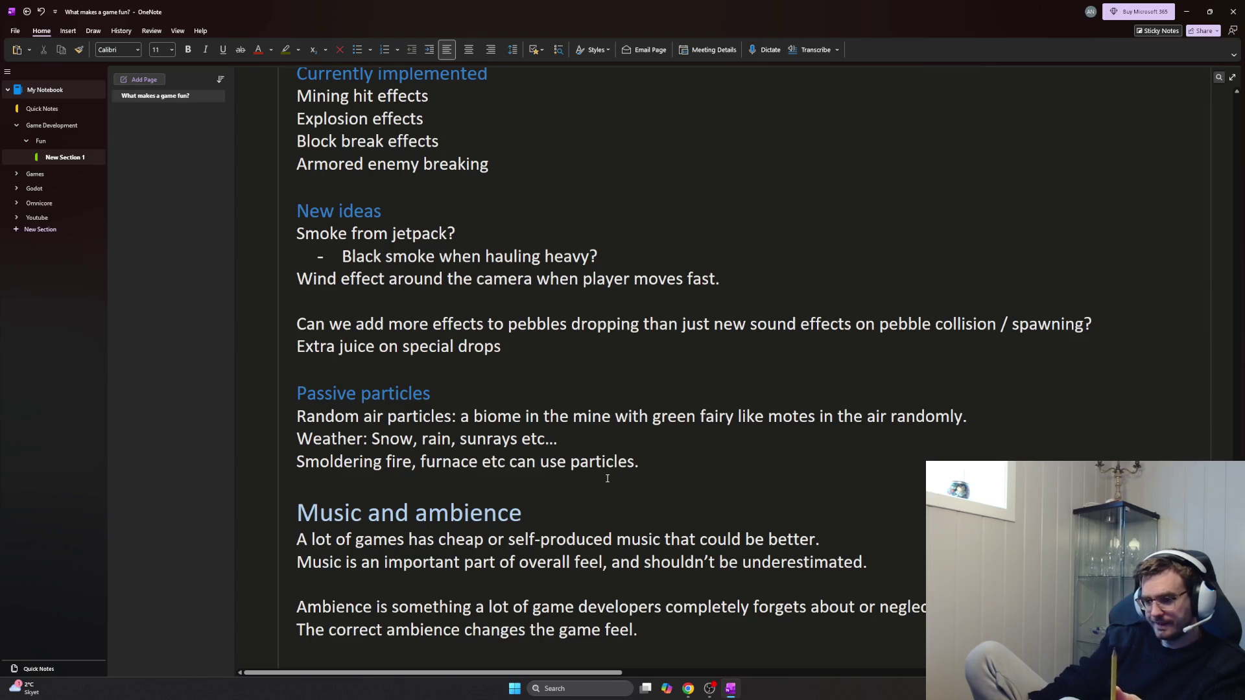
pyautogui.scroll(-2, 607, 479)
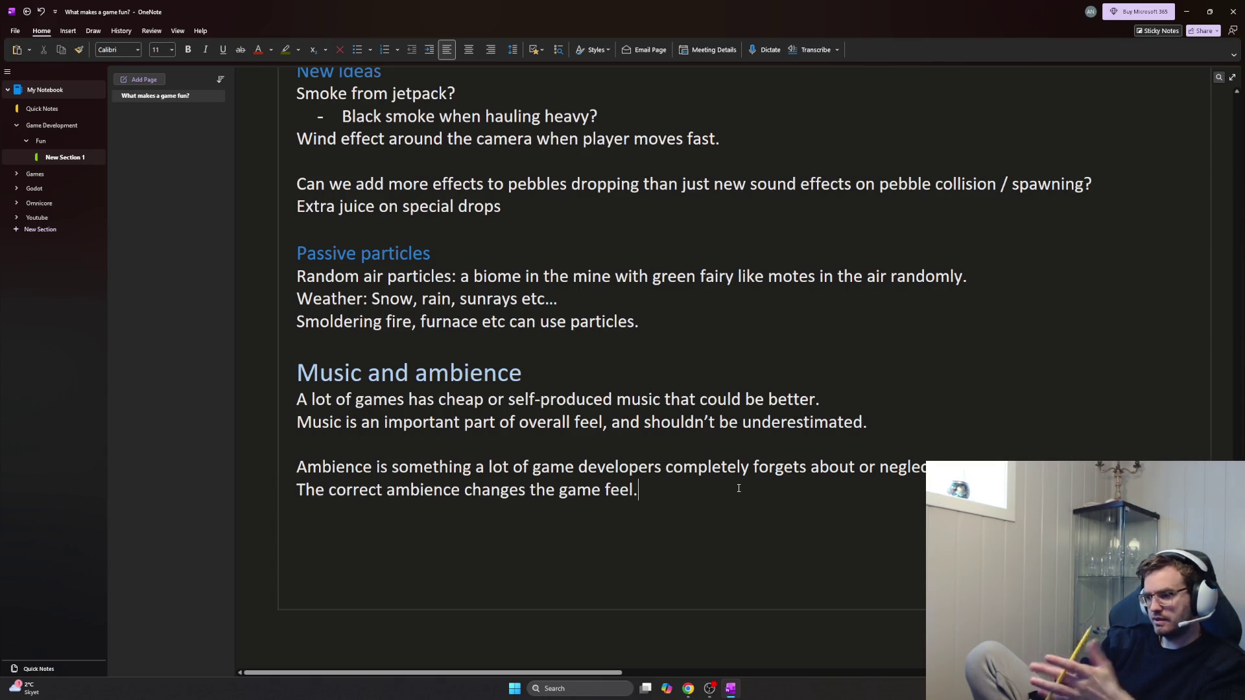
pyautogui.click(511, 369)
pyautogui.moveTo(510, 369)
pyautogui.mouseDown()
pyautogui.moveTo(302, 345)
pyautogui.moveTo(642, 400)
pyautogui.mouseUp()
pyautogui.scroll(1, 584, 458)
pyautogui.scroll(2, 559, 523)
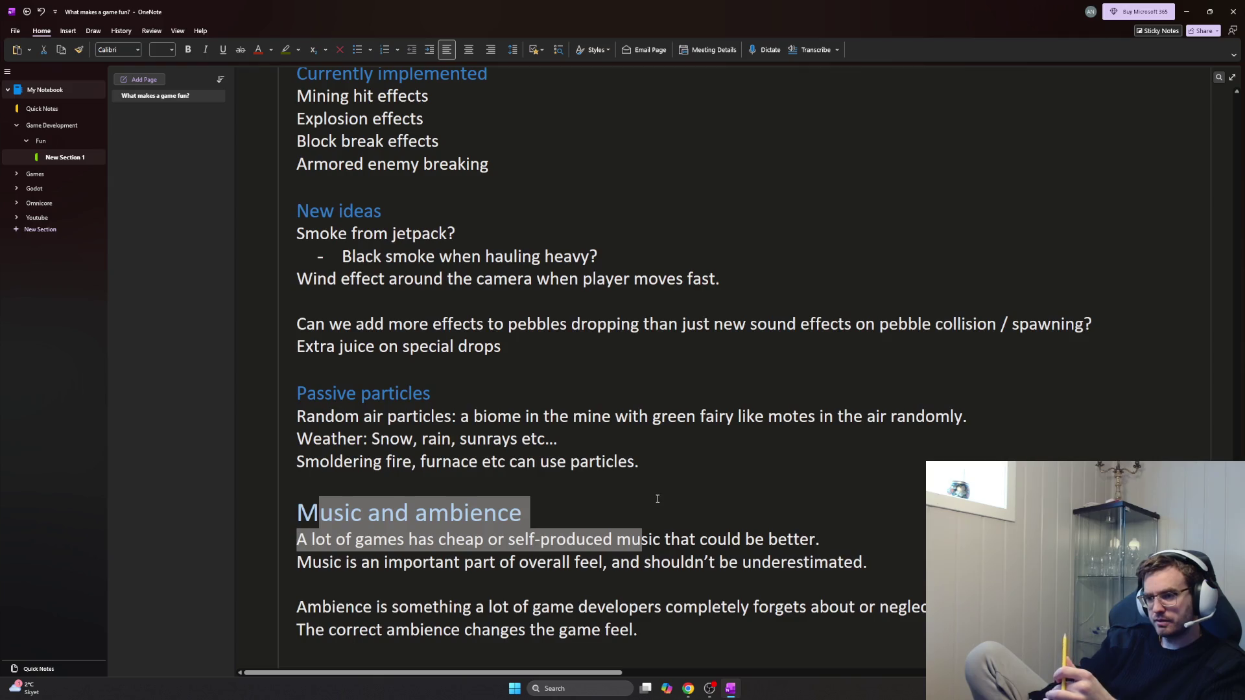
pyautogui.click(559, 523)
pyautogui.doubleClick(513, 514)
pyautogui.scroll(-3, 580, 518)
pyautogui.scroll(1, 579, 519)
pyautogui.scroll(2, 581, 516)
pyautogui.scroll(3, 582, 513)
pyautogui.scroll(3, 574, 496)
pyautogui.scroll(1, 556, 467)
pyautogui.scroll(2, 525, 425)
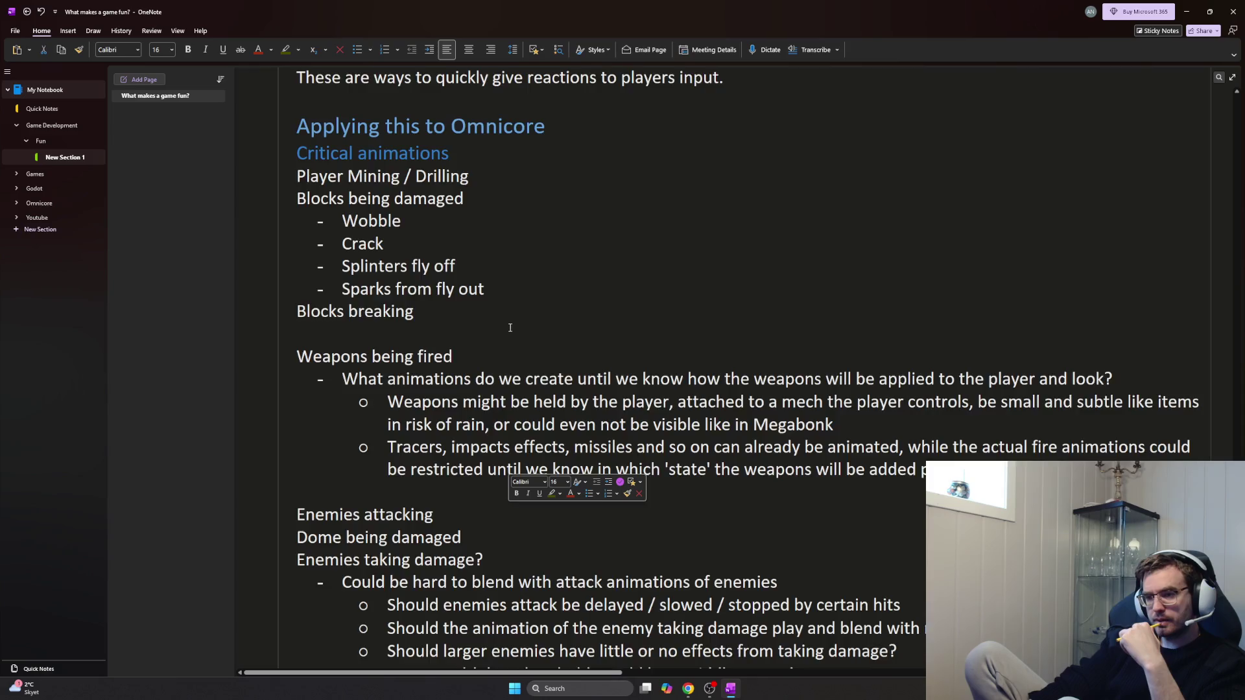
pyautogui.scroll(-3, 526, 425)
pyautogui.scroll(-3, 520, 398)
pyautogui.scroll(-3, 514, 365)
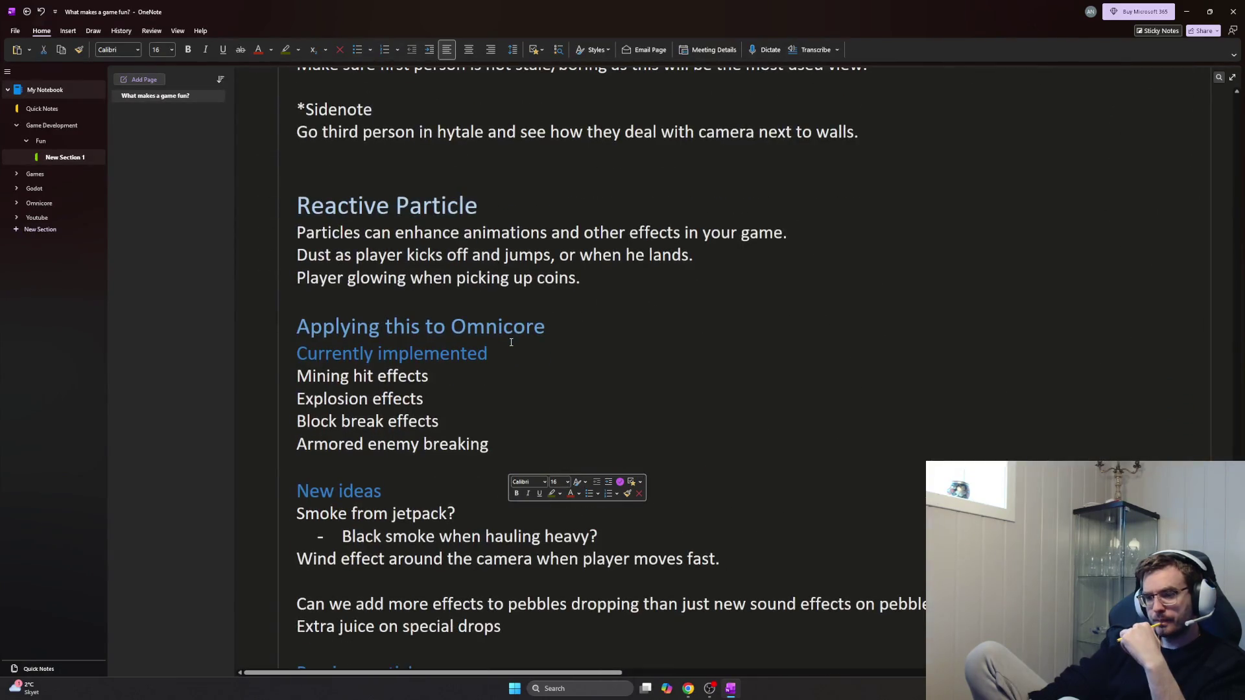
pyautogui.scroll(-2, 468, 351)
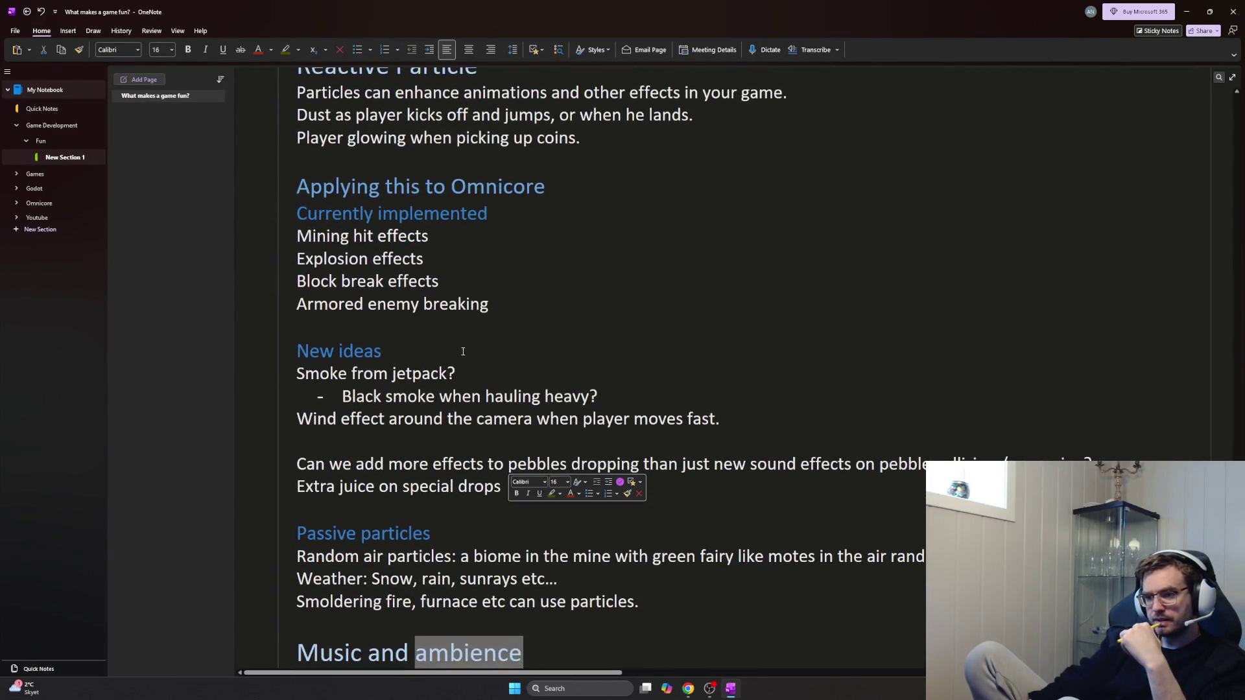
pyautogui.scroll(-2, 468, 339)
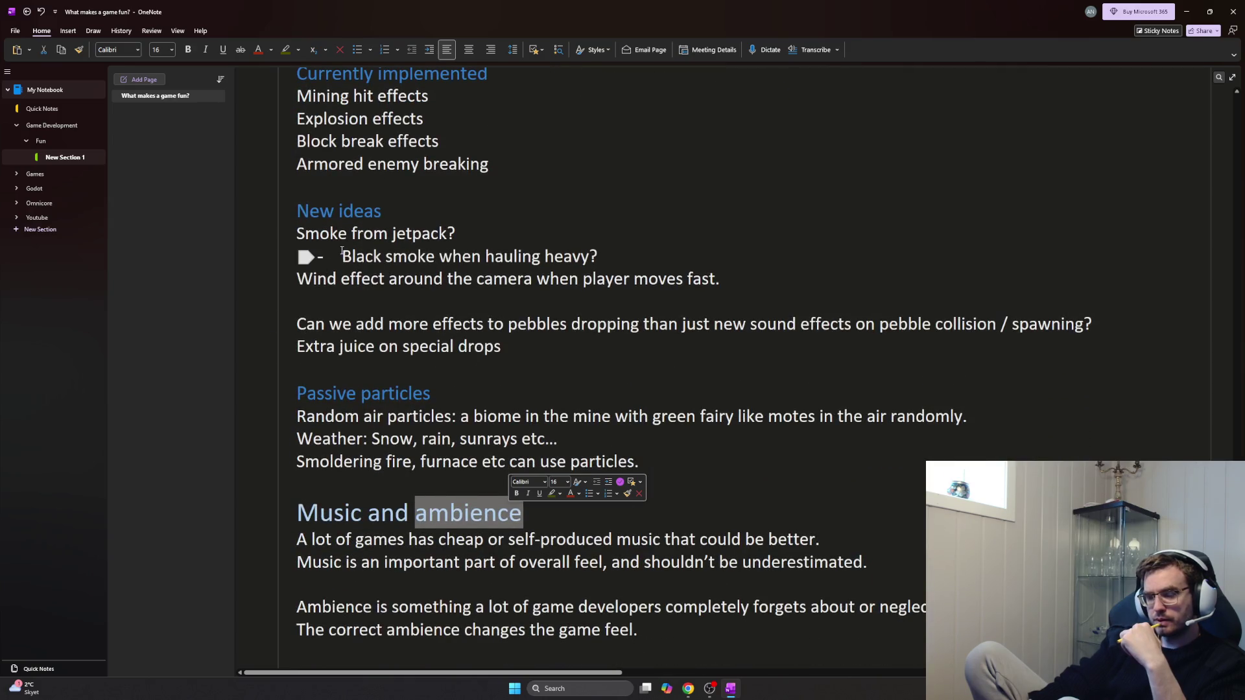
pyautogui.moveTo(328, 278); pyautogui.dragTo(788, 287)
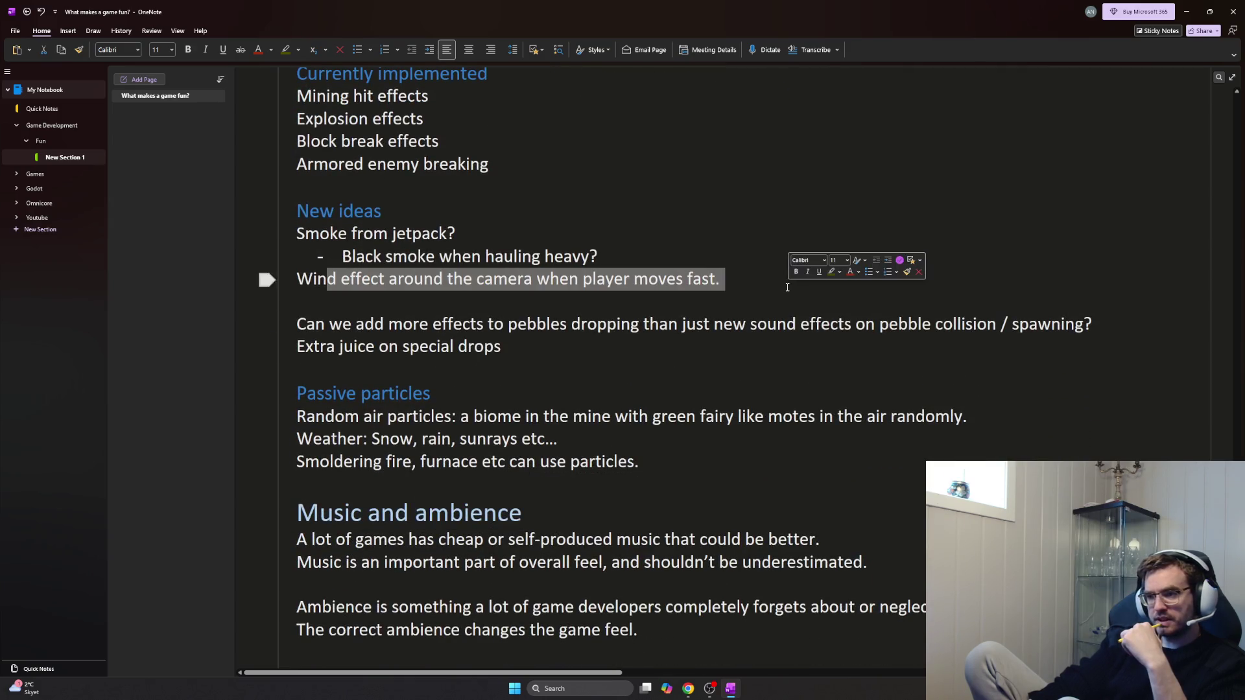
pyautogui.scroll(5, 723, 333)
pyautogui.scroll(4, 715, 370)
pyautogui.scroll(4, 712, 394)
pyautogui.scroll(5, 712, 393)
pyautogui.scroll(3, 713, 394)
pyautogui.scroll(2, 713, 393)
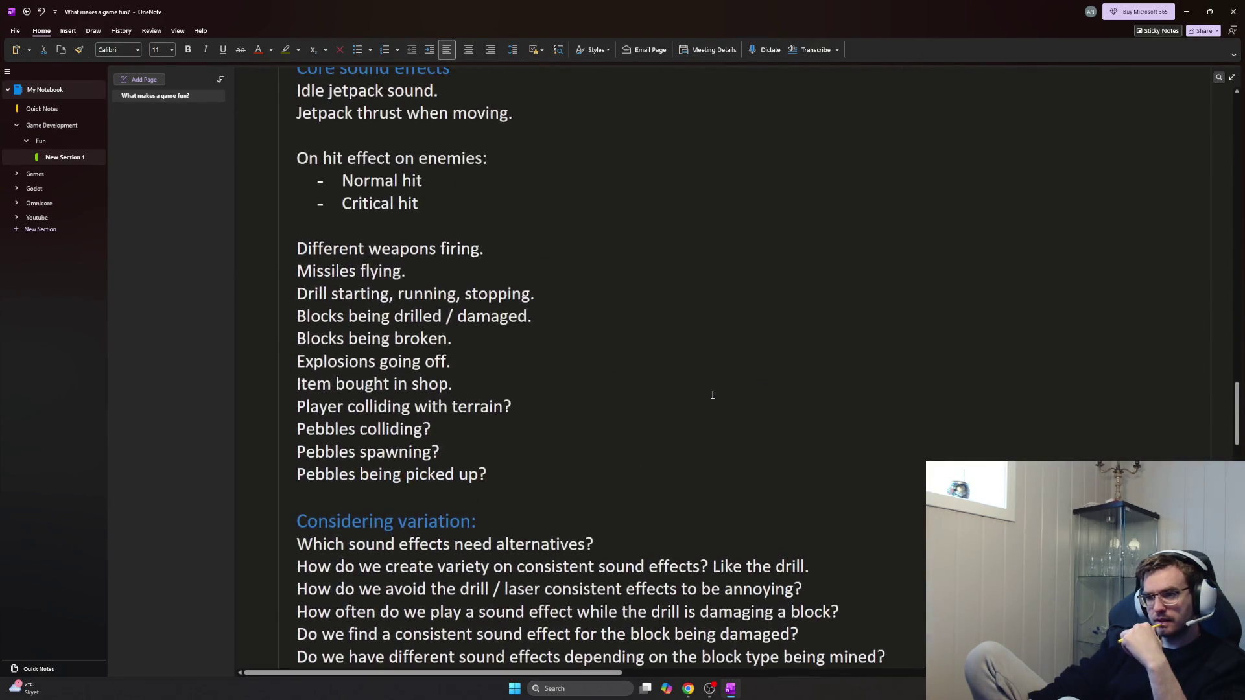
pyautogui.scroll(2, 713, 393)
pyautogui.scroll(2, 714, 388)
pyautogui.scroll(4, 713, 388)
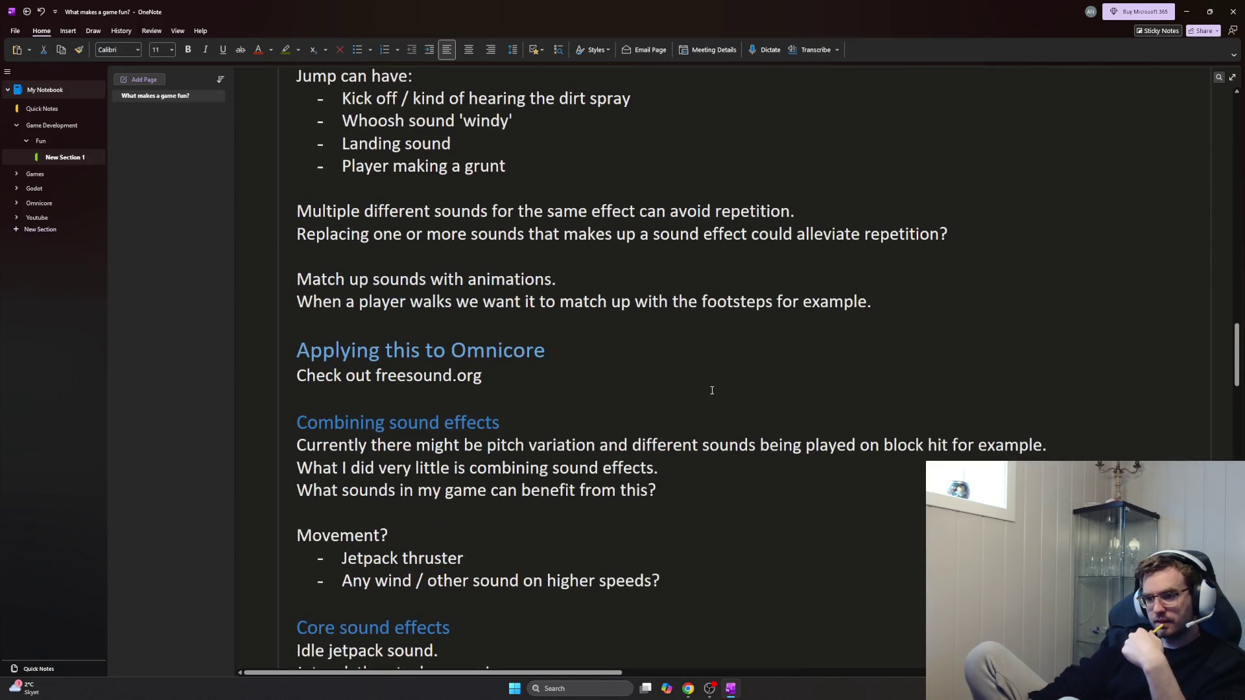
pyautogui.scroll(-2, 712, 390)
pyautogui.scroll(-2, 711, 392)
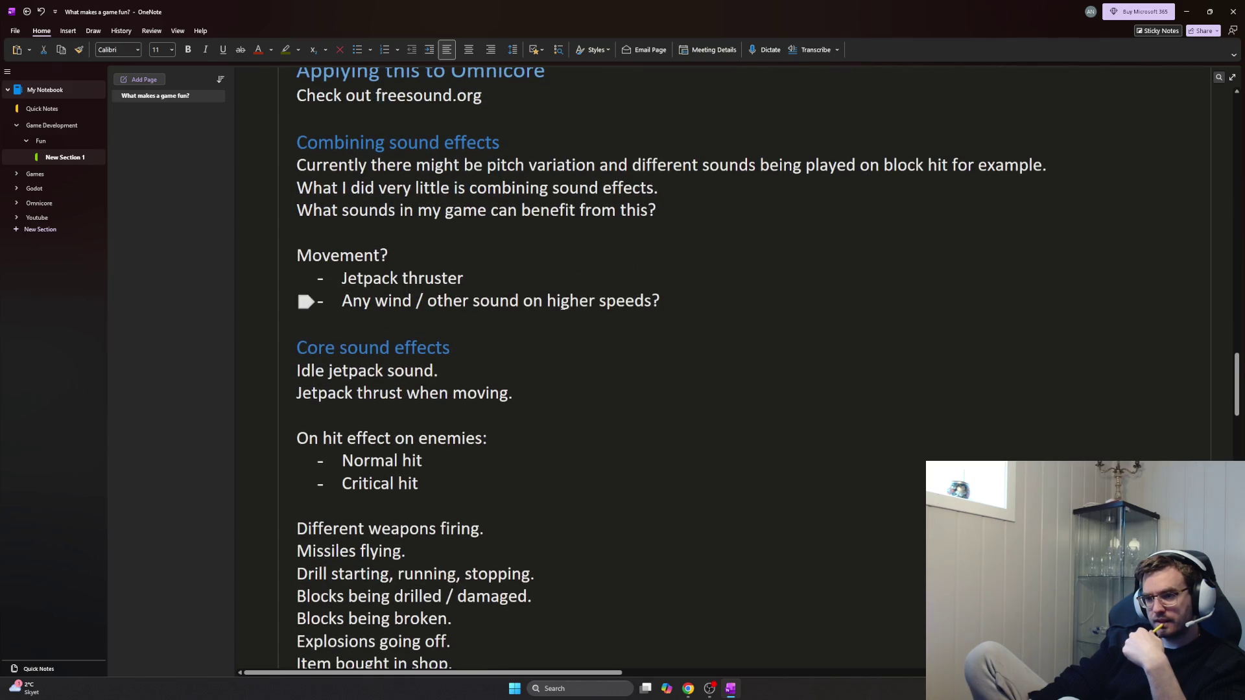
# Add a carrying-capacity sound bullet below the wind-sounds-at-high-speed line under Movement
pyautogui.moveTo(661, 303); pyautogui.dragTo(343, 302)
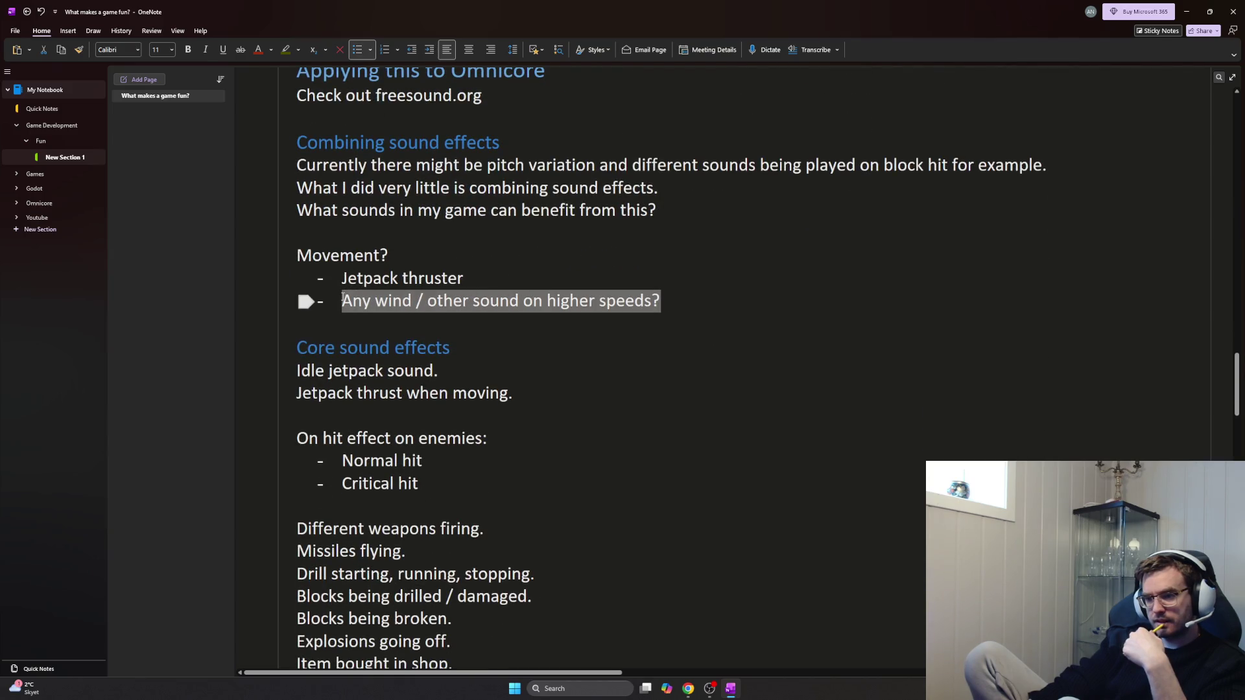
pyautogui.moveTo(347, 301); pyautogui.dragTo(682, 301)
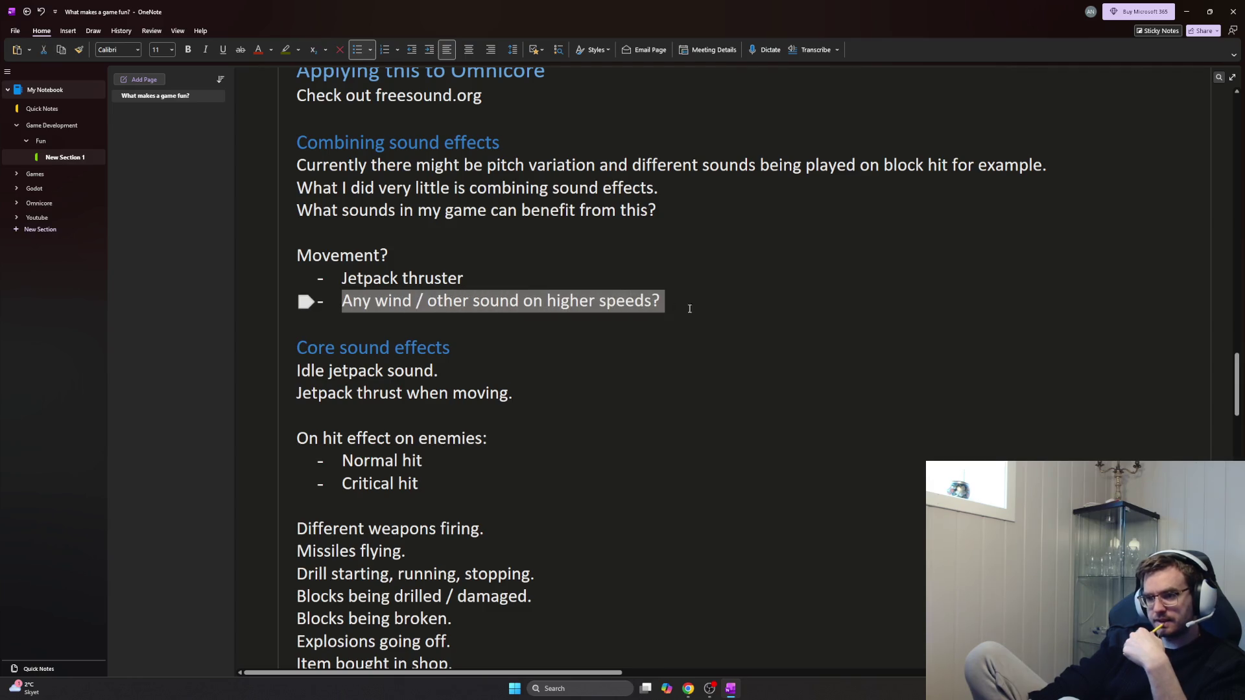
pyautogui.click(688, 312)
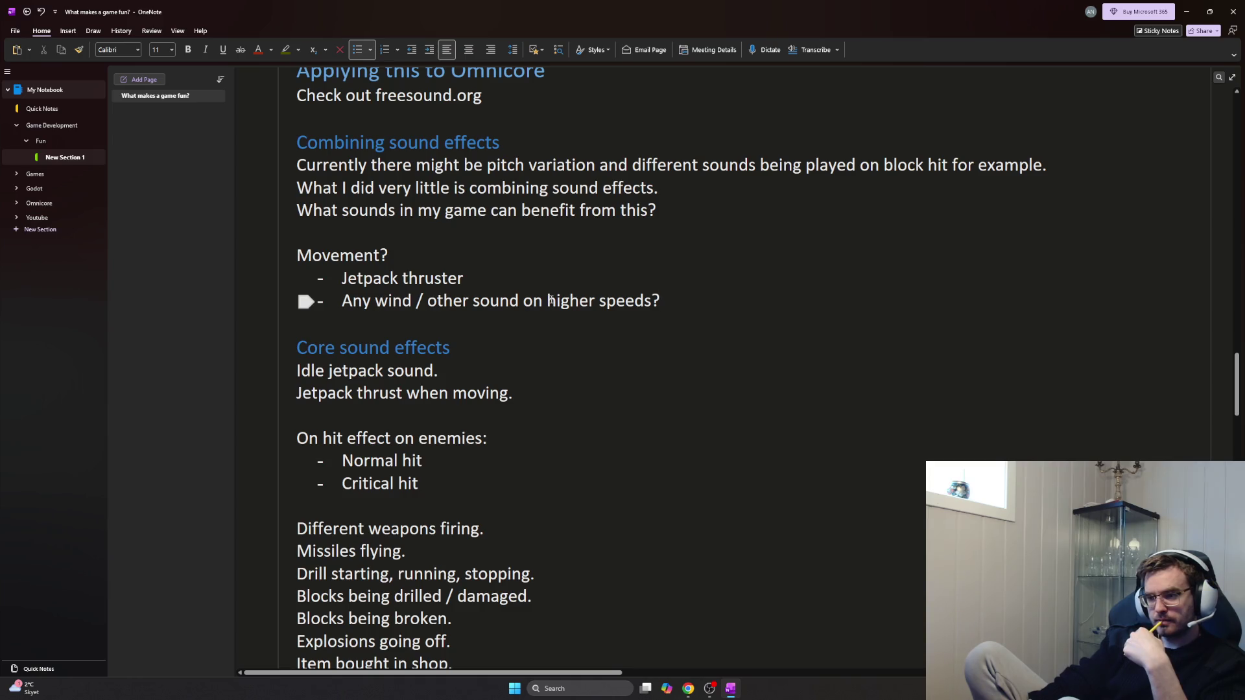
pyautogui.scroll(-4, 550, 301)
pyautogui.scroll(-5, 987, 390)
pyautogui.scroll(3, 987, 390)
pyautogui.scroll(7, 659, 329)
pyautogui.scroll(1, 658, 328)
pyautogui.scroll(2, 604, 333)
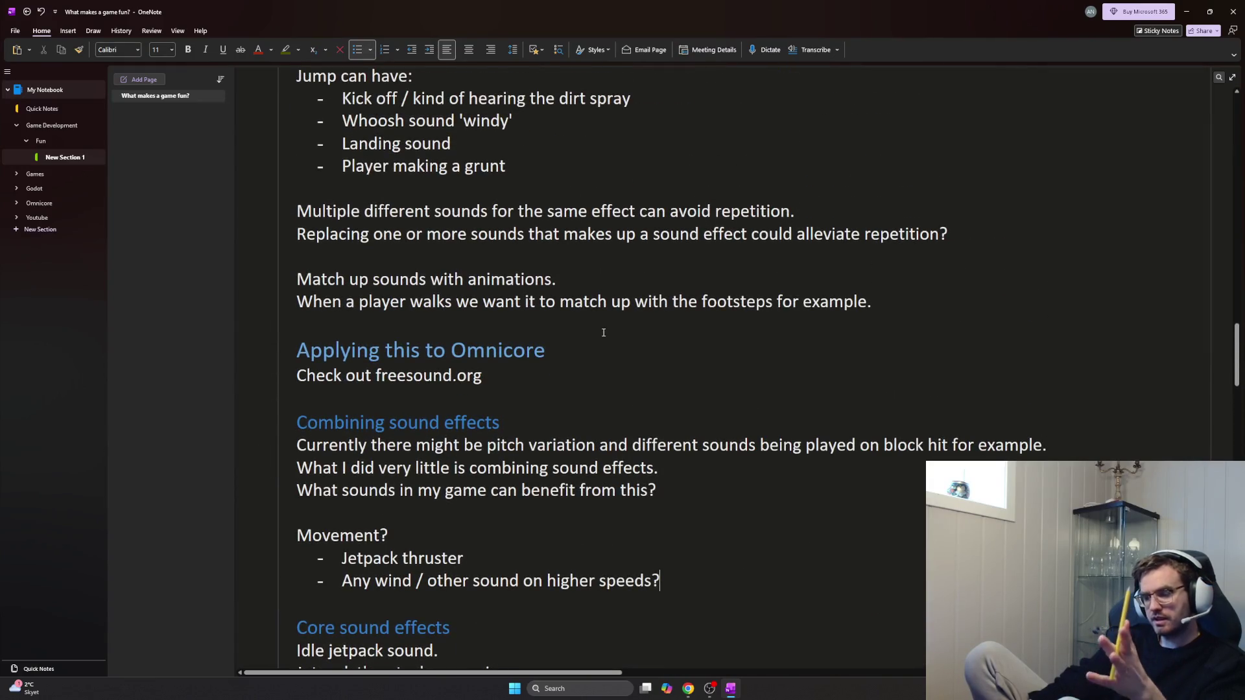
pyautogui.click(305, 581)
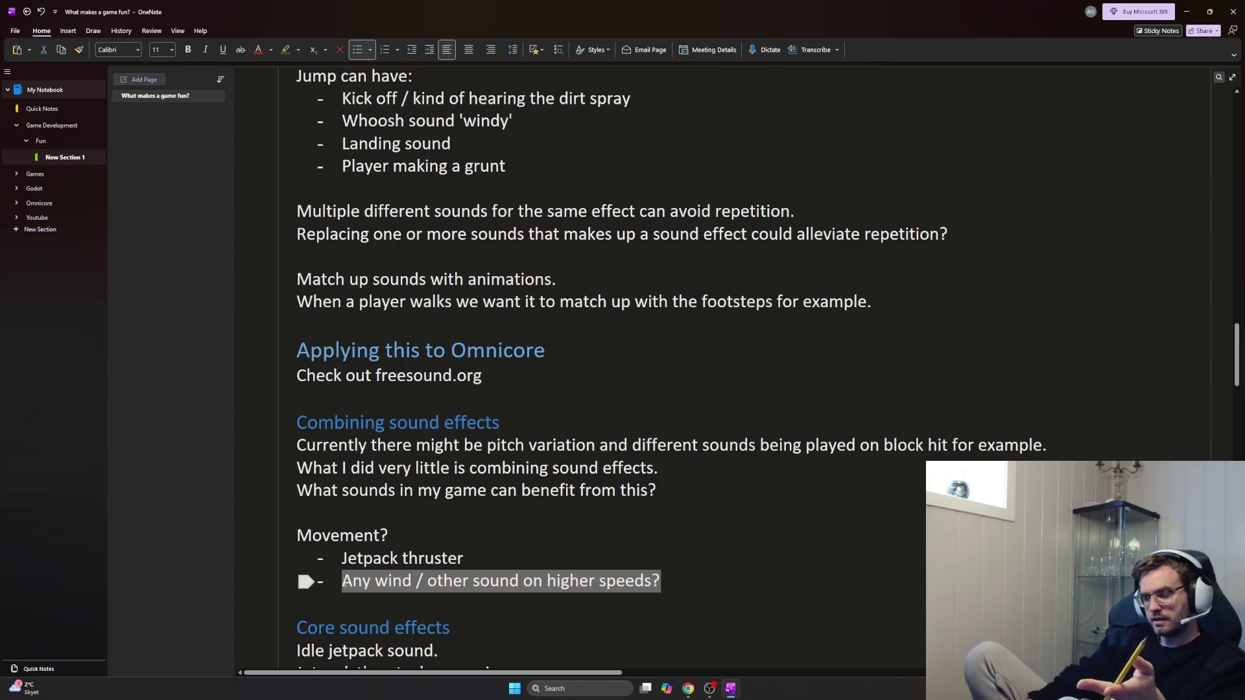
pyautogui.moveTo(661, 582); pyautogui.dragTo(343, 581)
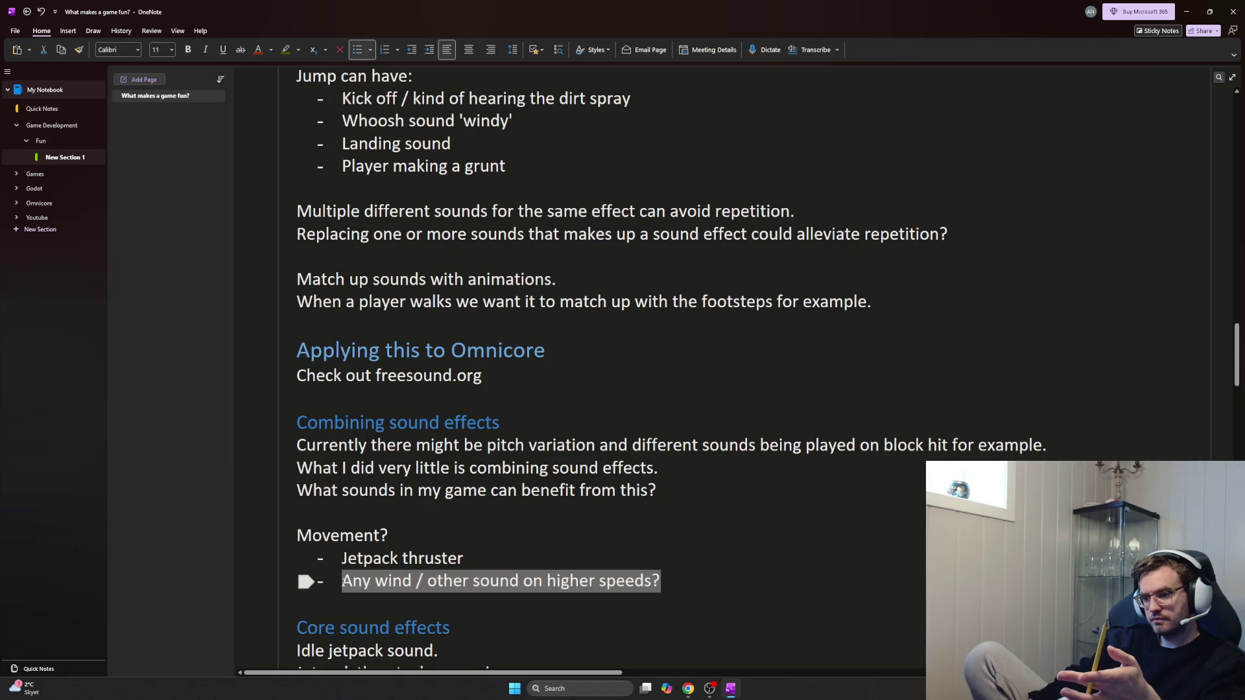
pyautogui.moveTo(661, 581); pyautogui.dragTo(342, 581)
pyautogui.click(690, 581)
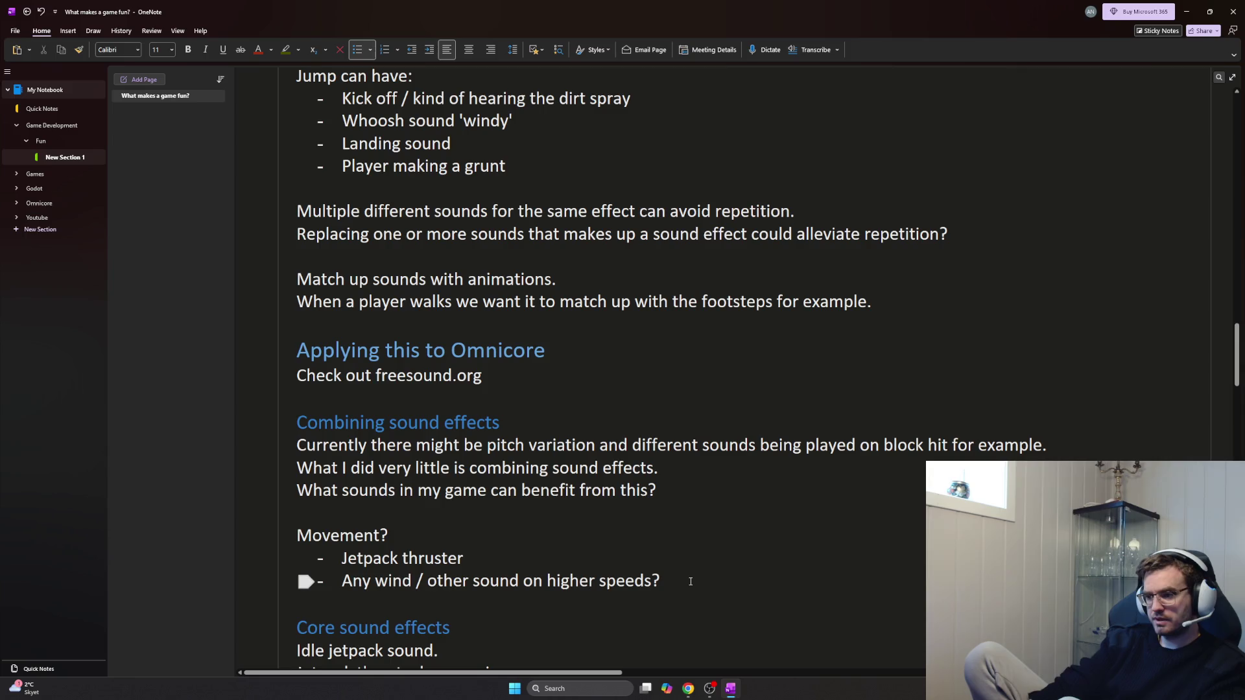
pyautogui.press('Return')
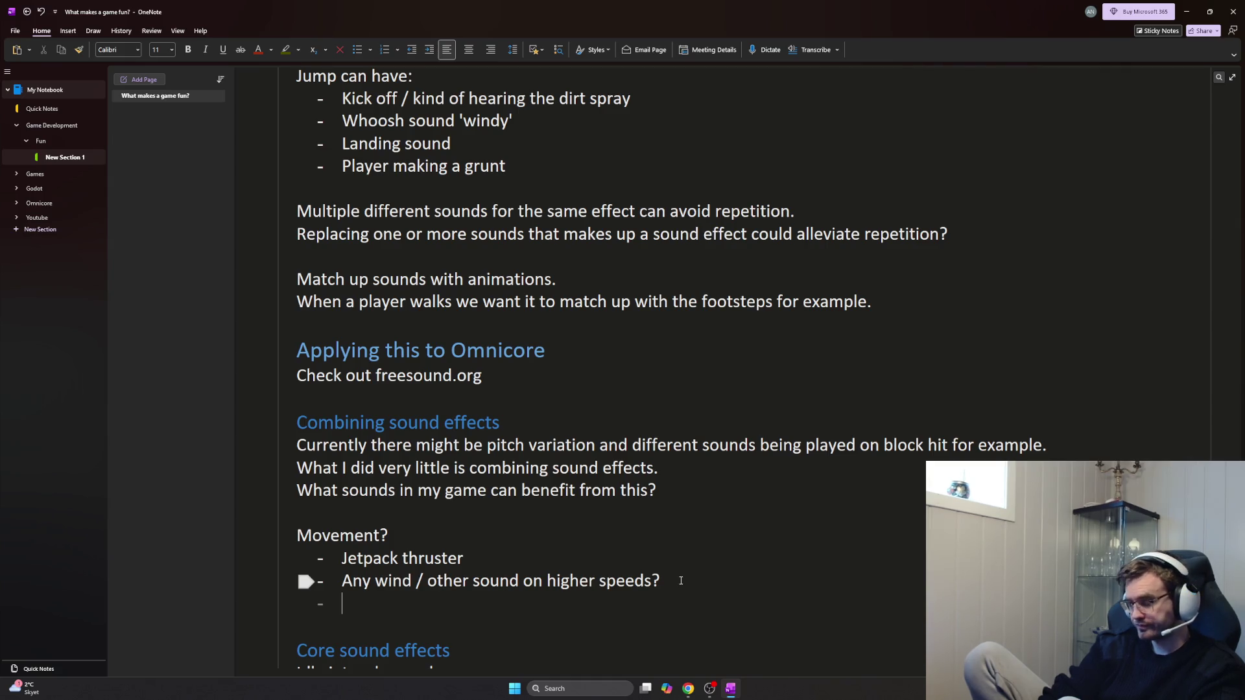
pyautogui.write('Differen')
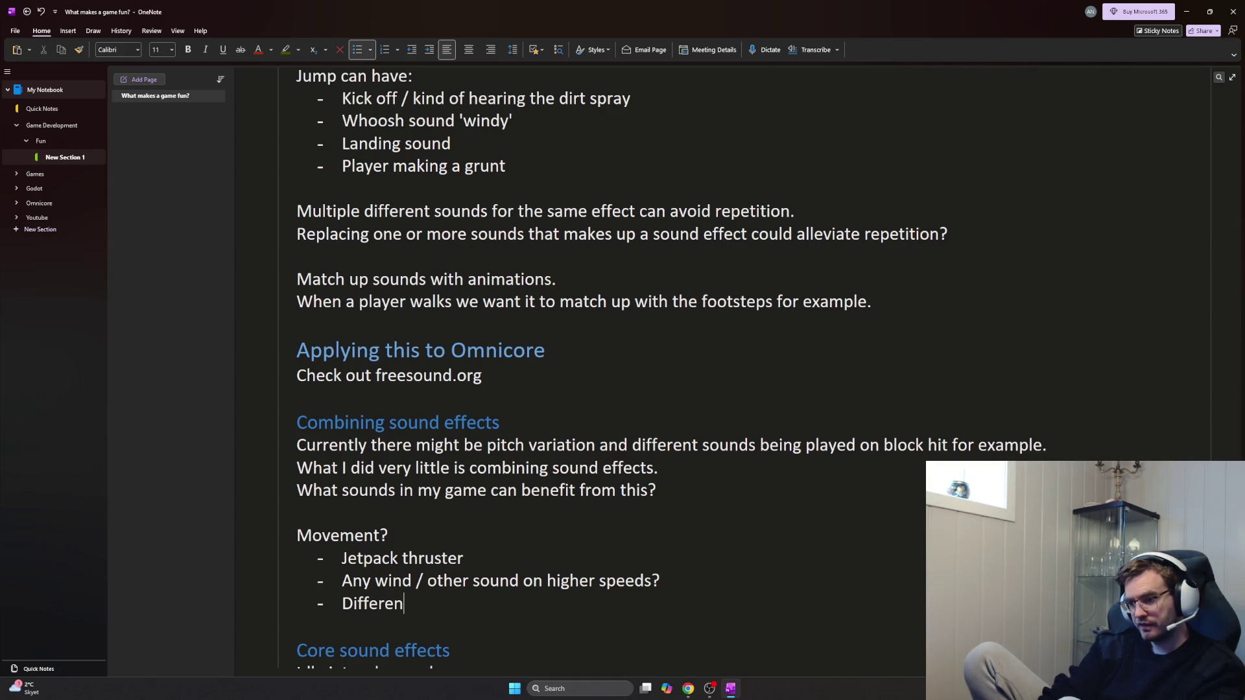
pyautogui.write('t sound when the player is over a certain carrying cap')
pyautogui.press('BackSpace')
pyautogui.write('ity?')
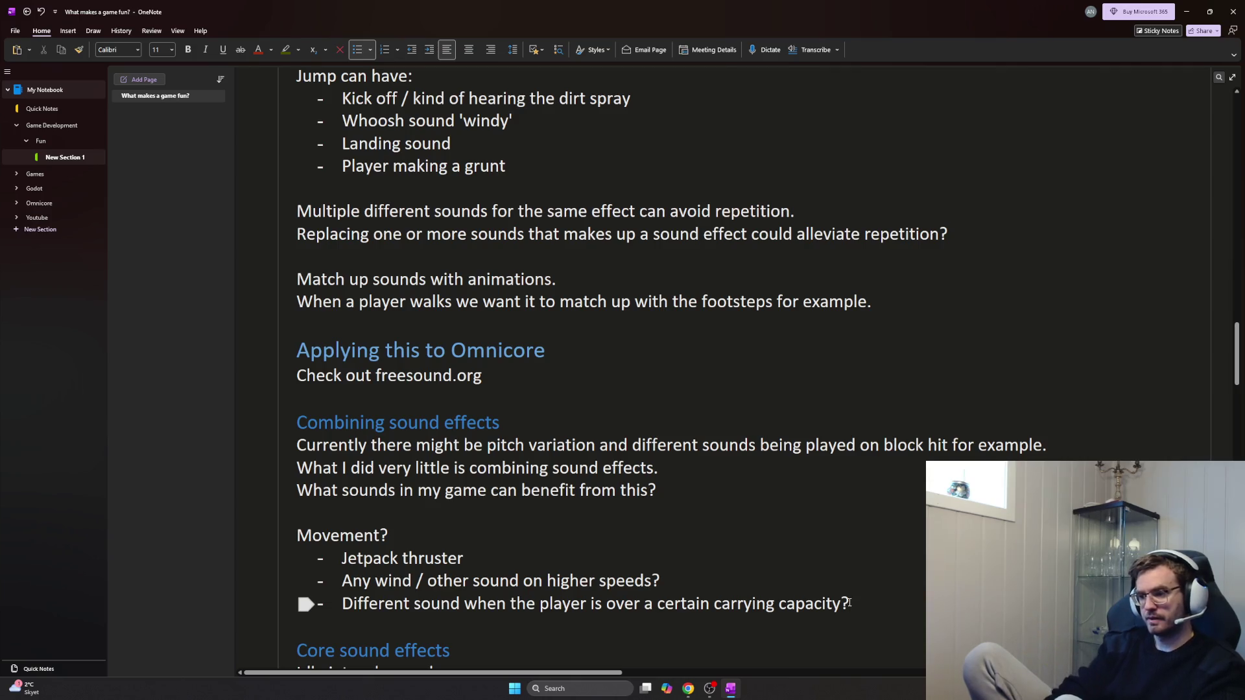
# Add indented 'Matches the…' sub-bullets linking sounds to the wind streaks and black jetpack smoke
pyautogui.press('Return')
pyautogui.press('Tab')
pyautogui.write('Matches ')
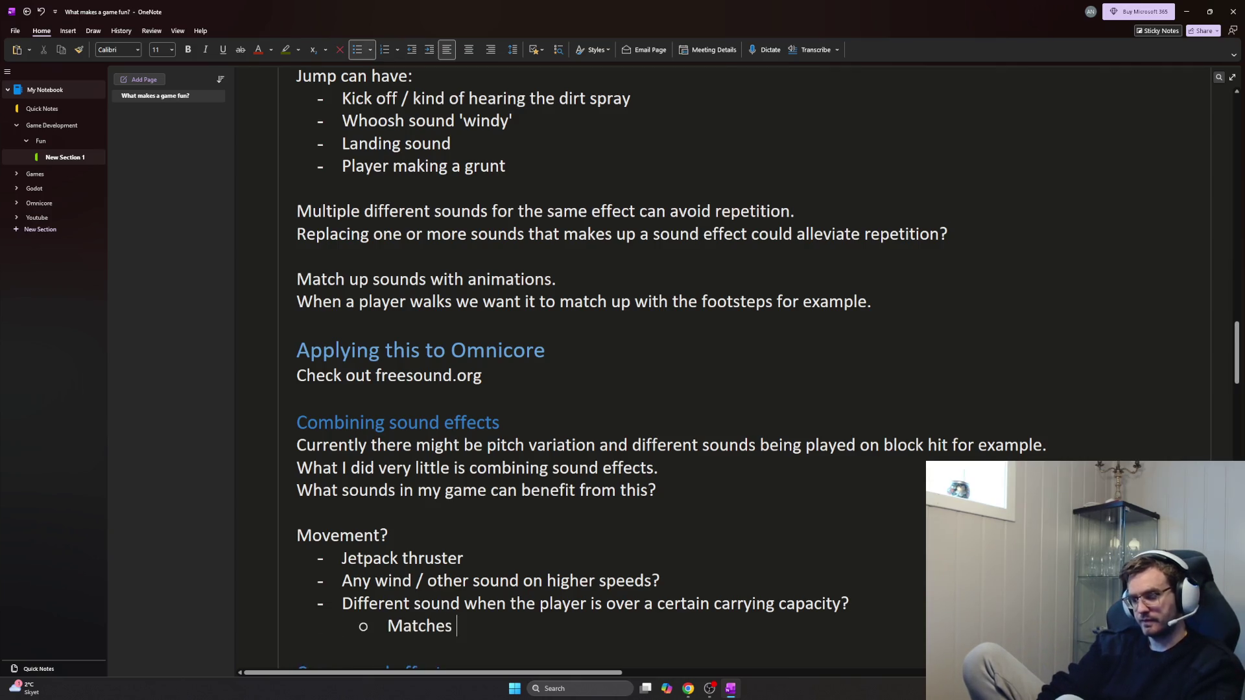
pyautogui.write('the black smoke from the jetpack')
pyautogui.press('Return')
pyautogui.write('"')
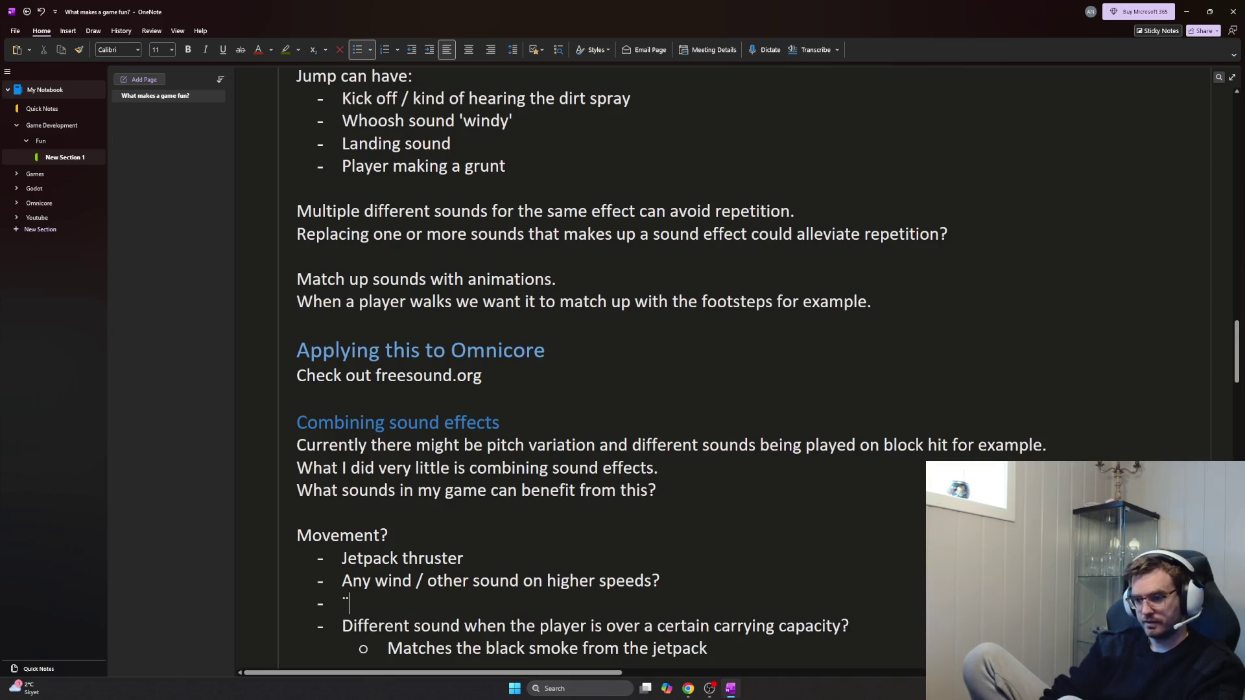
pyautogui.press('Tab')
pyautogui.write('Matches the ')
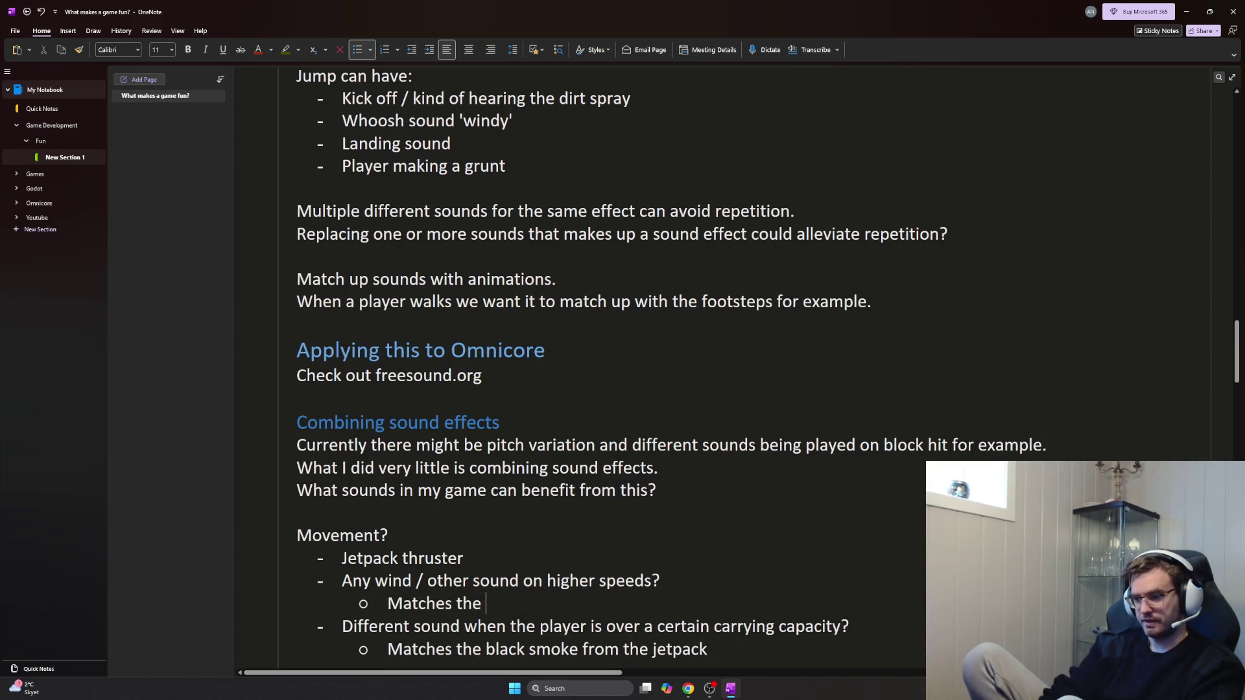
pyautogui.write('wwind')
pyautogui.press('BackSpace')
pyautogui.press('BackSpace')
pyautogui.press('BackSpace')
pyautogui.write('ind streaks on cs')
pyautogui.press('BackSpace')
pyautogui.press('BackSpace')
pyautogui.write('screen')
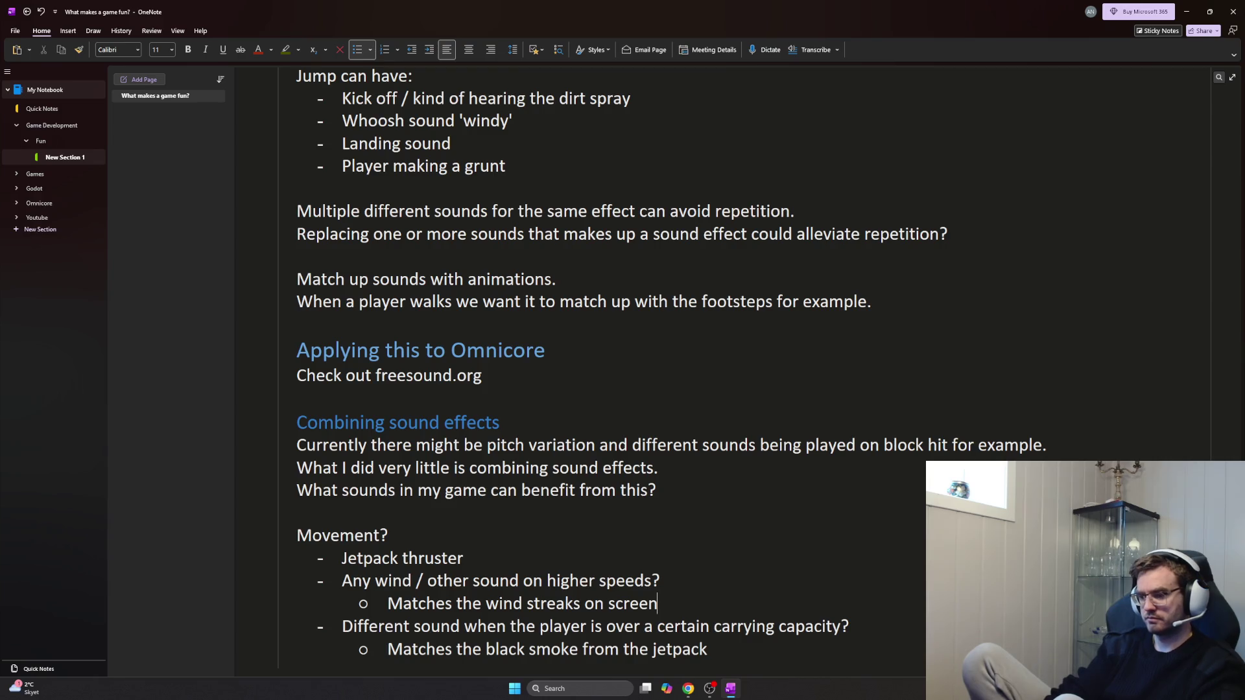
pyautogui.scroll(-10, 849, 602)
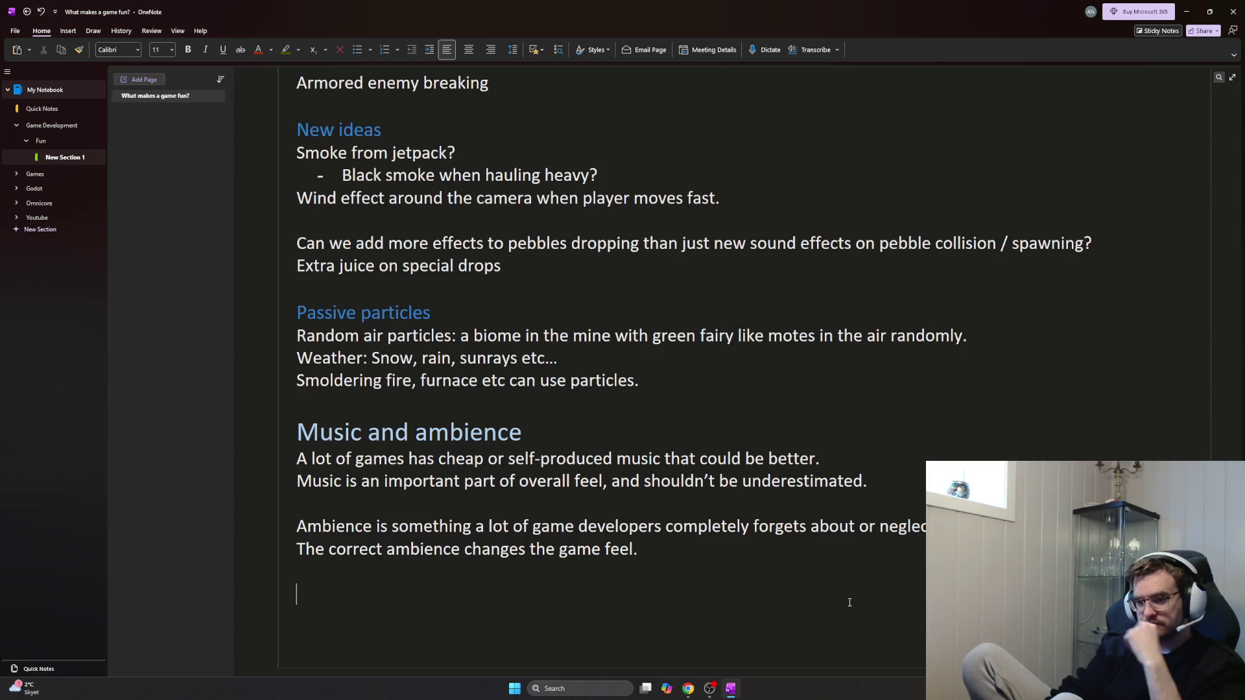
pyautogui.write('o')
# Write the Heading 2 subheading 'Applying this to Omnicore' below the ambience notes
pyautogui.press('BackSpace')
pyautogui.write('Applying this to omi')
pyautogui.press('BackSpace')
pyautogui.write('niccore')
pyautogui.press('BackSpace')
pyautogui.press('BackSpace')
pyautogui.press('BackSpace')
pyautogui.write('ore')
pyautogui.press('BackSpace')
pyautogui.press('BackSpace')
pyautogui.press('BackSpace')
pyautogui.press('BackSpace')
pyautogui.press('BackSpace')
pyautogui.press('BackSpace')
pyautogui.press('BackSpace')
pyautogui.write('Omnicore ')
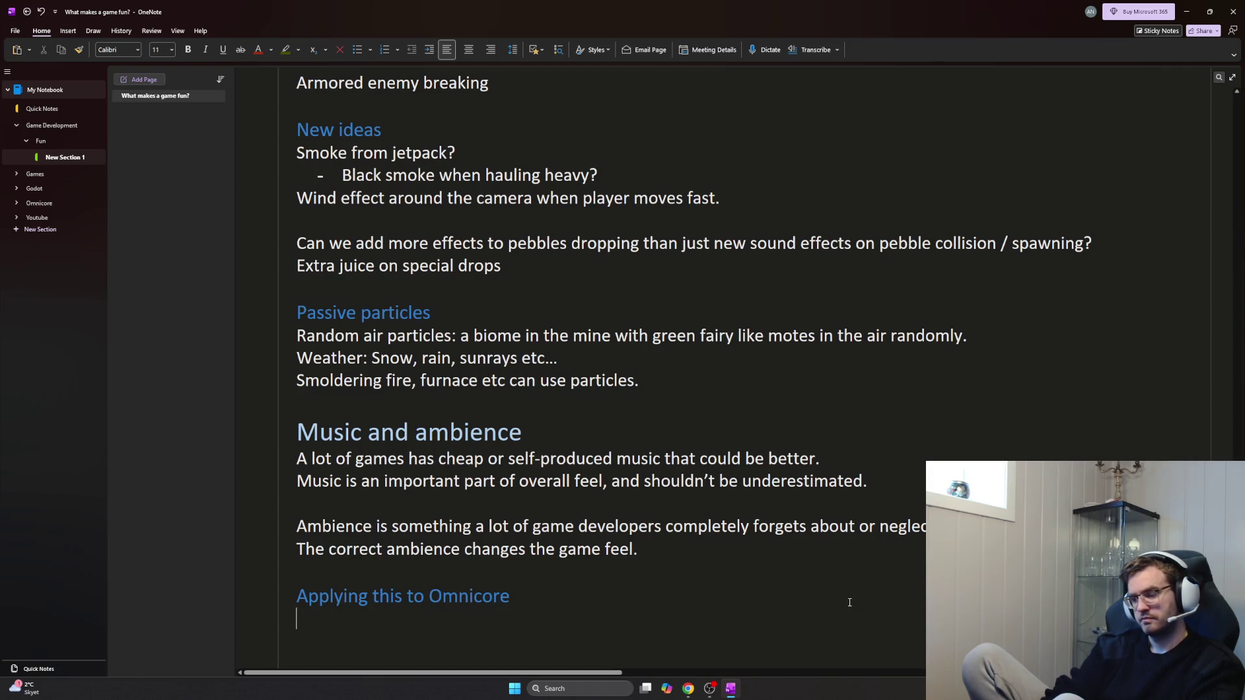
pyautogui.write('M')
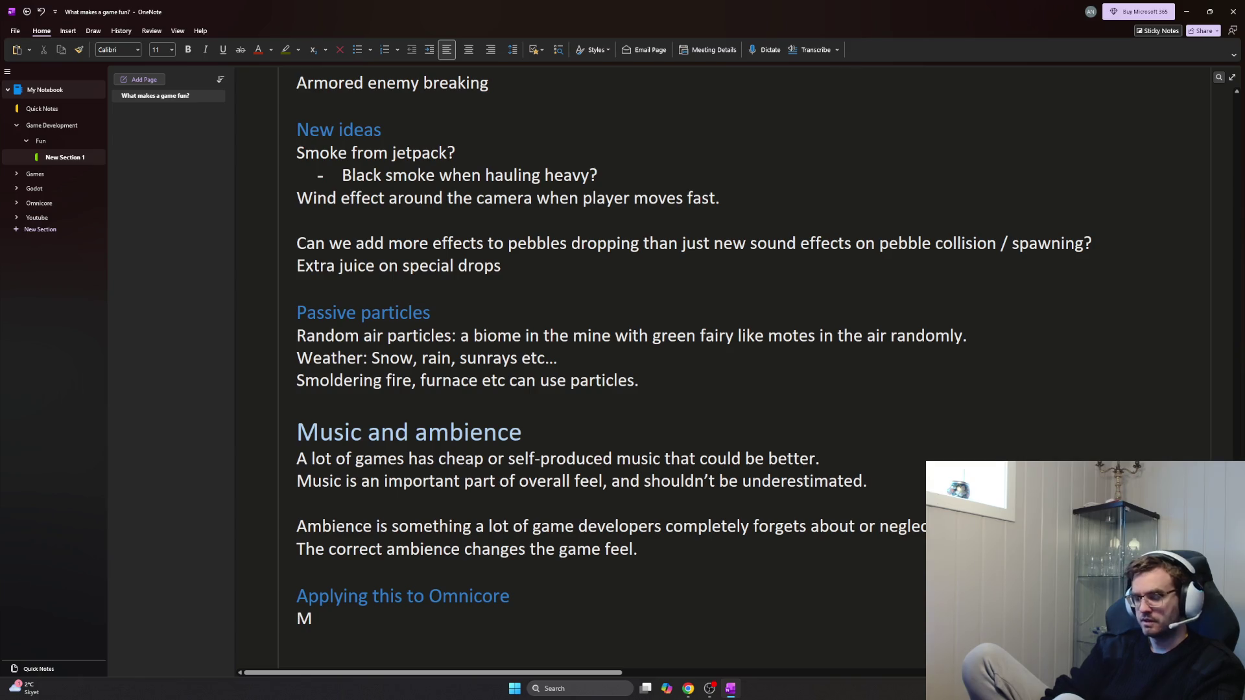
# Write the lines on why finding fitting music for Omnicore is hard, including testing songs
pyautogui.press('BackSpace')
pyautogui.write('Finding the correct mu')
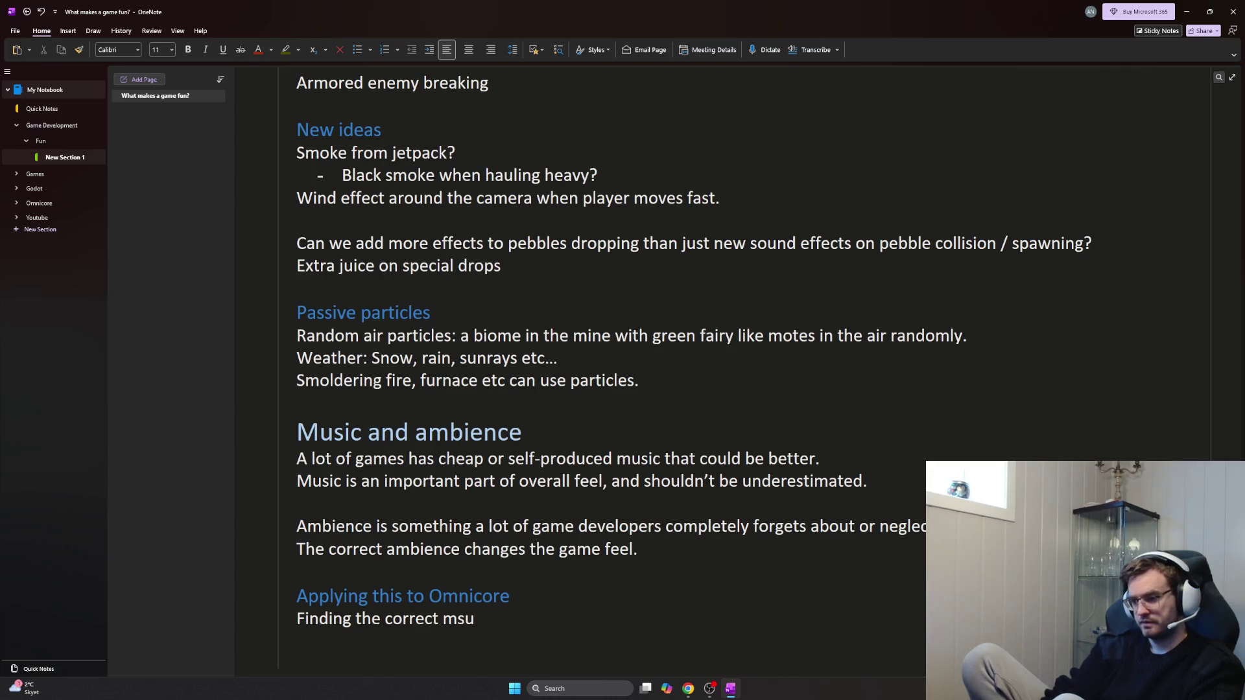
pyautogui.write('sic and a')
pyautogui.press('BackSpace')
pyautogui.press('BackSpace')
pyautogui.press('BackSpace')
pyautogui.press('BackSpace')
pyautogui.write('for')
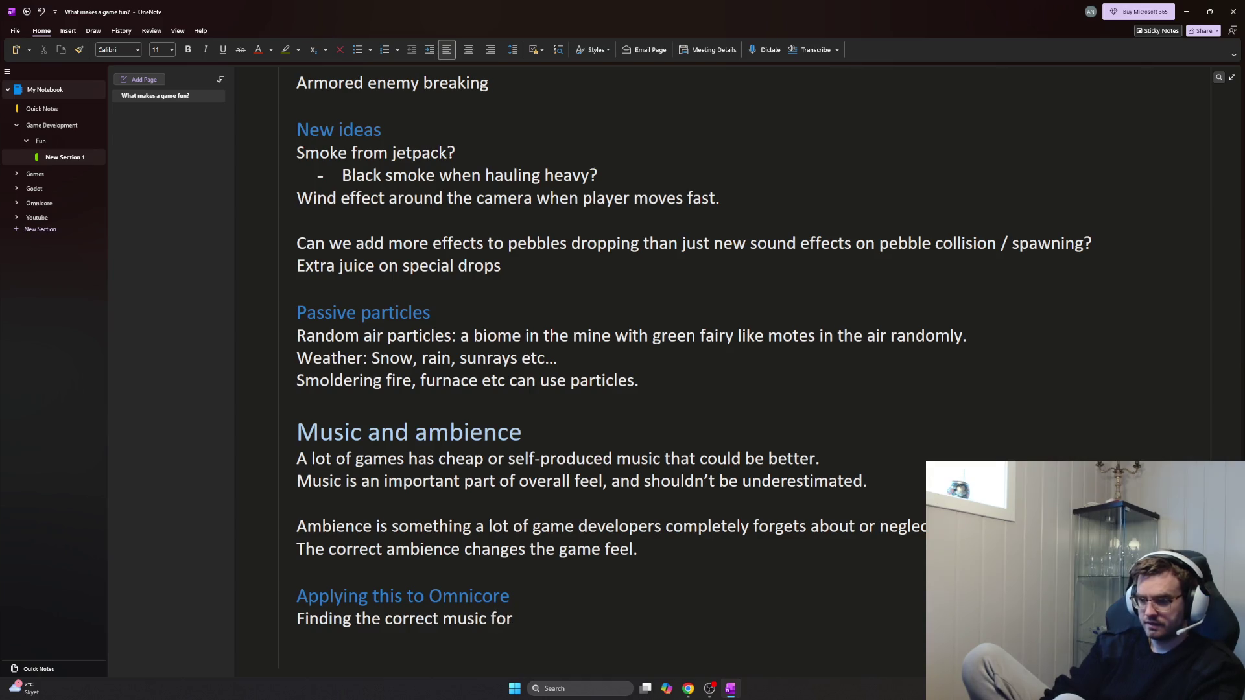
pyautogui.write(' the desired gamefeel is a')
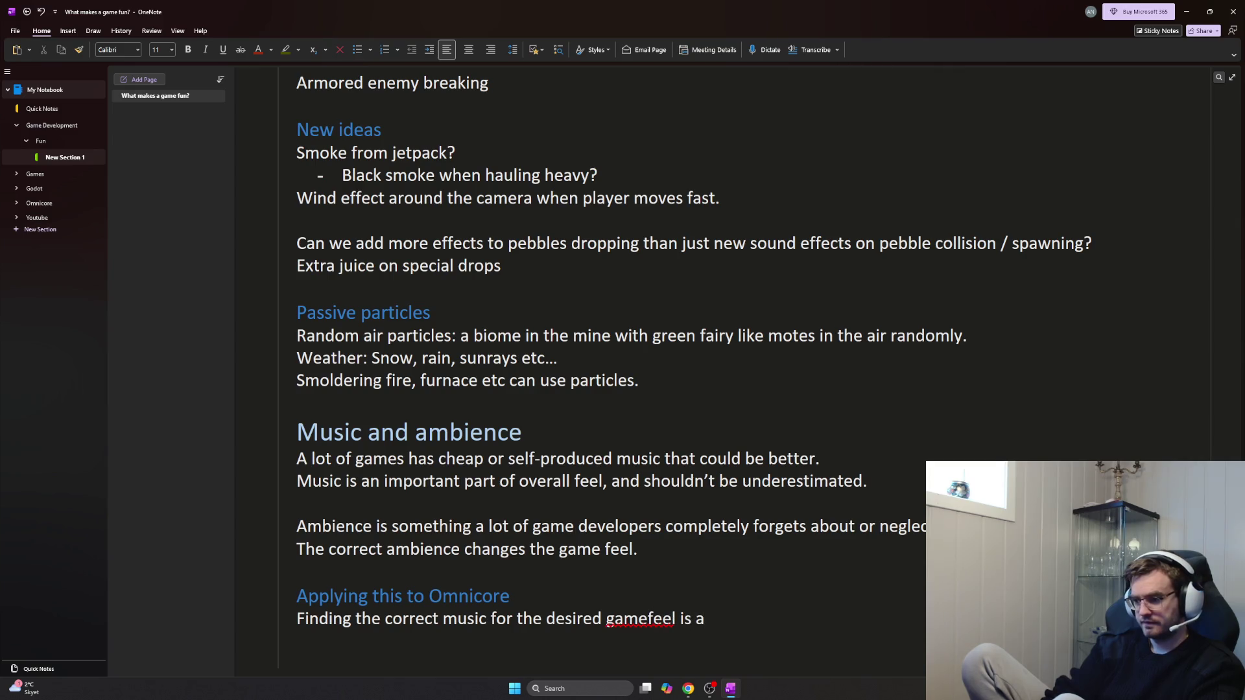
pyautogui.press('BackSpace')
pyautogui.press('BackSpace')
pyautogui.press('BackSpace')
pyautogui.press('BackSpace')
pyautogui.press('BackSpace')
pyautogui.press('BackSpace')
pyautogui.write('feel ')
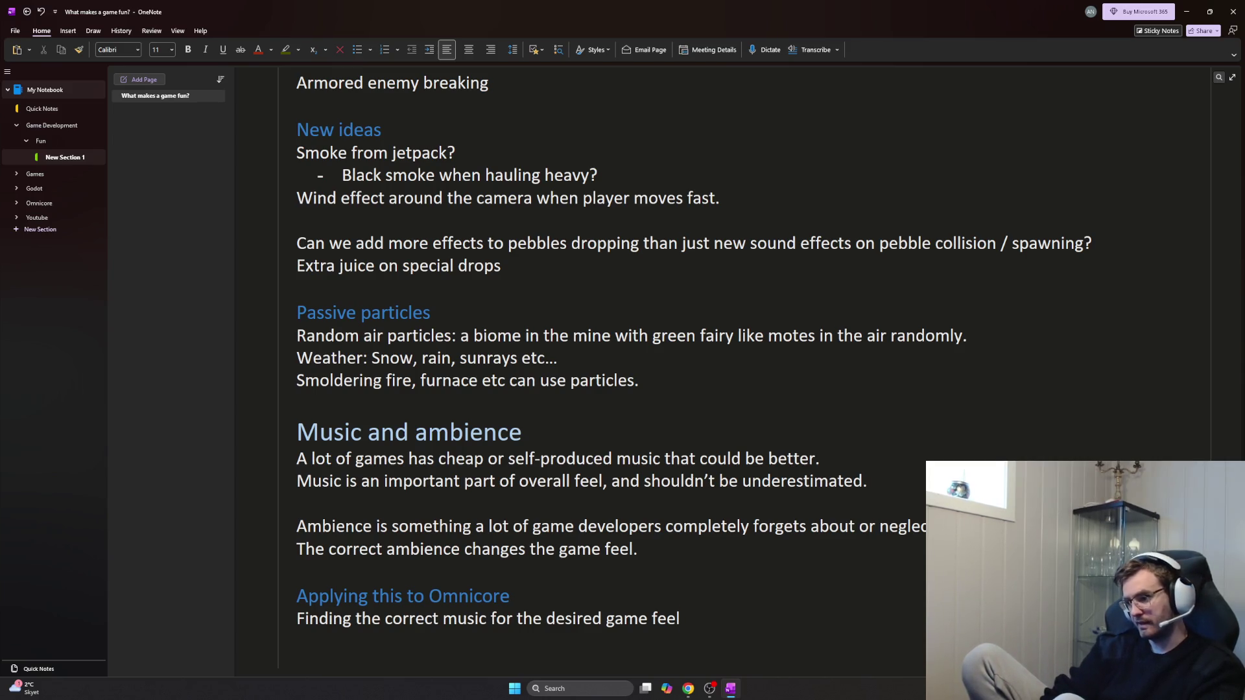
pyautogui.write('is hard.')
pyautogui.press('Return')
pyautogui.write('You need to know what game feel you are going for.')
pyautogui.press('Return')
pyautogui.write('You need to know what music')
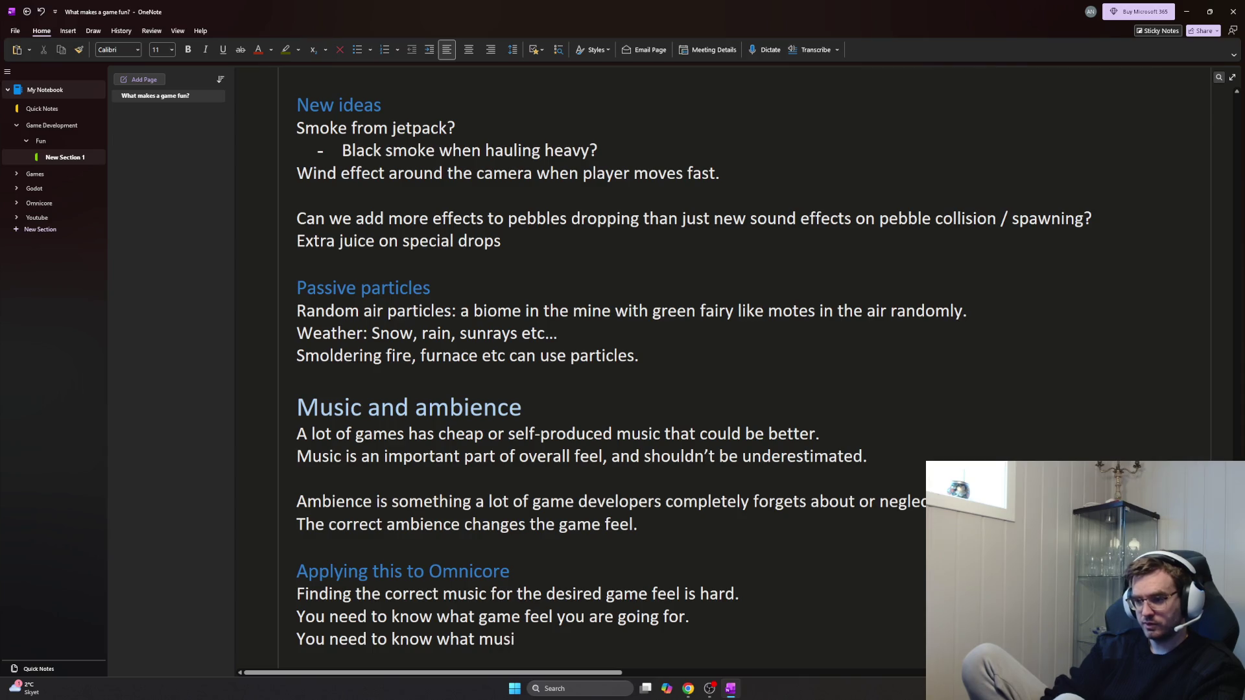
pyautogui.write(' best')
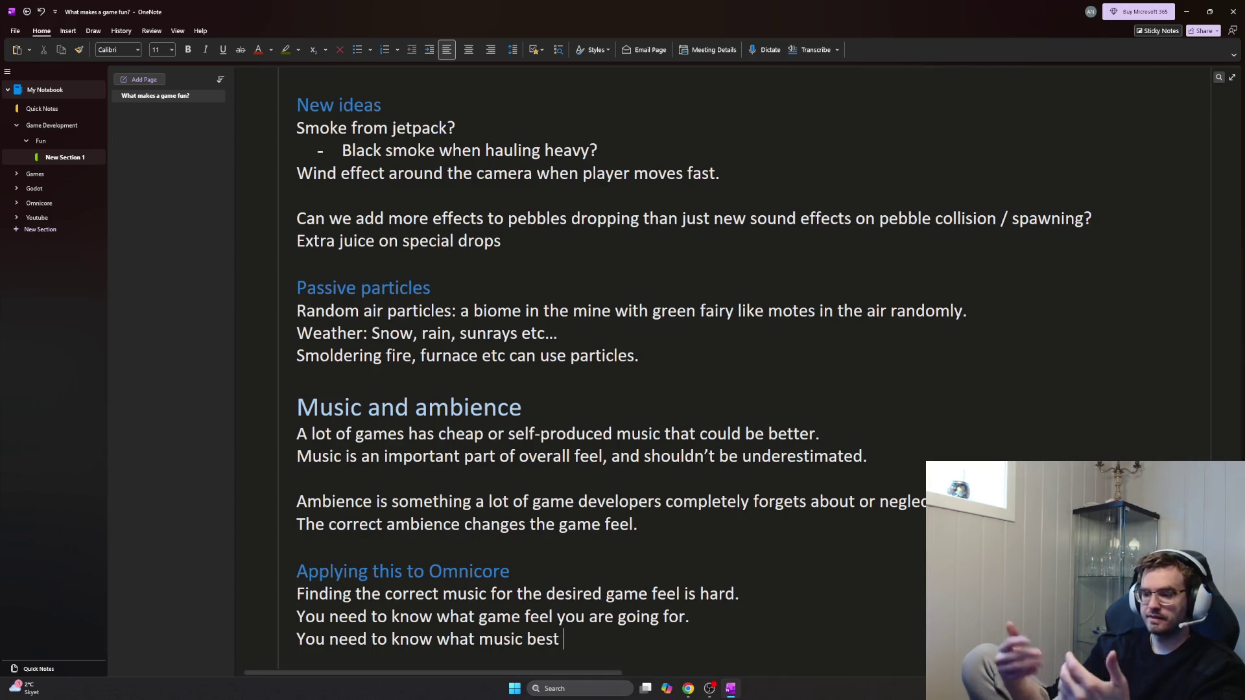
pyautogui.write(' creates that feel.')
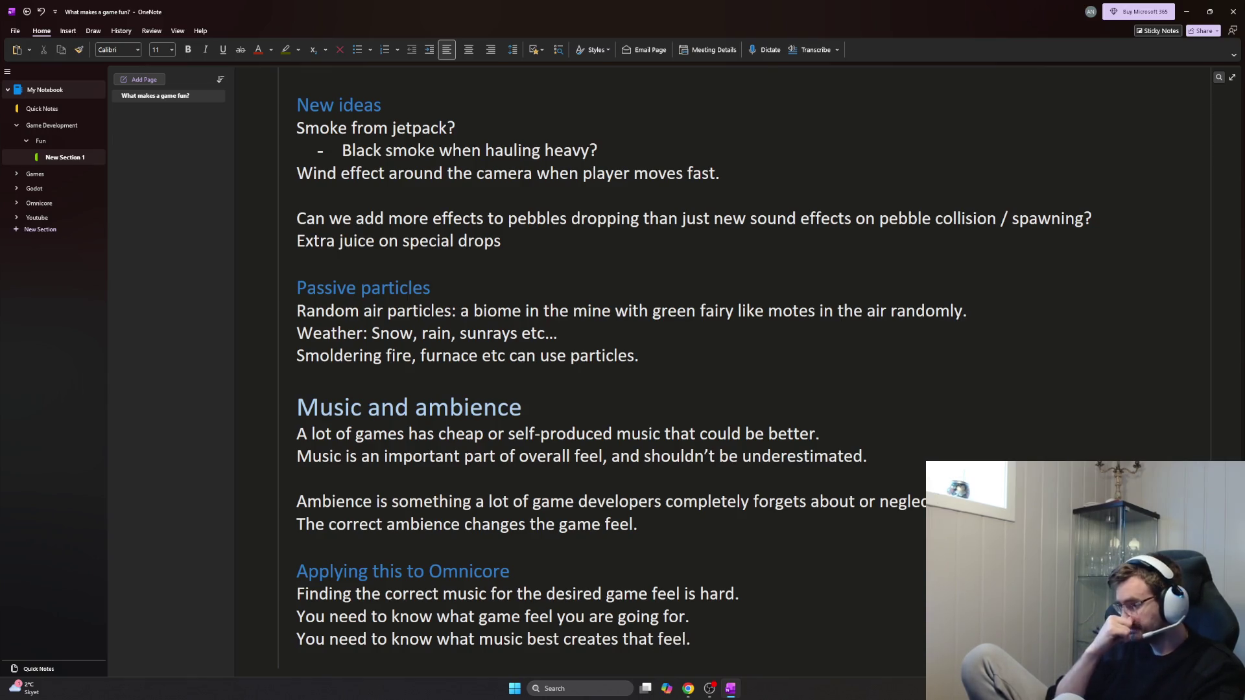
pyautogui.press('Return')
pyautogui.write('You could test')
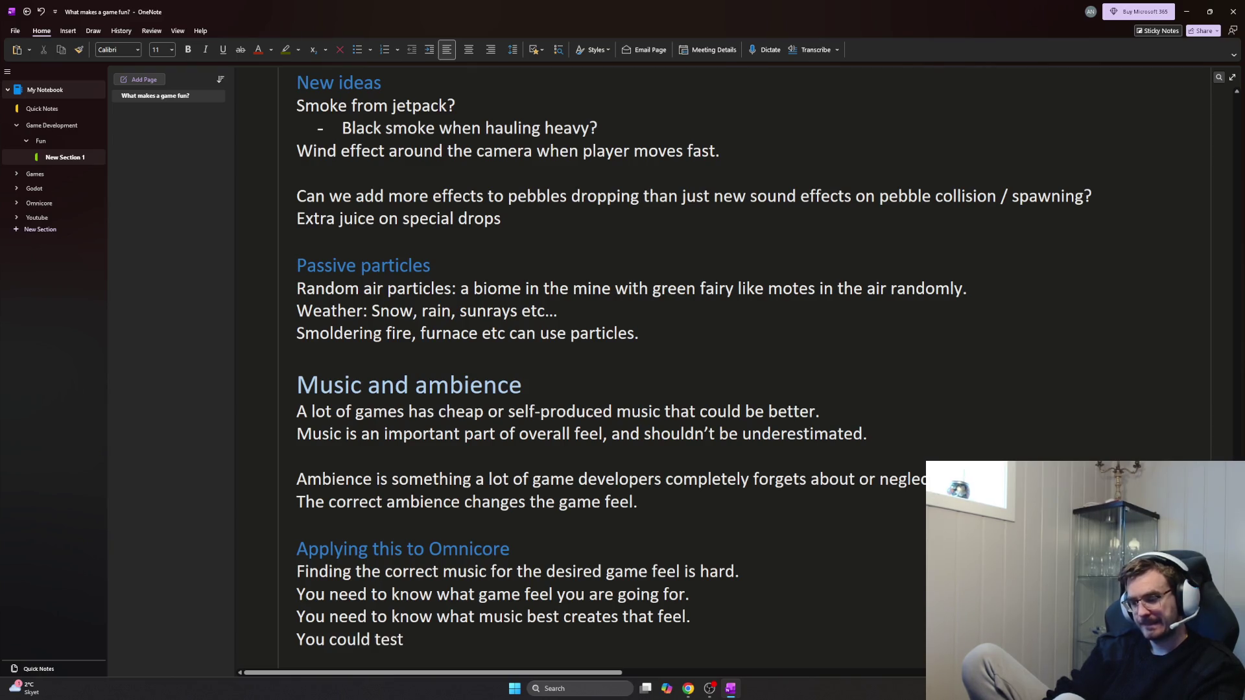
pyautogui.write(' a lot of different songs')
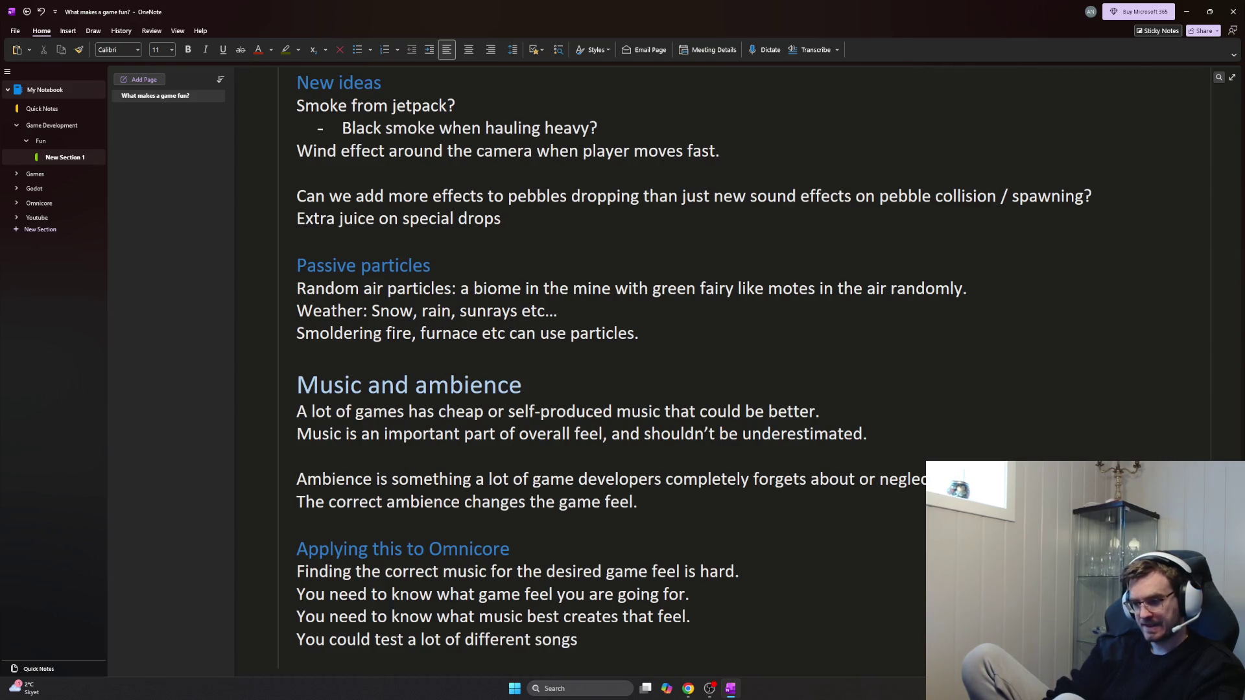
pyautogui.write(' to see which one sticks.')
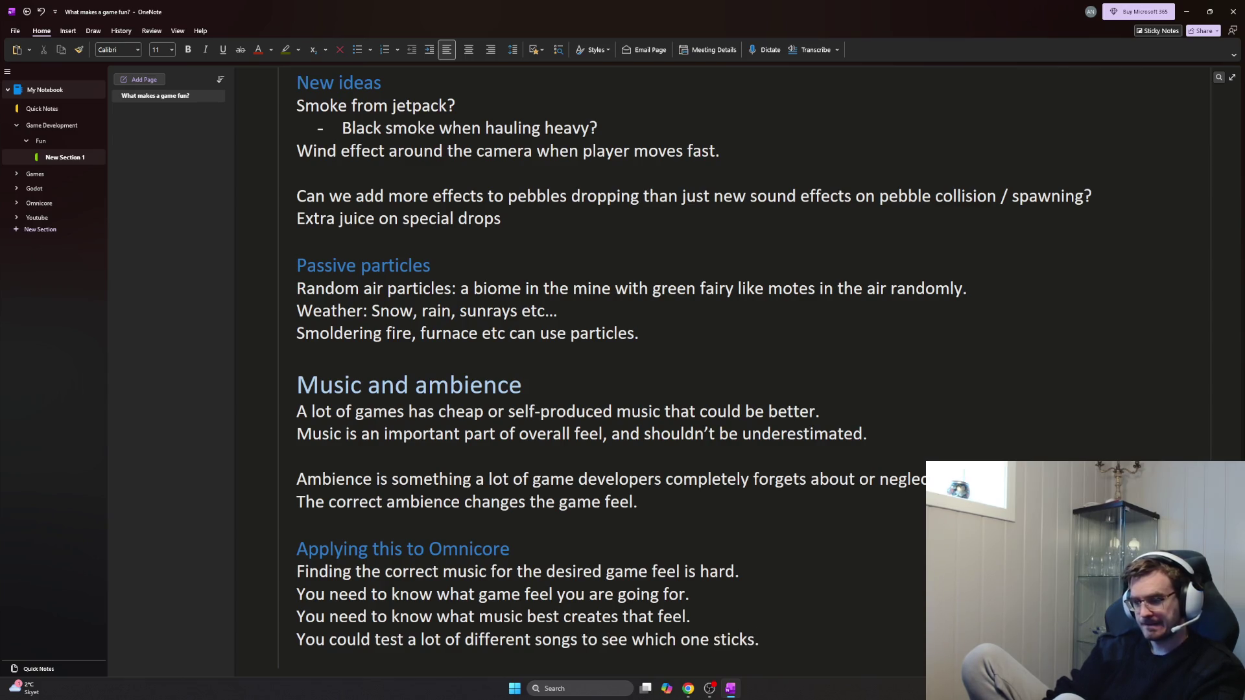
pyautogui.press('Return')
pyautogui.write('You could ')
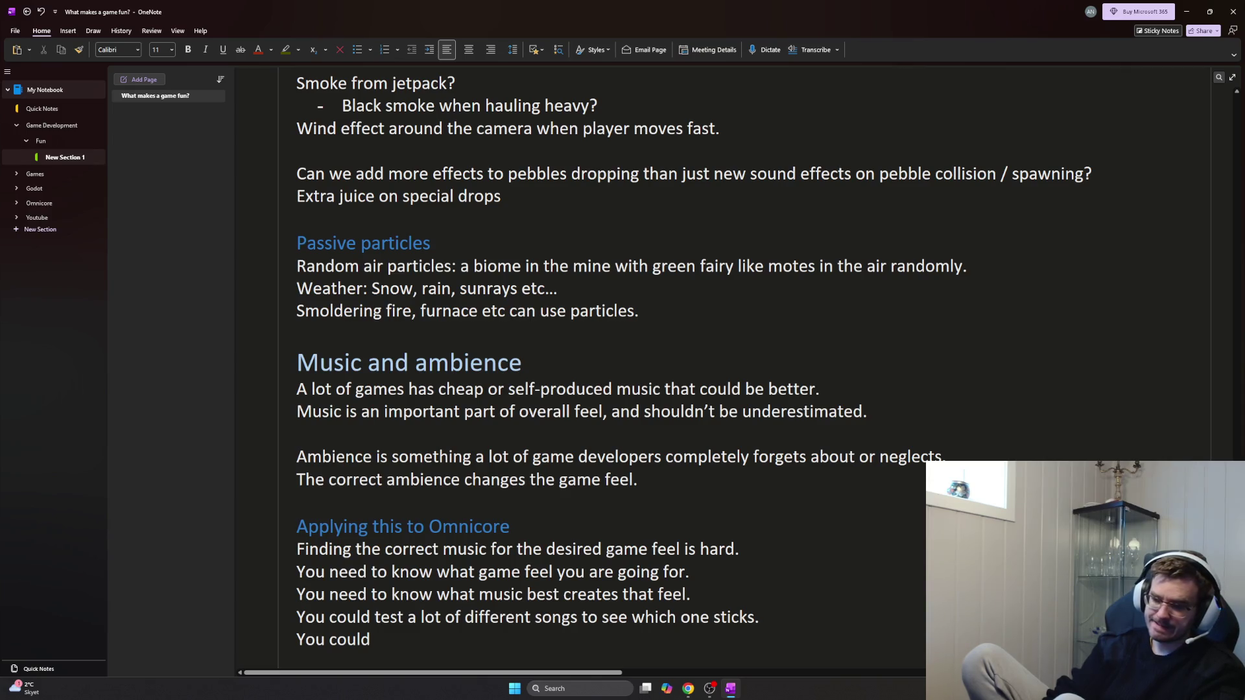
pyautogui.write('descrbibe')
# Finish the note: describe the feel and let an artist get involved in how the game plays before
pyautogui.press('BackSpace')
pyautogui.write('be the')
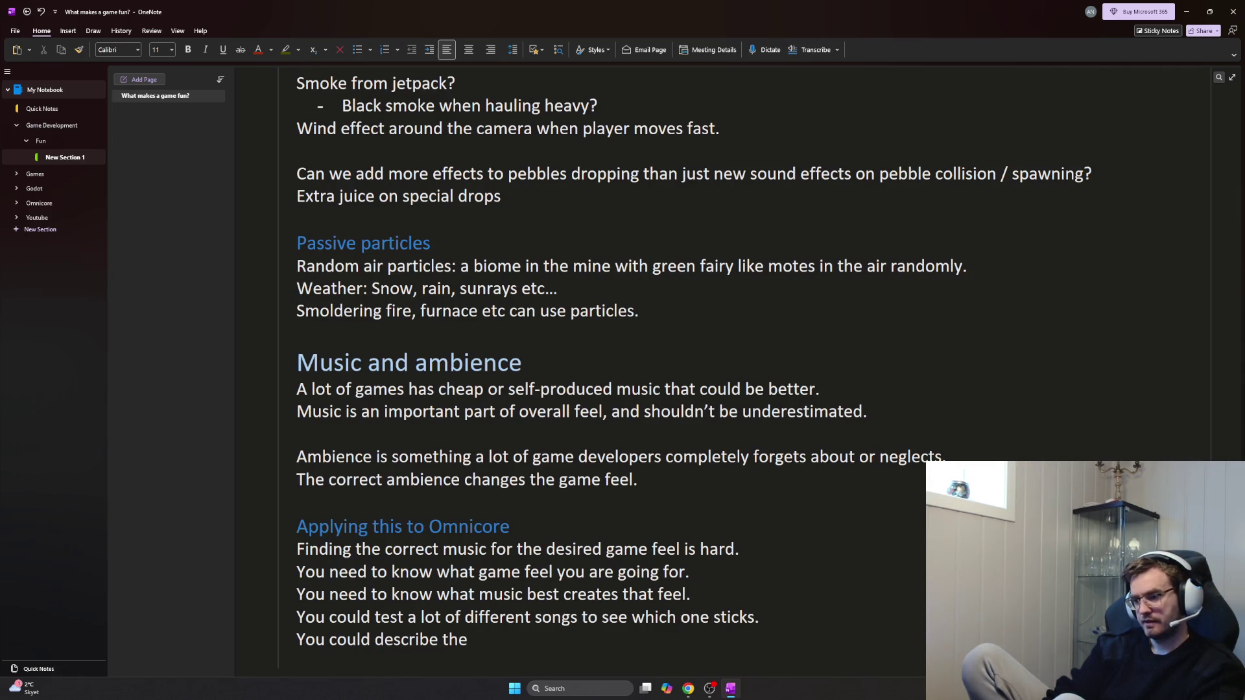
pyautogui.write(' feelin')
pyautogui.press('BackSpace')
pyautogui.press('BackSpace')
pyautogui.write('/')
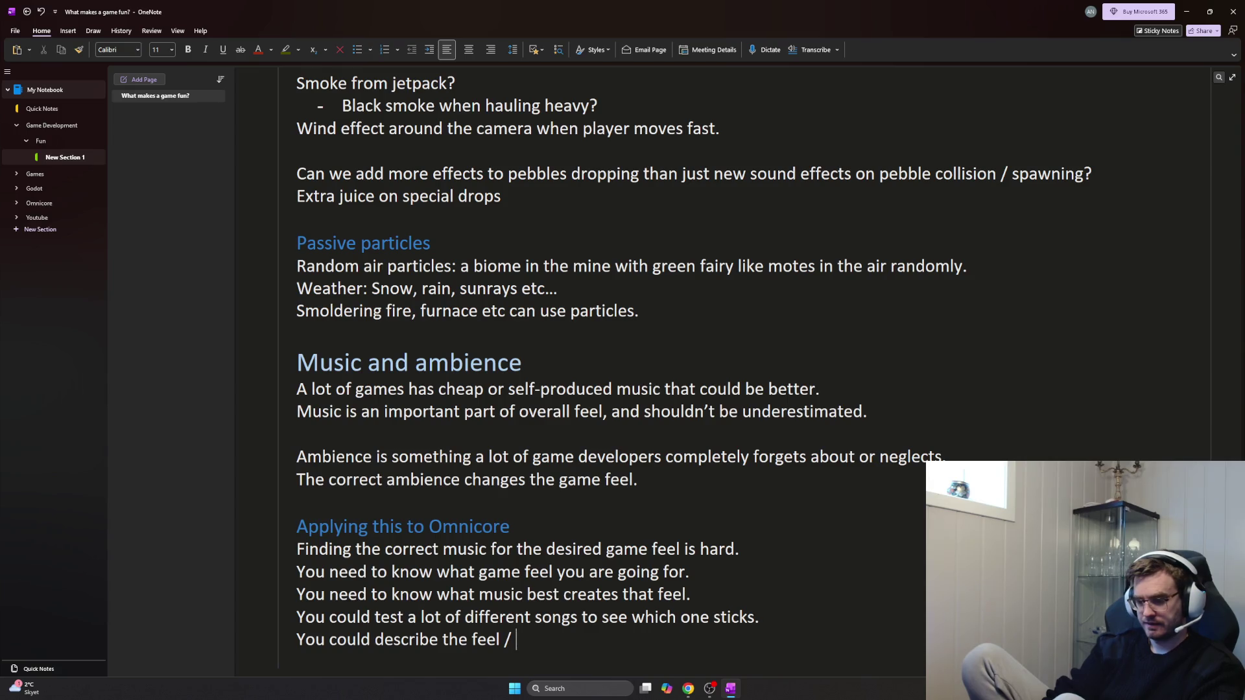
pyautogui.write(' a')
pyautogui.press('BackSpace')
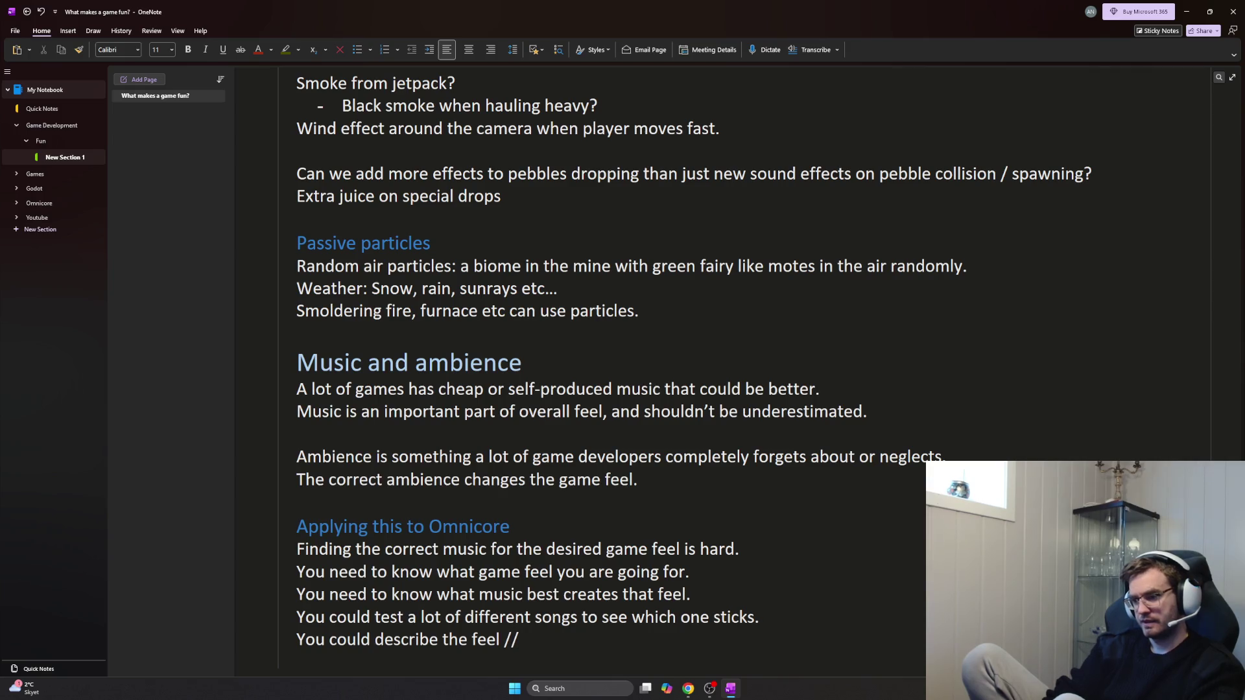
pyautogui.write('let an artist ')
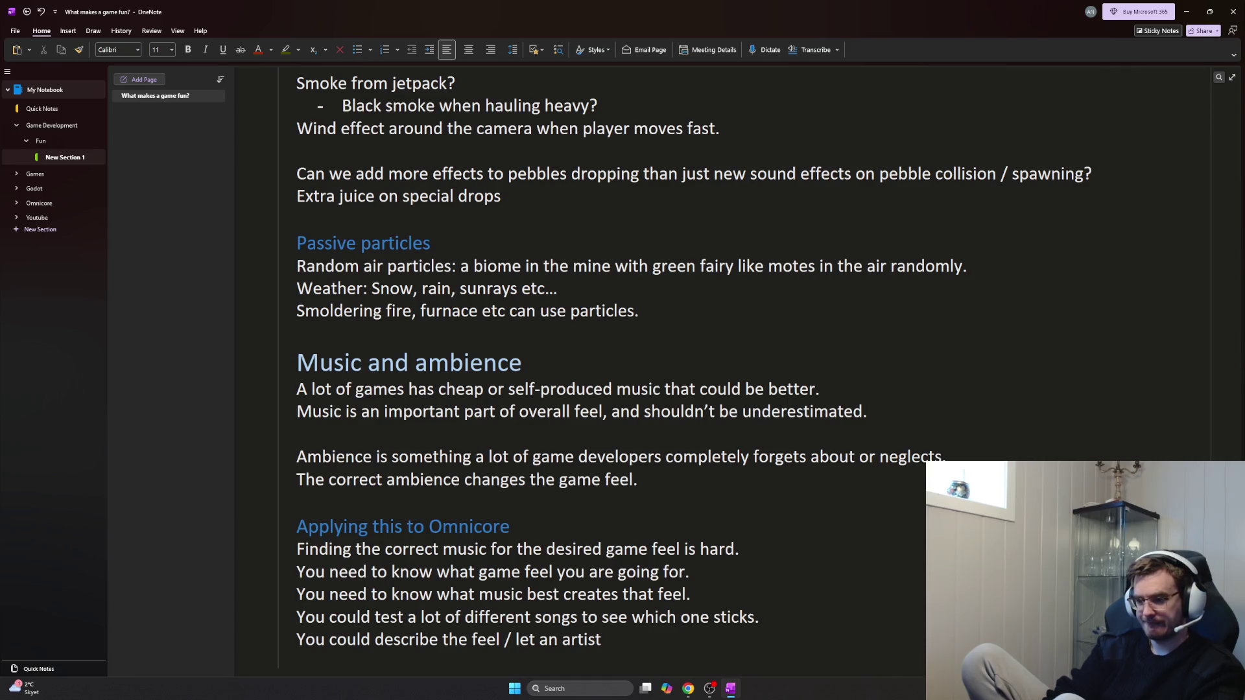
pyautogui.write('get involved in how the game plays')
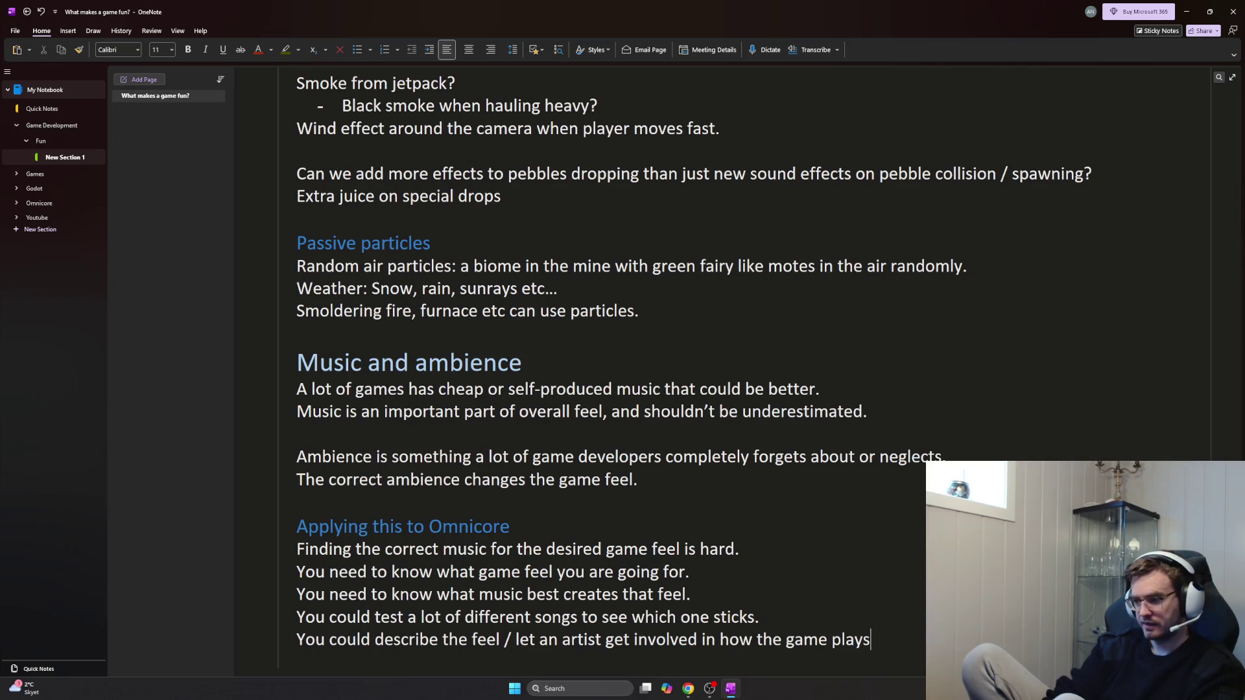
pyautogui.write(' before')
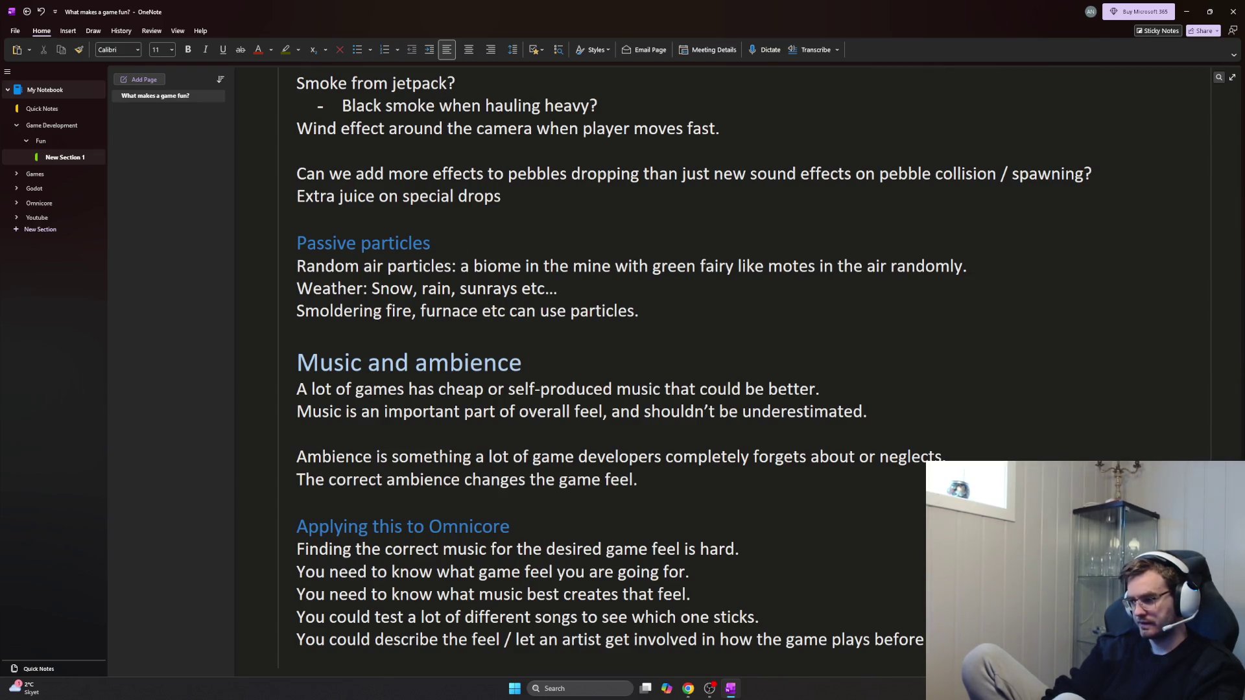
pyautogui.scroll(-1, 850, 603)
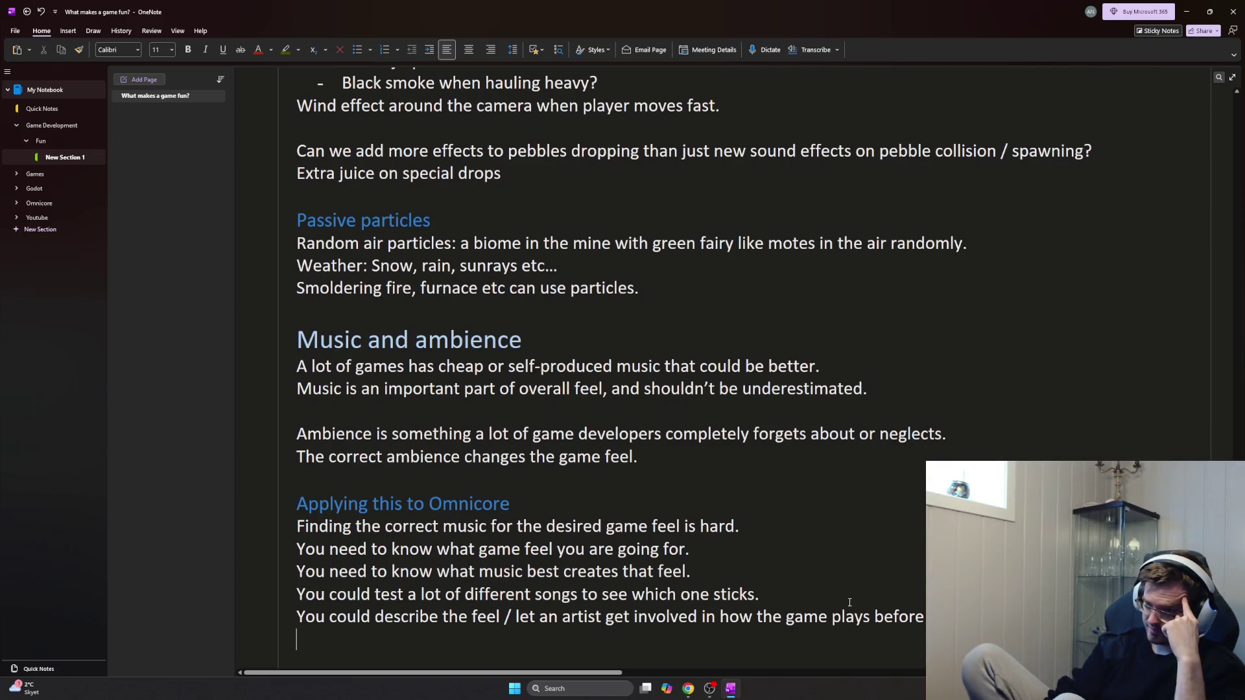
pyautogui.scroll(-1, 850, 603)
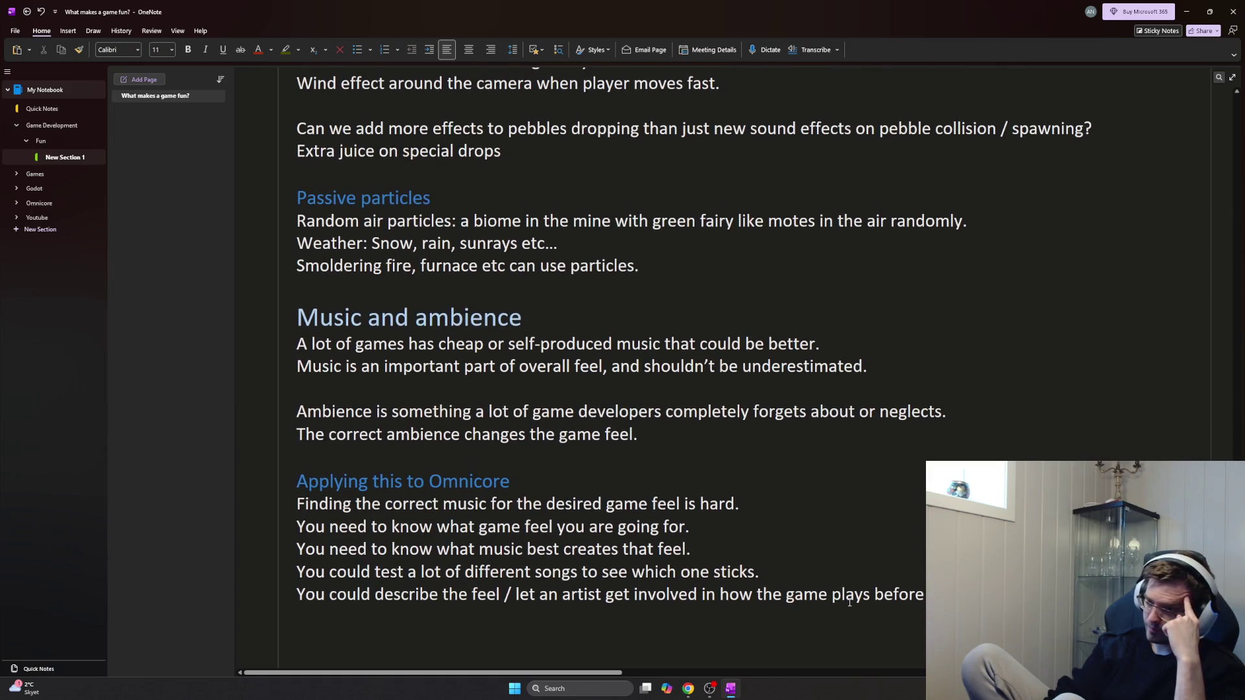
pyautogui.write('Amb')
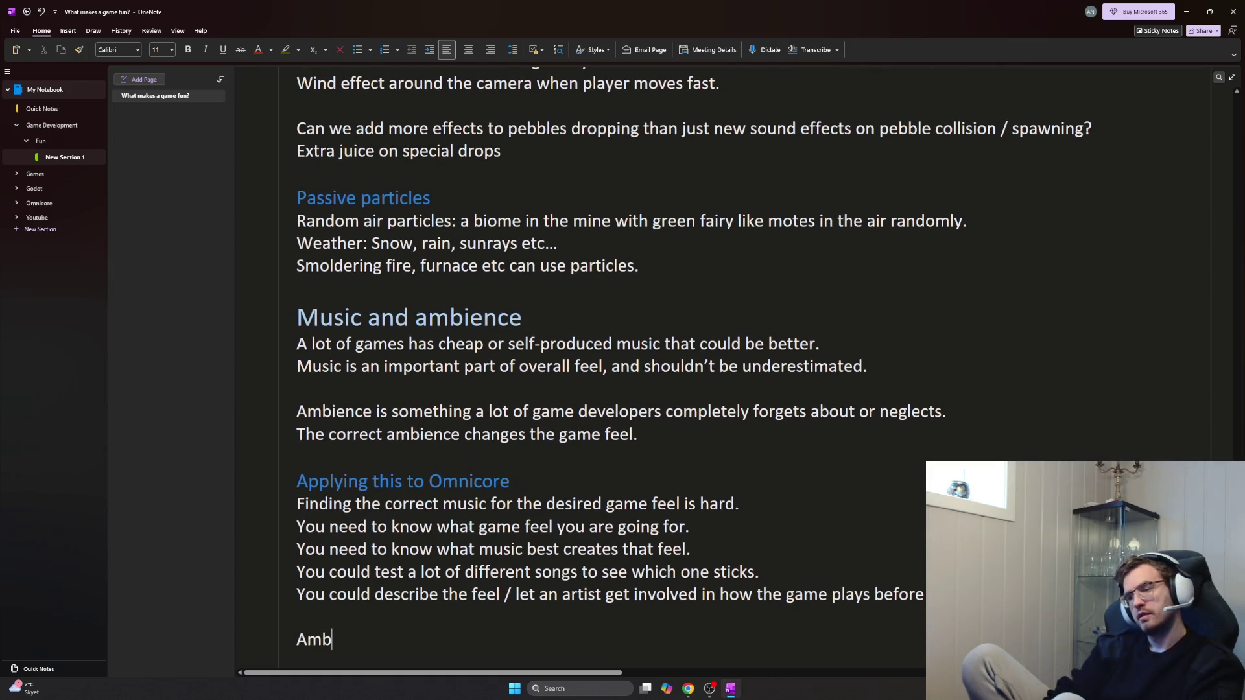
pyautogui.write('ience on')
pyautogui.write(' distant planet in space e')
# Write the forest-in-Norway versus distant-planet ambience sentences and put the Ambience sentence on its own line
pyautogui.press('BackSpace')
pyautogui.press('BackSpace')
pyautogui.press('BackSpace')
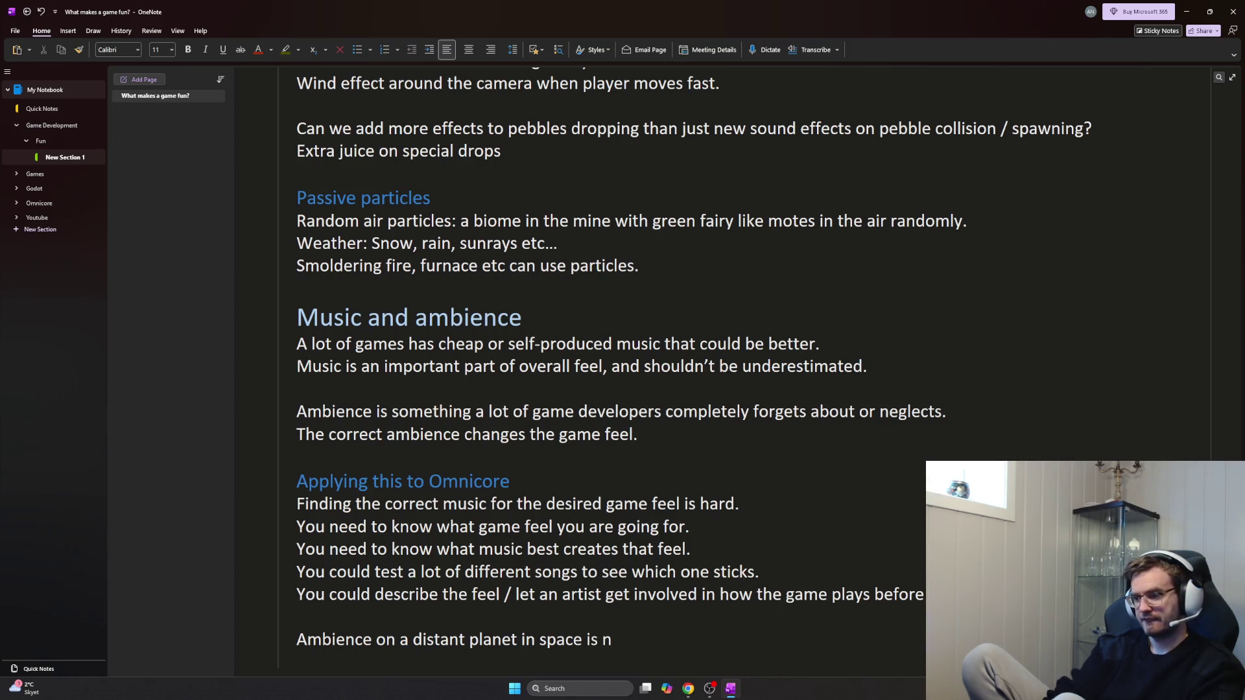
pyautogui.write('a given how it sounds,')
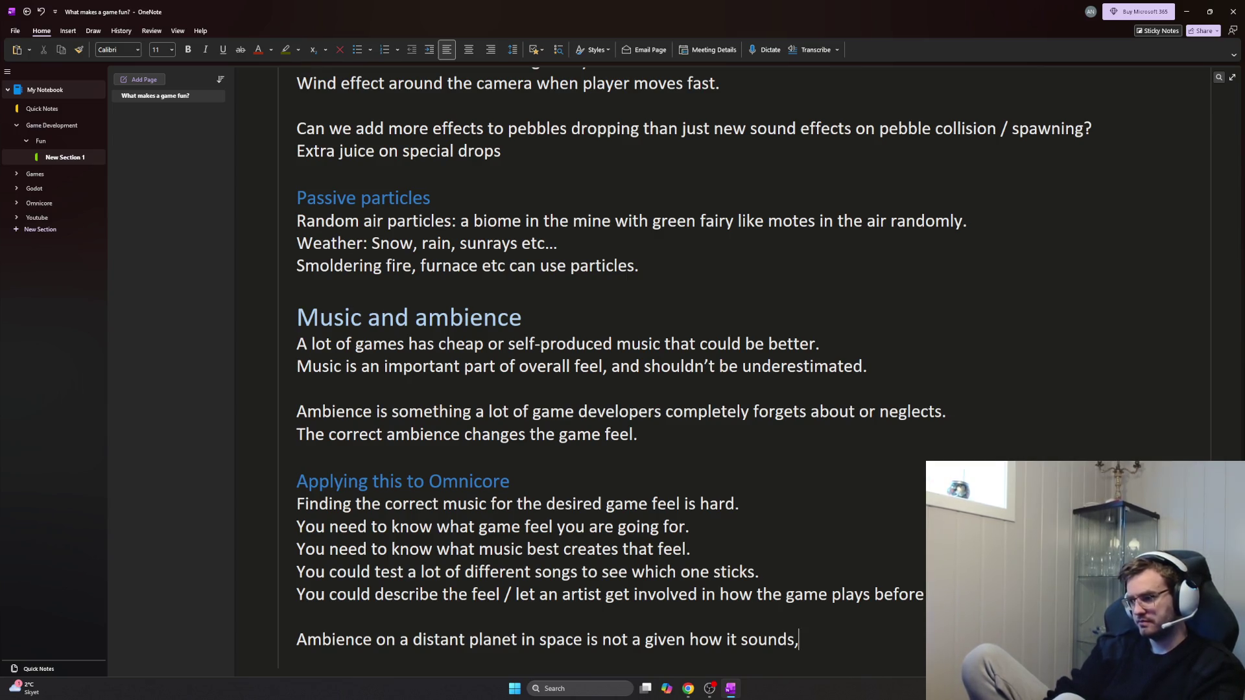
pyautogui.press('Home')
pyautogui.write('If you are on')
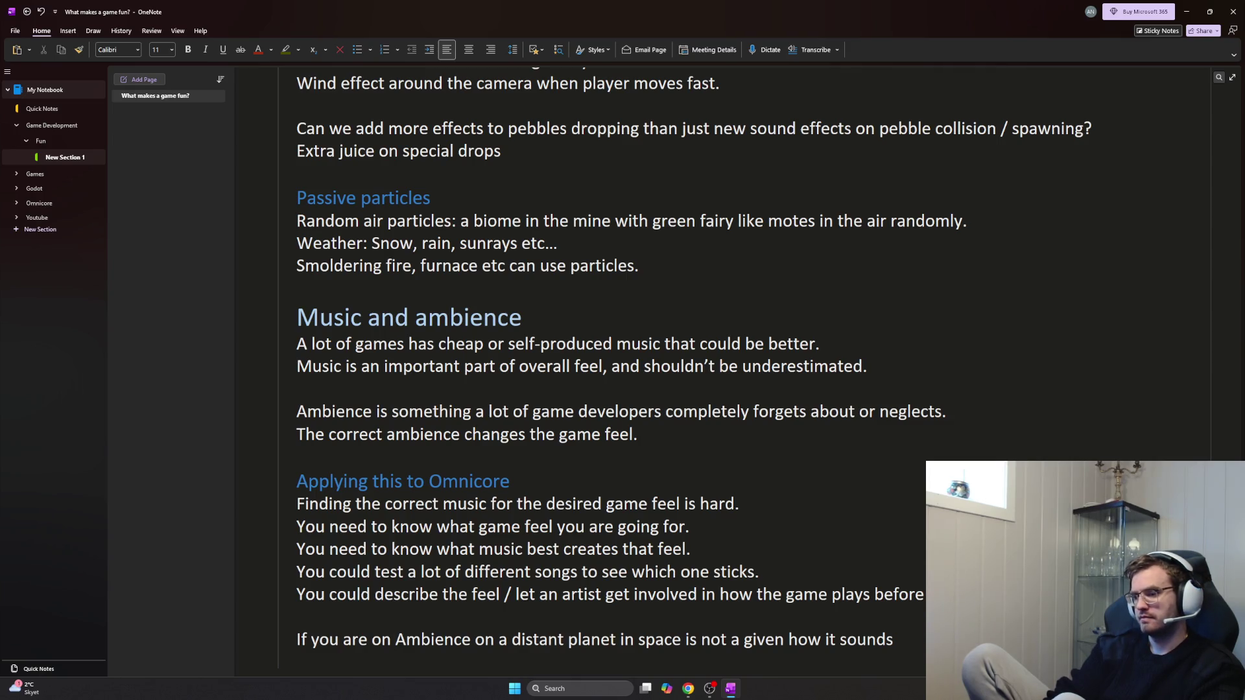
pyautogui.press('BackSpace')
pyautogui.press('BackSpace')
pyautogui.press('BackSpace')
pyautogui.write('in the forest, on a summerday,')
pyautogui.press('BackSpace')
pyautogui.press('BackSpace')
pyautogui.press('BackSpace')
pyautogui.press('BackSpace')
pyautogui.write('day, ')
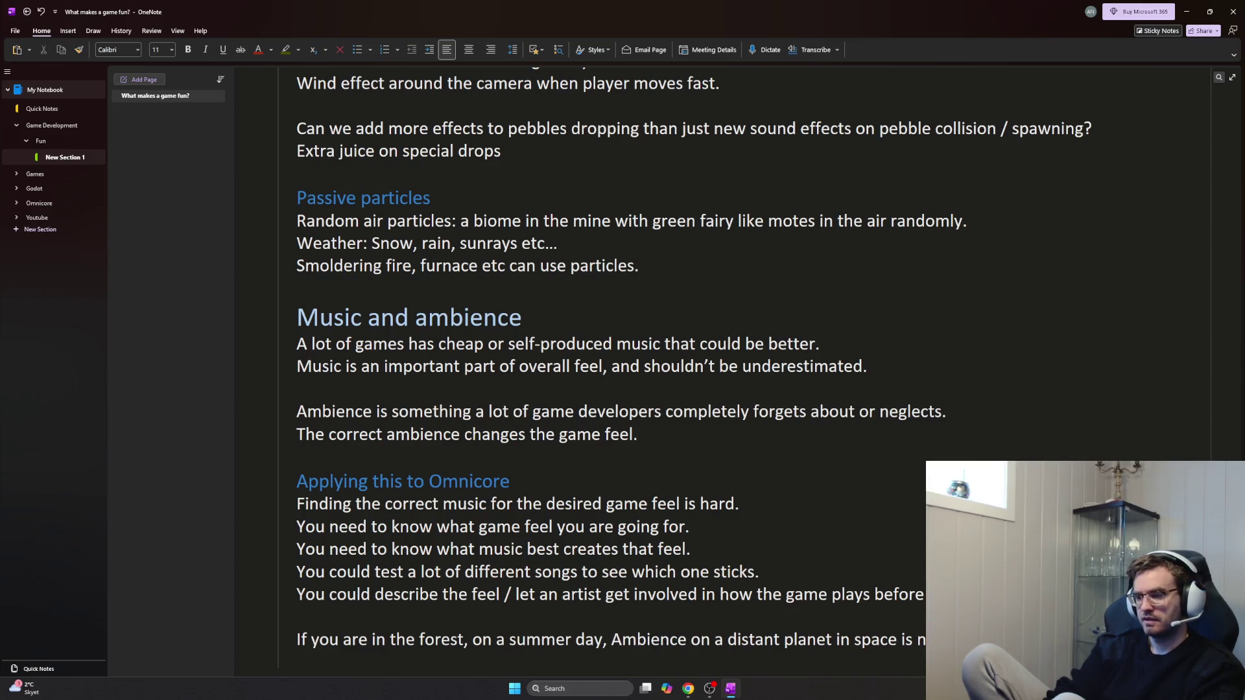
pyautogui.write('in a game ')
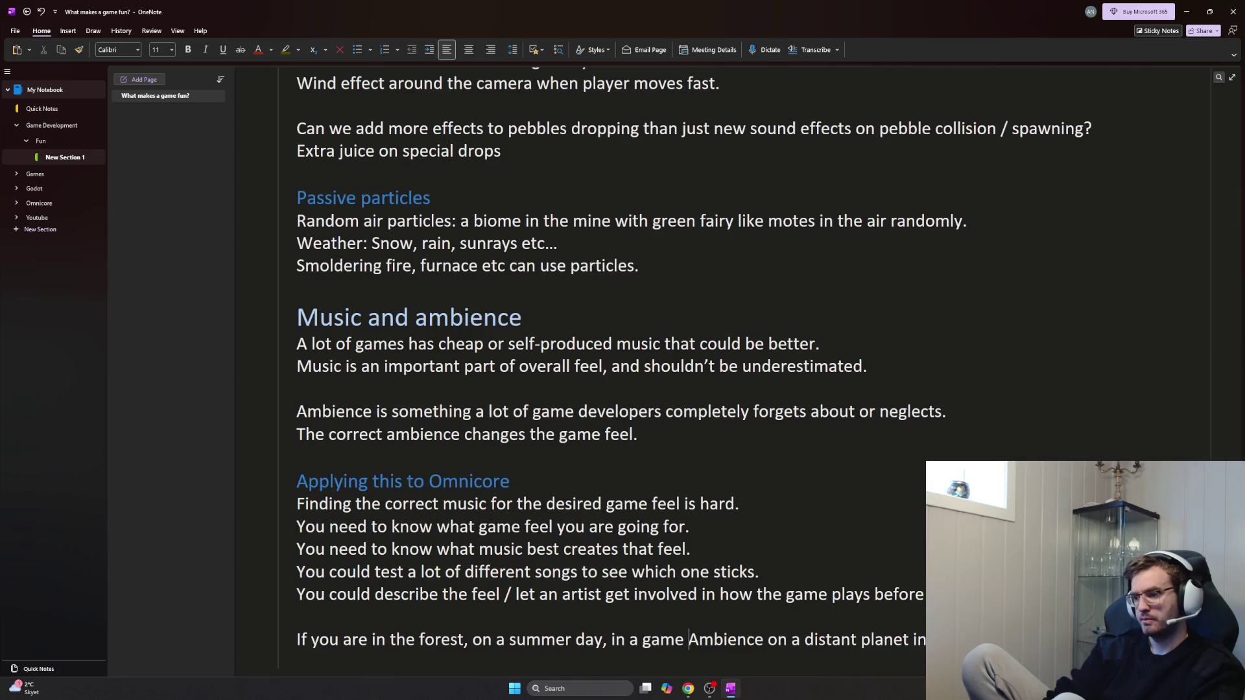
pyautogui.write('set in Norway')
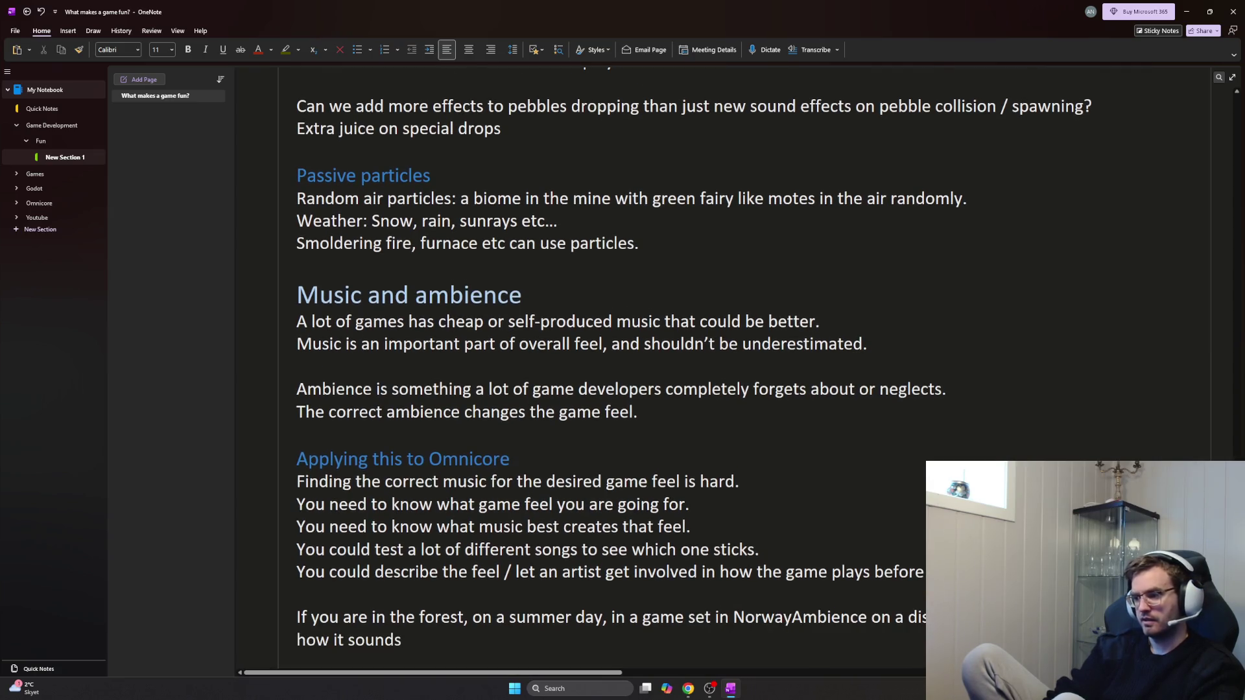
pyautogui.write(' you could hav')
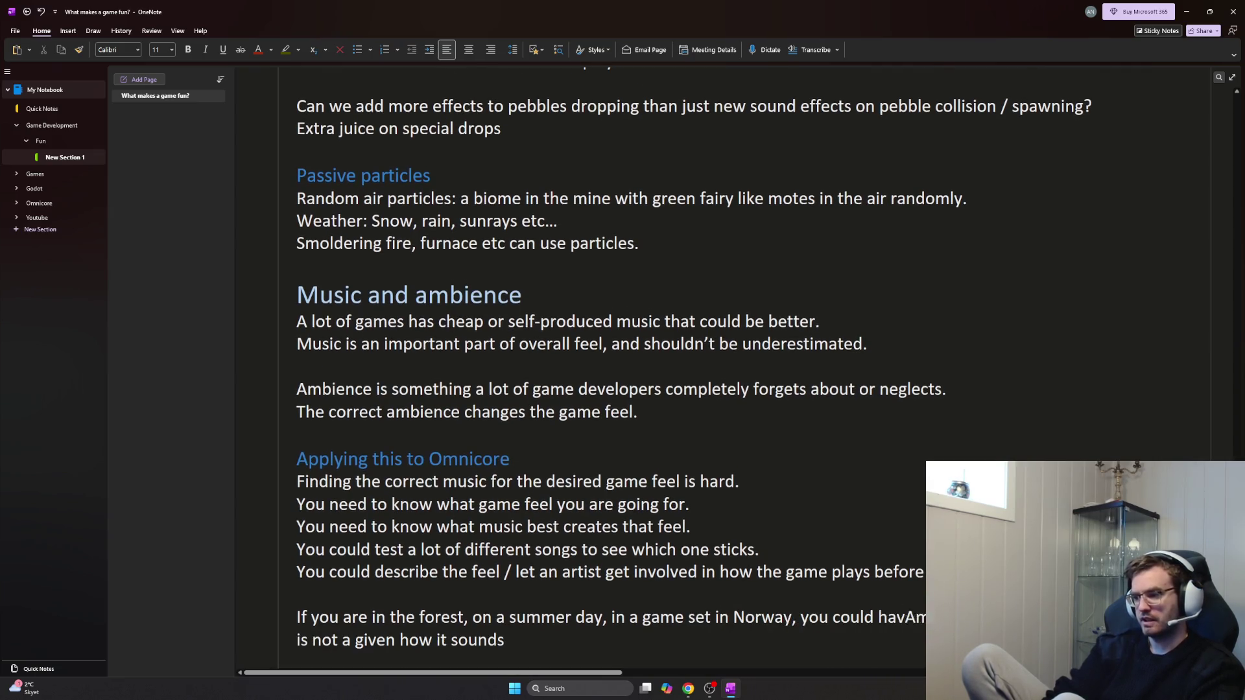
pyautogui.write('v')
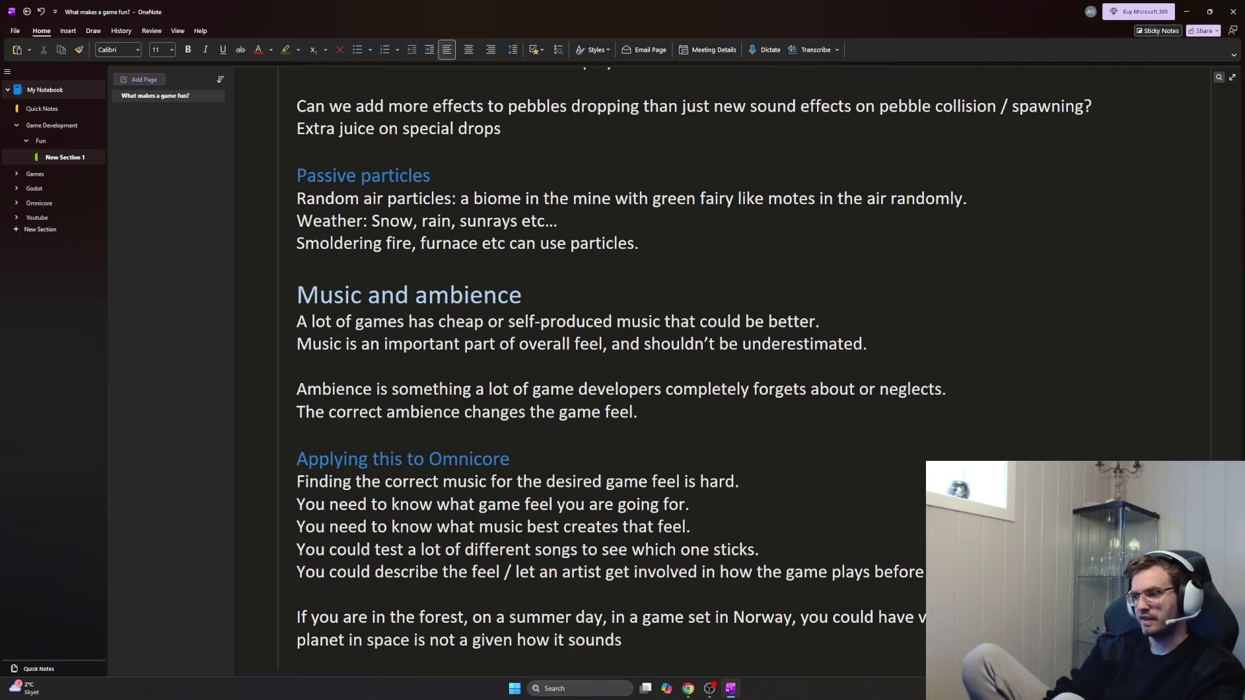
pyautogui.write('ery different distant ')
pyautogui.write('sounds.')
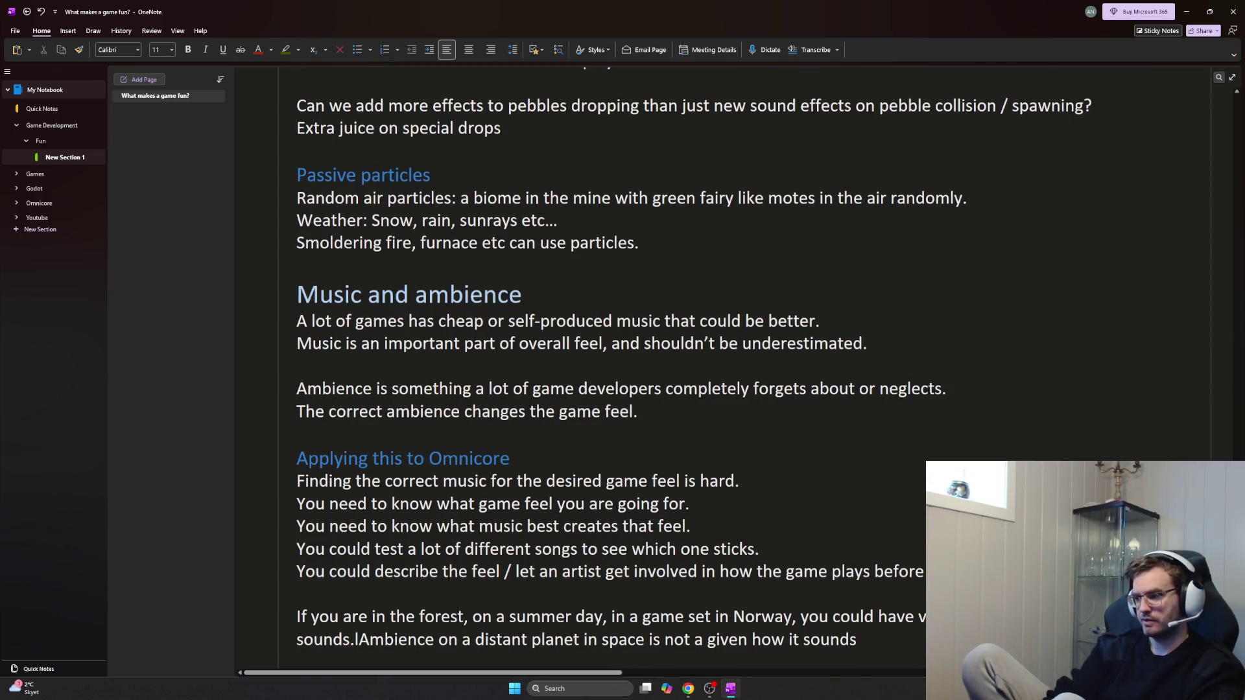
pyautogui.press('BackSpace')
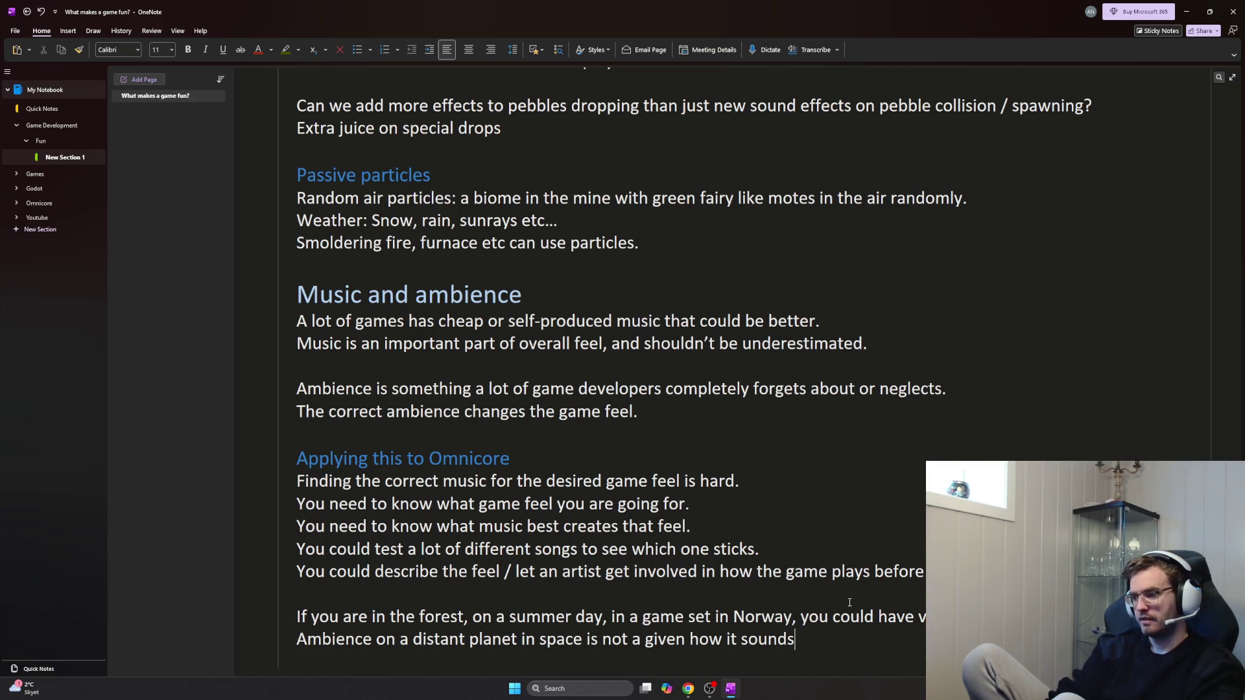
pyautogui.write('.')
# Add the closing sentence that ambience is still a powerful tool and should be considered properly
pyautogui.press('Return')
pyautogui.write('But ambience is sti')
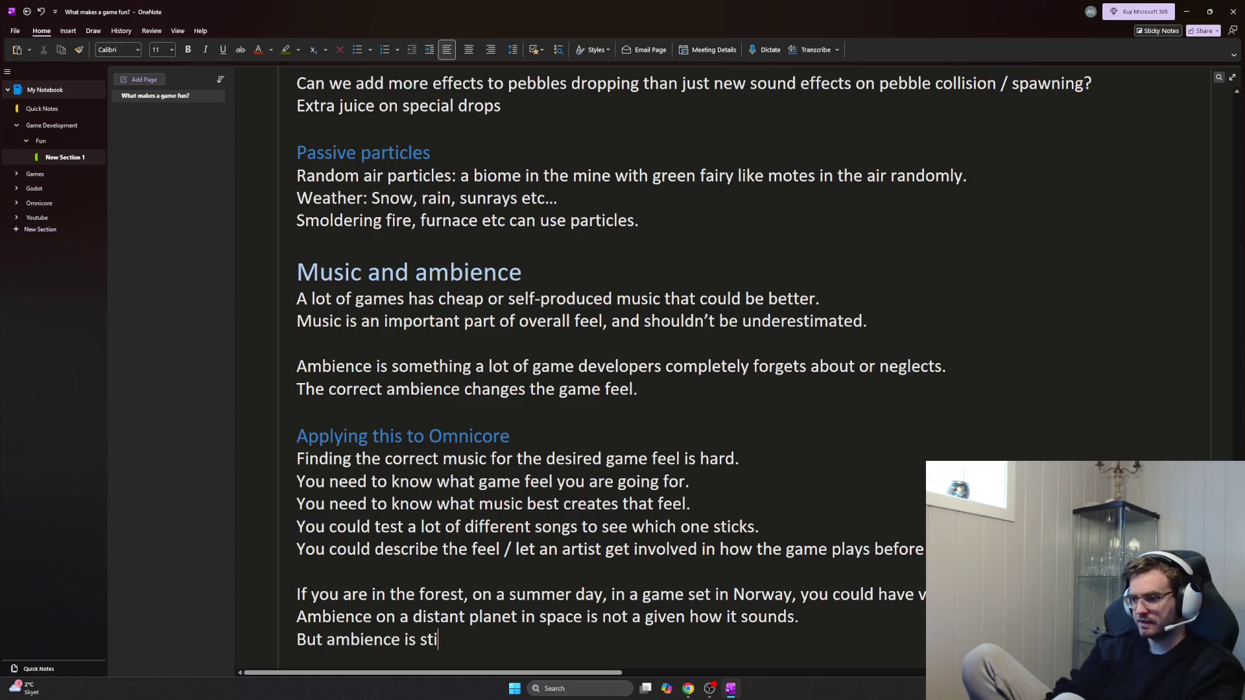
pyautogui.write('ll')
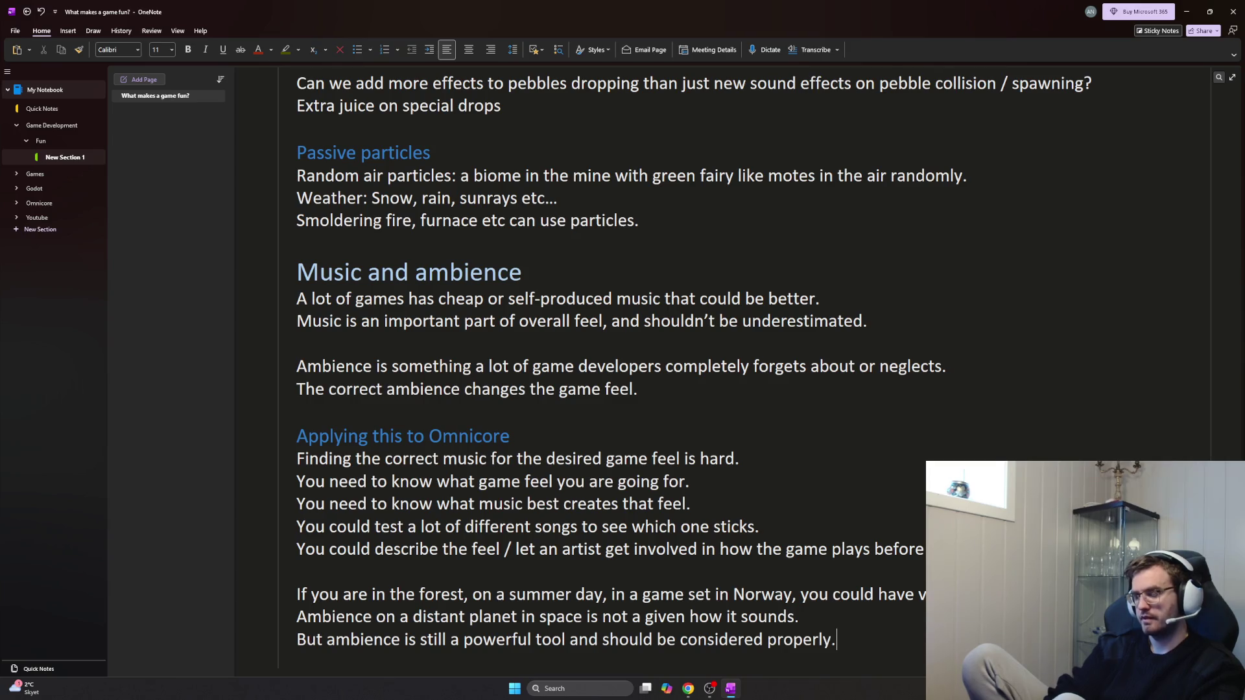
pyautogui.press('Return')
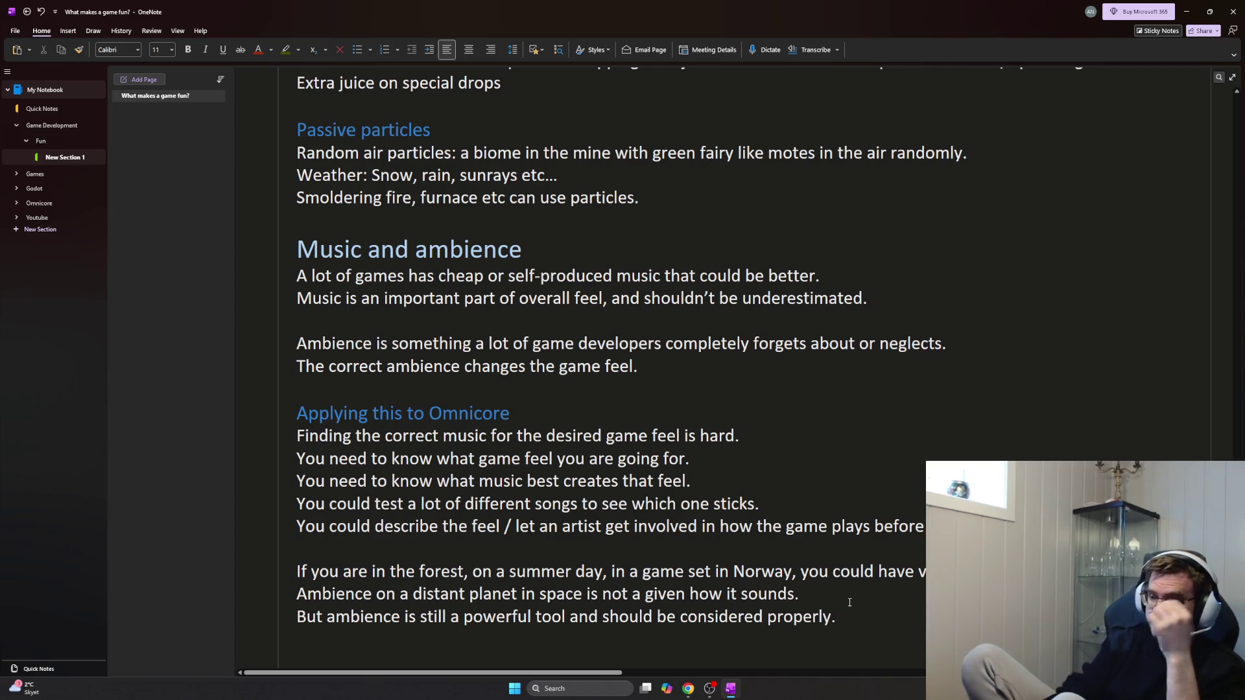
pyautogui.scroll(2, 849, 603)
pyautogui.scroll(8, 739, 526)
pyautogui.scroll(4, 681, 486)
pyautogui.scroll(2, 611, 445)
pyautogui.scroll(4, 612, 445)
pyautogui.scroll(2, 612, 495)
pyautogui.scroll(3, 633, 495)
pyautogui.scroll(1, 644, 497)
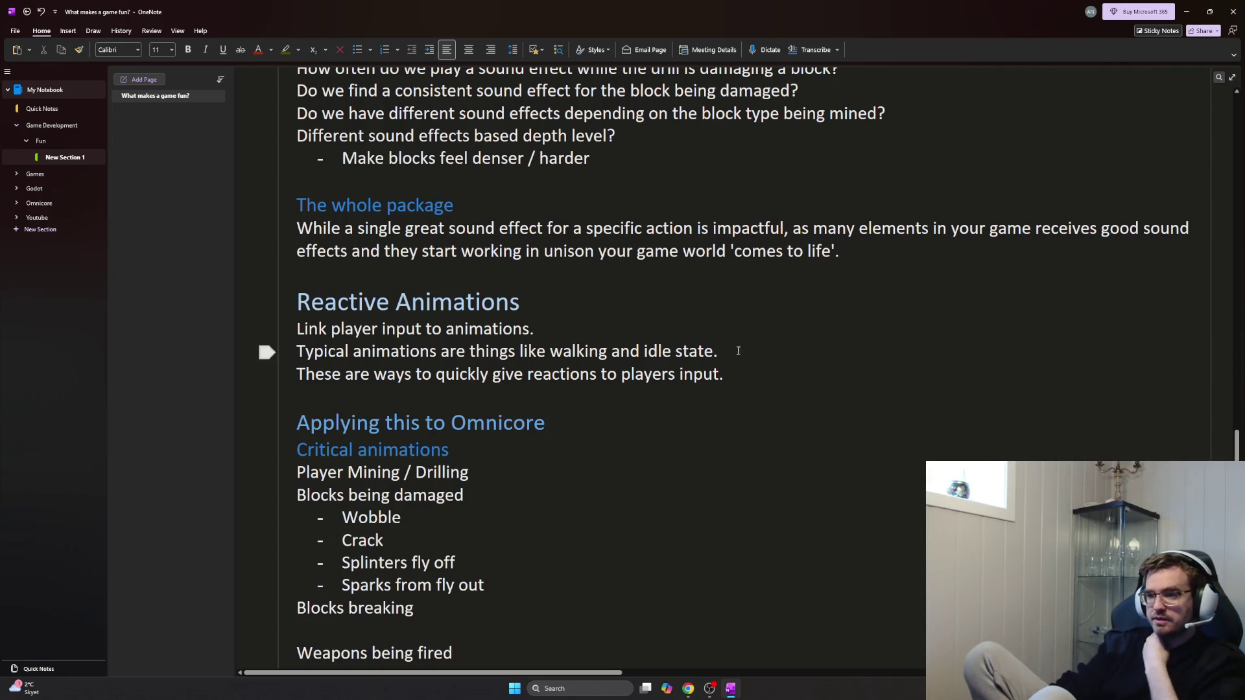
pyautogui.scroll(5, 739, 368)
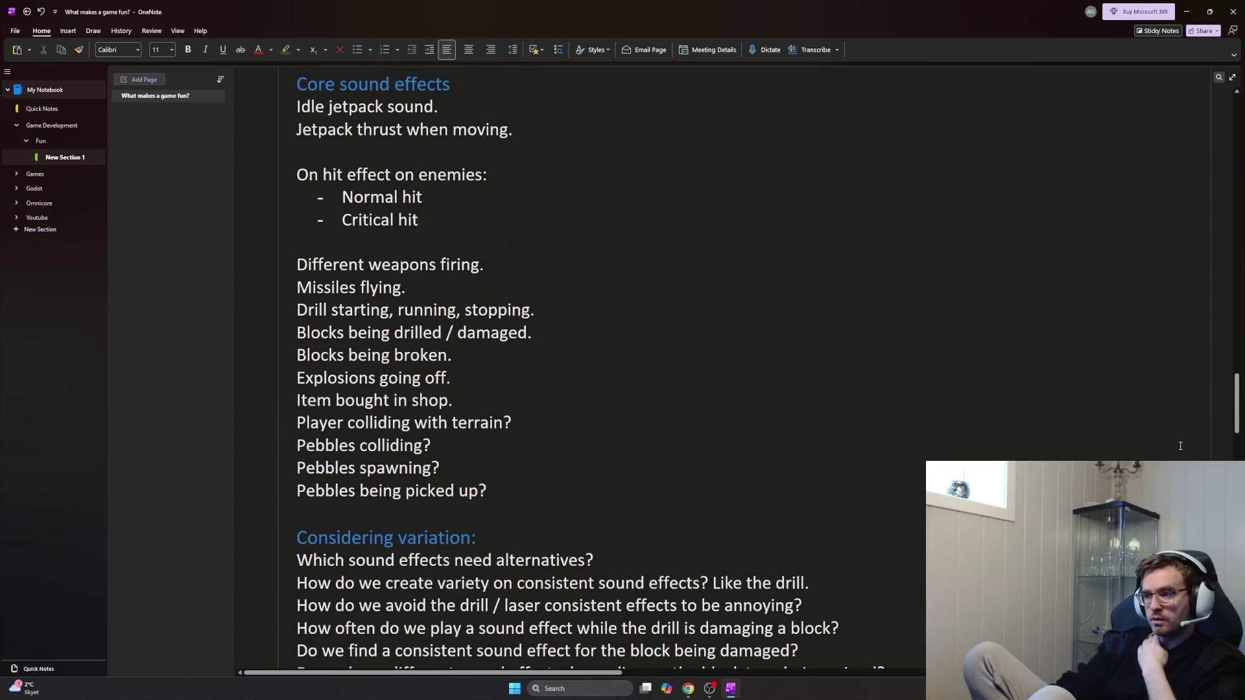
pyautogui.scroll(-3, 738, 368)
pyautogui.scroll(-1, 738, 368)
pyautogui.scroll(-5, 739, 370)
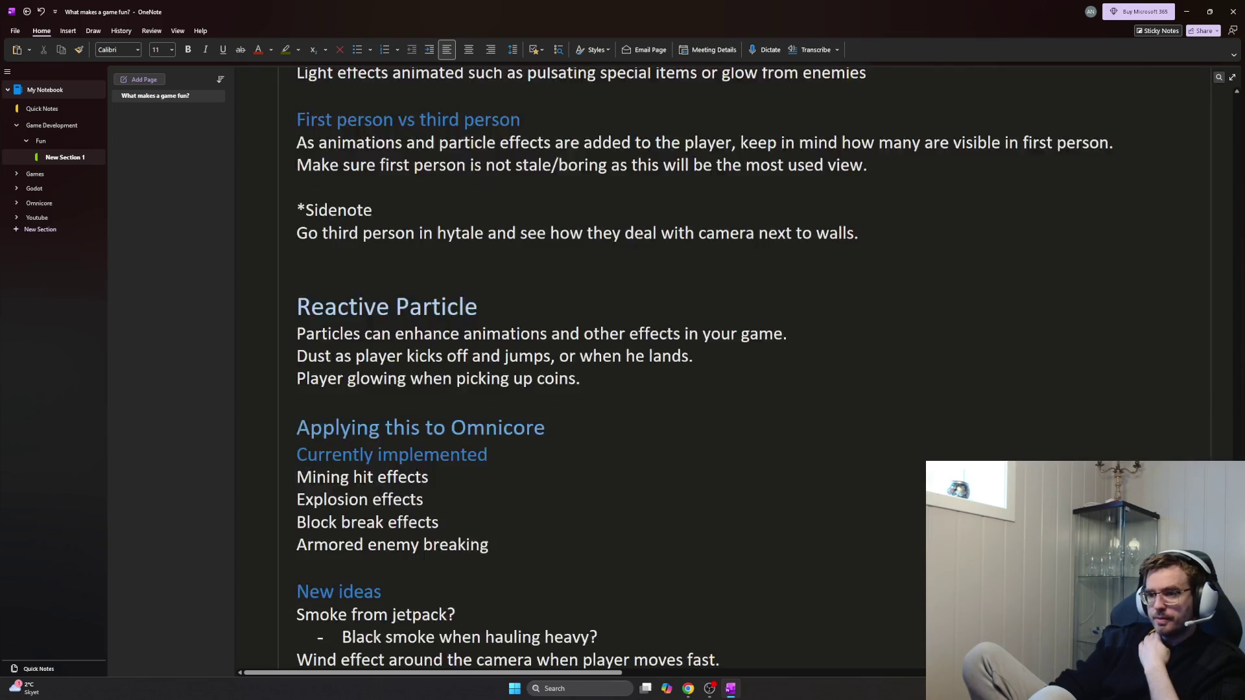
pyautogui.scroll(-1, 739, 369)
pyautogui.scroll(-1, 739, 369)
pyautogui.scroll(-1, 739, 370)
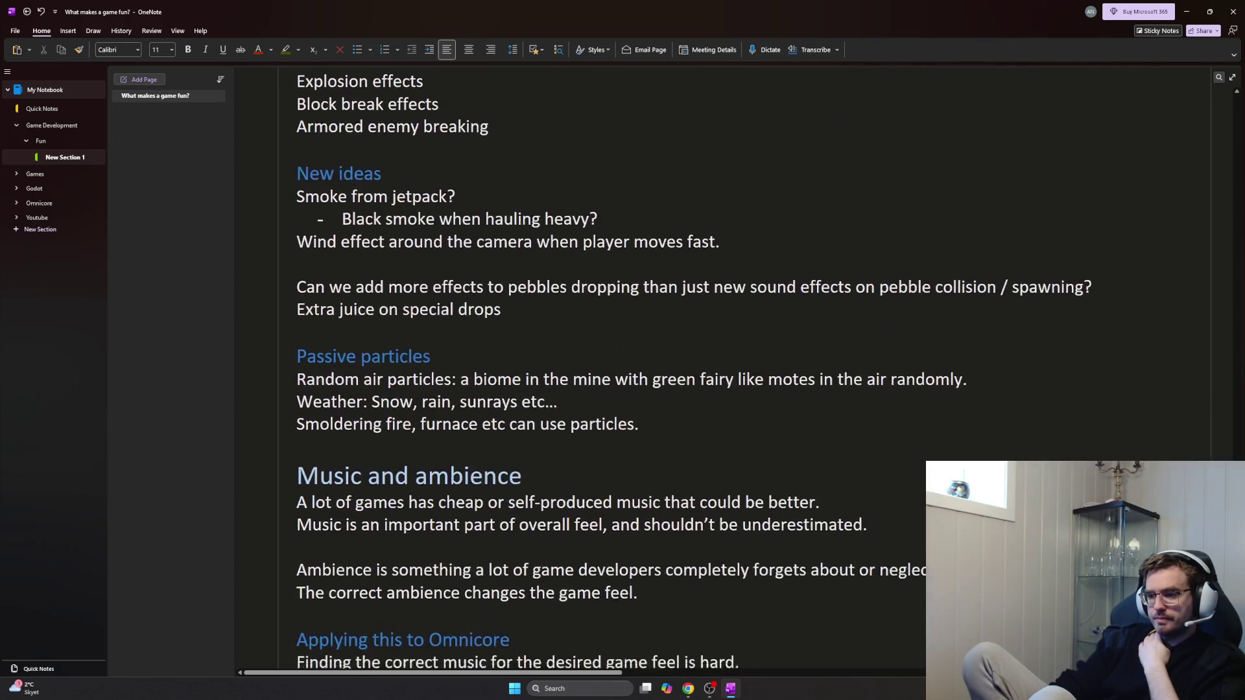
pyautogui.scroll(-3, 739, 369)
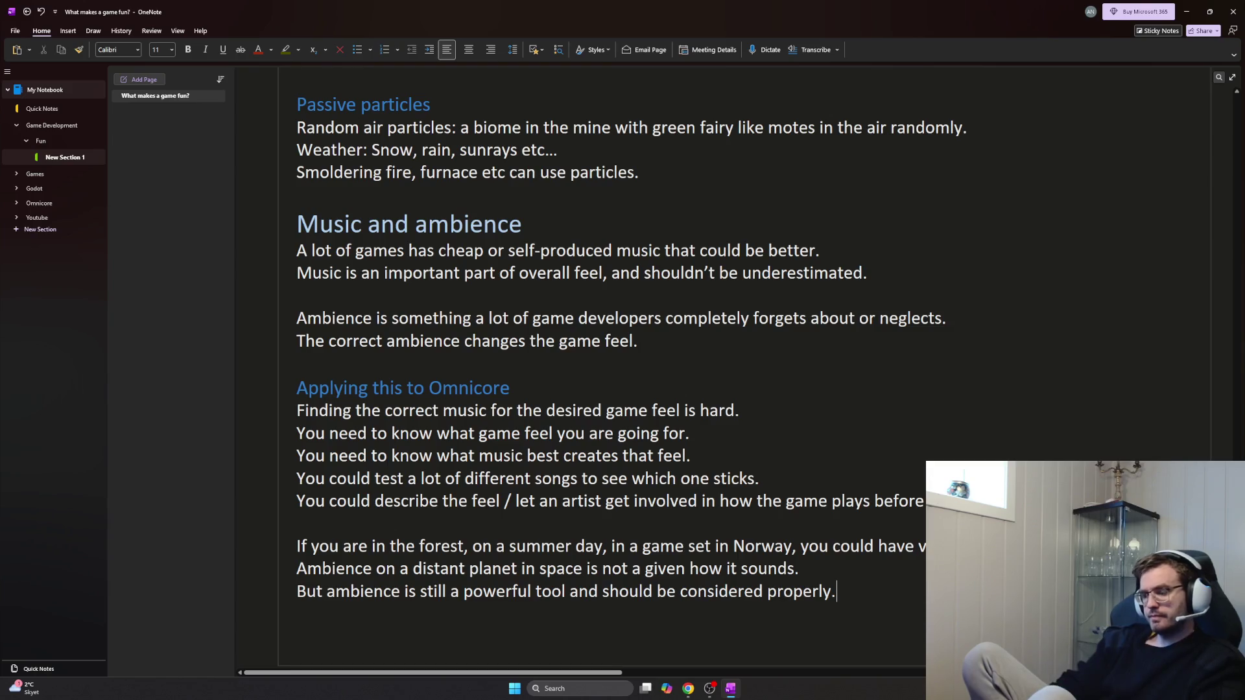
# Review the earlier game-feel sections, then switch back to Chrome and resume the game-feel video
pyautogui.hotkey('alt', 'Tab')
pyautogui.click(765, 416)
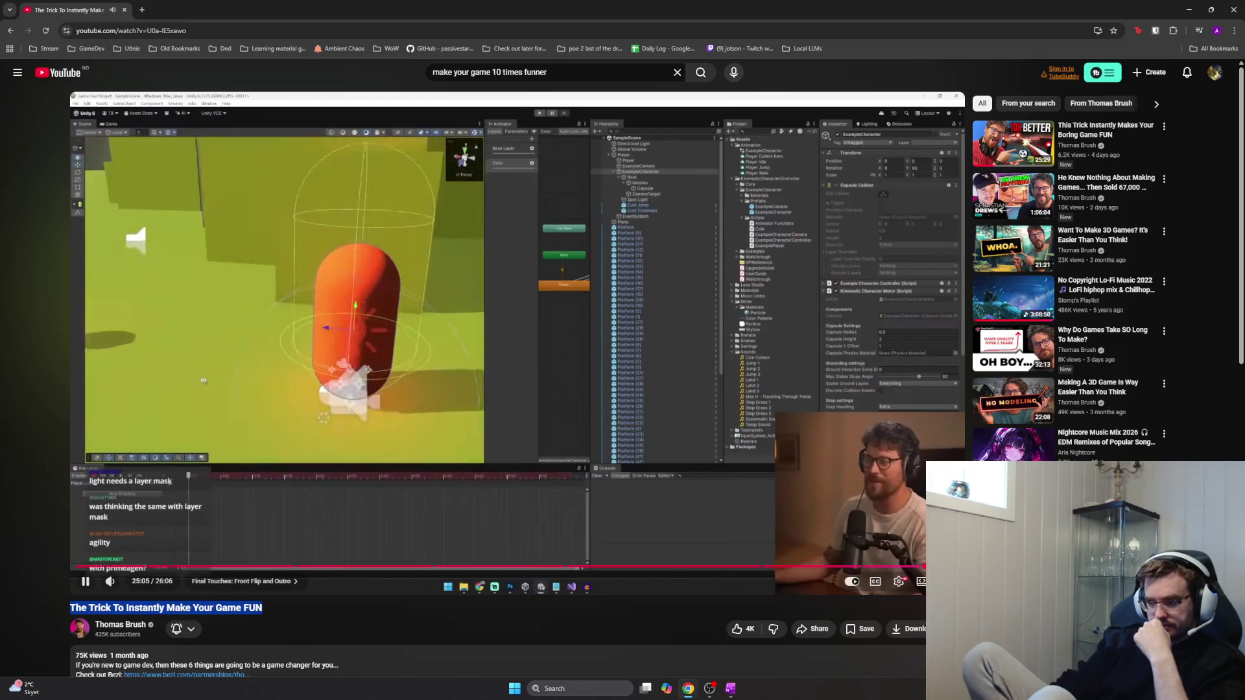
# Watch the Make Your Game FUN video fullscreen, leave it paused, and return to the search results
pyautogui.press('f')
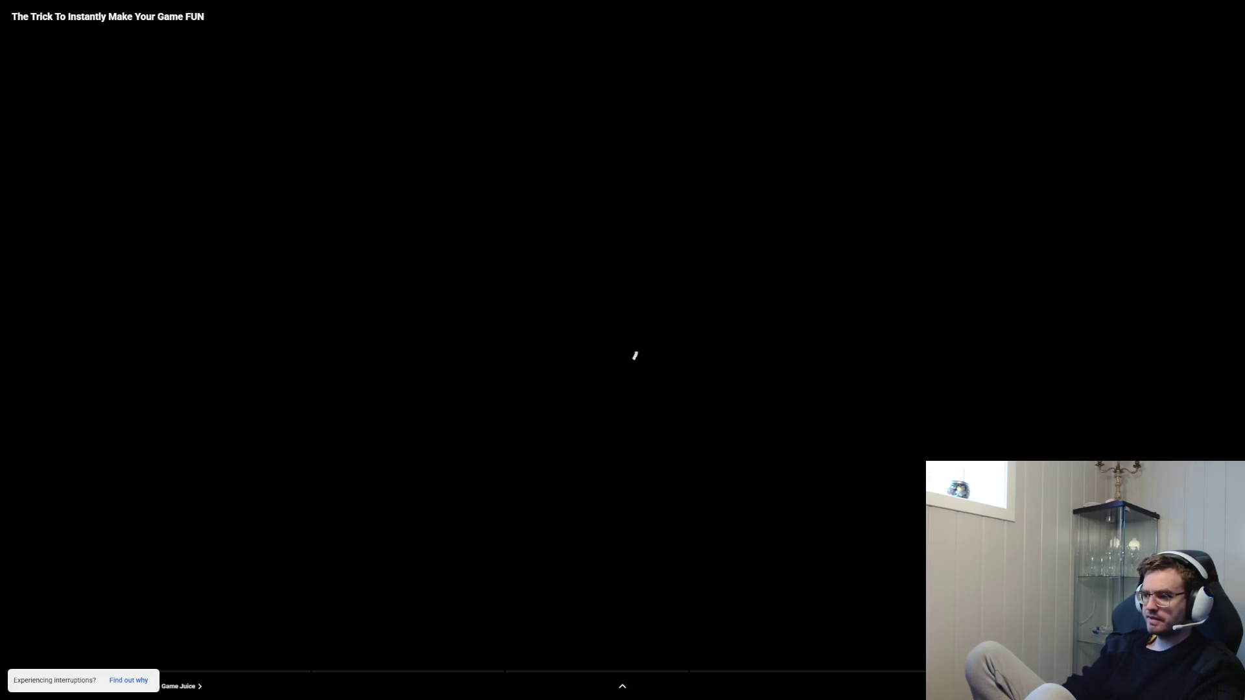
pyautogui.press('Escape')
pyautogui.click(347, 423)
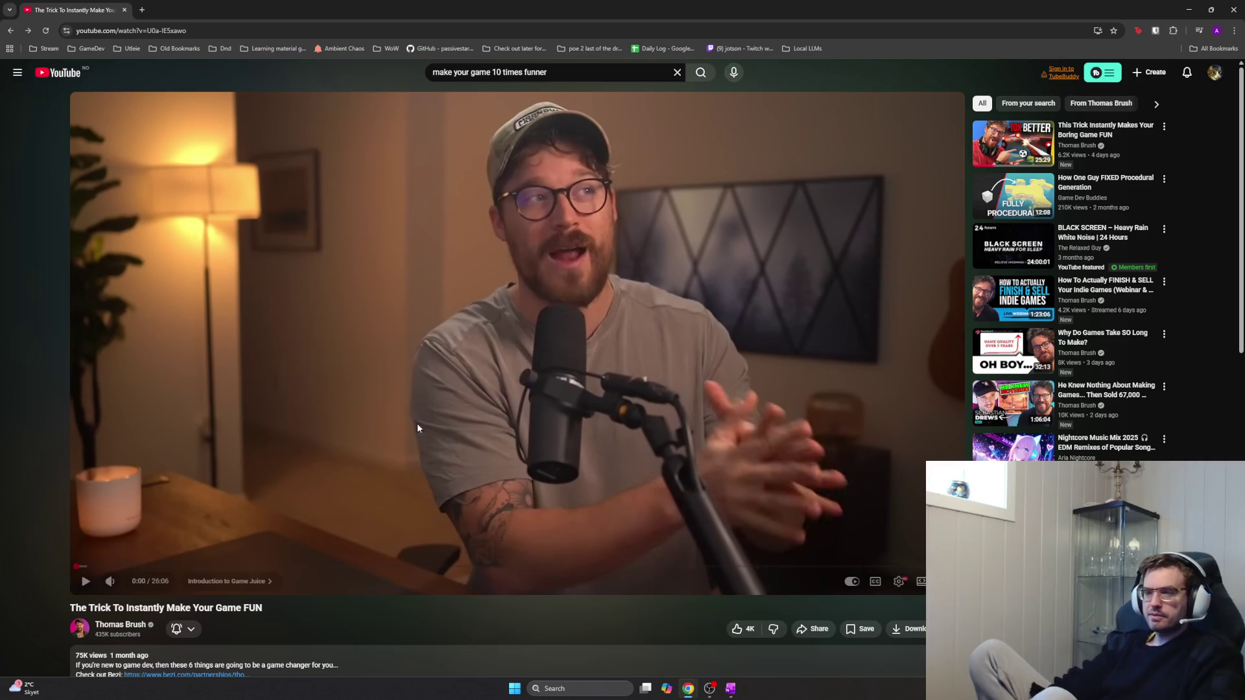
pyautogui.click(50, 83)
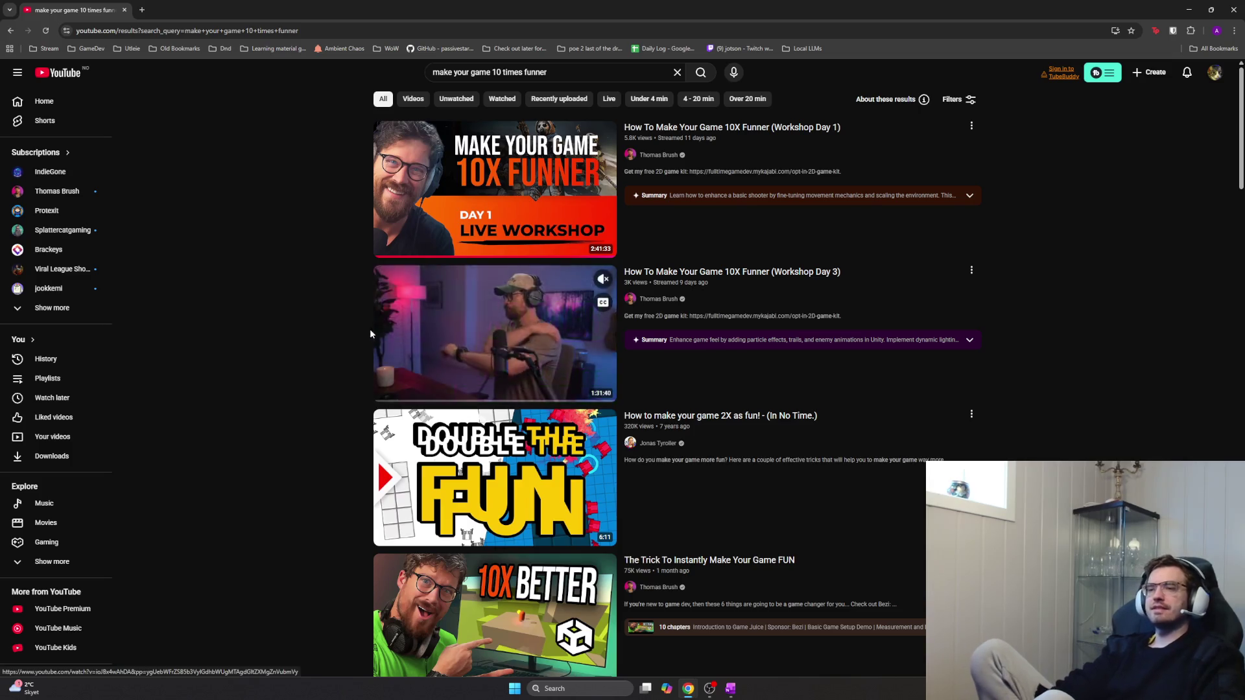
pyautogui.moveTo(494, 188)
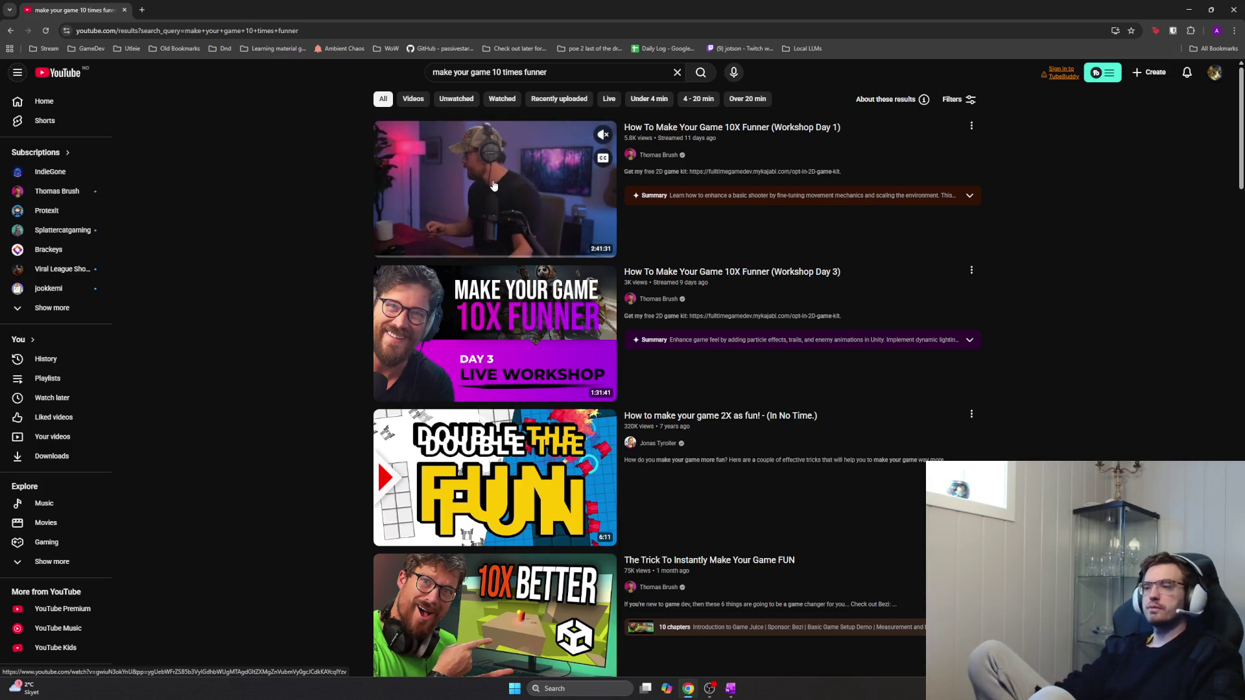
# Open Thomas Brush's Workshop Day 1 stream from the results and pause it at 0:00
pyautogui.click(493, 196)
pyautogui.click(566, 309)
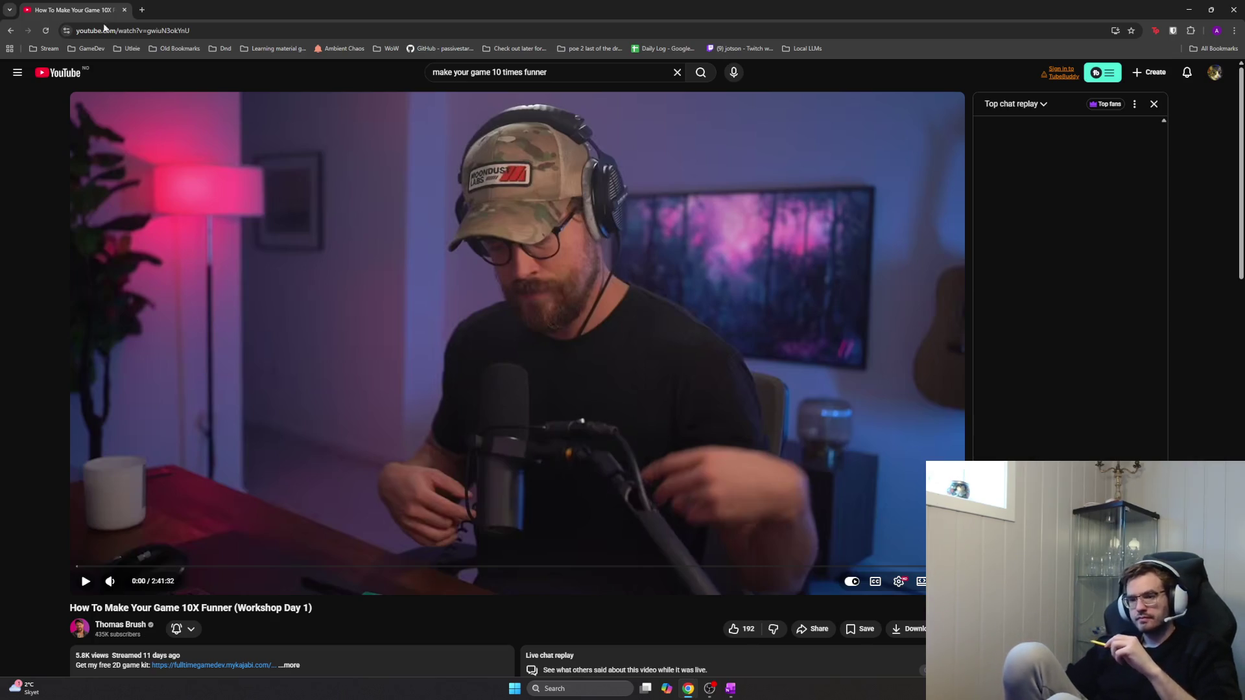
# Skim the Workshop Day 1 video at 2x and its comments, then go back to the search results
pyautogui.moveTo(726, 411)
pyautogui.mouseDown()
pyautogui.moveTo(851, 409)
pyautogui.moveTo(876, 381)
pyautogui.mouseUp()
pyautogui.click(638, 251)
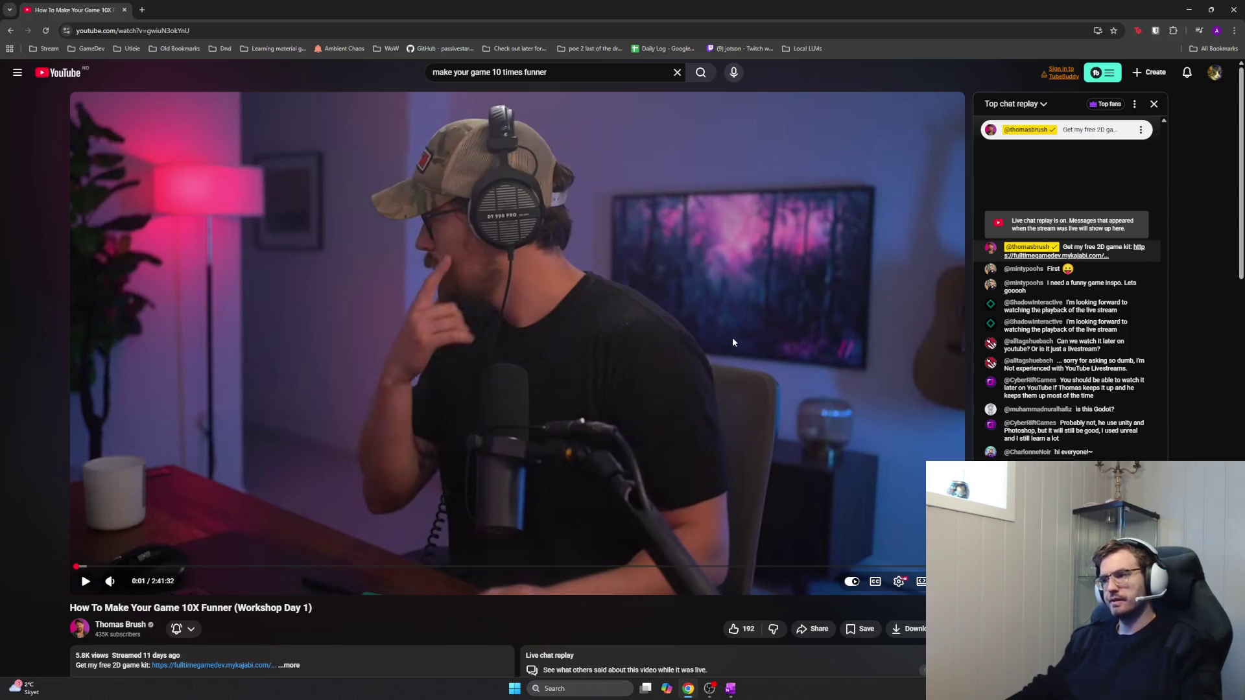
pyautogui.scroll(-3, 779, 351)
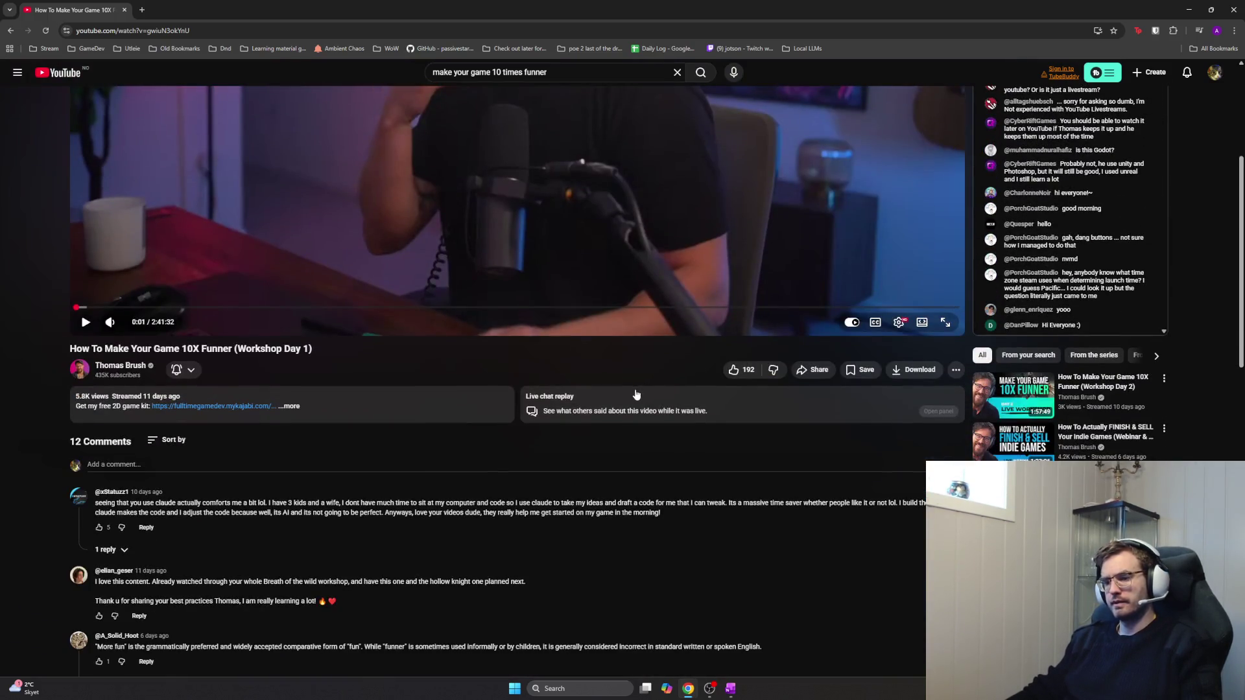
pyautogui.hotkey('alt', 'Left')
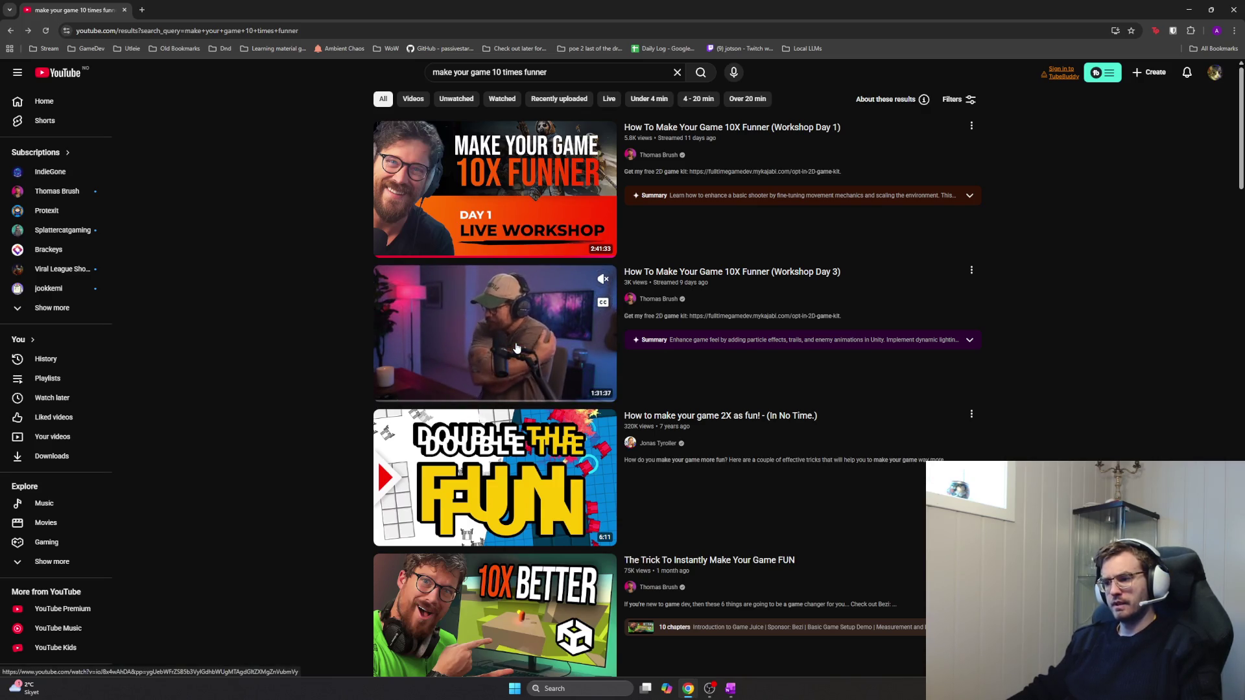
pyautogui.scroll(-1, 516, 348)
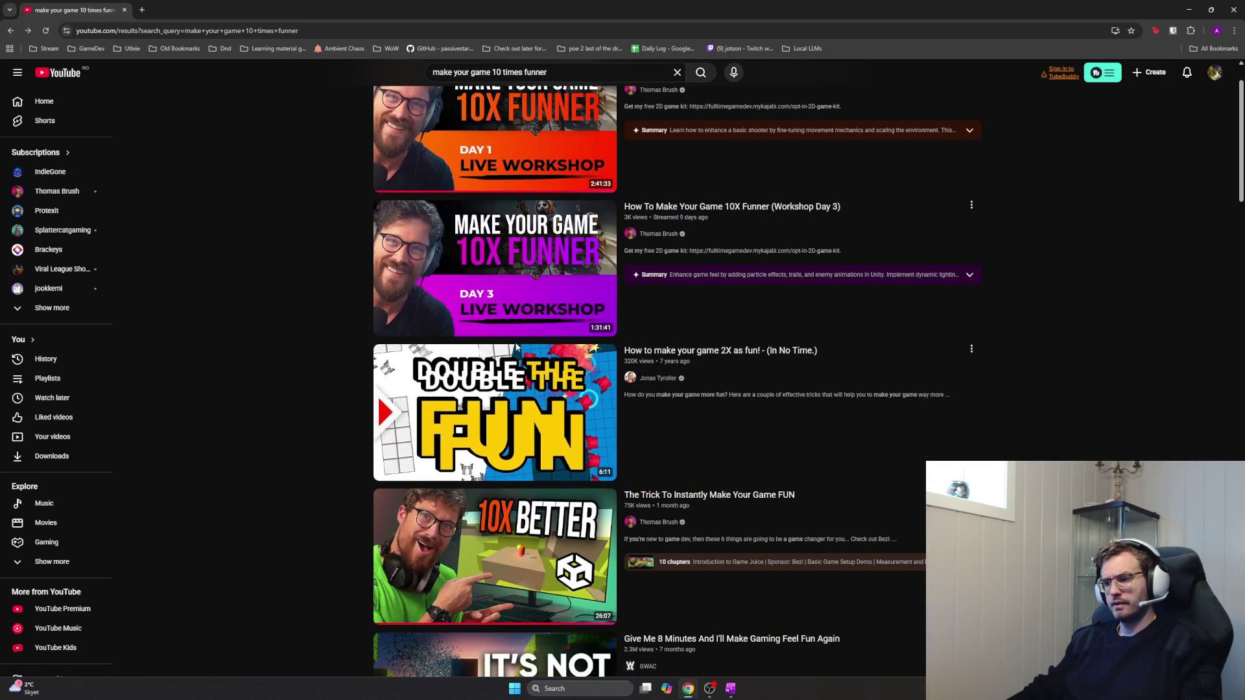
pyautogui.scroll(1, 516, 346)
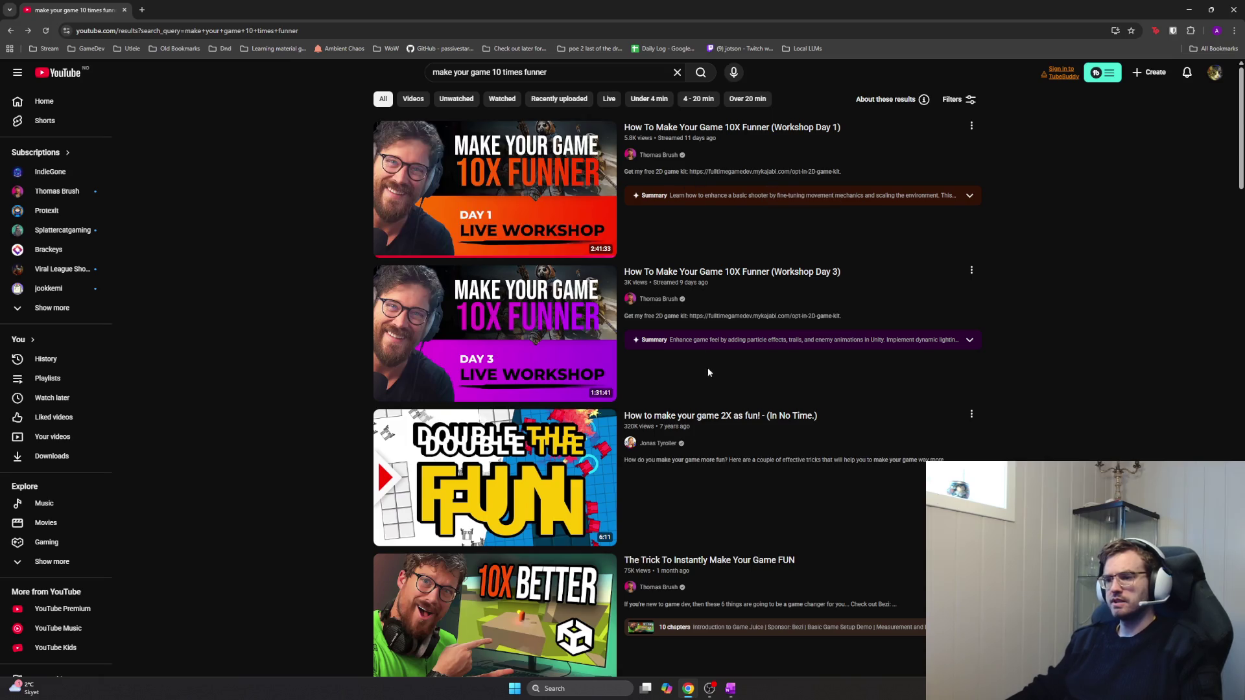
pyautogui.scroll(-2, 705, 379)
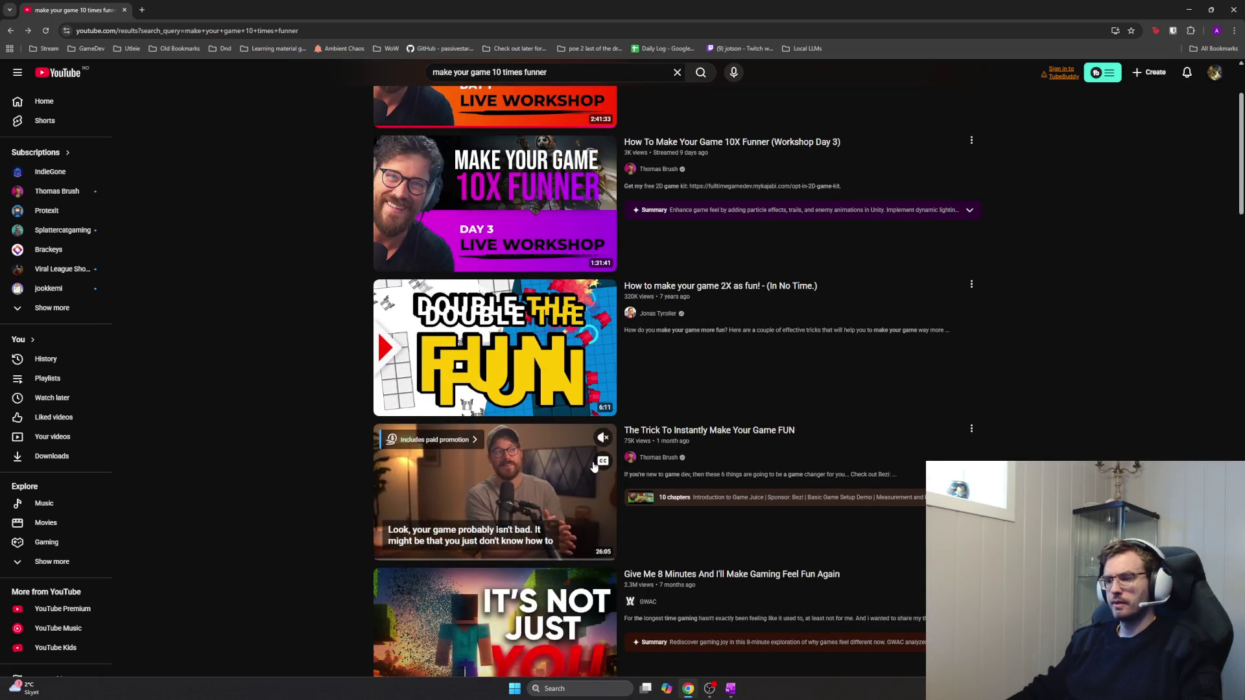
pyautogui.moveTo(709, 457)
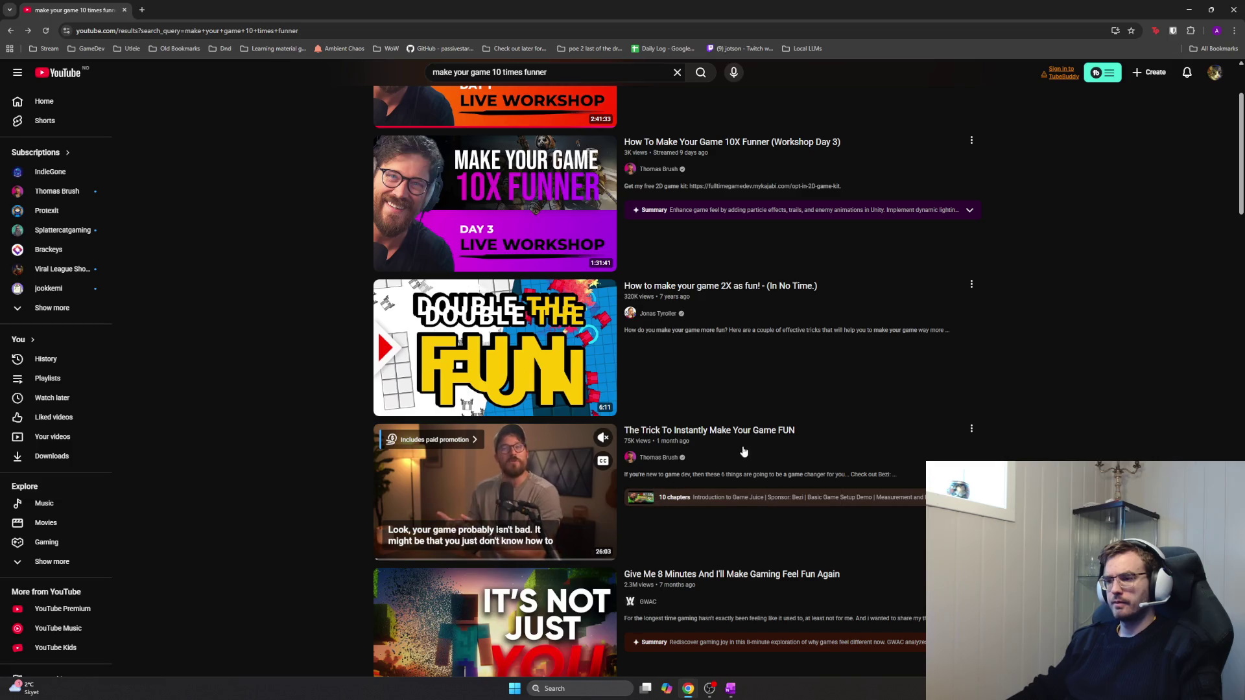
pyautogui.moveTo(629, 415); pyautogui.dragTo(642, 457)
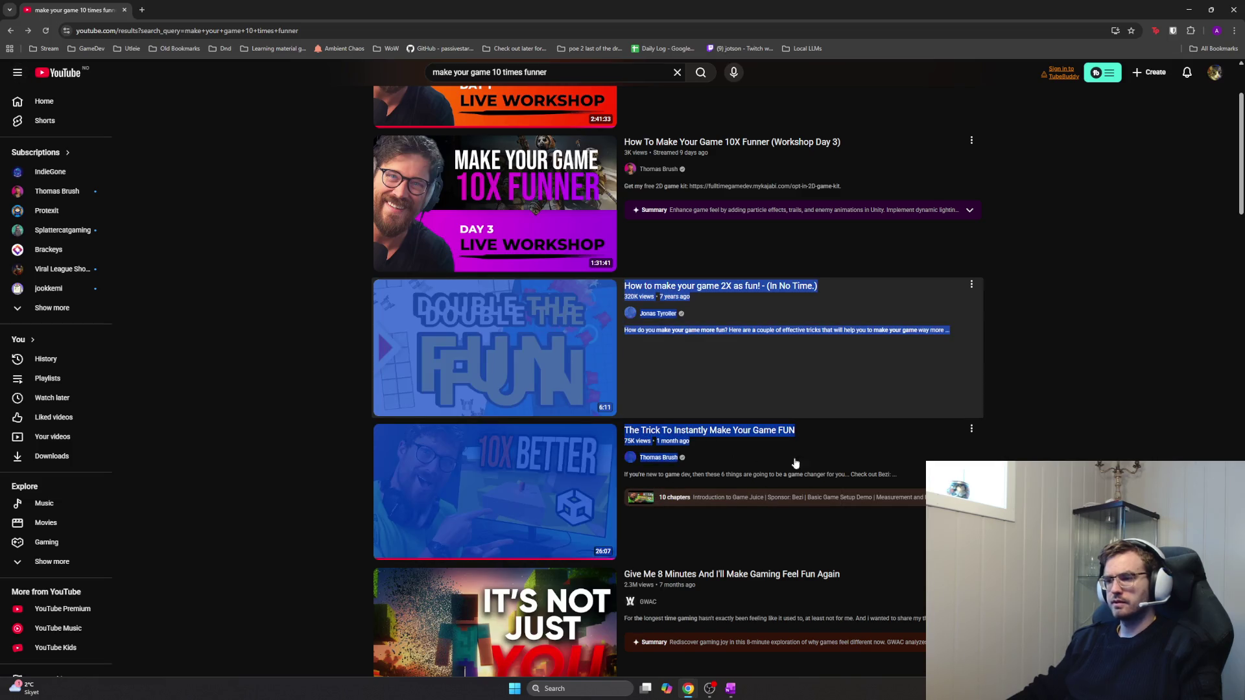
pyautogui.click(643, 457)
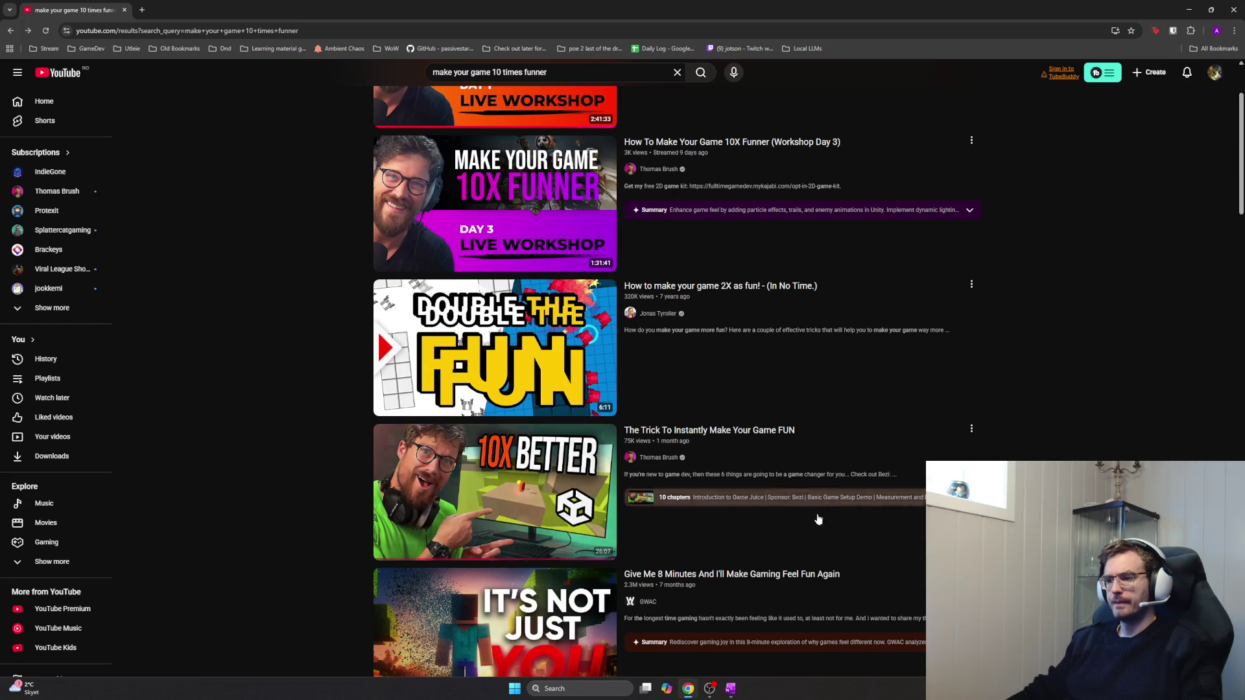
pyautogui.scroll(-2, 752, 484)
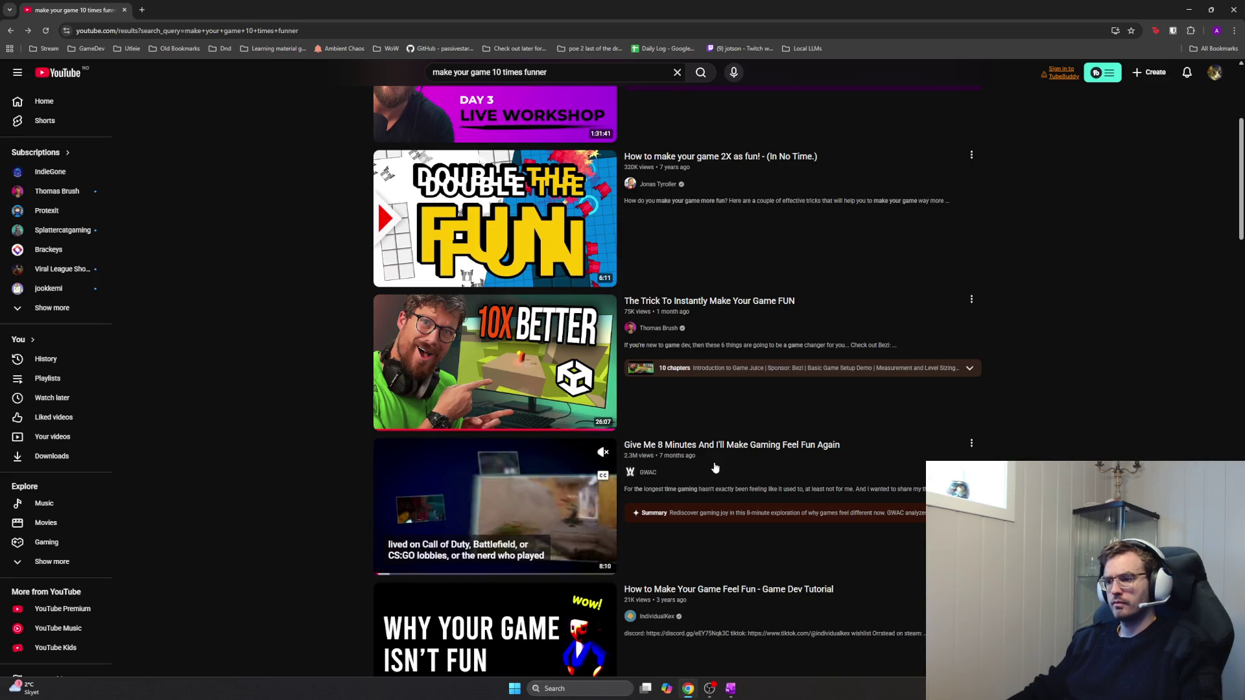
pyautogui.scroll(-1, 717, 468)
pyautogui.scroll(-1, 711, 468)
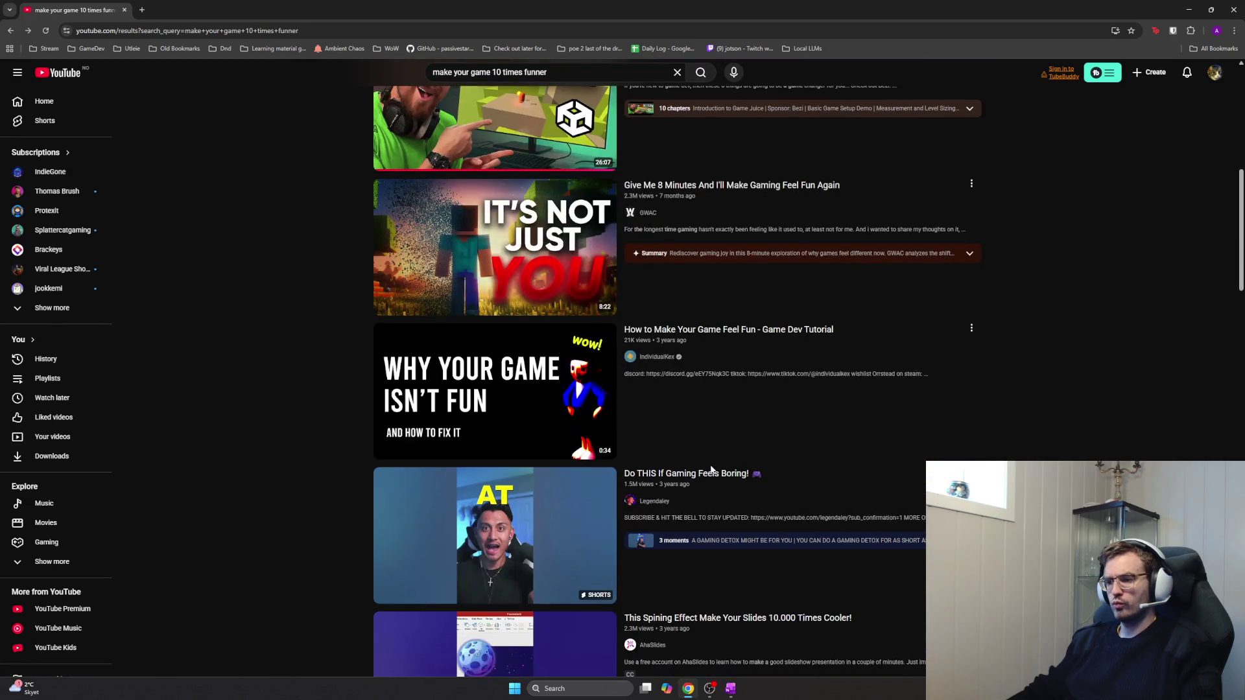
pyautogui.scroll(2, 710, 470)
pyautogui.scroll(2, 708, 473)
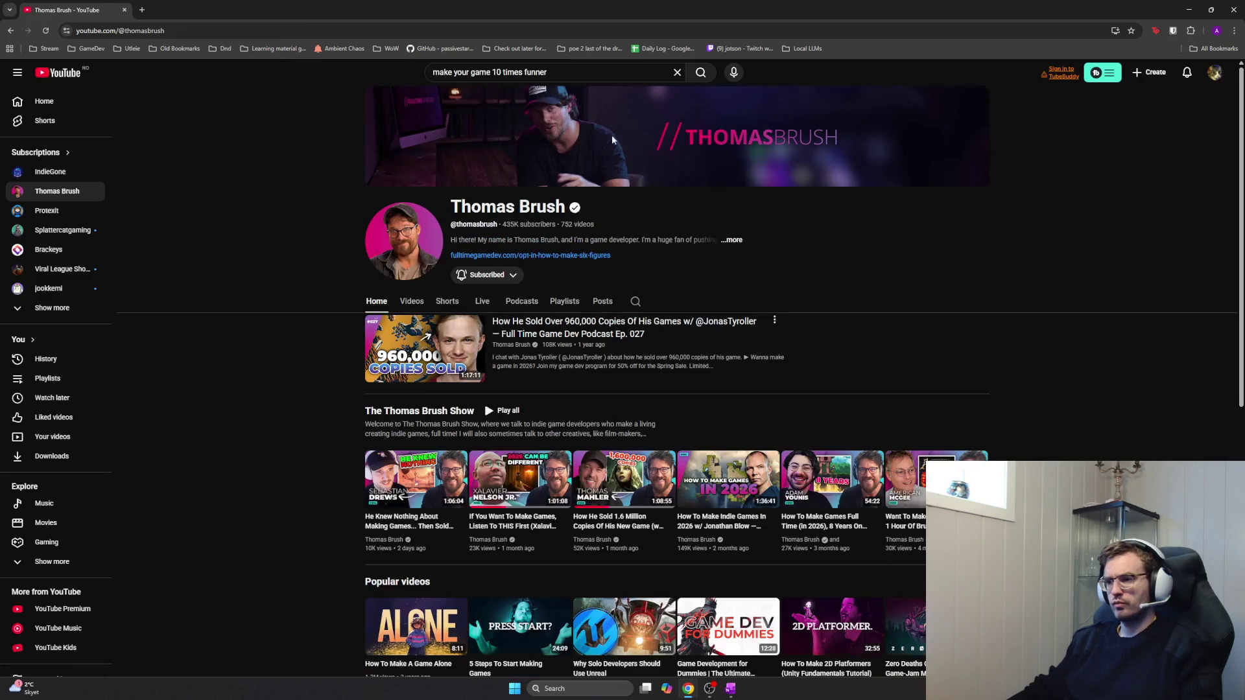
# Search the channel's videos for 'fun' and open 'This Trick Instantly Makes Your Boring Game FUN'
pyautogui.click(635, 303)
pyautogui.write('fun')
pyautogui.press('Return')
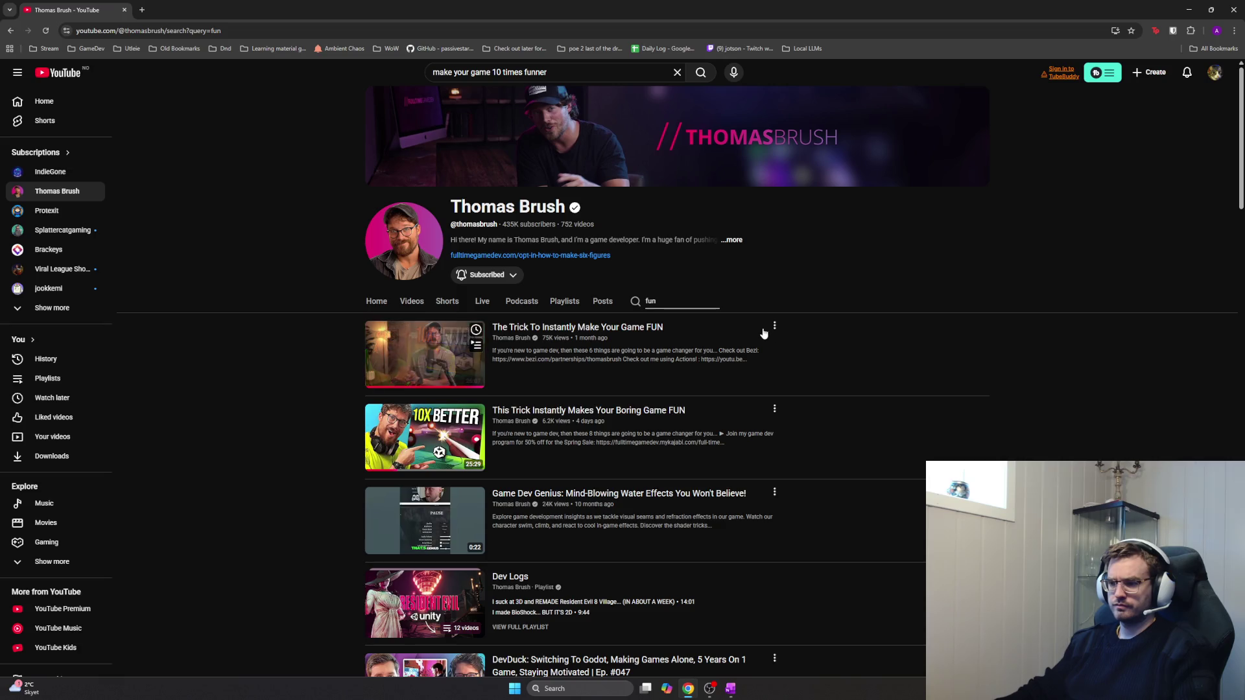
pyautogui.moveTo(424, 438)
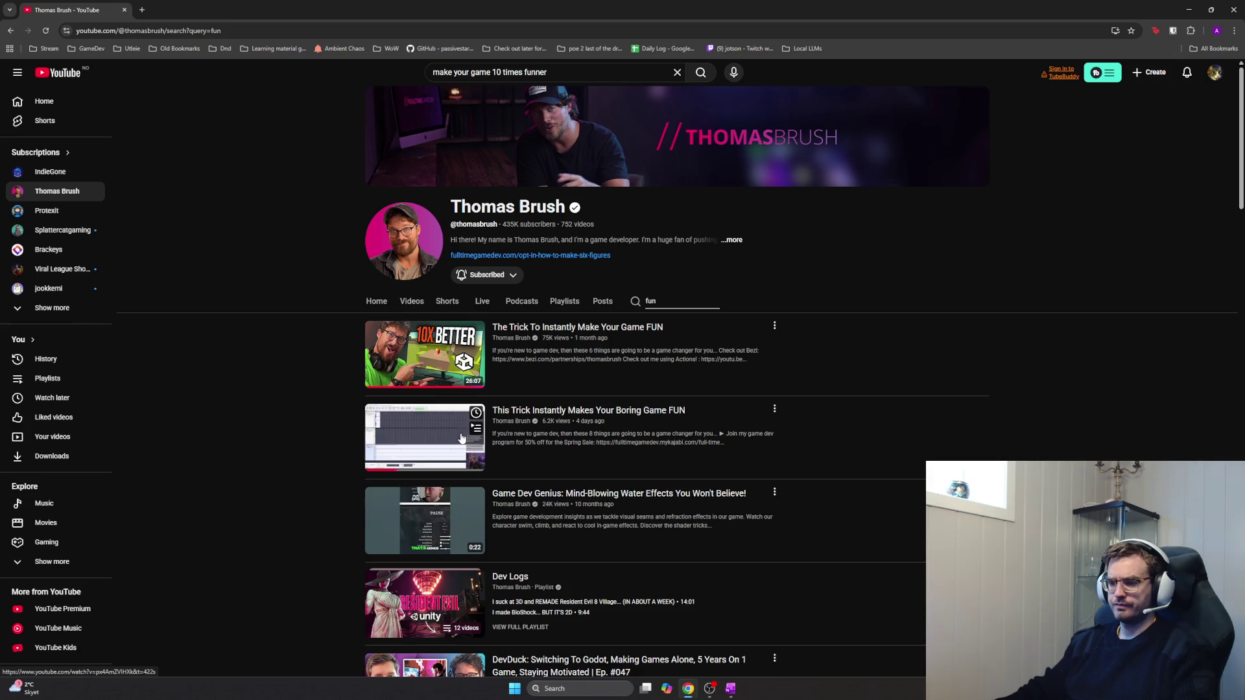
pyautogui.click(462, 439)
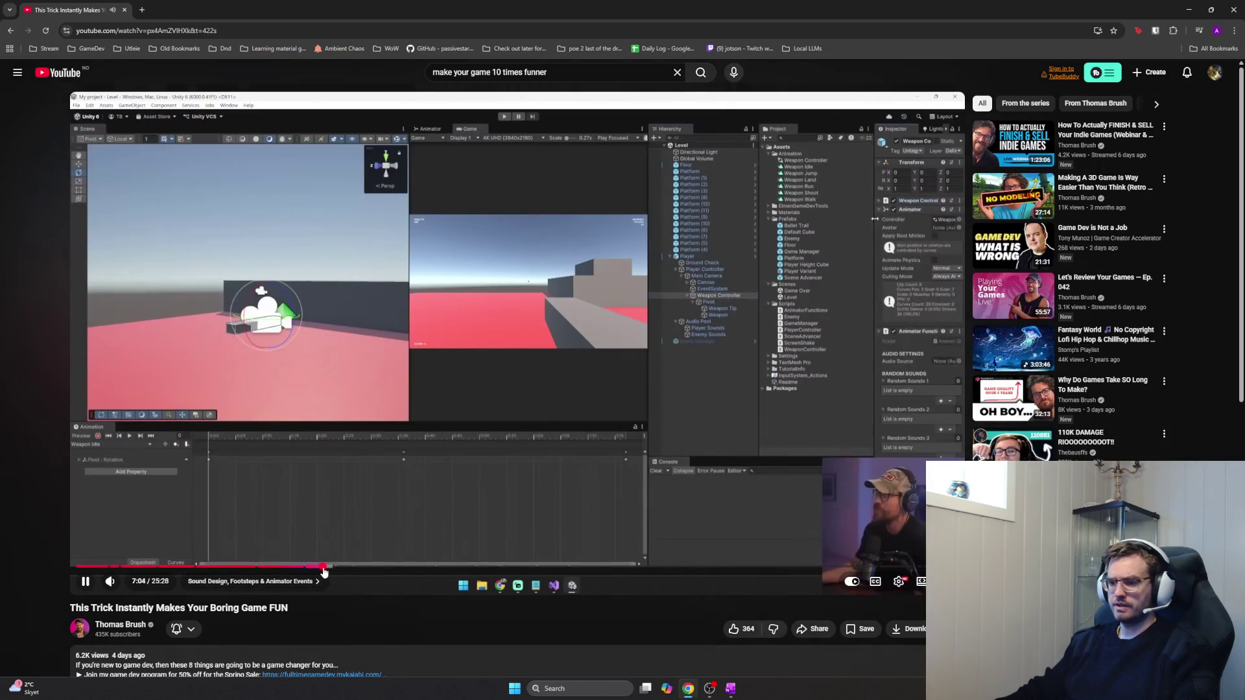
# Jump the video to 7:07 in the Sound Design, Footsteps & Animator Events chapter and pause it
pyautogui.moveTo(323, 568); pyautogui.dragTo(325, 572)
pyautogui.click(344, 518)
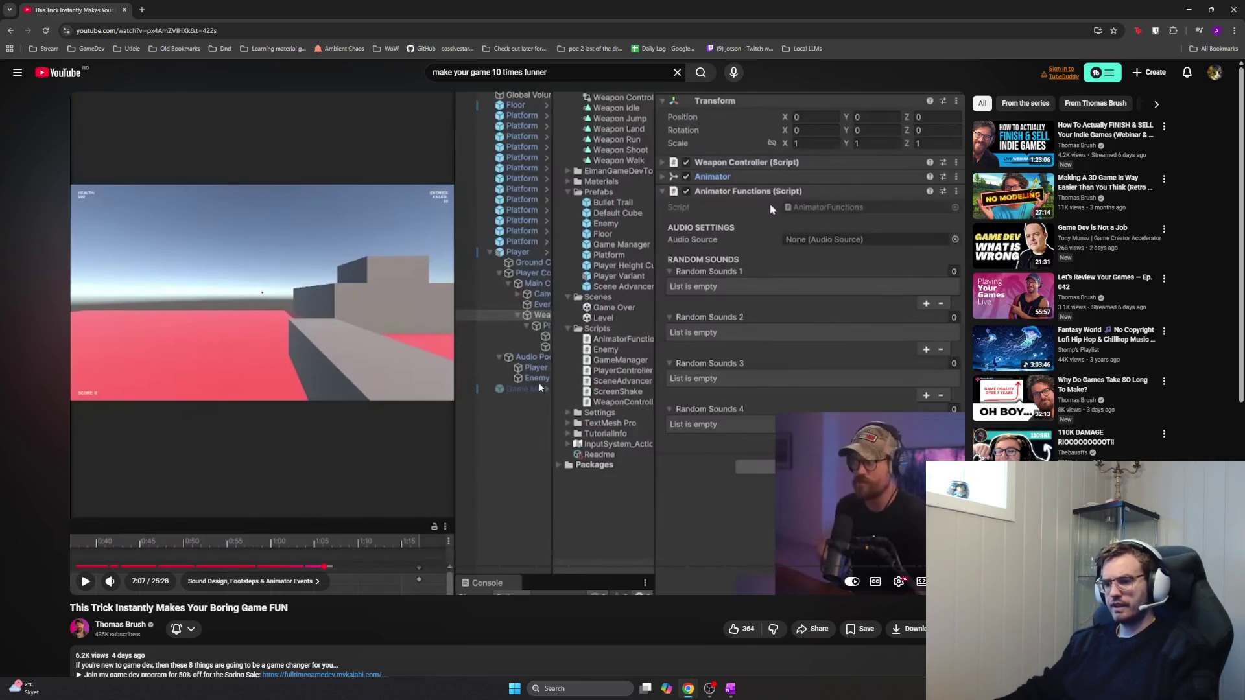
pyautogui.scroll(-1, 661, 431)
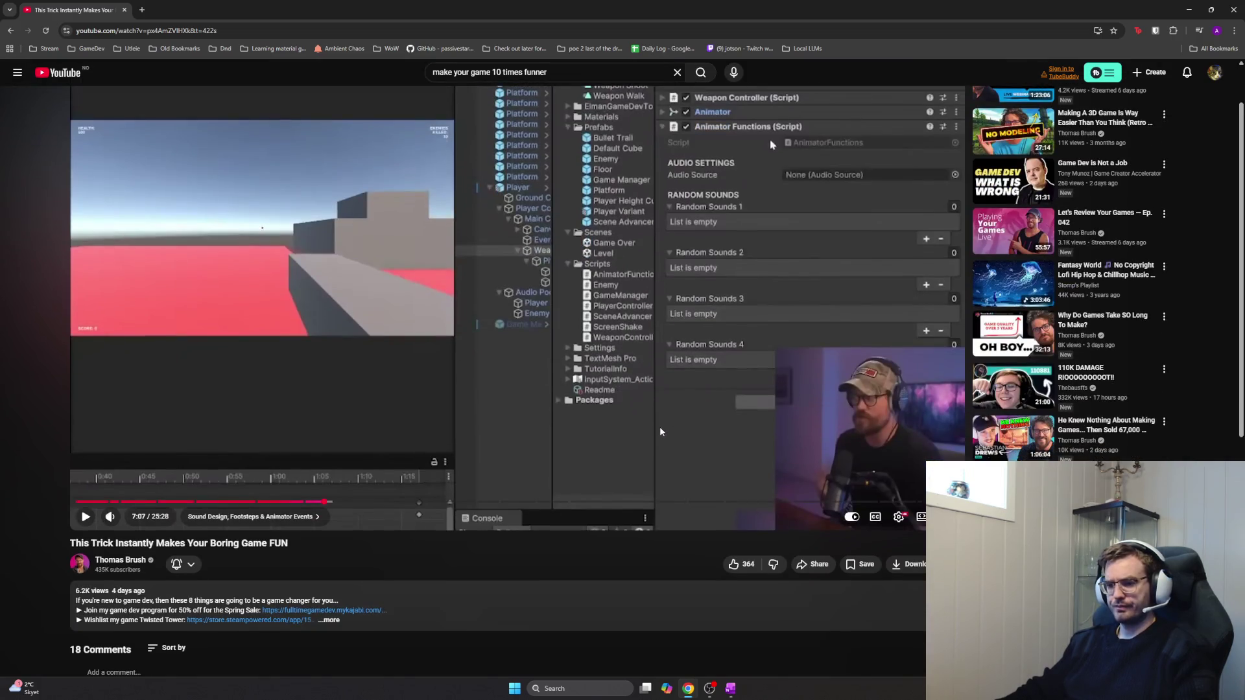
# Expand the description and select the chapter lines from Player Movement Tuning (02:18) through Sound Design, Footsteps & Animator Events (06:34)
pyautogui.click(265, 617)
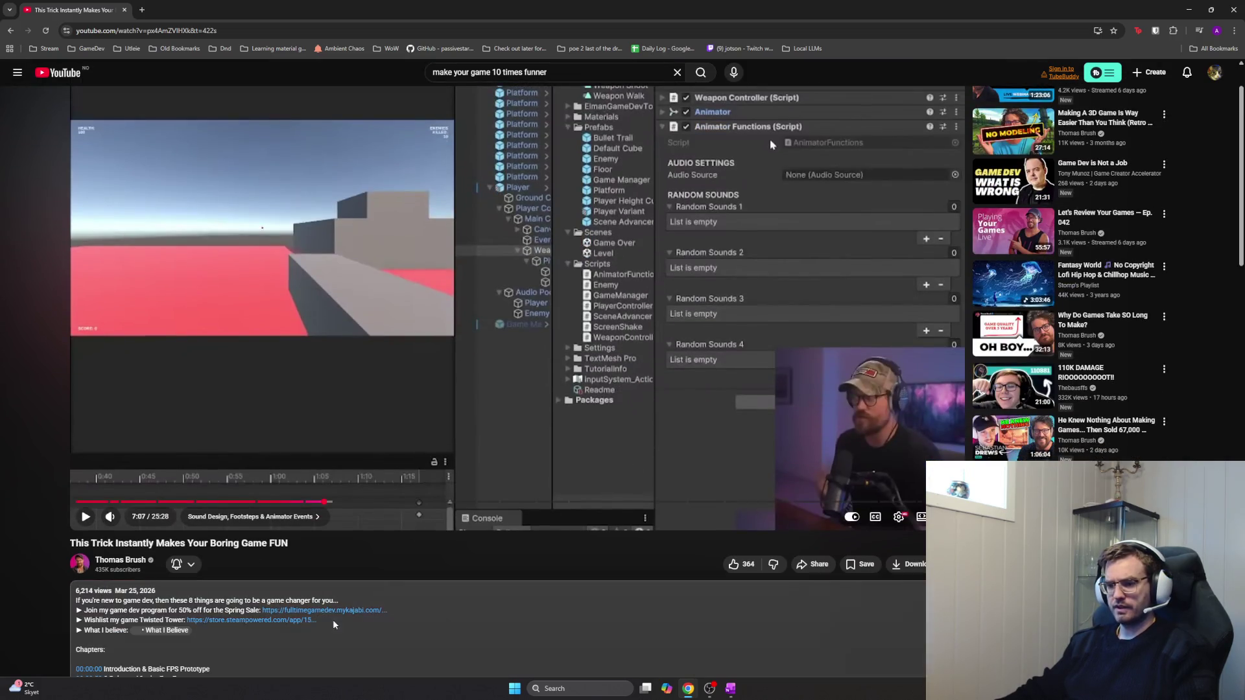
pyautogui.scroll(-2, 274, 532)
pyautogui.scroll(-3, 273, 532)
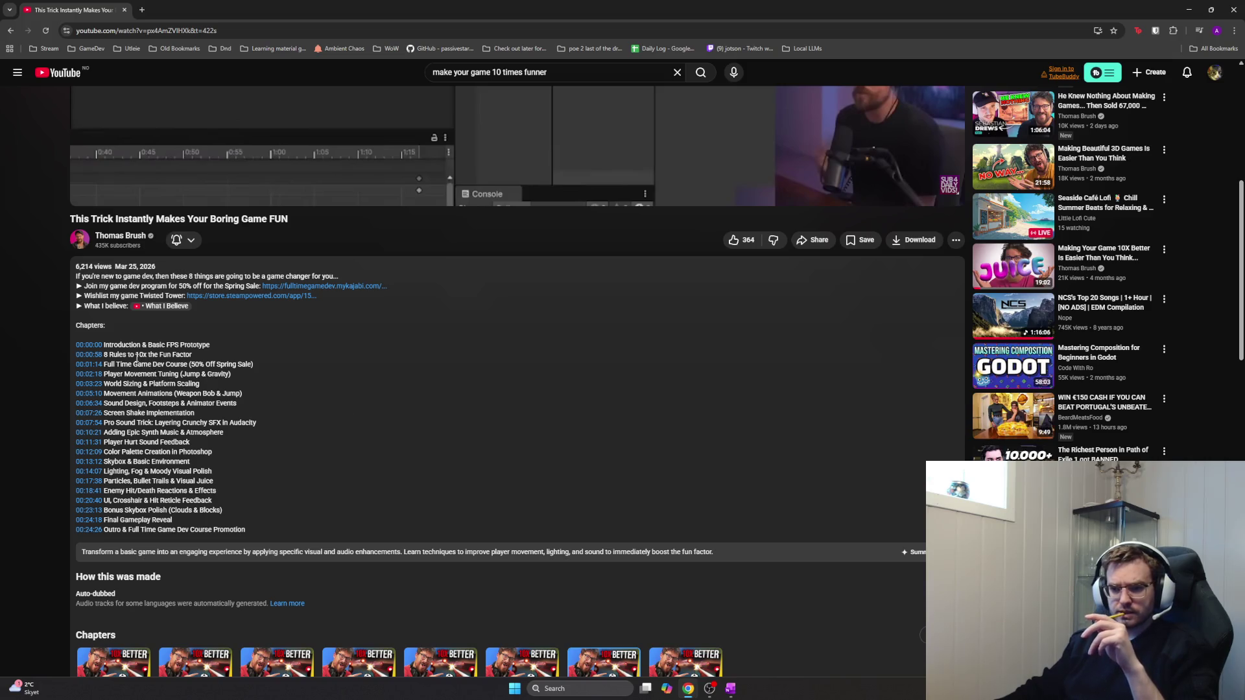
pyautogui.moveTo(104, 347)
pyautogui.mouseDown()
pyautogui.moveTo(258, 377)
pyautogui.moveTo(274, 362)
pyautogui.moveTo(272, 381)
pyautogui.mouseUp()
pyautogui.click(277, 356)
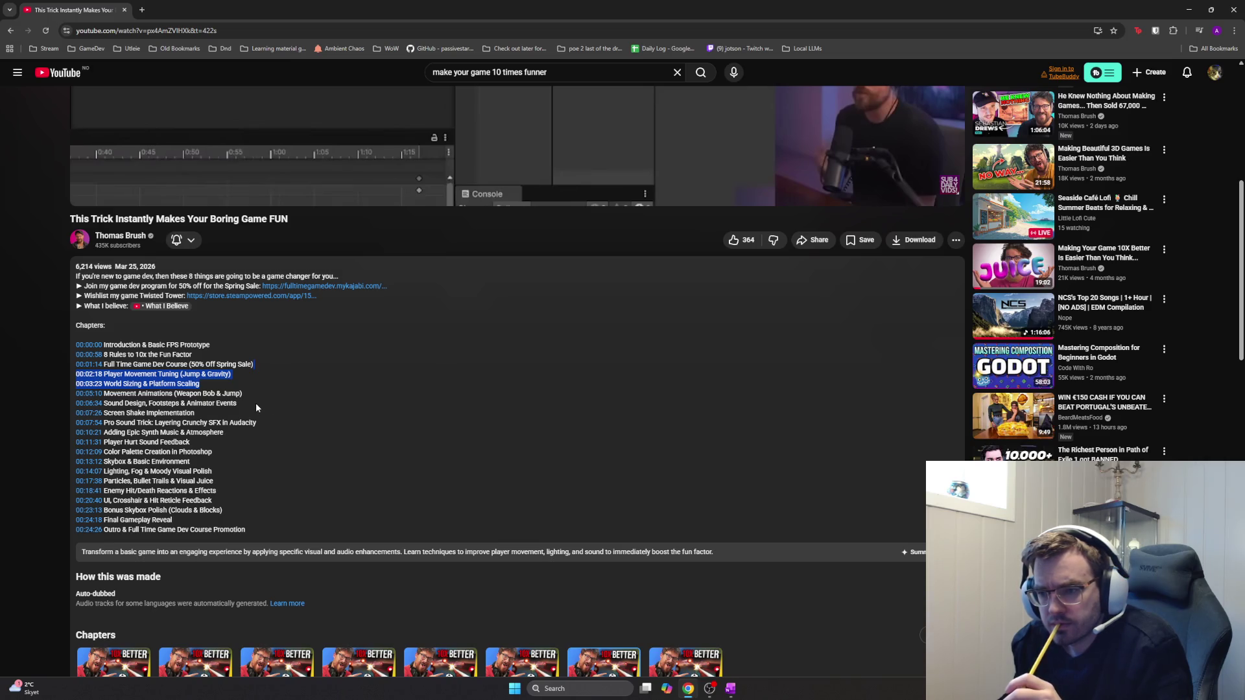
pyautogui.moveTo(257, 403); pyautogui.dragTo(120, 362)
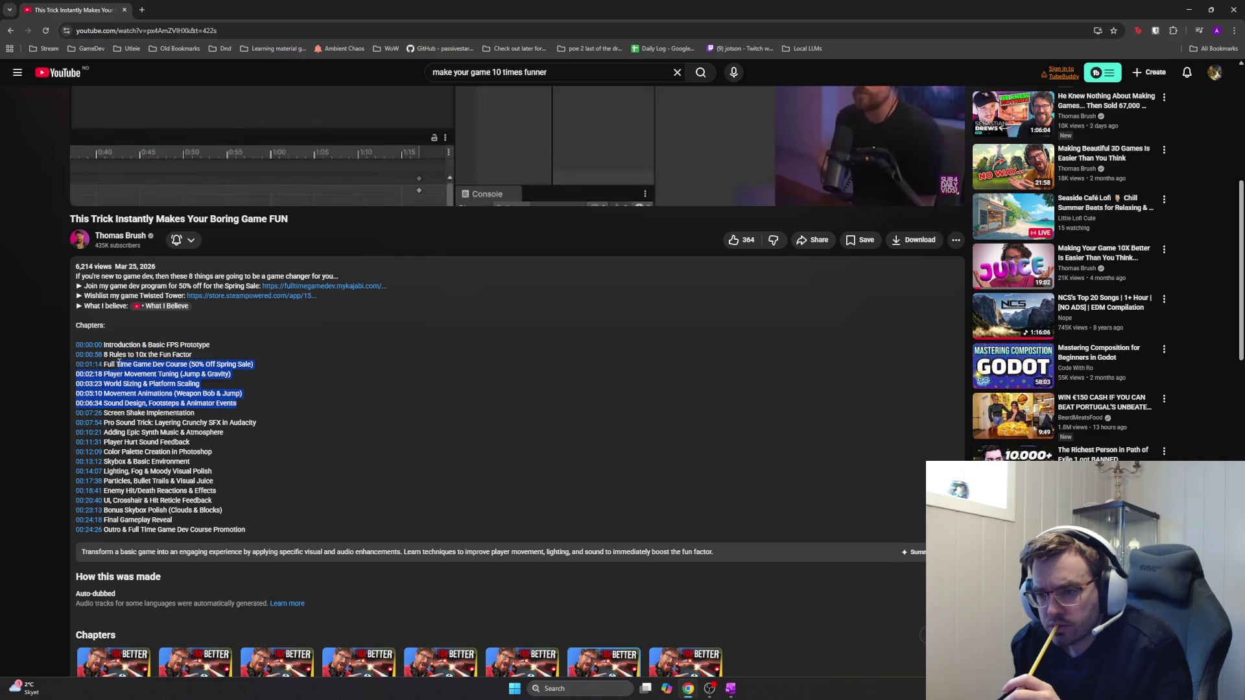
pyautogui.moveTo(112, 372); pyautogui.dragTo(84, 373)
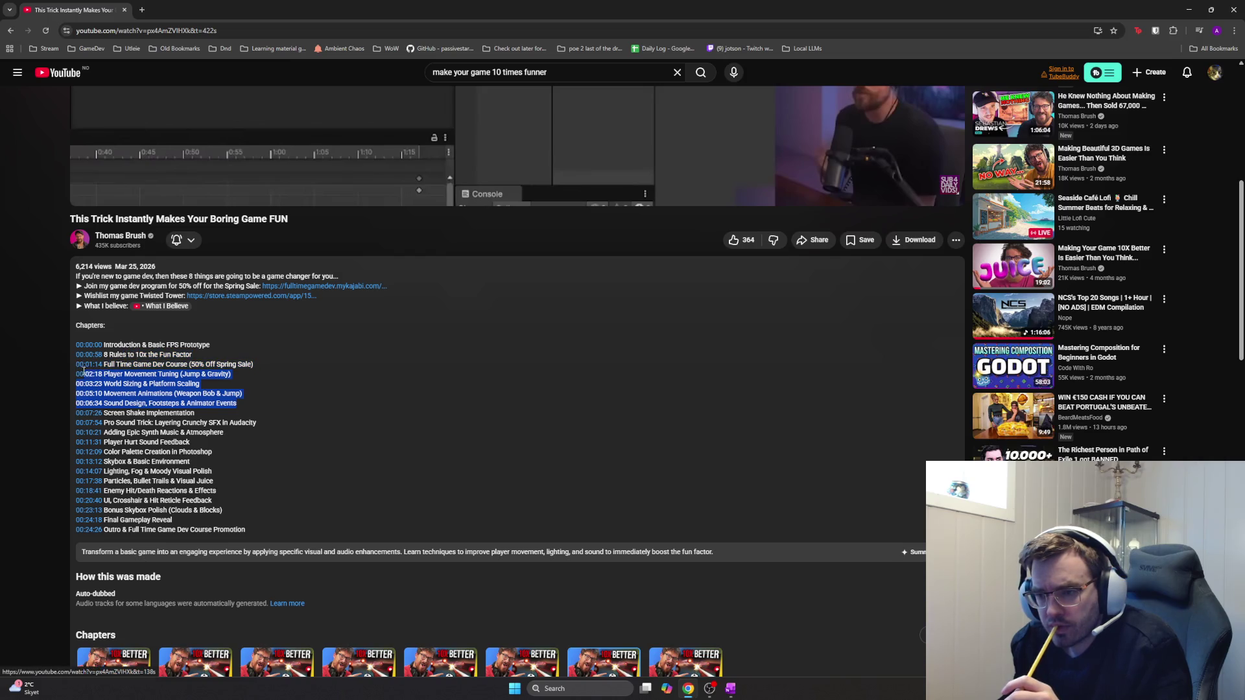